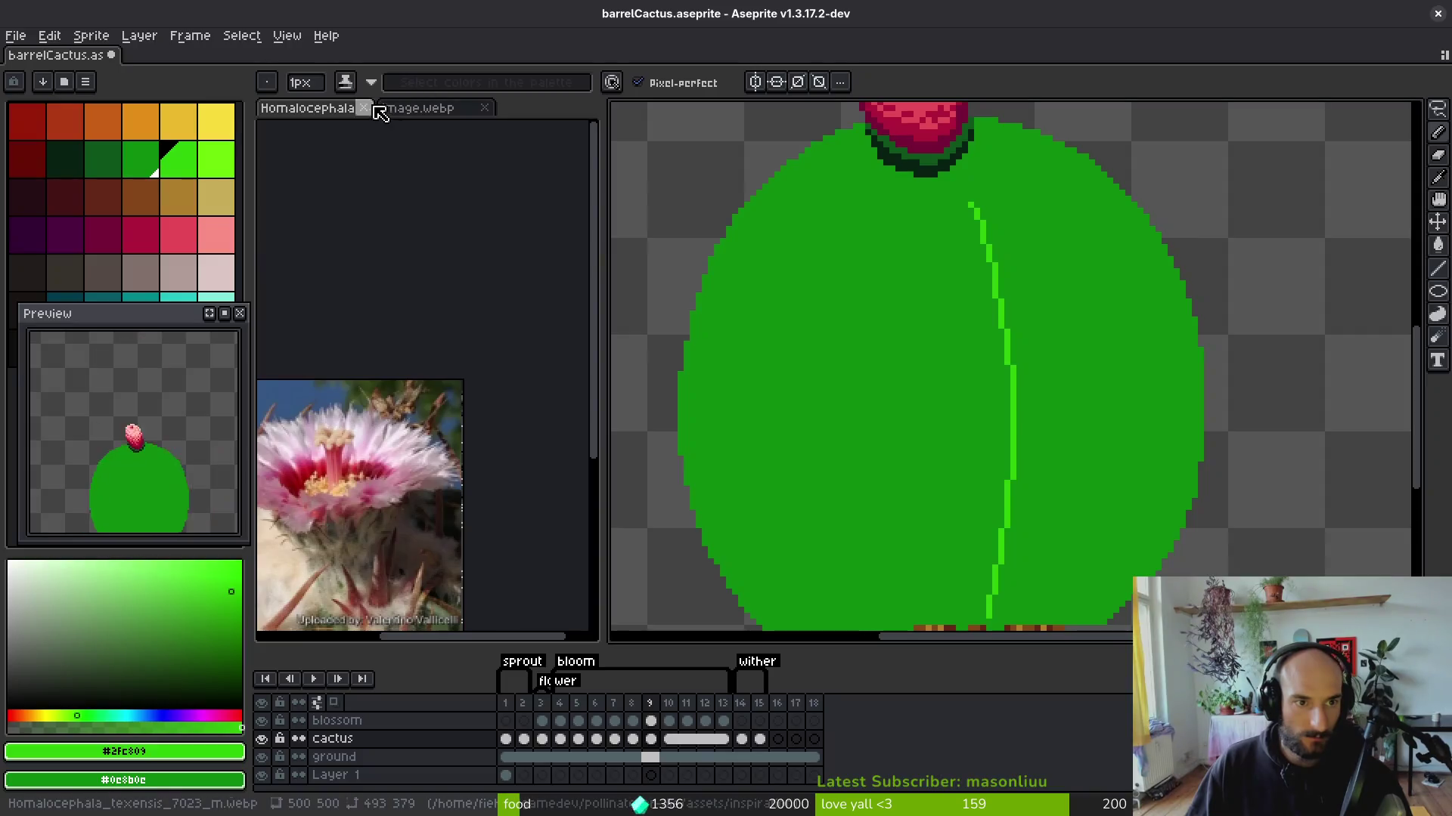
Close the reference photo tabs, make the canvas area taller and centre the cactus in view.
left_click(364, 107)
scroll(799, 304, "down", 3)
scroll(799, 304, "right", 3)
key("ctrl+z")
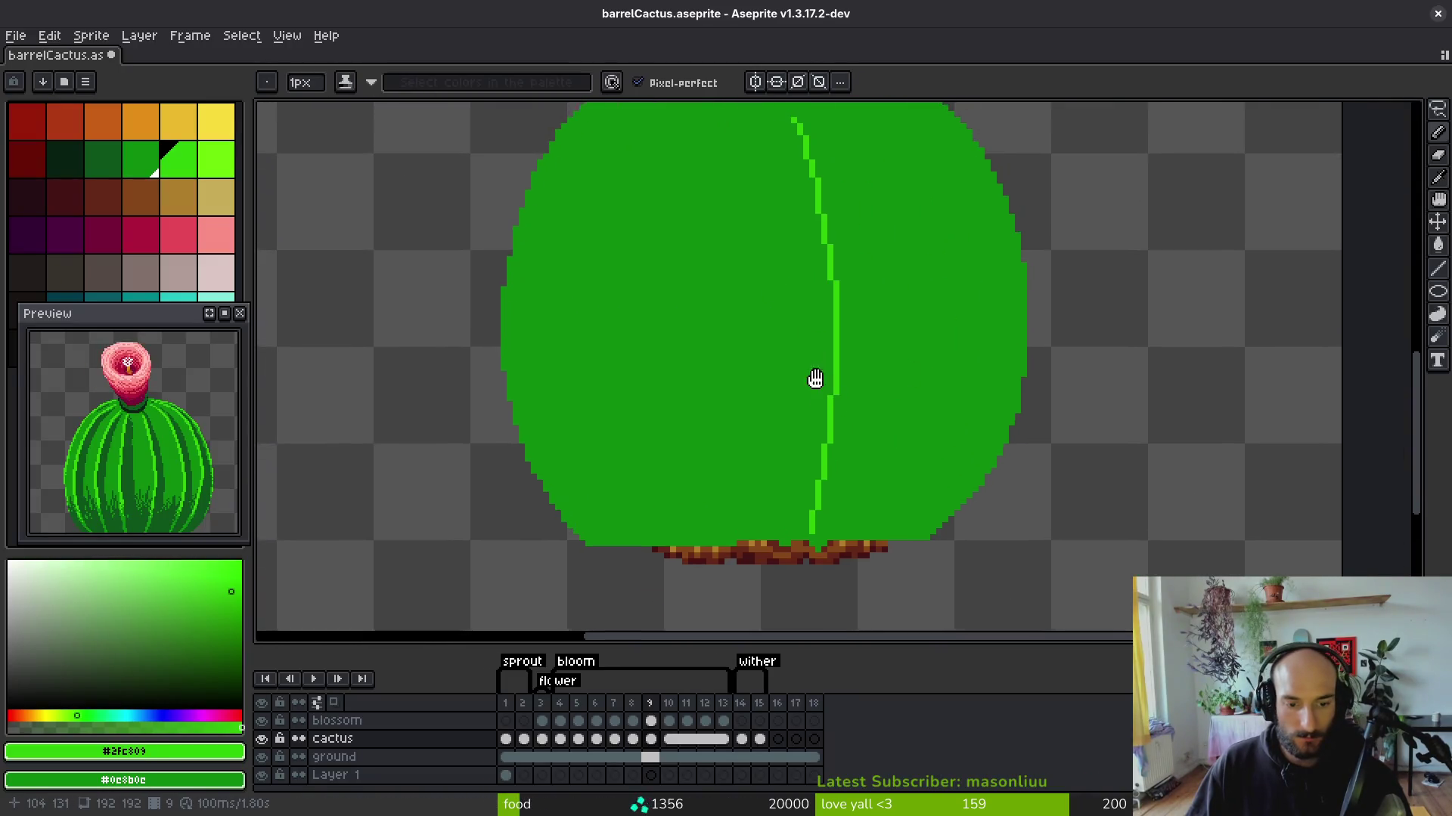
scroll(814, 382, "up", 1)
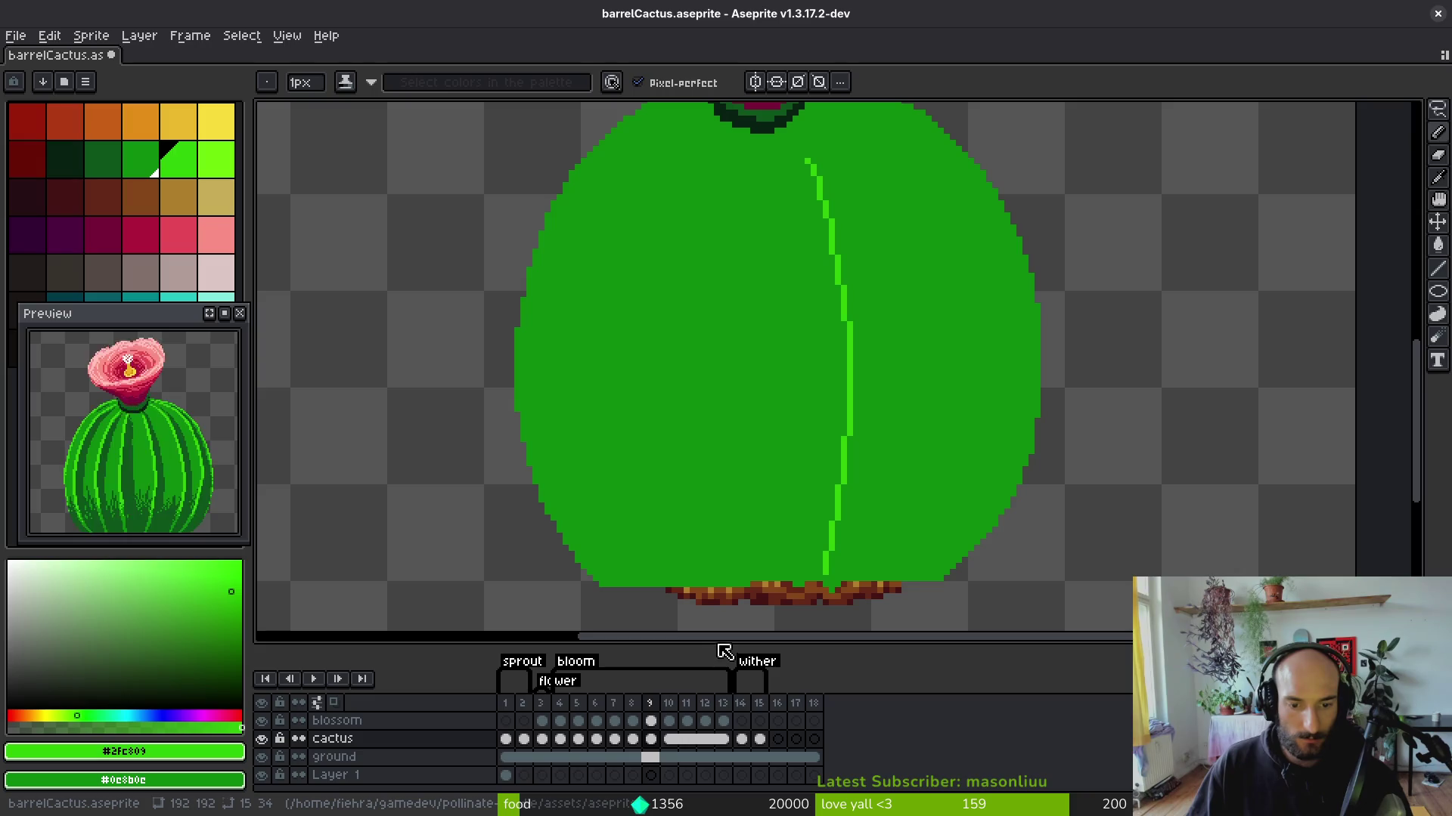
left_click_drag(724, 652, 725, 679)
mouse_move(799, 500)
left_mouse_down()
mouse_move(823, 528)
mouse_move(797, 522)
left_mouse_up()
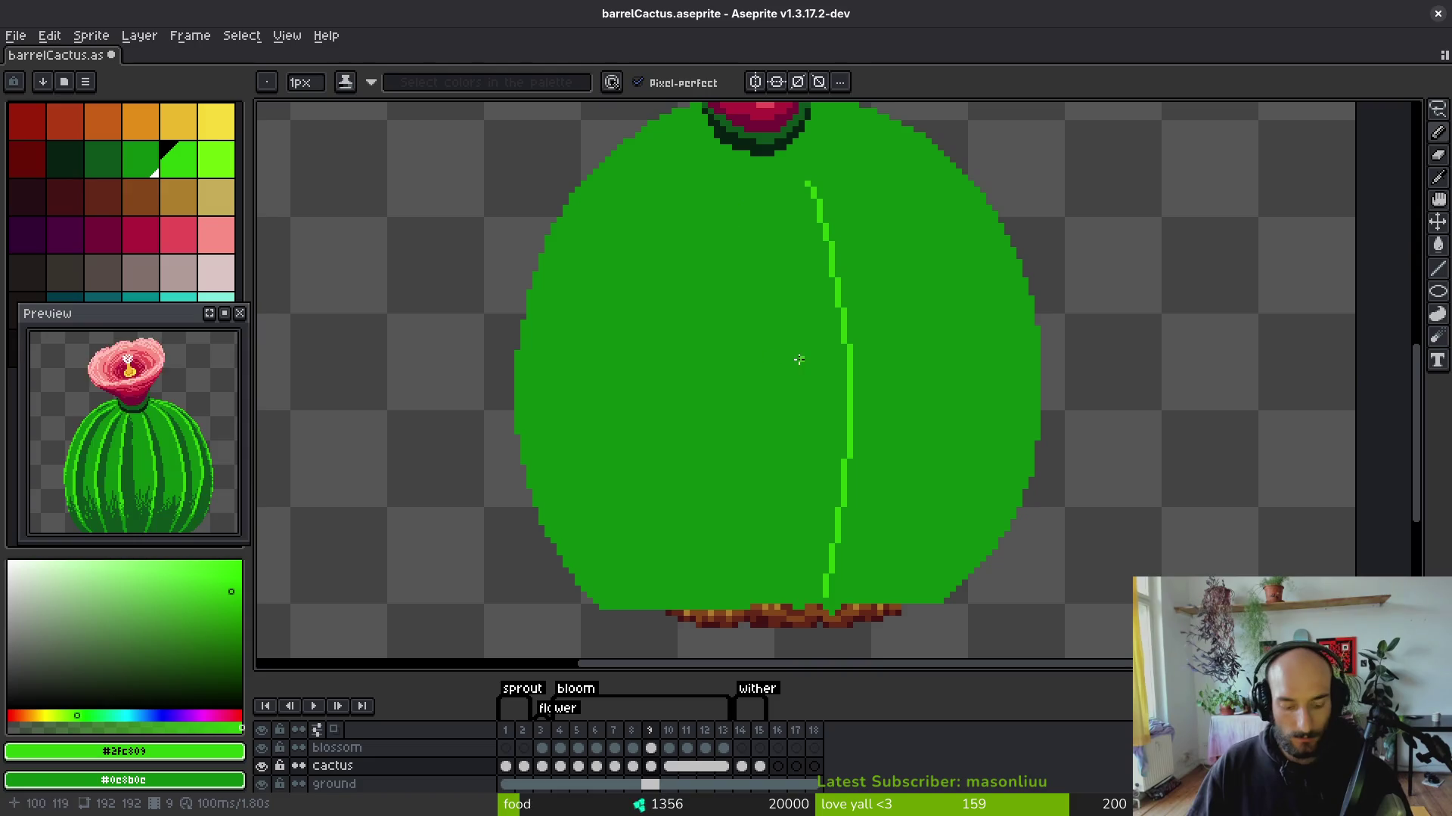
Try spraying light-green dots on the cactus, undo them and return to the Pencil.
key("shift+f")
left_click(790, 399)
key("ctrl+z")
left_click(686, 375)
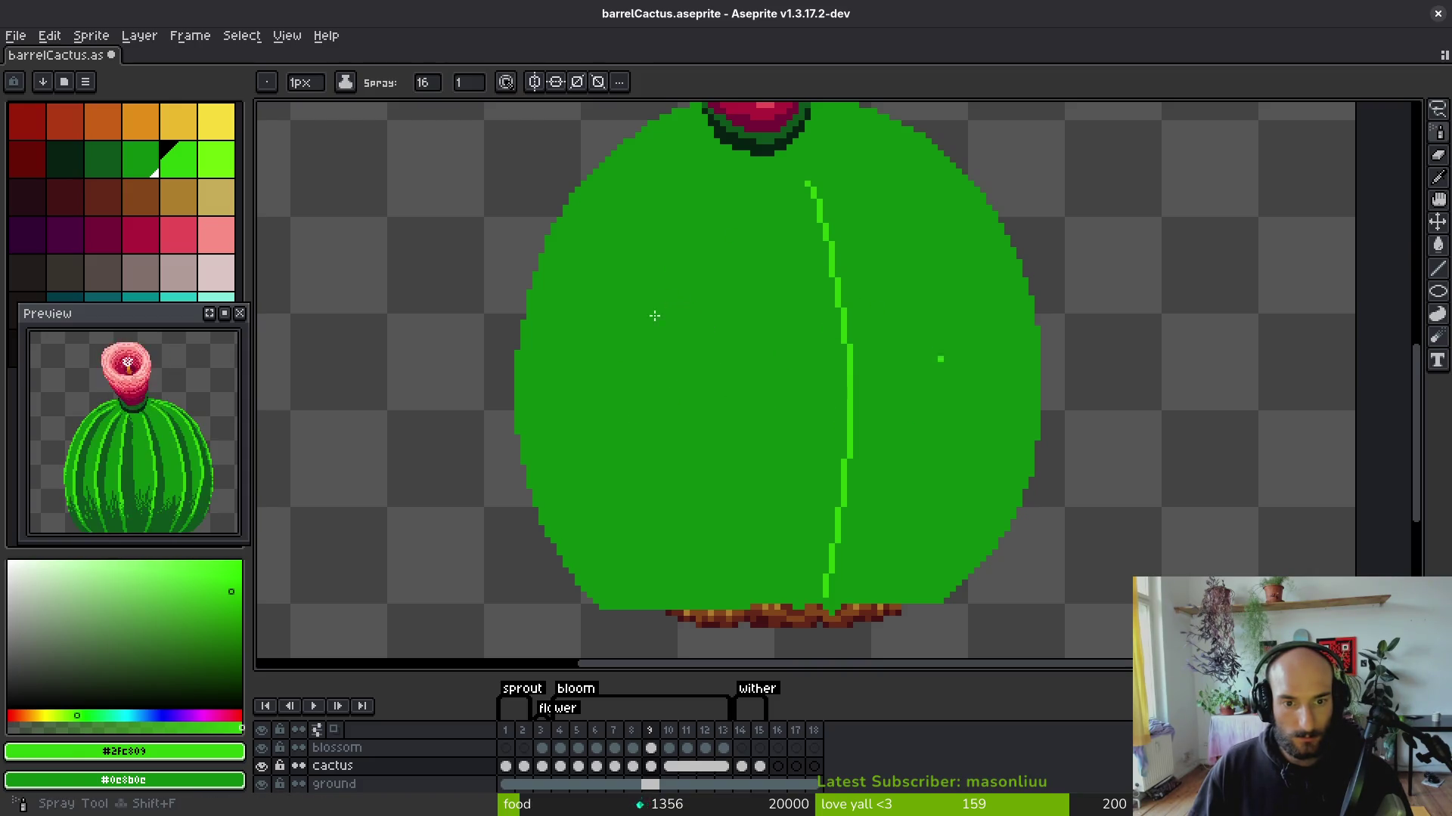
left_click_drag(680, 394, 721, 383)
key("ctrl+z")
key("b")
Compare frame 9 against the finished frame 10 several times, ending on frame 9 with the Pencil.
scroll(797, 171, "up", 1)
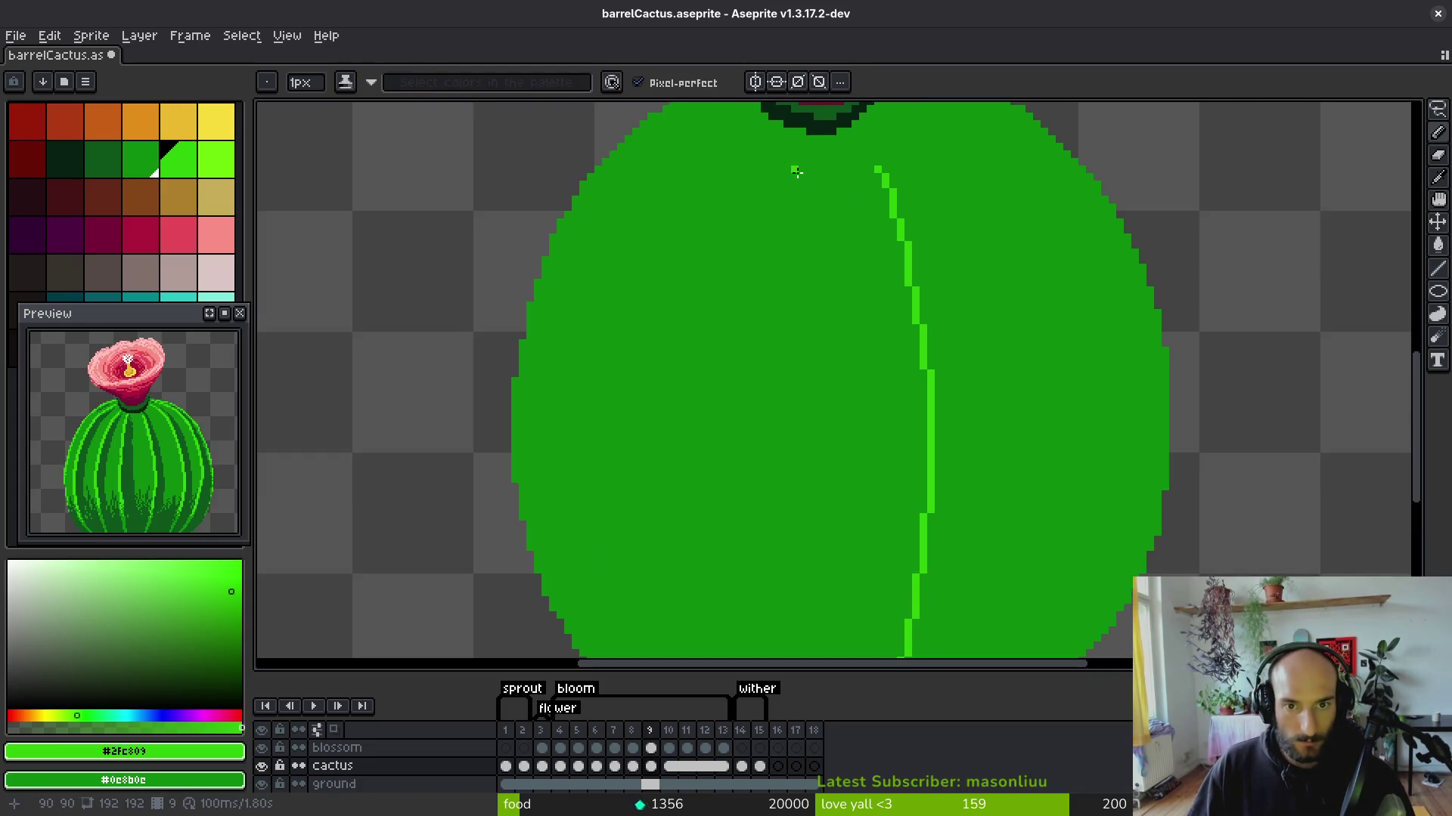
scroll(809, 226, "down", 2)
key("Right")
key("i")
key("Left")
key("Right")
key("Left")
key("Right")
key("Left")
key("b")
key("i")
key("Right")
key("Left")
key("b")
Draw a light-green line from the flower base down to the first rib on frame 9.
scroll(847, 183, "up", 1)
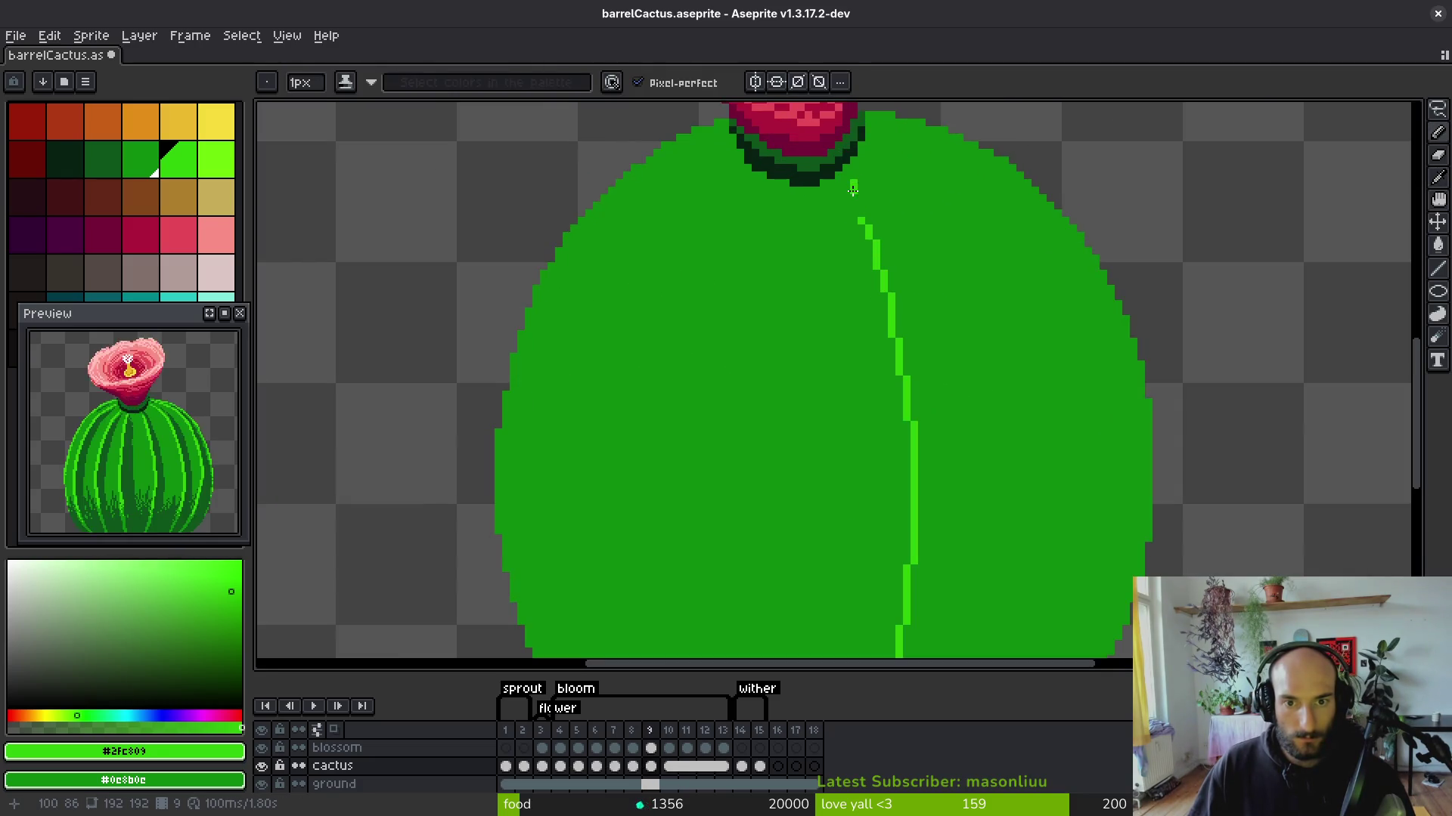
left_click_drag(844, 189, 877, 230)
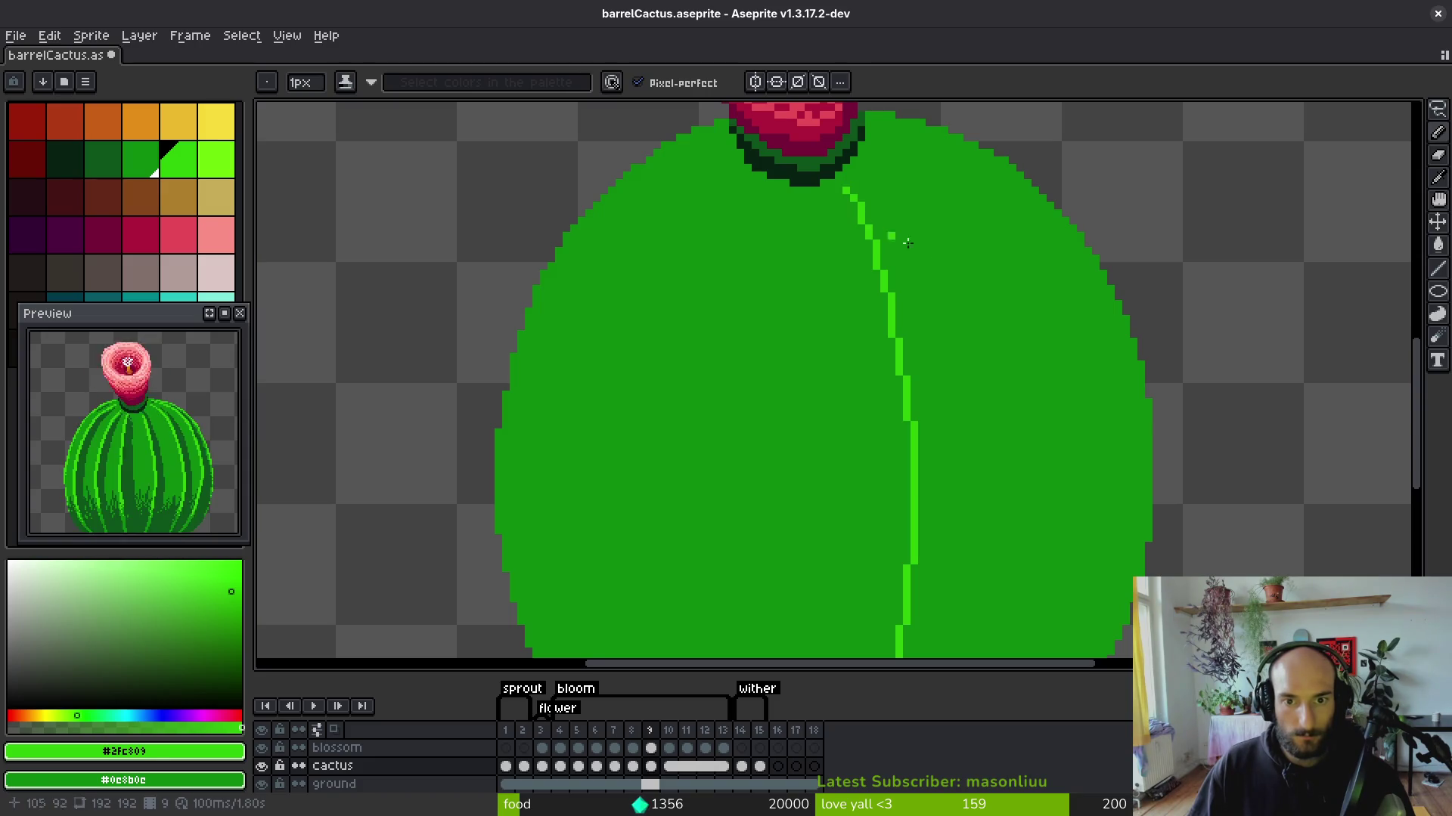
scroll(888, 236, "down", 1)
key("i")
key("Right")
key("Left")
key("b")
key("i")
key("Right")
key("Left")
key("b")
mouse_move(834, 183)
left_mouse_down()
mouse_move(892, 271)
mouse_move(913, 386)
left_mouse_up()
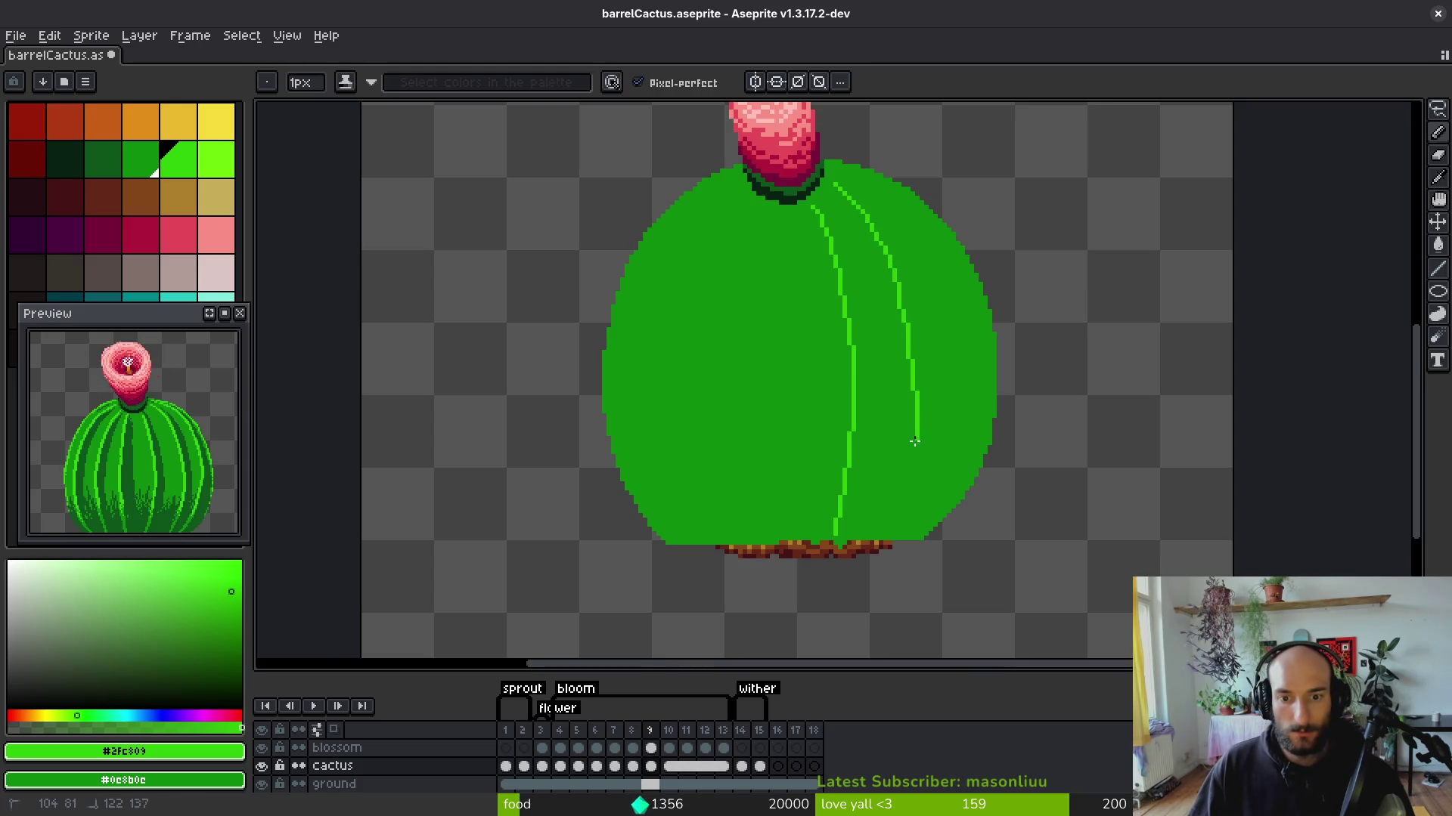
Draw a light-green rib from near the flower down the right side to the base, redoing a wobbly stroke.
left_click_drag(883, 534, 883, 534)
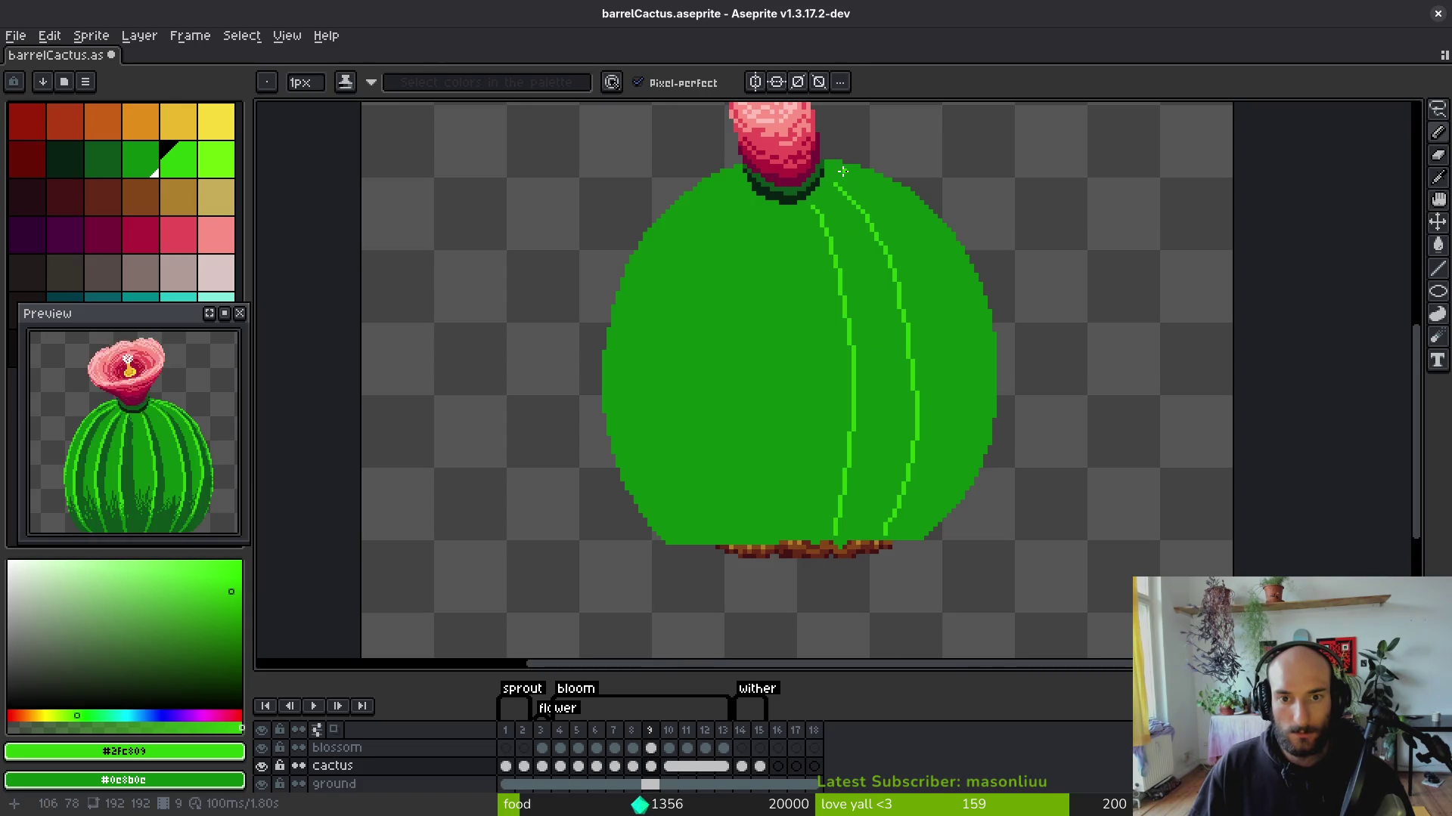
left_click_drag(835, 171, 850, 170)
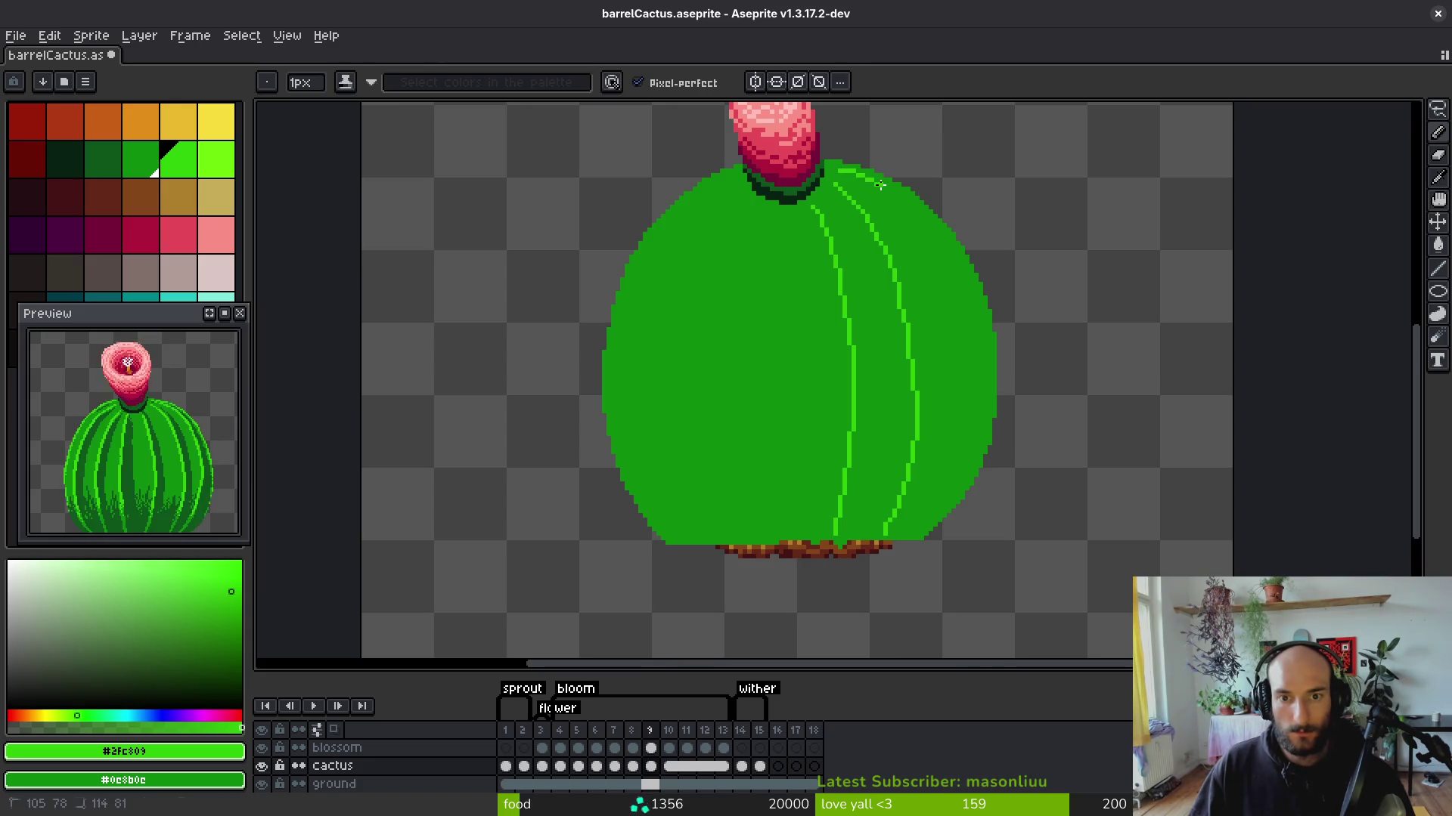
scroll(880, 185, "up", 2)
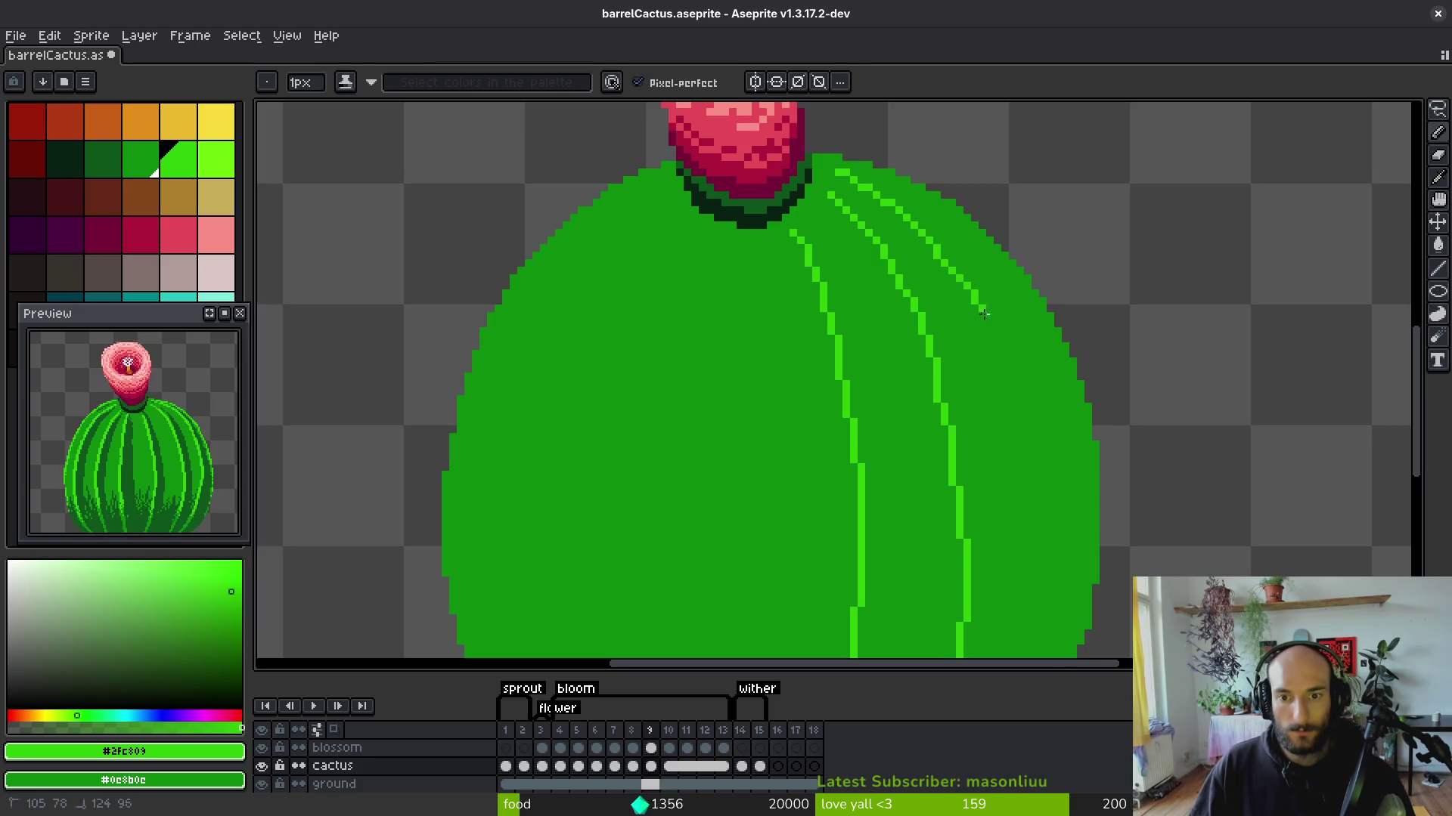
scroll(1017, 378, "down", 3)
left_click(962, 187)
mouse_move(962, 187)
left_mouse_down()
mouse_move(977, 273)
mouse_move(970, 402)
left_mouse_up()
scroll(976, 263, "down", 1)
key("ctrl+z")
mouse_move(977, 308)
left_mouse_down()
mouse_move(961, 415)
mouse_move(918, 506)
left_mouse_up()
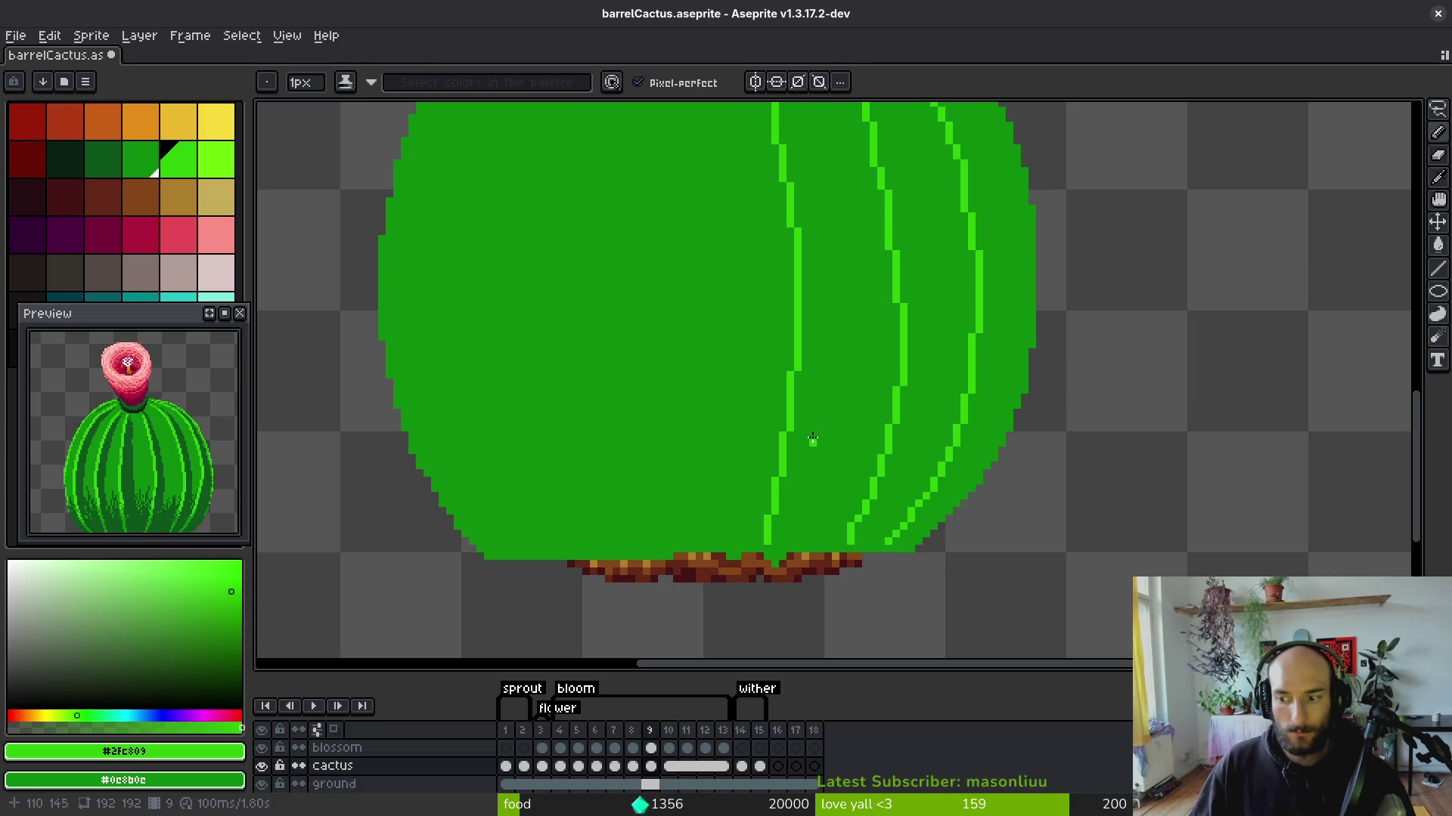
Add another light-green rib from the cactus top down the left half of the body.
scroll(827, 315, "left", 2)
scroll(809, 227, "down", 1)
scroll(798, 155, "up", 1)
left_click_drag(792, 152, 787, 166)
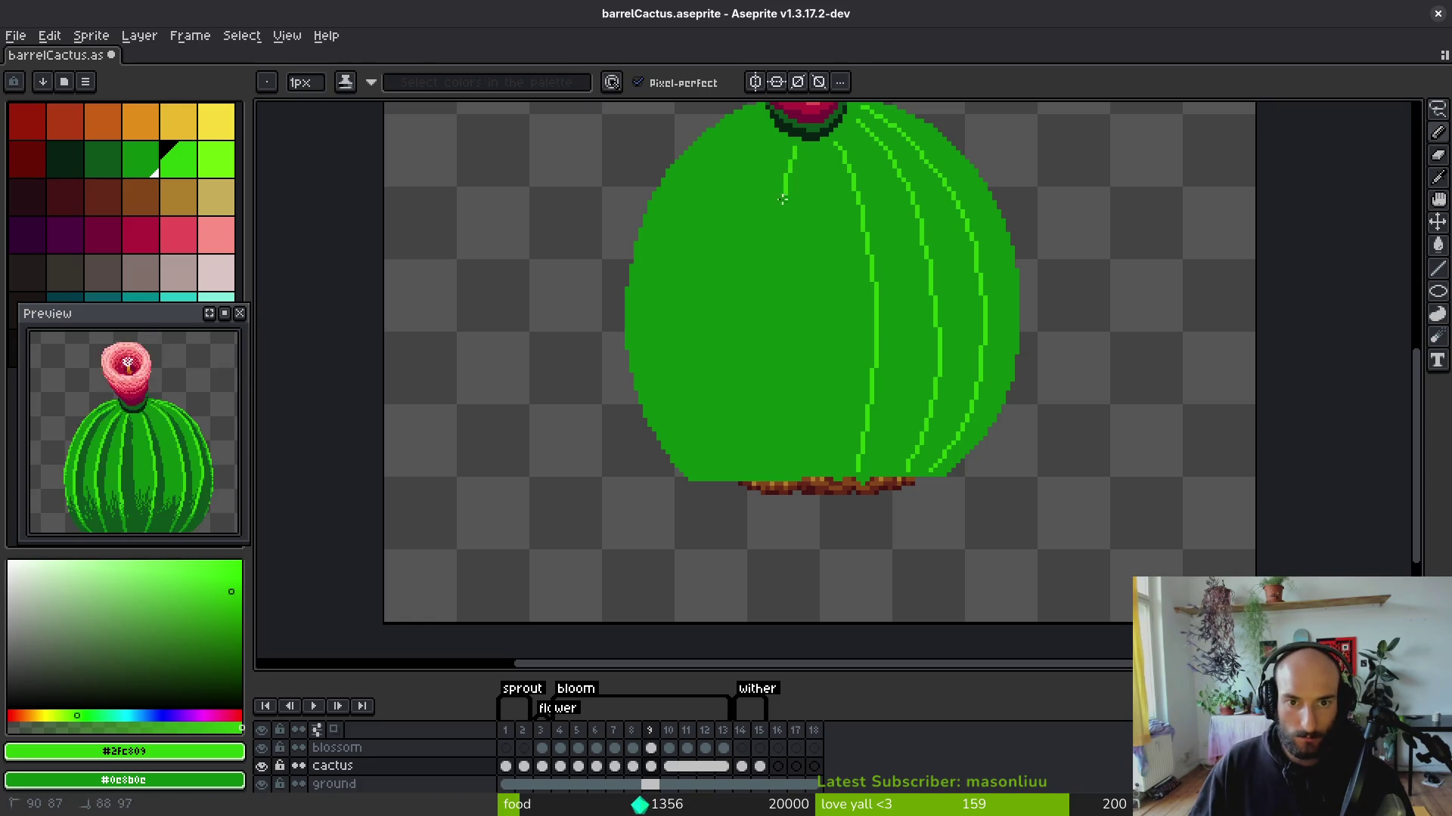
mouse_move(779, 238)
left_mouse_down()
mouse_move(772, 367)
mouse_move(792, 469)
left_mouse_up()
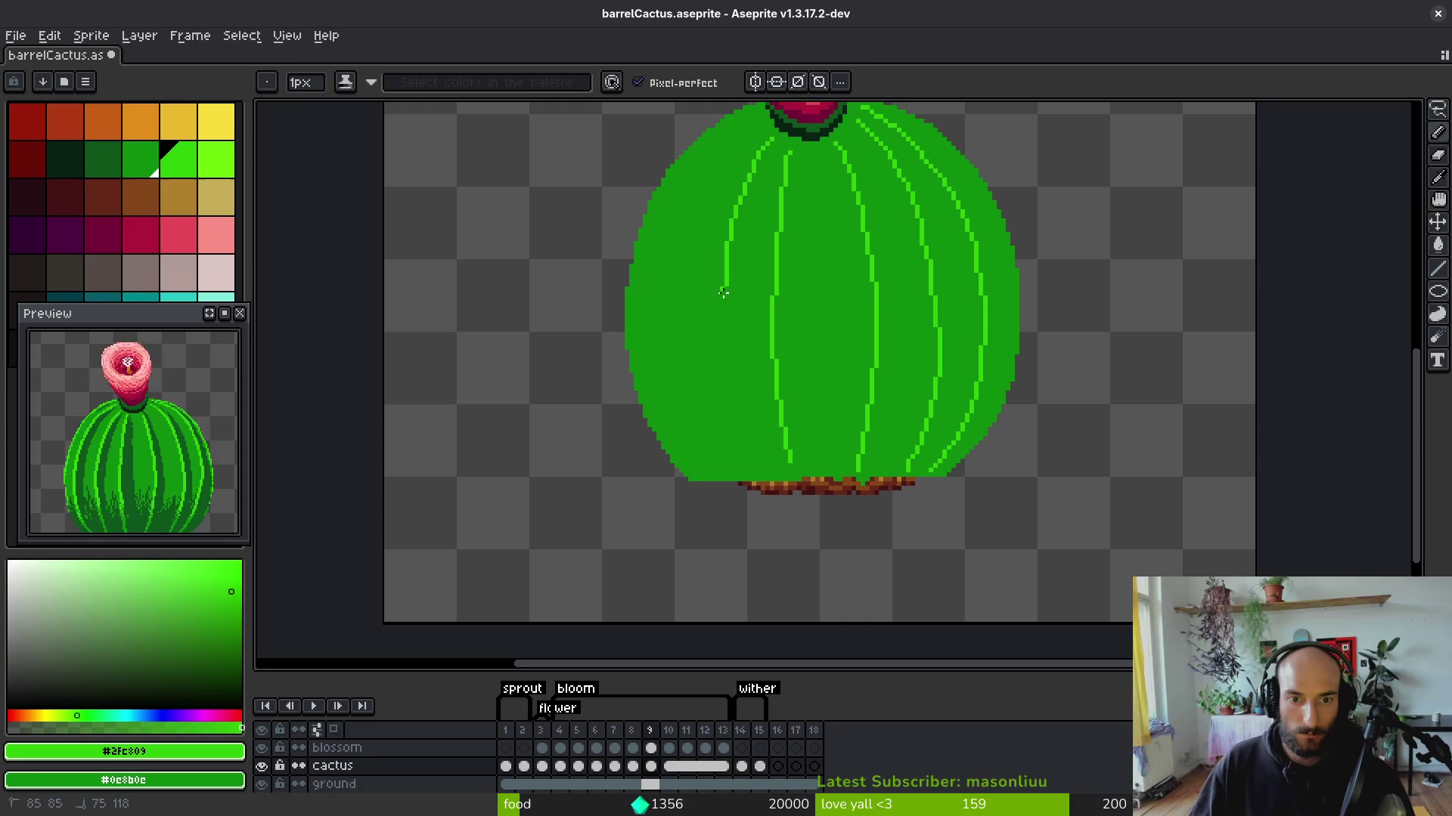
left_click(748, 464, "shift")
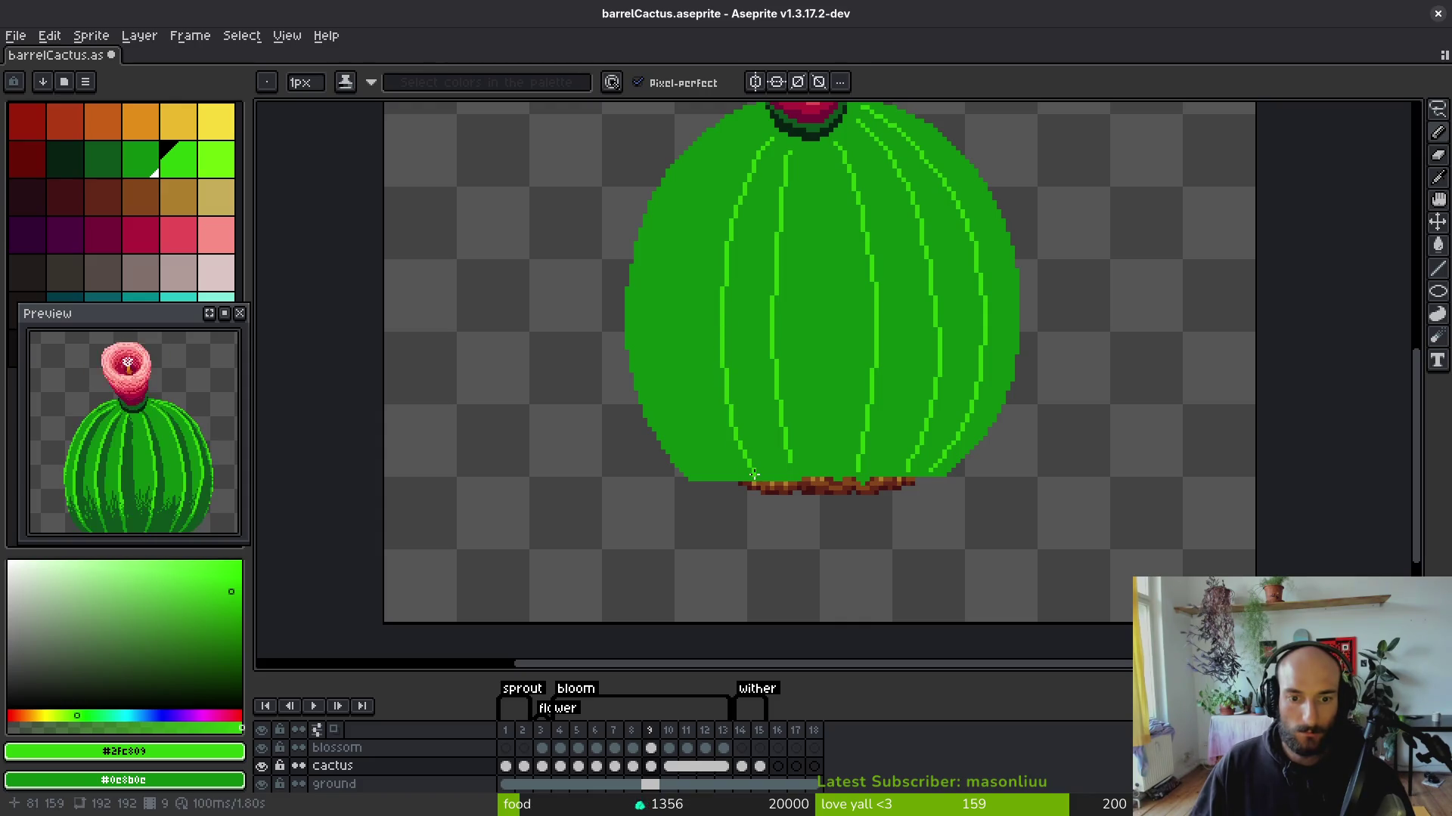
key("Left")
key("Right")
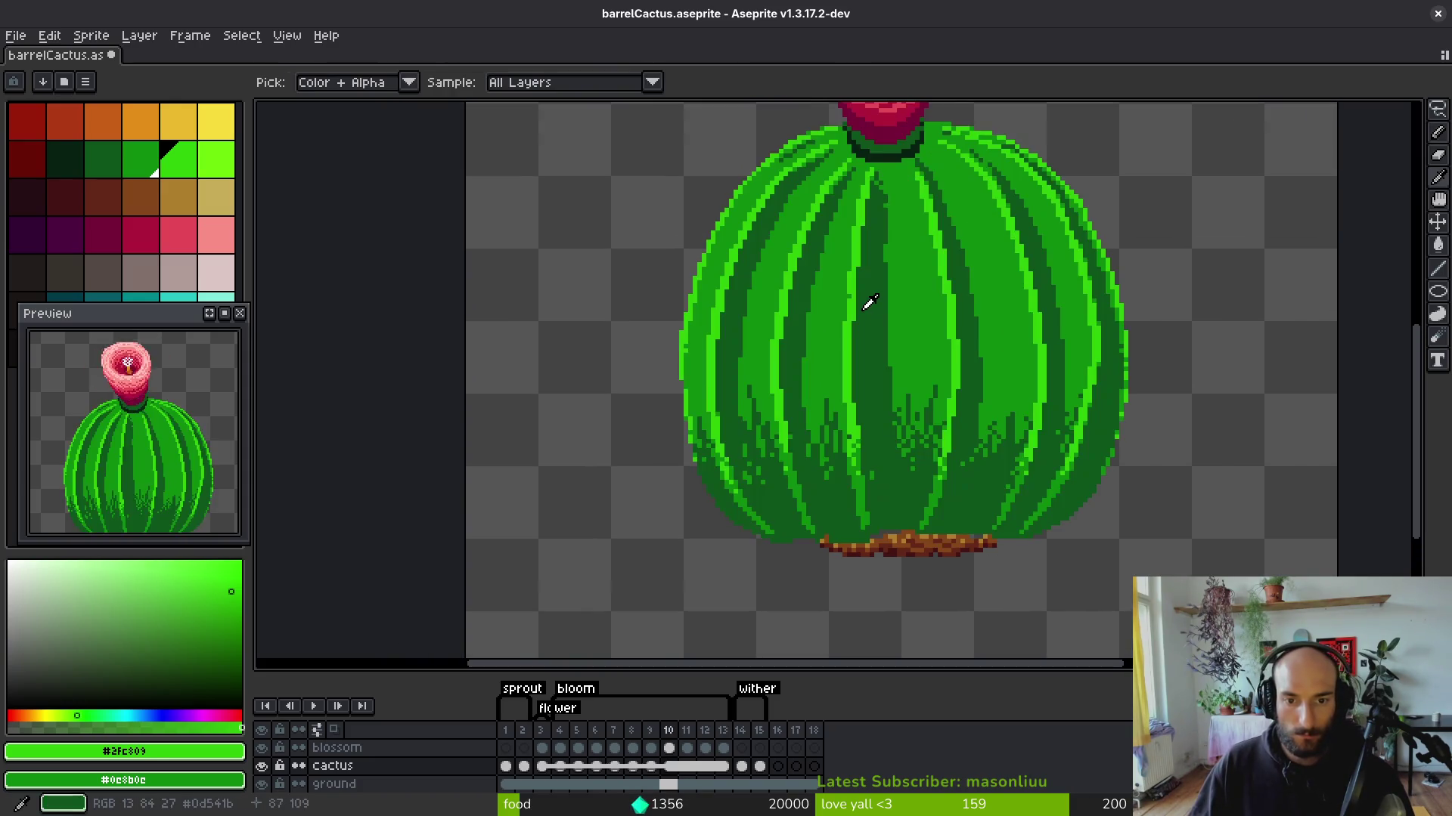
key("Right")
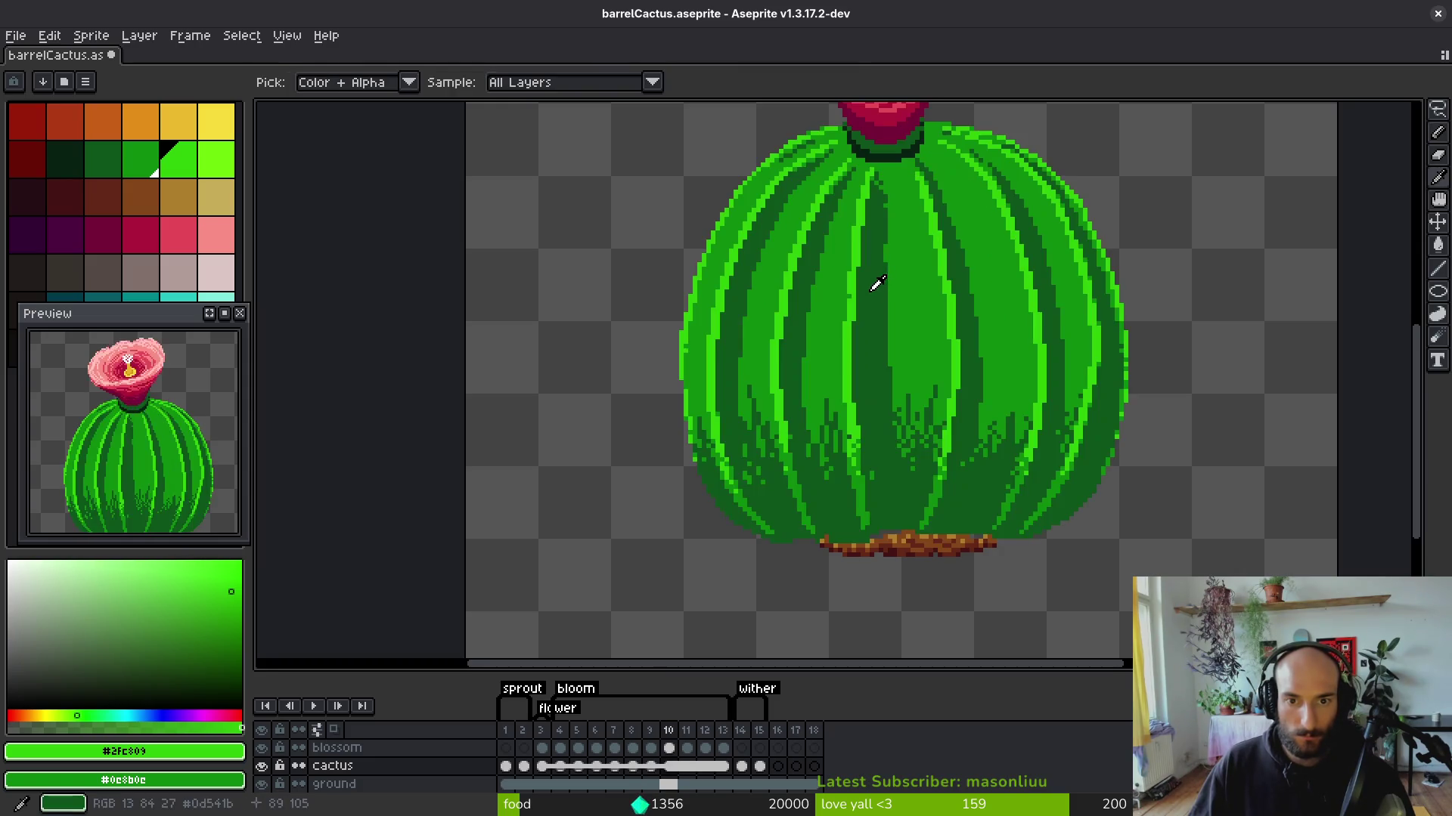
key("Left")
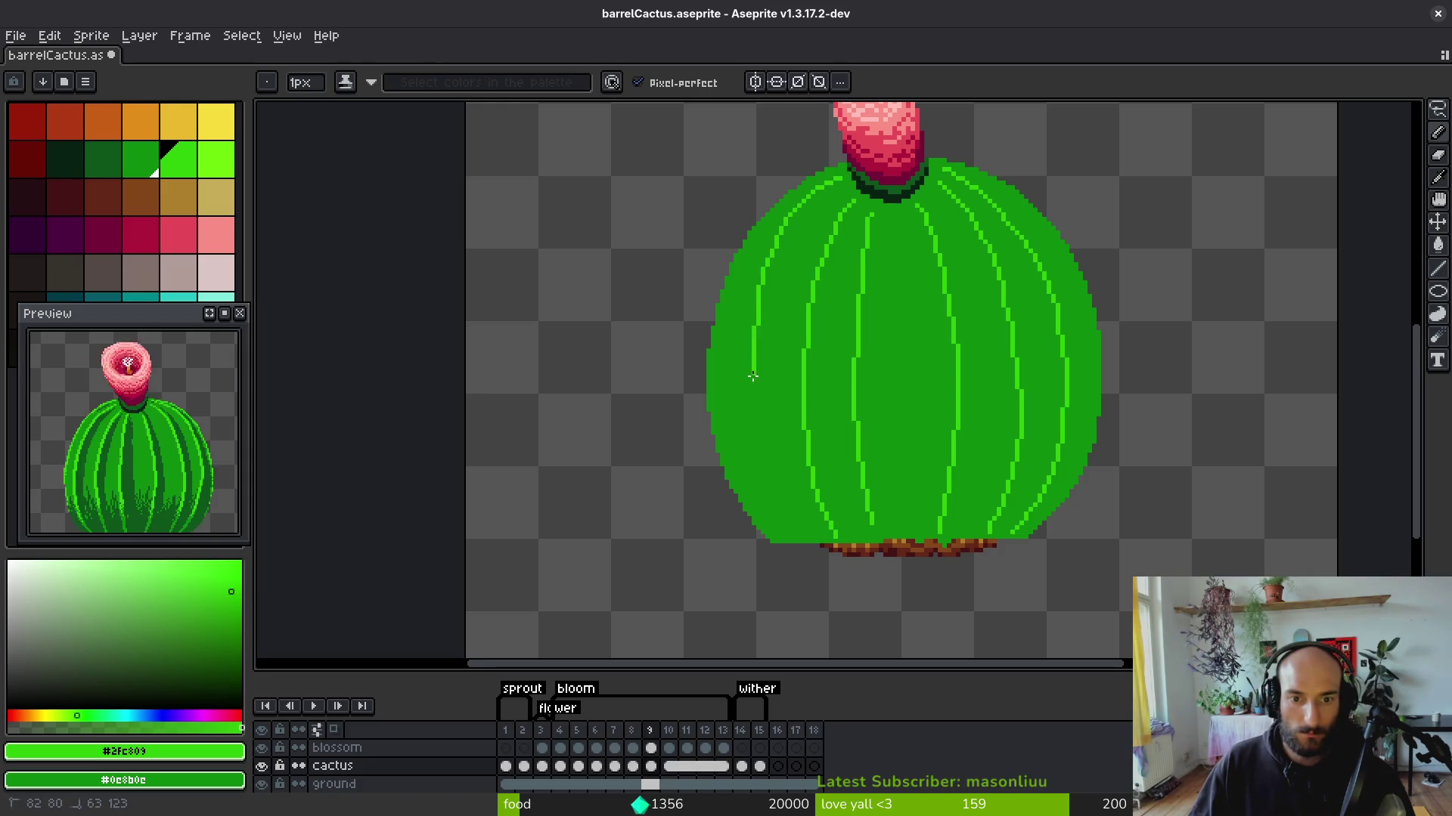
scroll(779, 302, "down", 2)
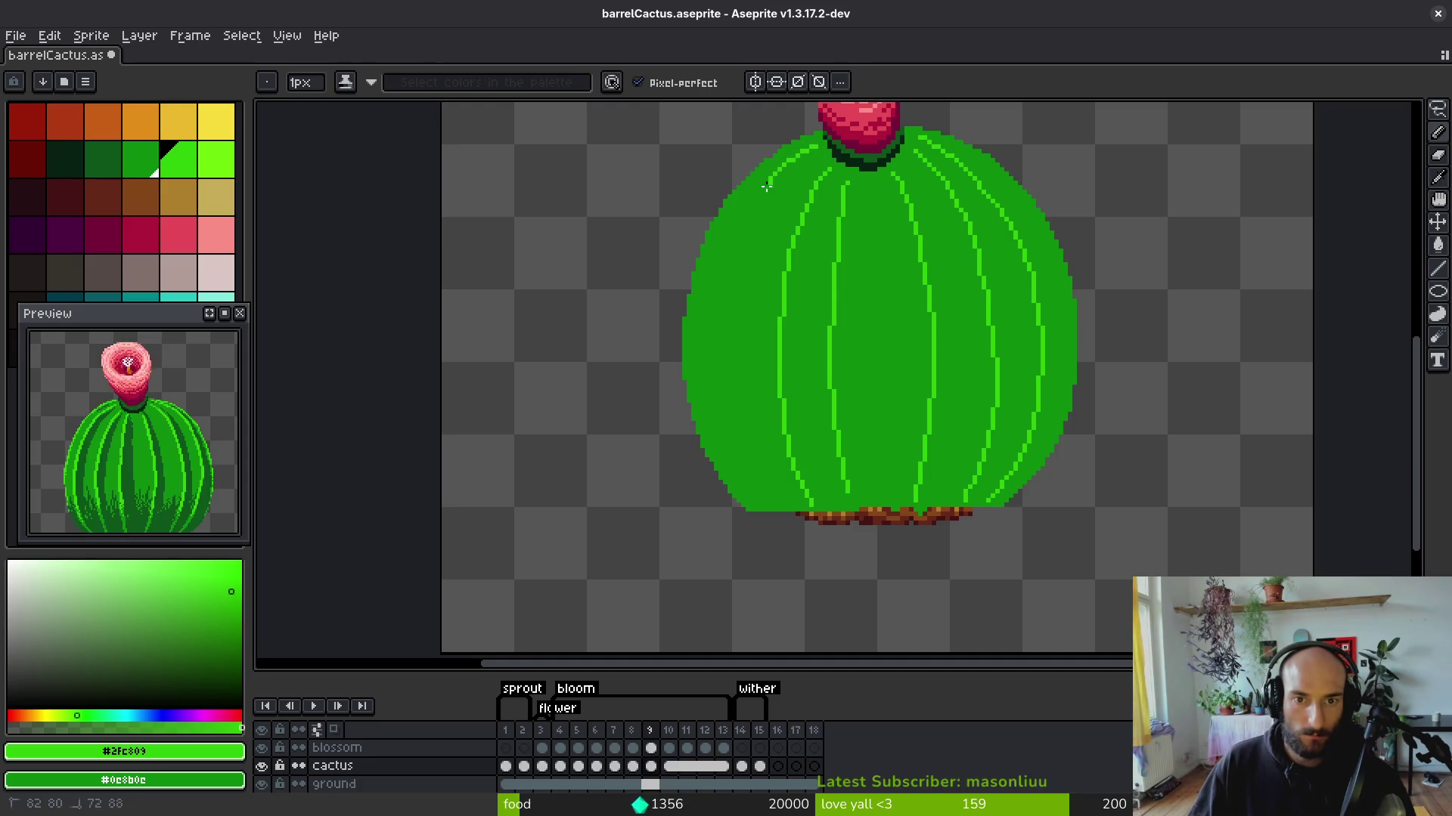
mouse_move(721, 316)
left_mouse_down()
mouse_move(699, 239)
mouse_move(687, 264)
left_mouse_up()
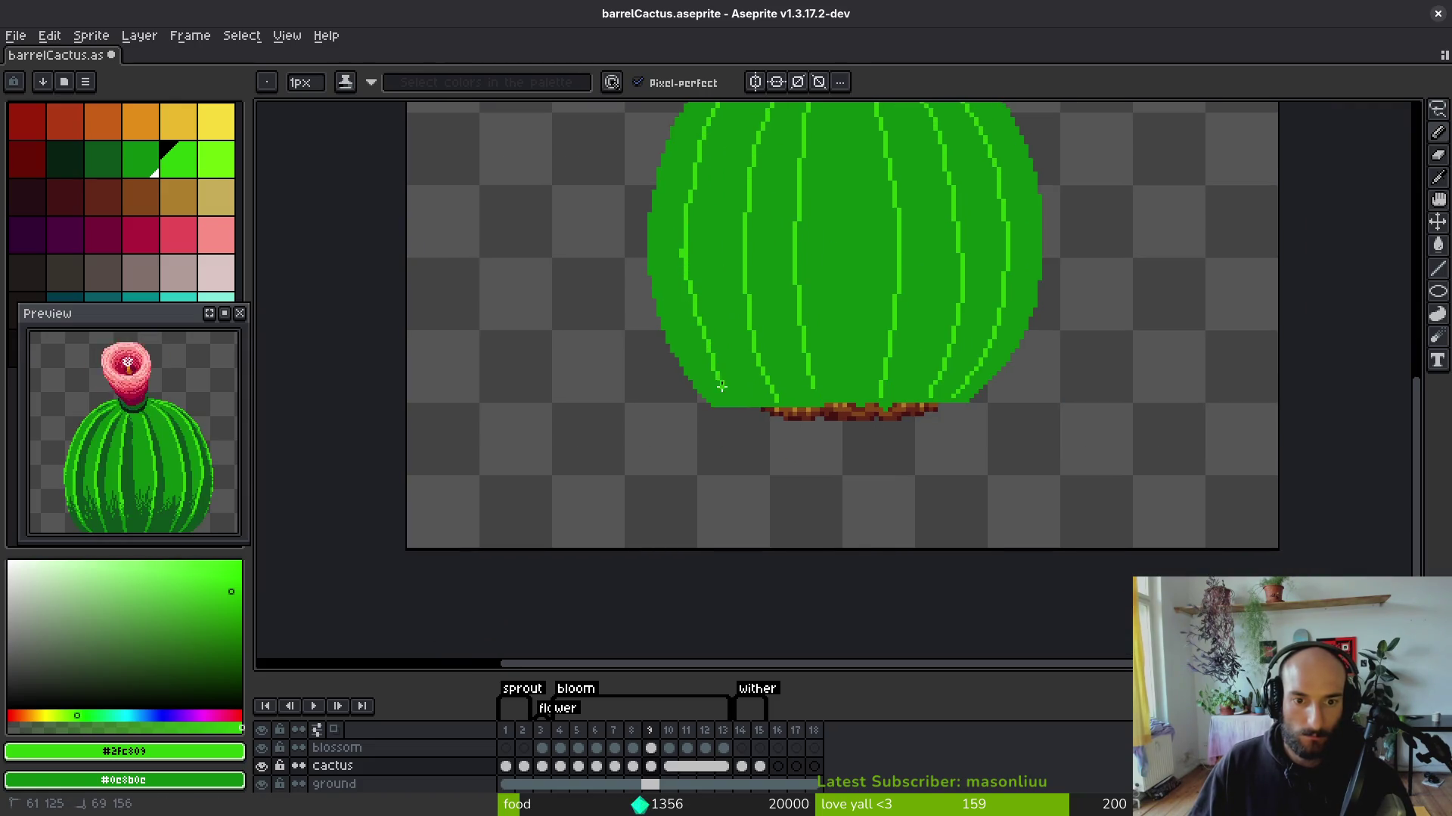
scroll(865, 456, "down", 4)
scroll(933, 439, "up", 1)
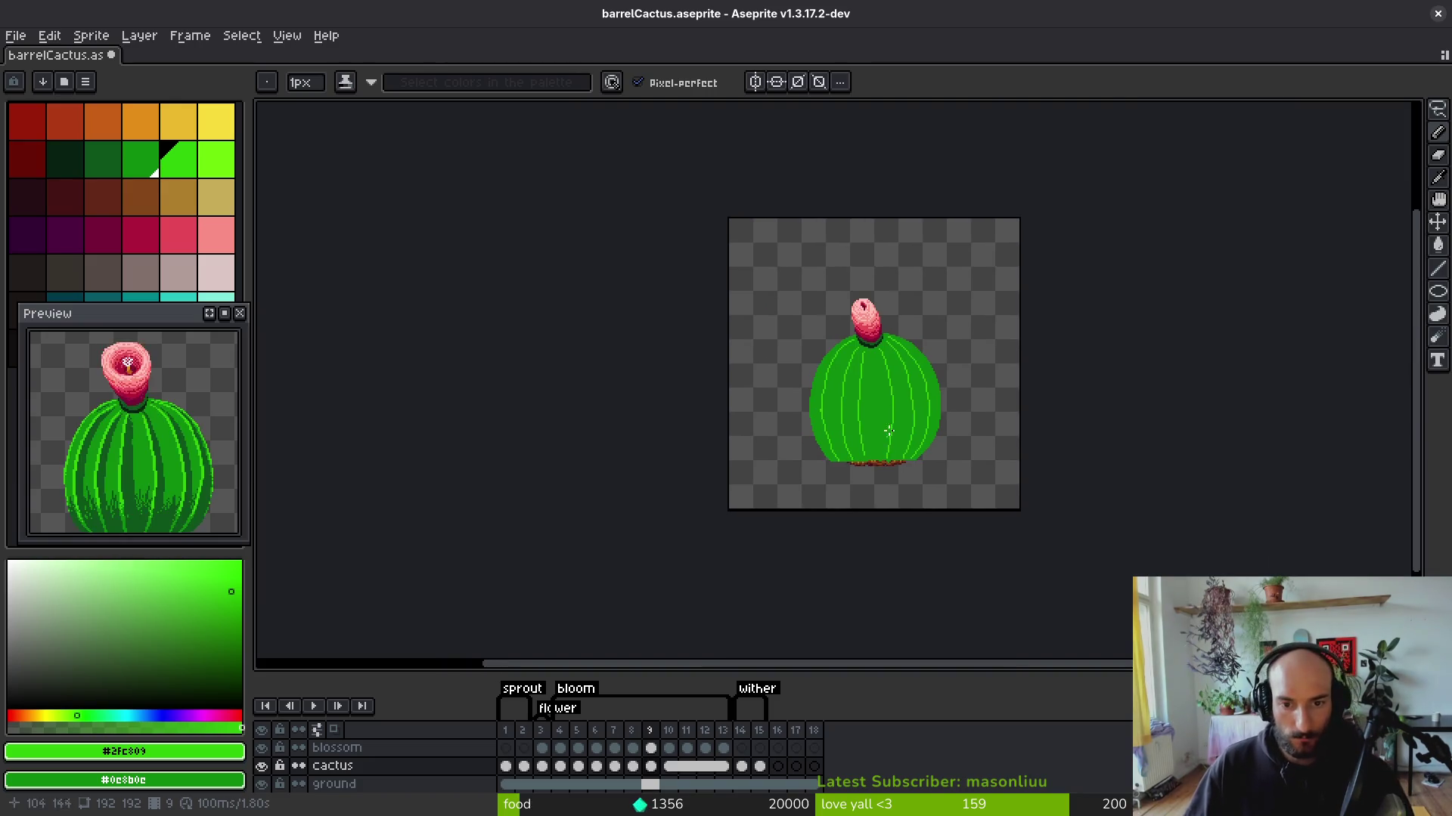
key("comma")
On frame 8, draw two light-green #2fc809 ribs down the middle of the cactus.
scroll(930, 424, "up", 4)
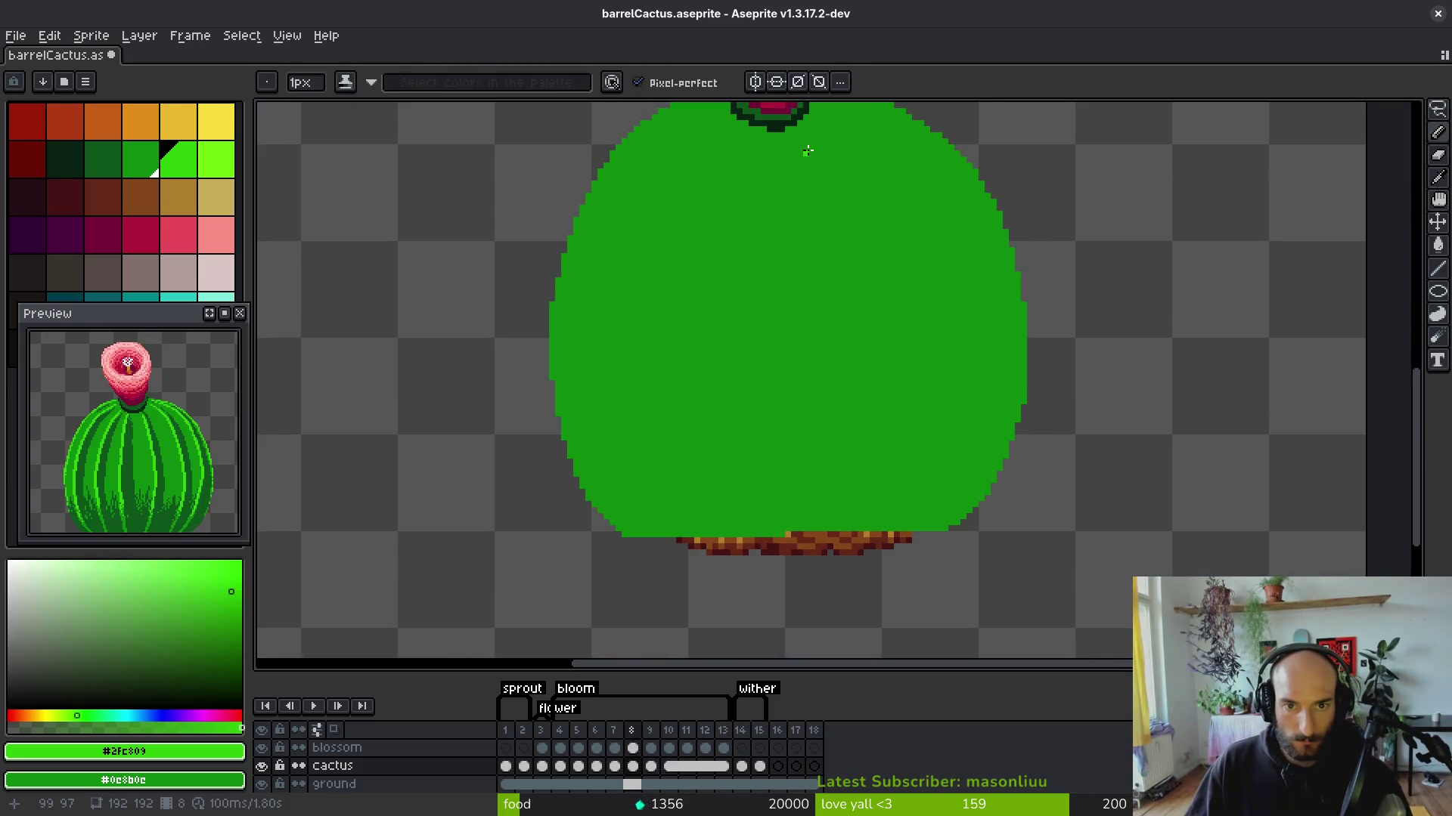
mouse_move(799, 137)
left_mouse_down()
mouse_move(829, 370)
mouse_move(812, 523)
left_mouse_up()
left_click(738, 165)
mouse_move(755, 151)
left_mouse_down()
mouse_move(739, 374)
mouse_move(751, 515)
left_mouse_up()
Attempt an upper-left rib several times, undoing each try.
mouse_move(729, 133)
left_mouse_down()
mouse_move(678, 269)
mouse_move(706, 515)
left_mouse_up()
key("ctrl+z")
key("ctrl+z")
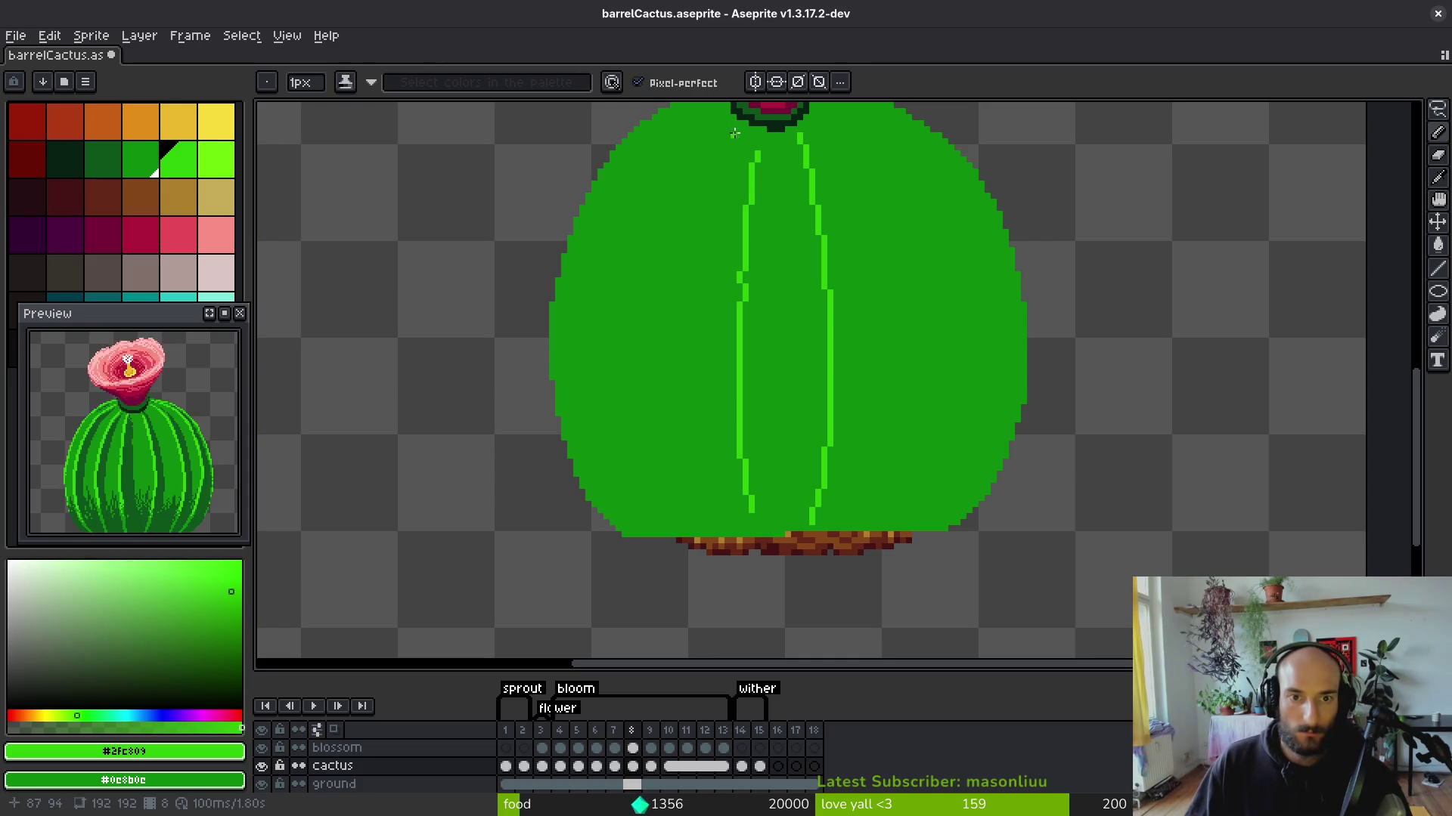
left_click_drag(730, 125, 673, 263)
key("ctrl+z")
mouse_move(730, 132)
left_mouse_down()
mouse_move(686, 252)
mouse_move(678, 438)
left_mouse_up()
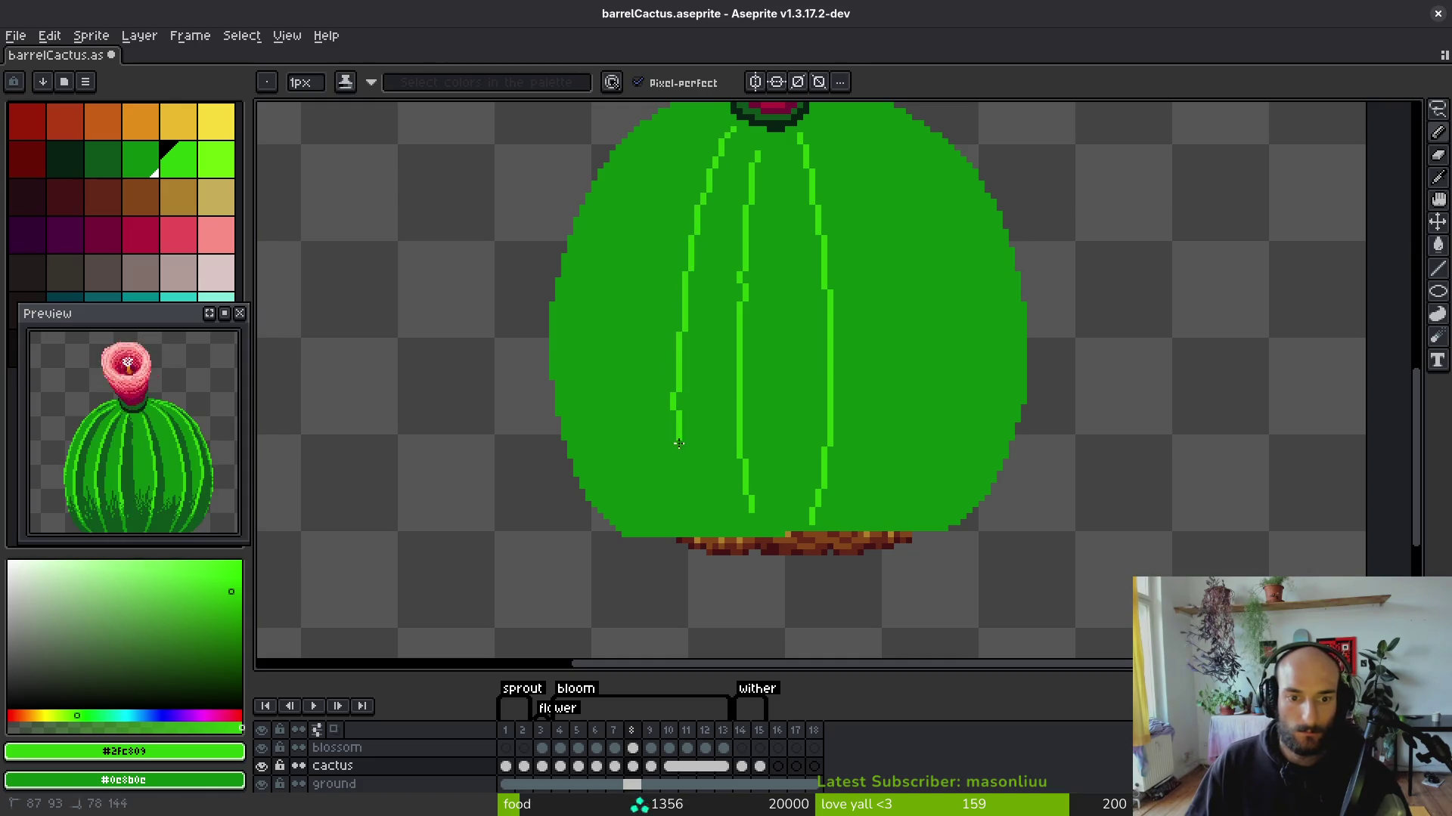
key("ctrl+z")
Draw the left rib from just below the flower down to the cactus base.
mouse_move(710, 182)
left_mouse_down()
mouse_move(718, 295)
mouse_move(719, 258)
left_mouse_up()
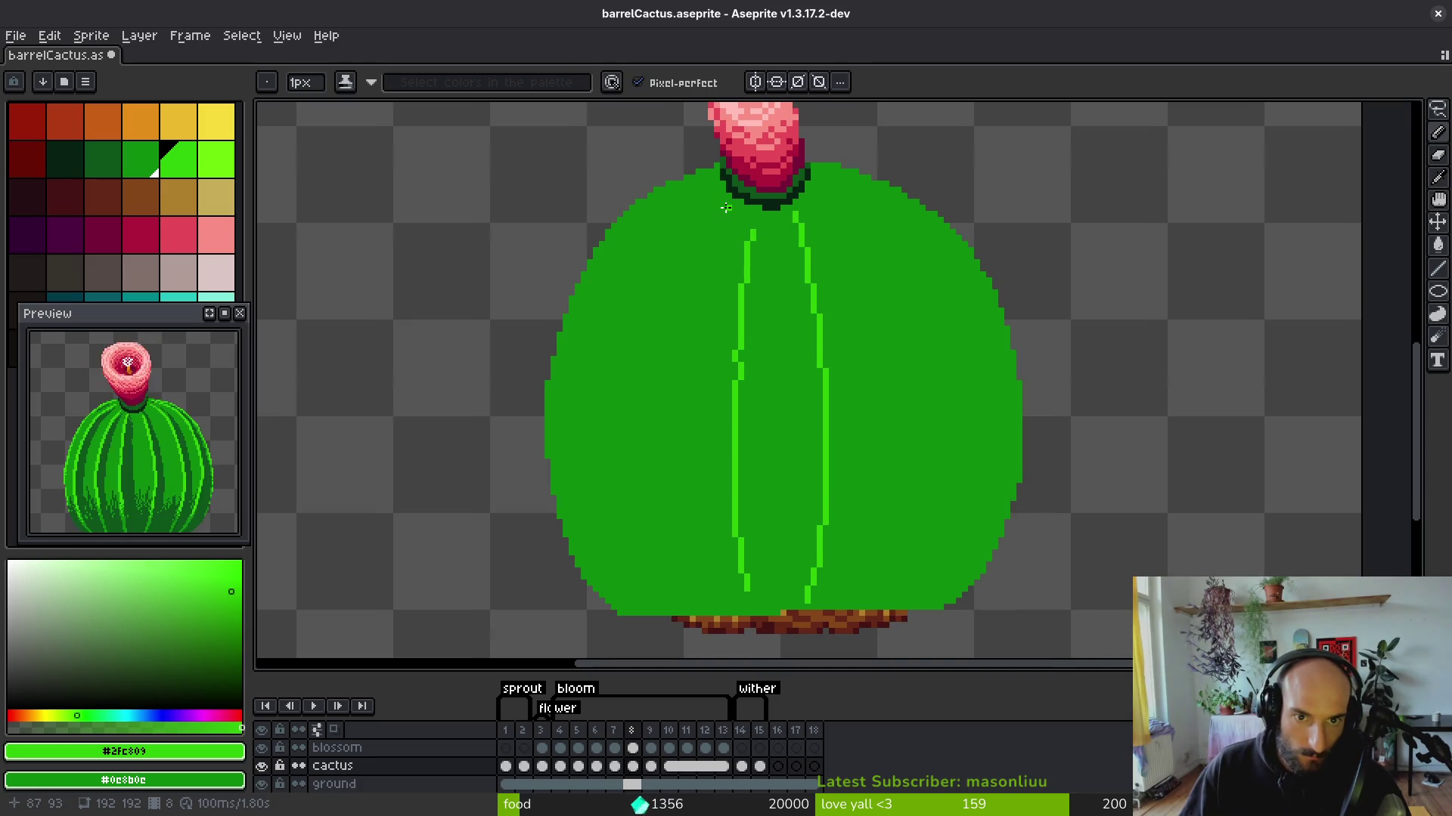
mouse_move(725, 207)
left_mouse_down()
mouse_move(671, 340)
mouse_move(665, 452)
left_mouse_up()
left_click_drag(683, 608, 682, 609)
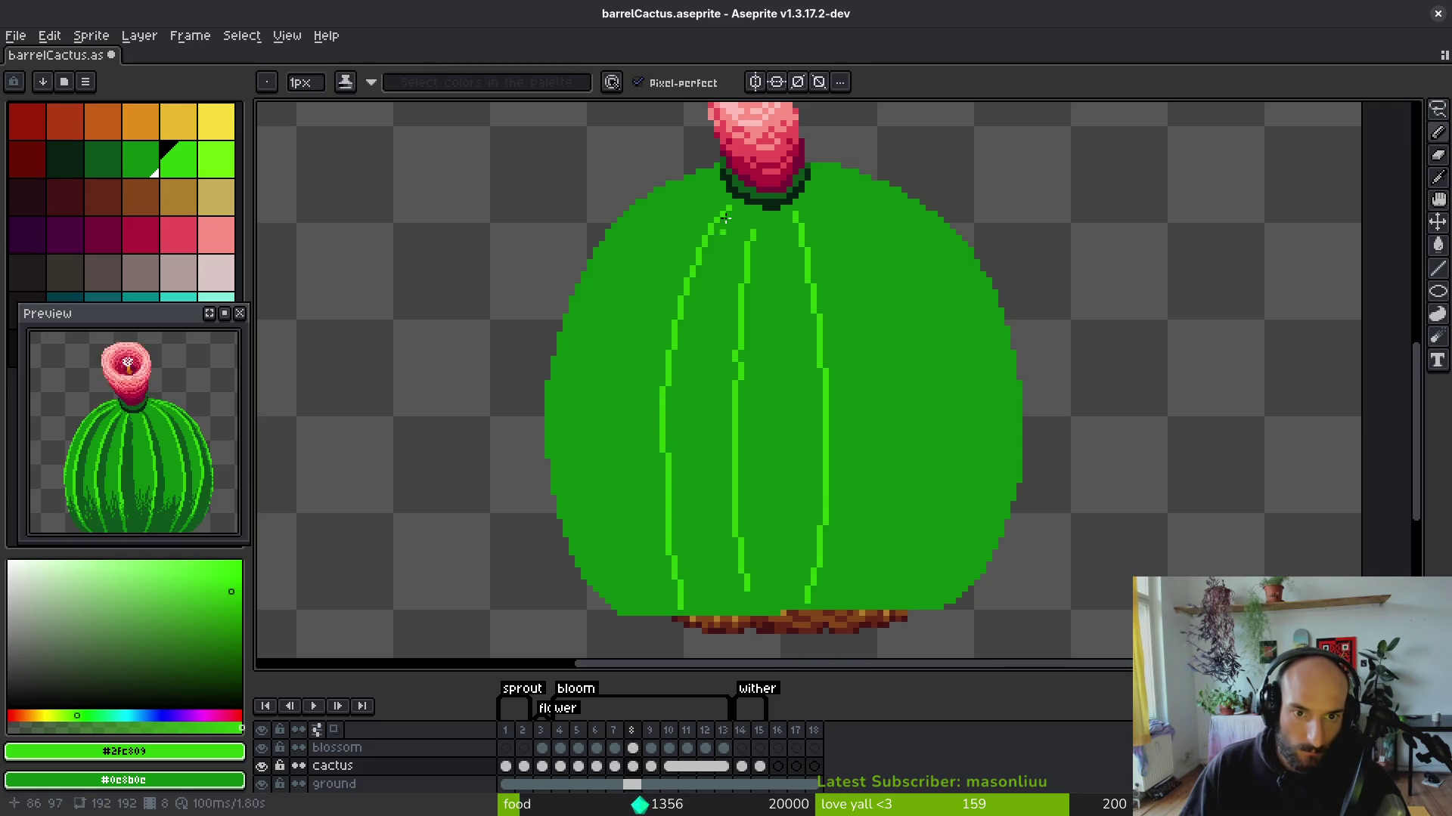
left_click_drag(709, 181, 632, 286)
key("ctrl+z")
left_click_drag(713, 181, 644, 249)
left_click_drag(612, 333, 599, 469)
key("ctrl+z")
scroll(616, 298, "down", 2)
left_click_drag(713, 156, 703, 158)
left_click_drag(615, 282, 604, 477)
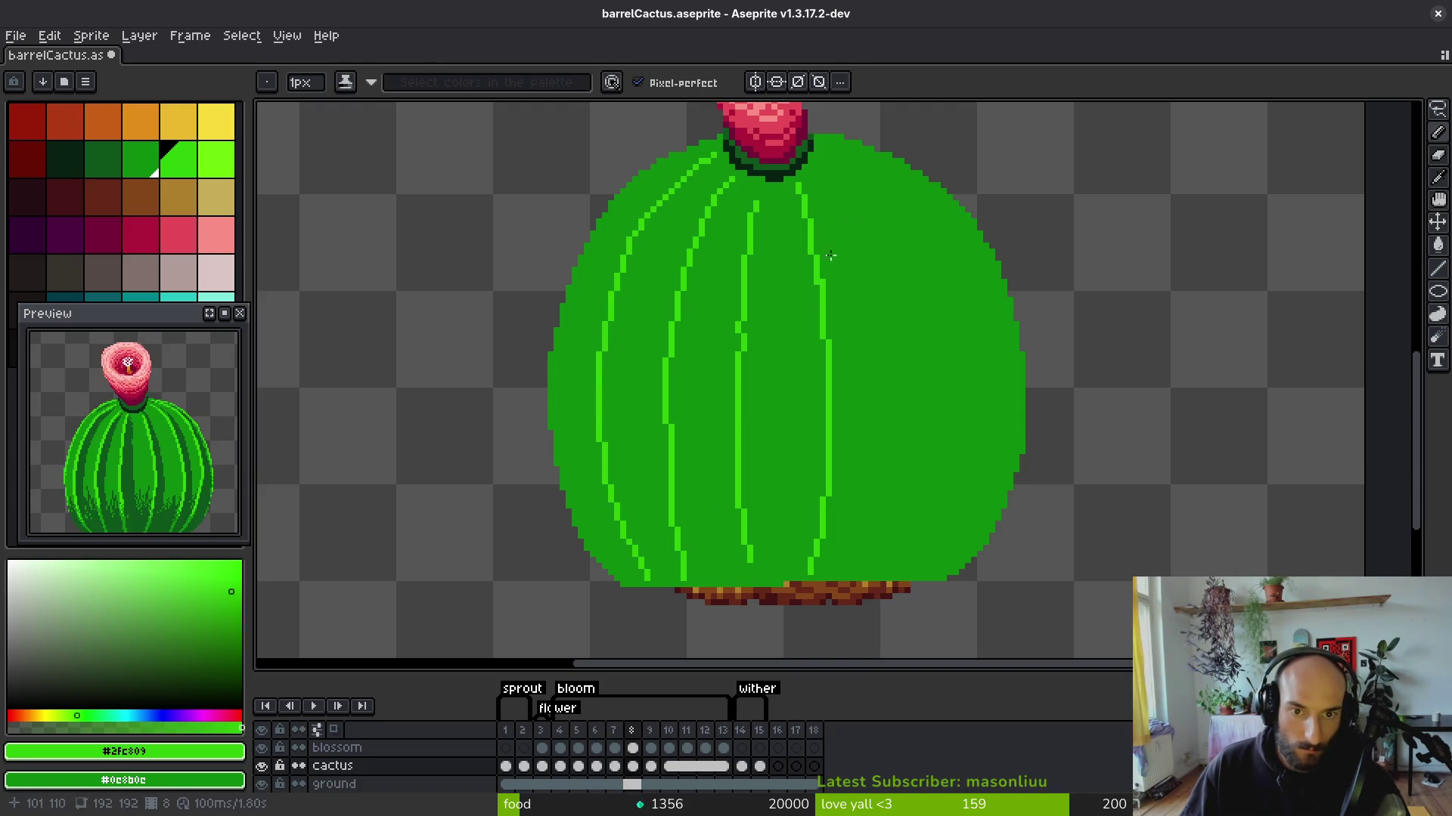
Draw ribs on the right side running from beside the flower down to the base.
left_click(818, 163)
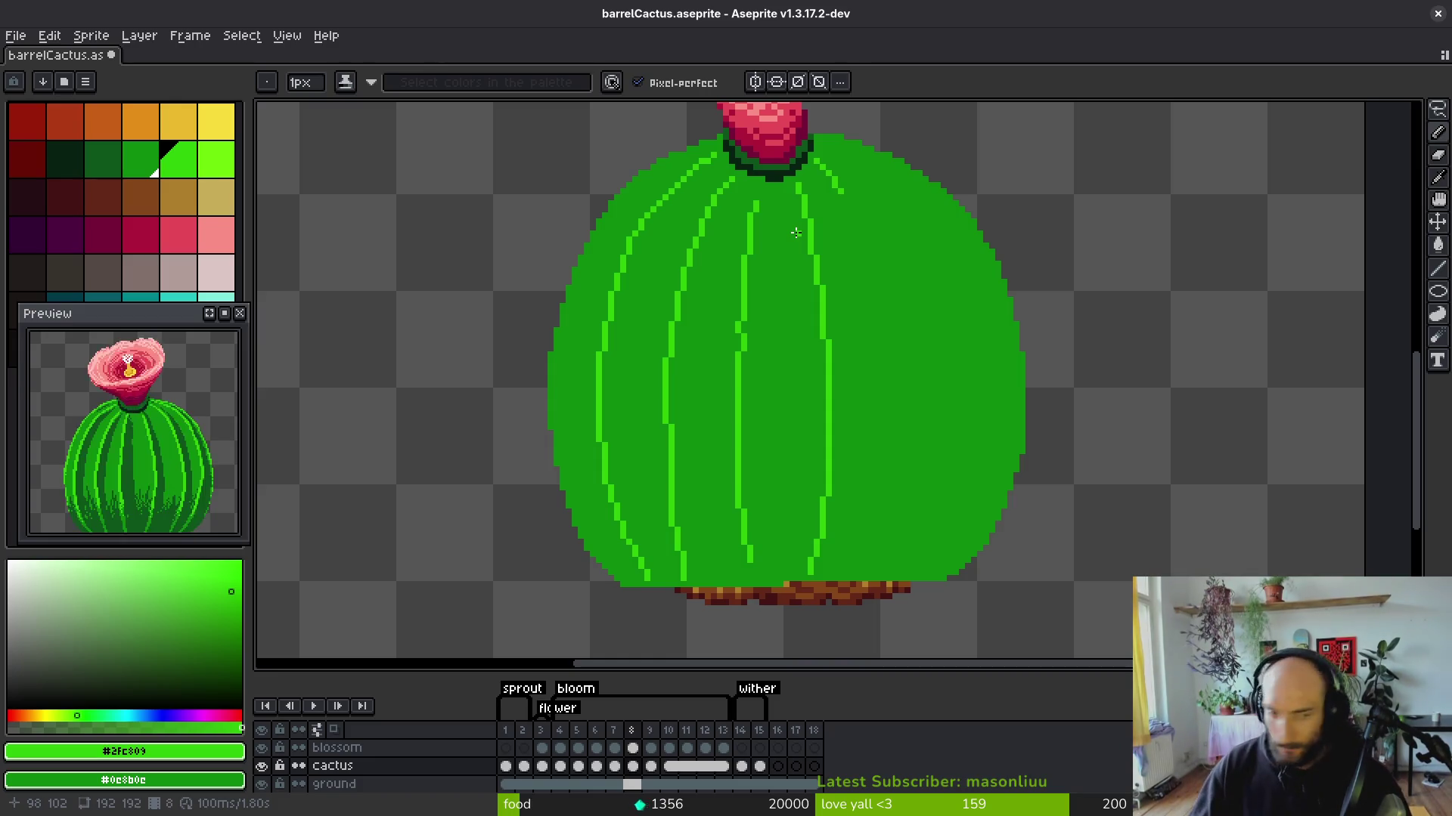
left_click_drag(819, 163, 824, 164)
mouse_move(884, 287)
left_mouse_down()
mouse_move(894, 480)
mouse_move(860, 588)
left_mouse_up()
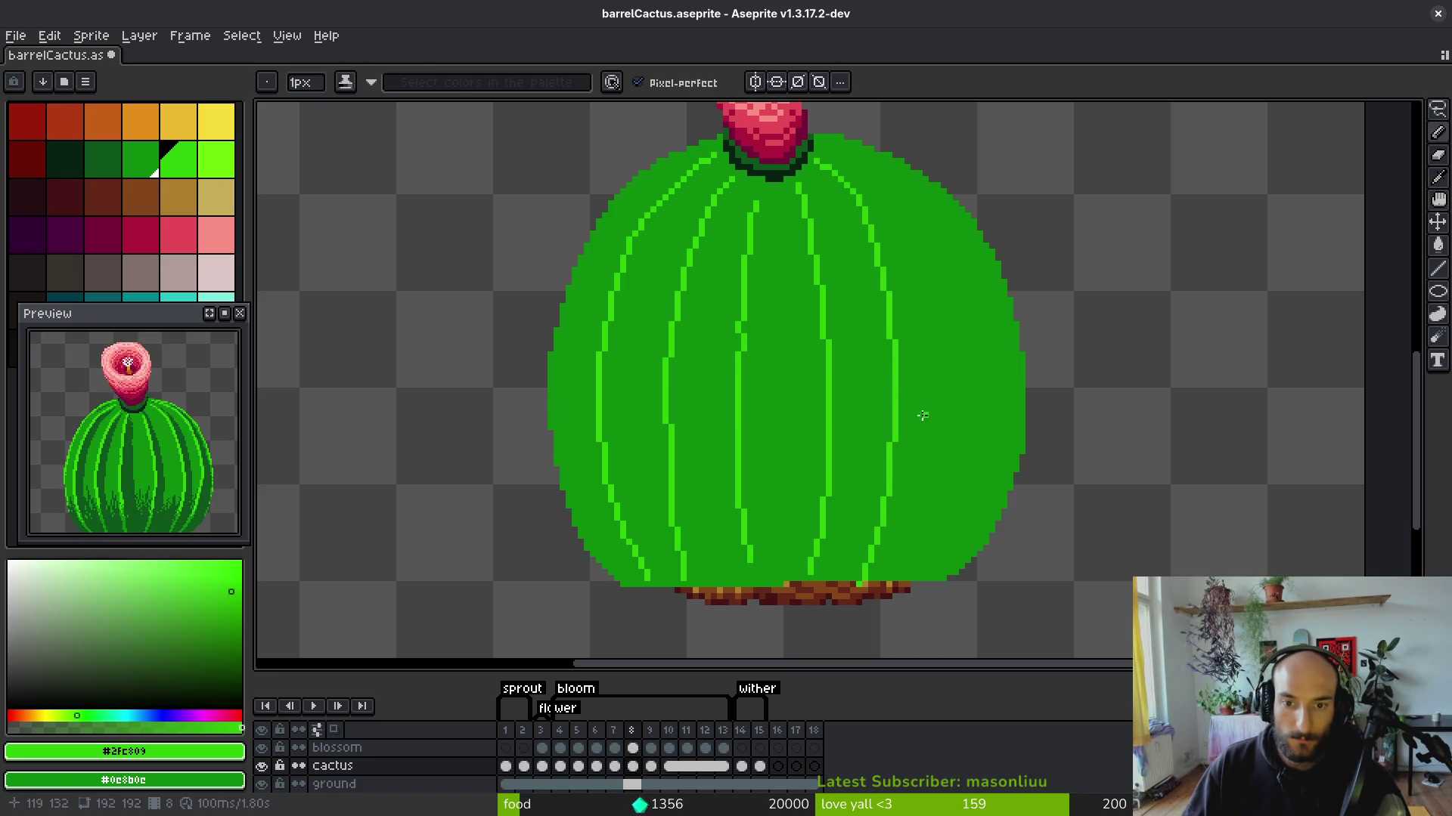
left_click(827, 143)
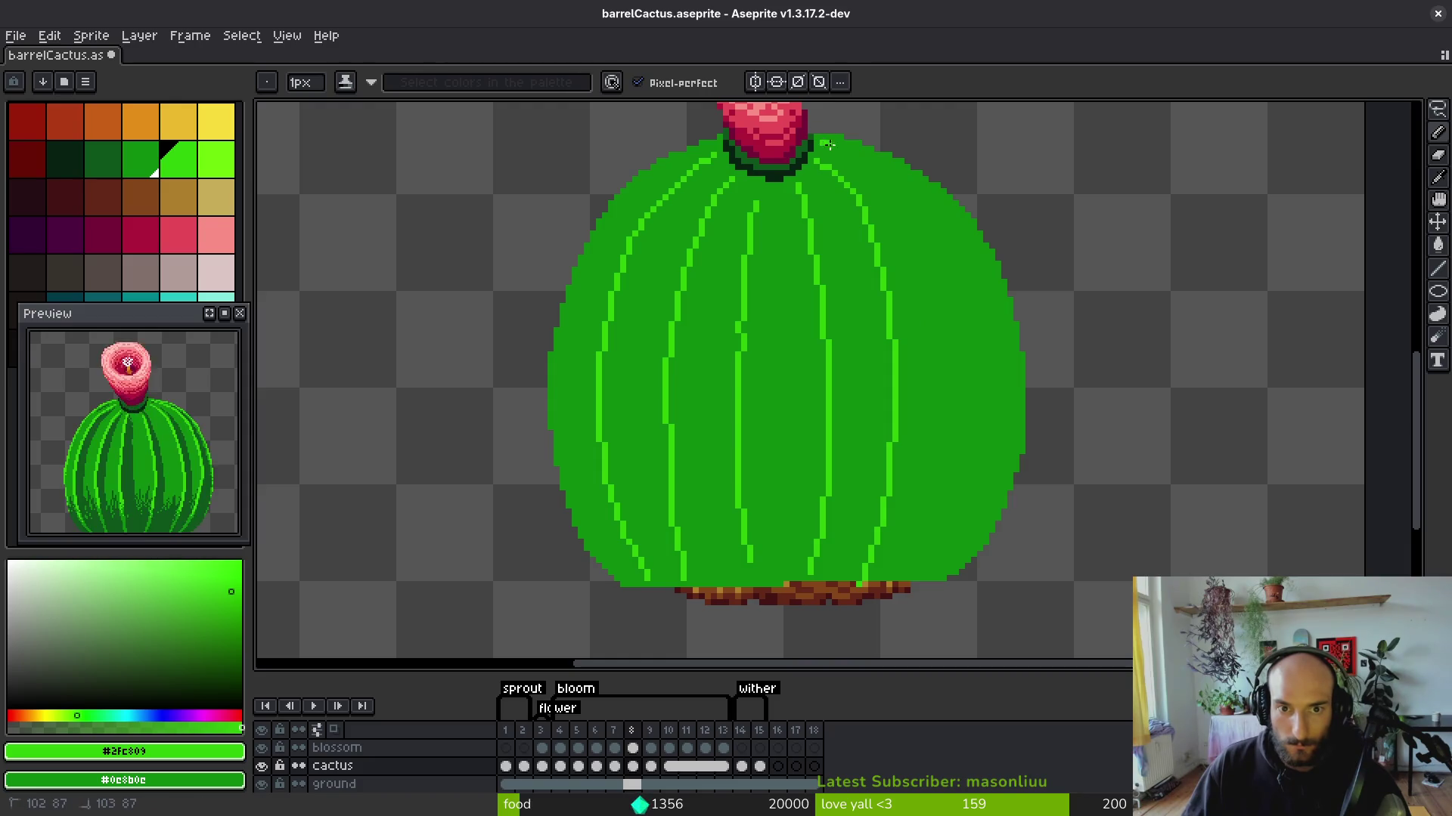
left_click_drag(958, 407, 945, 498)
Compare frame 8 with the finished frame 9, then return to frame 8 with the Pencil.
scroll(926, 529, "down", 1)
key("i")
key("Right")
key("Left")
key("b")
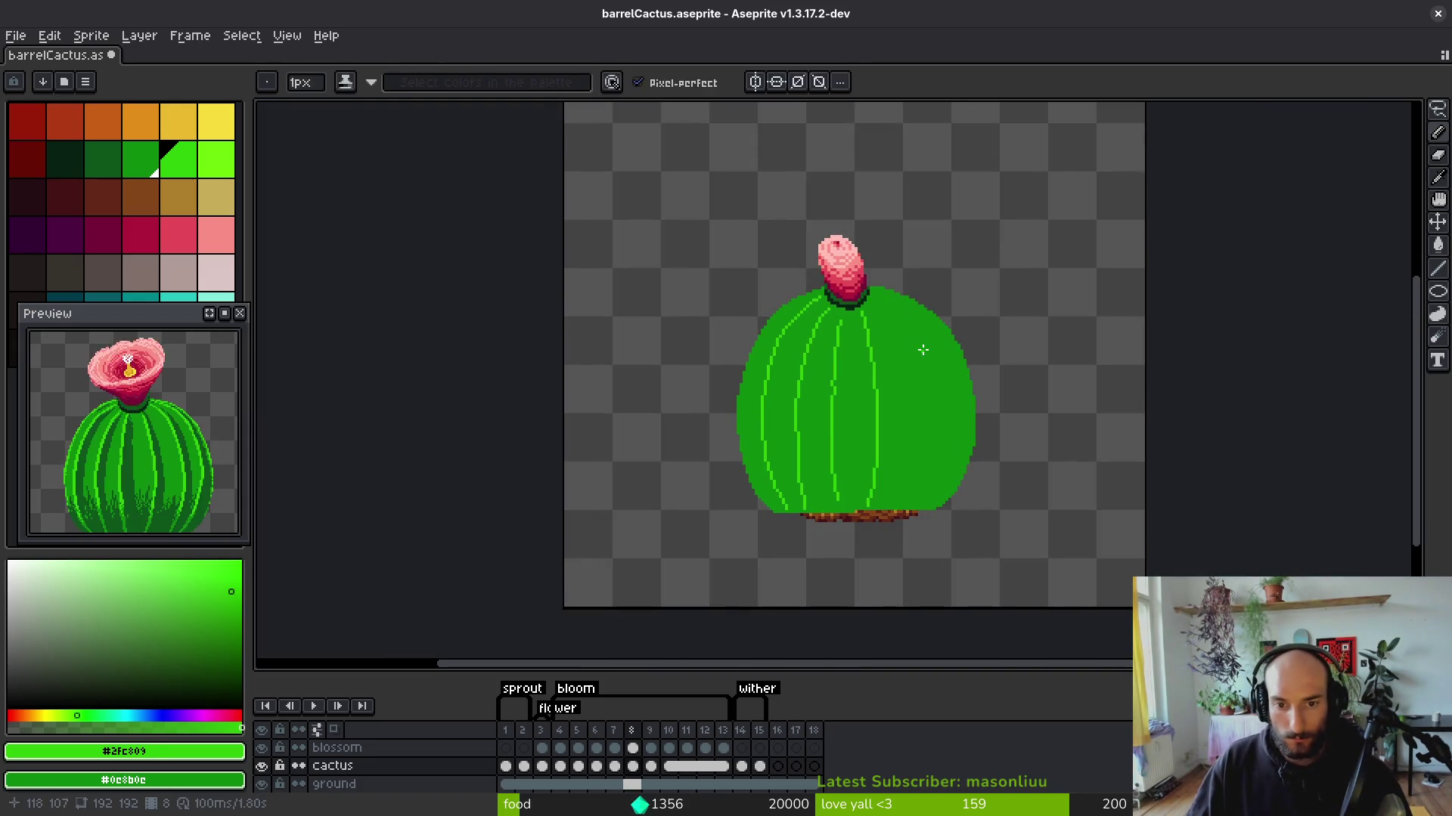
scroll(858, 243, "up", 2)
Draw a straight rib from below the flower base down toward the soil.
left_click_drag(842, 226, 855, 237)
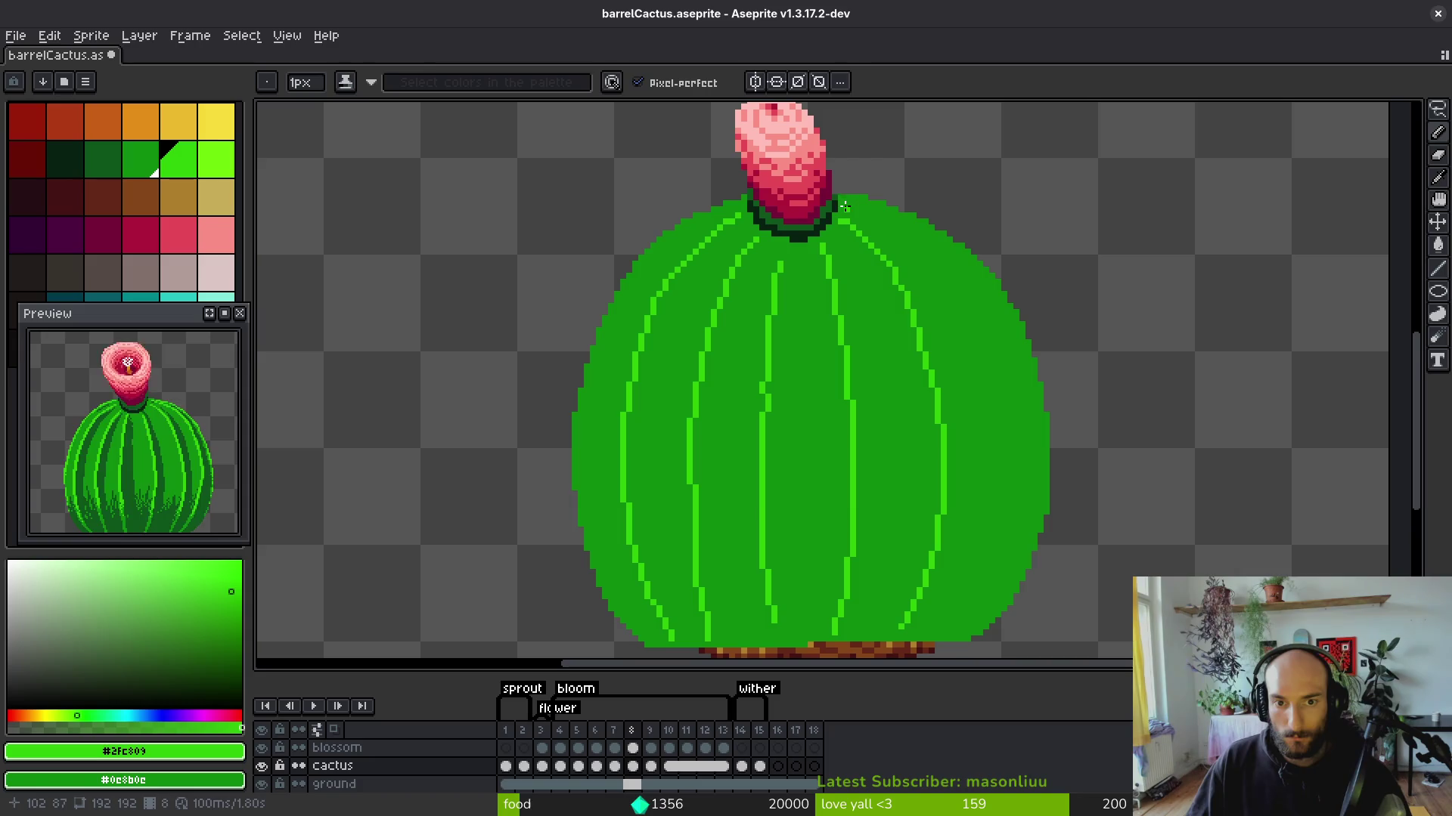
left_click_drag(847, 204, 859, 205)
left_click_drag(942, 262, 977, 318)
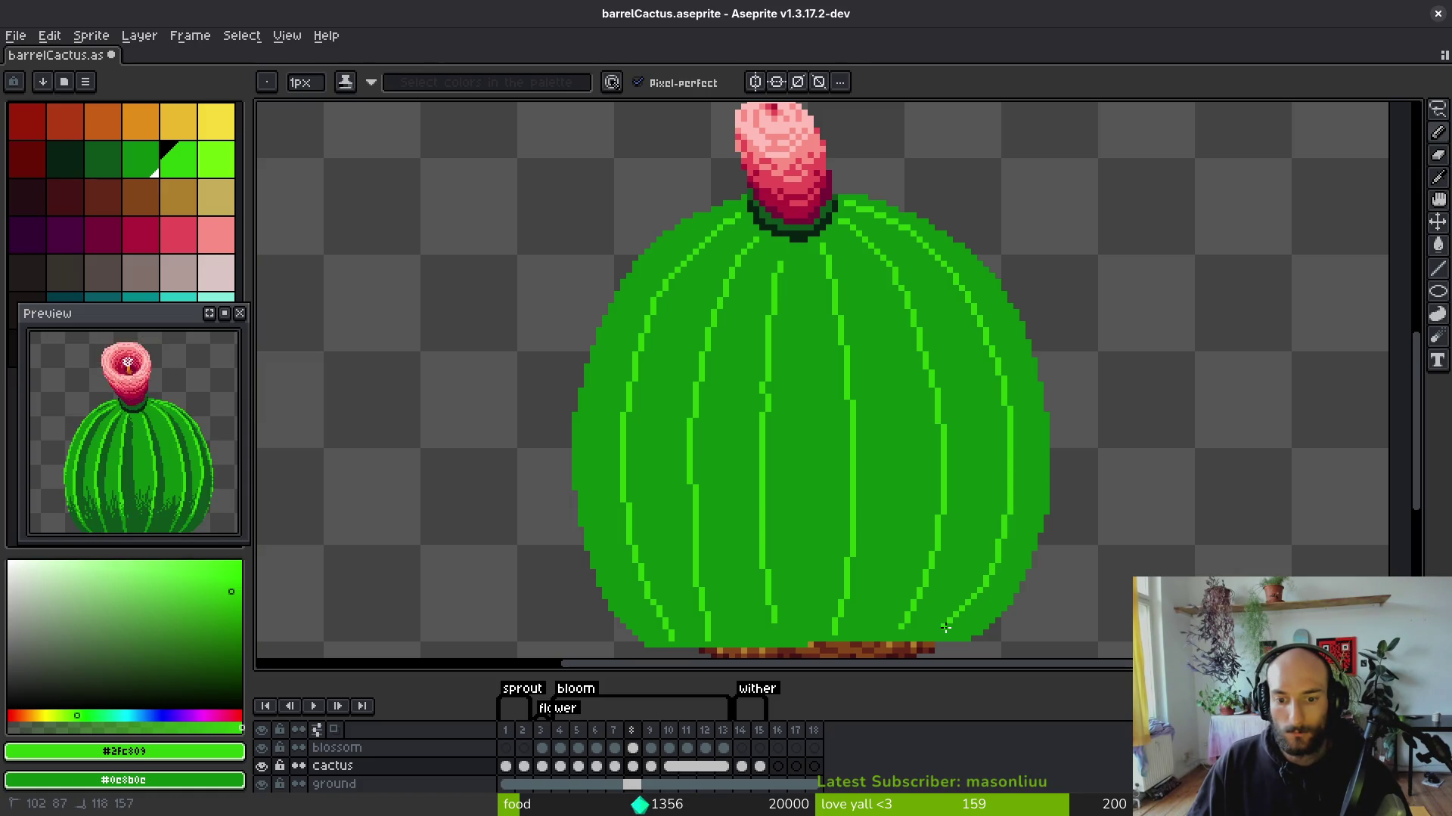
scroll(945, 627, "up", 1)
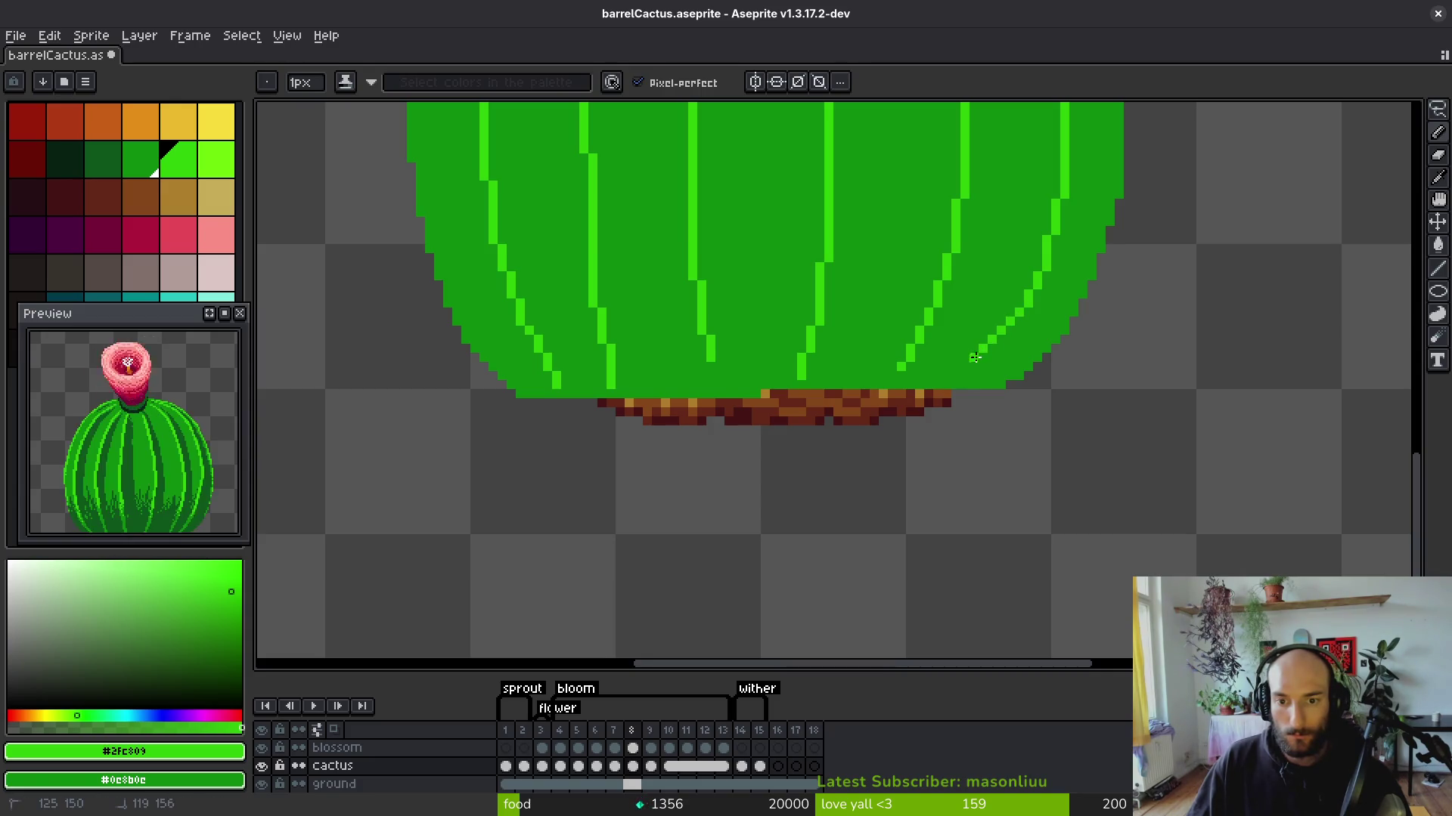
Repaint stray rib pixels in dark body green and redraw the rib diagonally toward the base.
right_click(1020, 312)
right_click(1009, 322)
left_click_drag(991, 336, 954, 376)
left_click_drag(1021, 311, 966, 369)
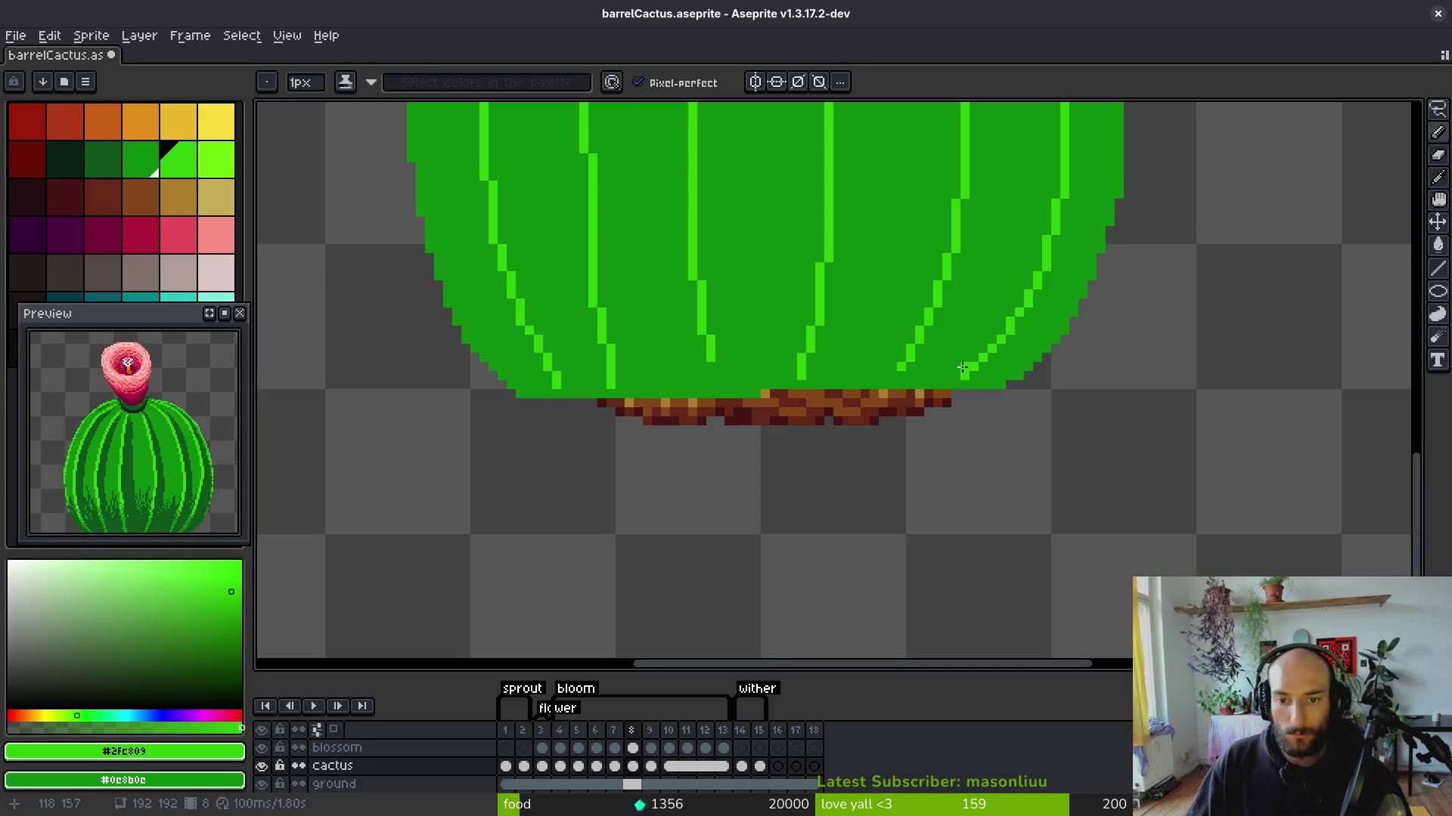
Extend the diagonal rib down to the cactus base.
scroll(962, 371, "down", 3)
scroll(908, 288, "up", 5)
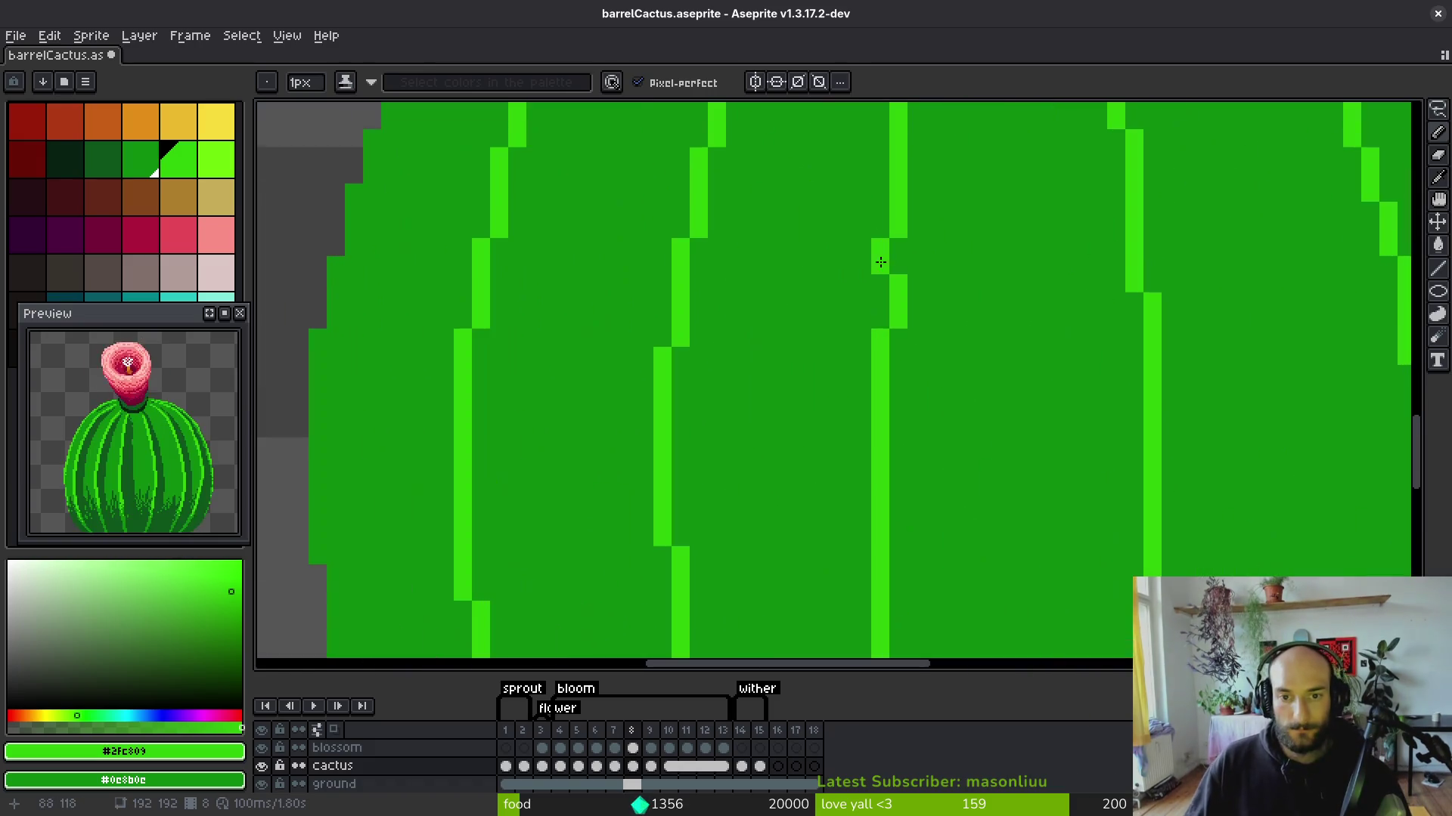
scroll(908, 367, "down", 5)
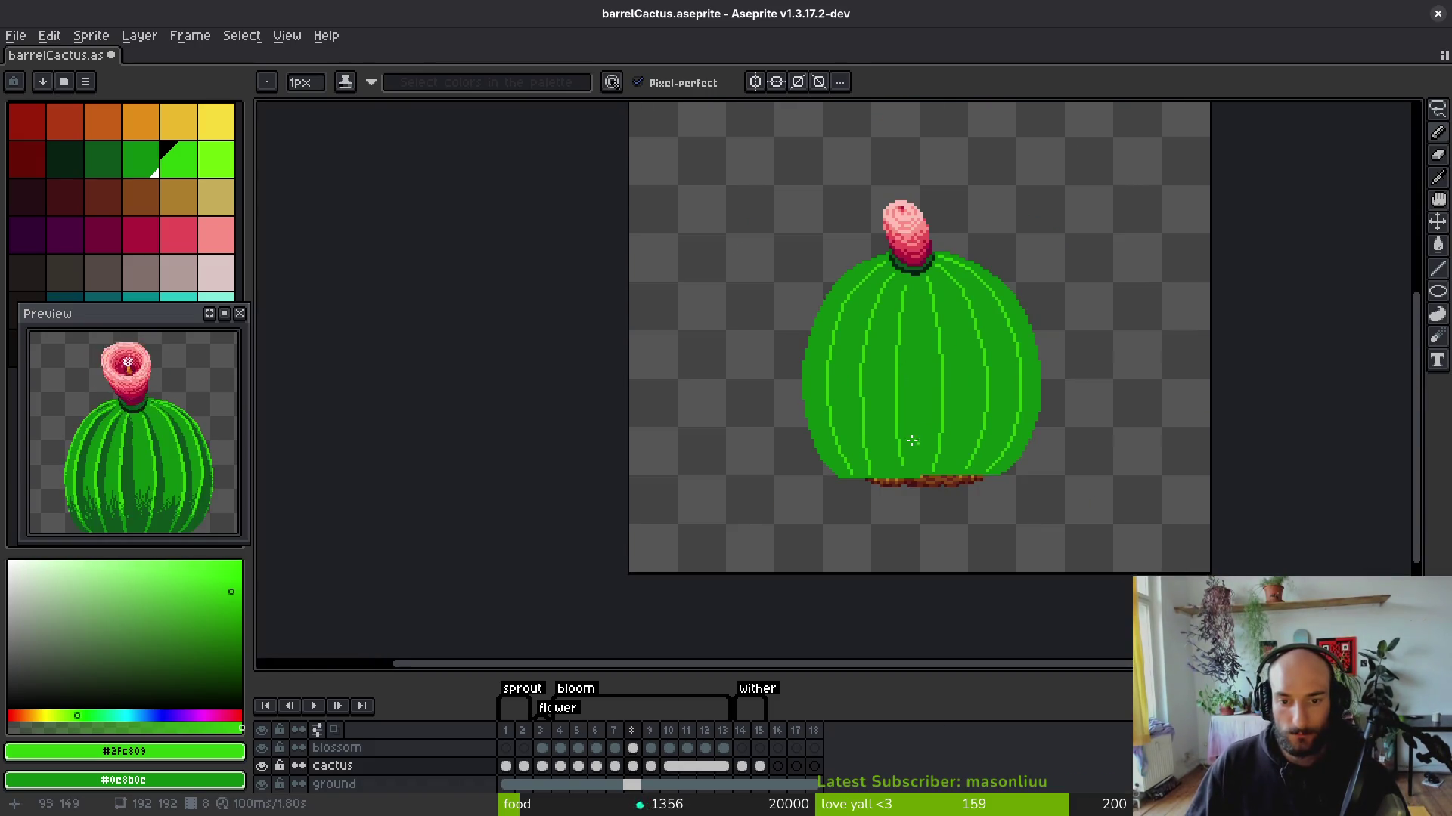
scroll(916, 444, "up", 5)
left_click_drag(875, 419, 885, 428)
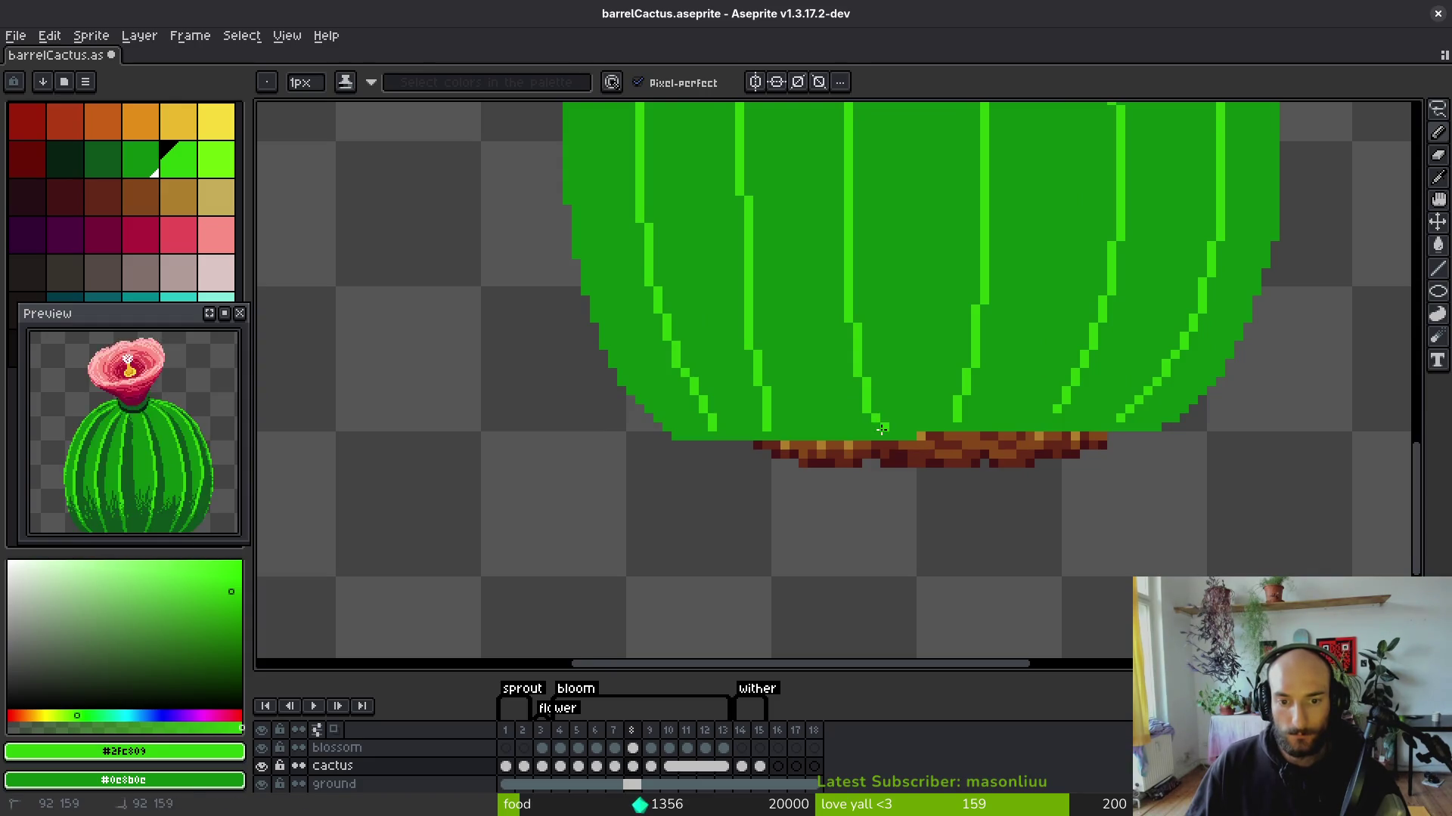
scroll(907, 340, "down", 5)
scroll(877, 344, "up", 5)
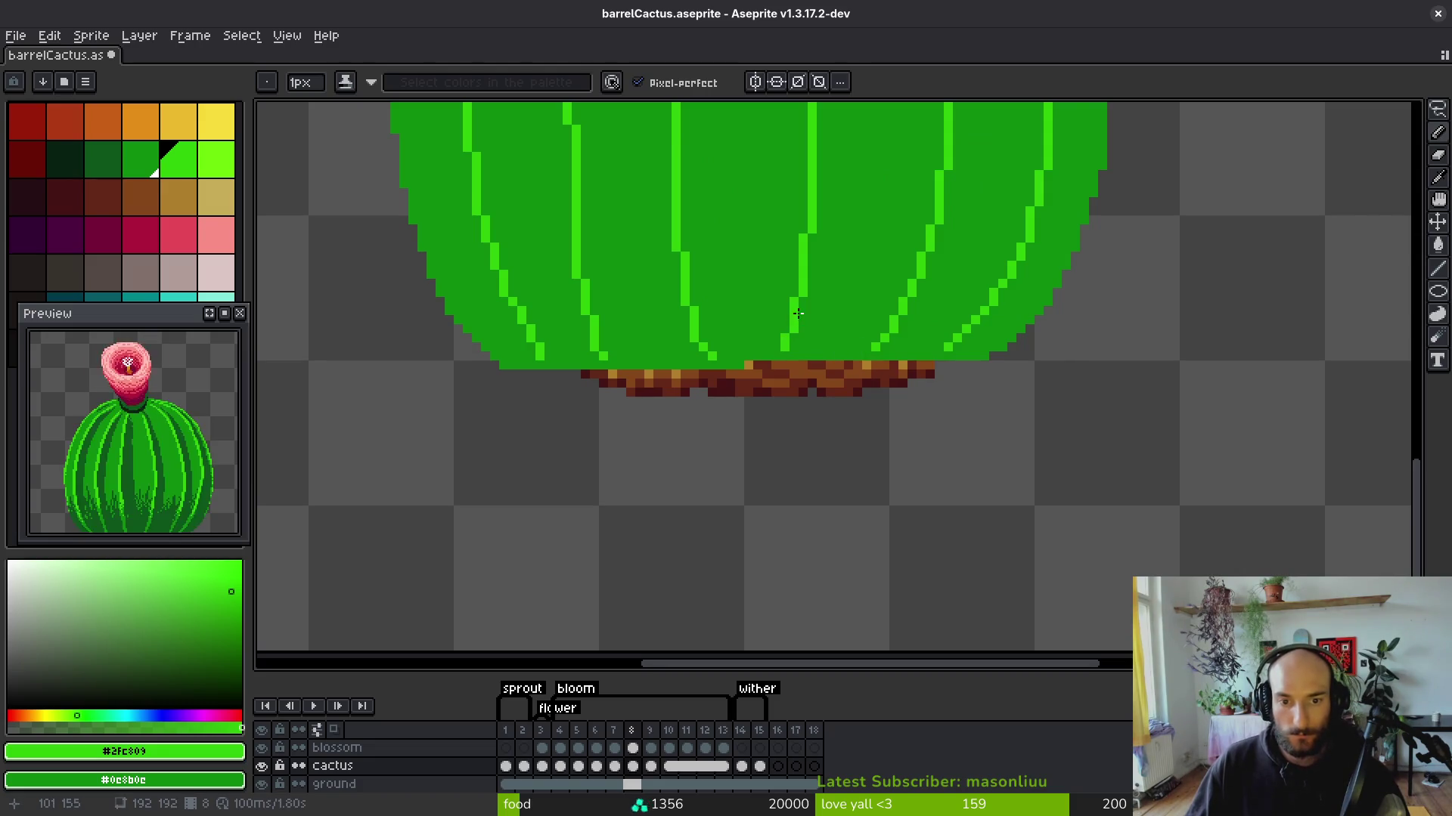
scroll(801, 303, "down", 2)
scroll(748, 291, "up", 3)
scroll(747, 300, "down", 5)
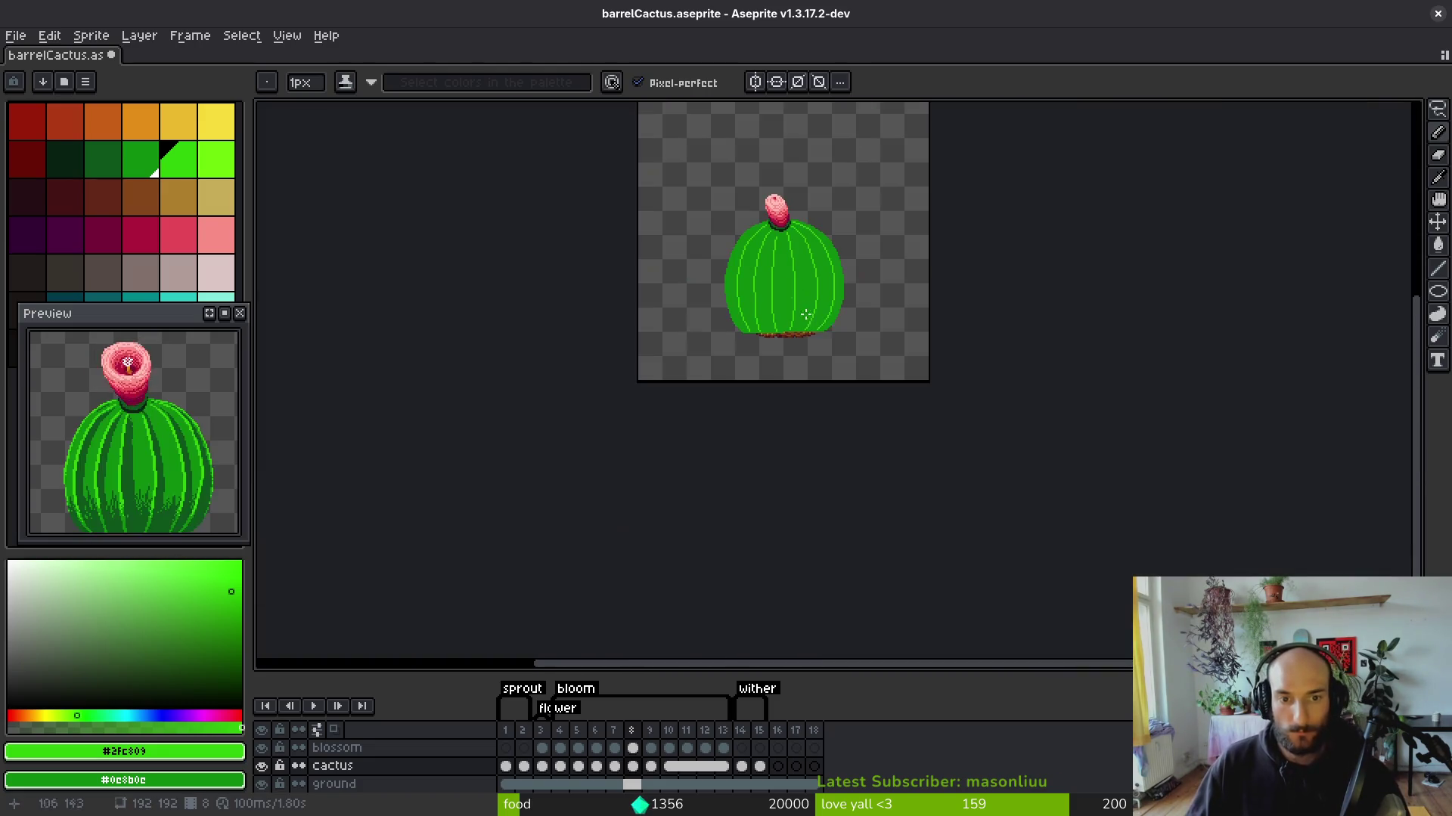
Look over the fully ribbed frame 8, then step back to frame 7 with the Pencil selected.
scroll(909, 342, "up", 3)
scroll(786, 249, "down", 3)
scroll(792, 240, "up", 4)
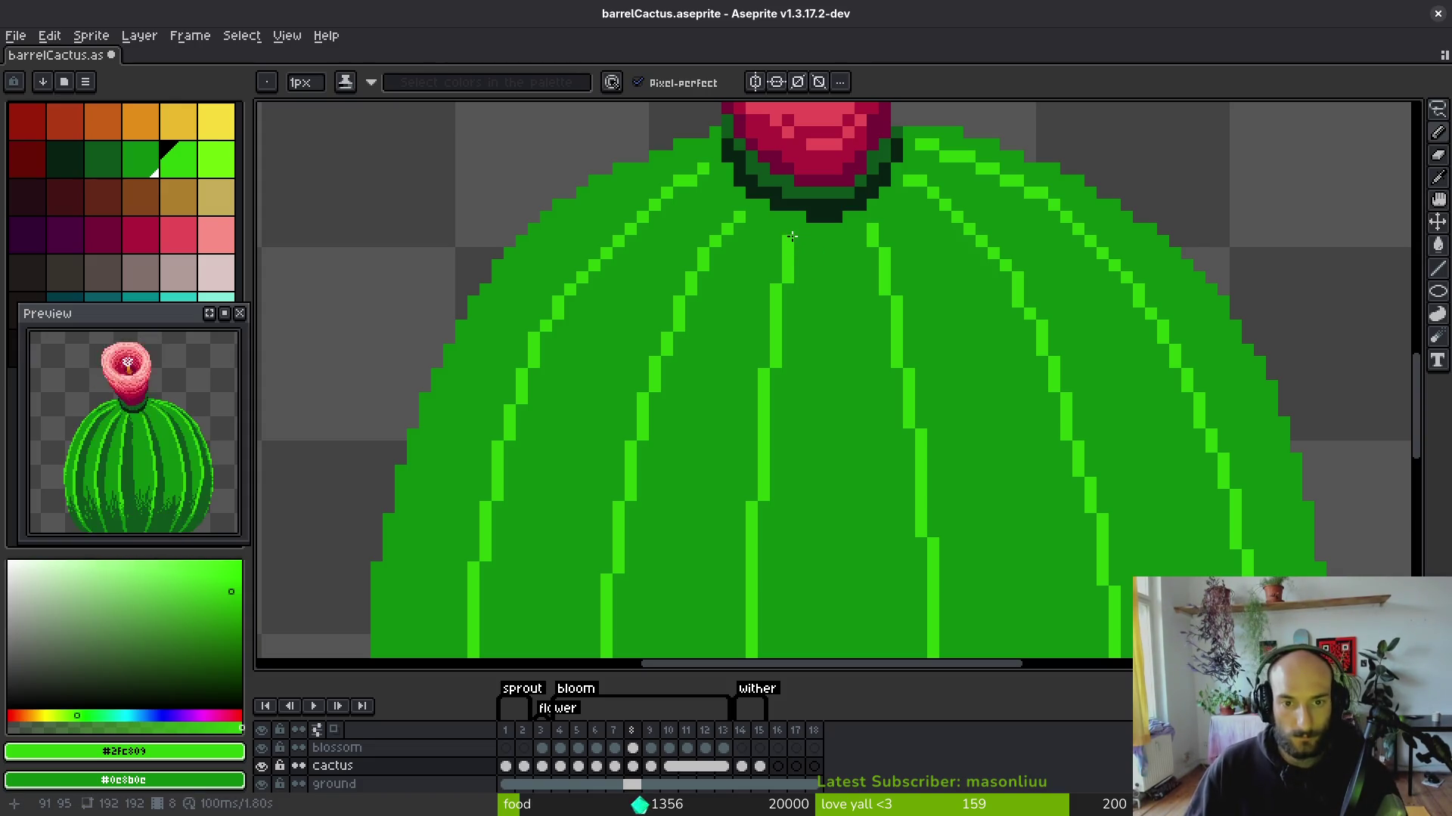
scroll(795, 231, "down", 3)
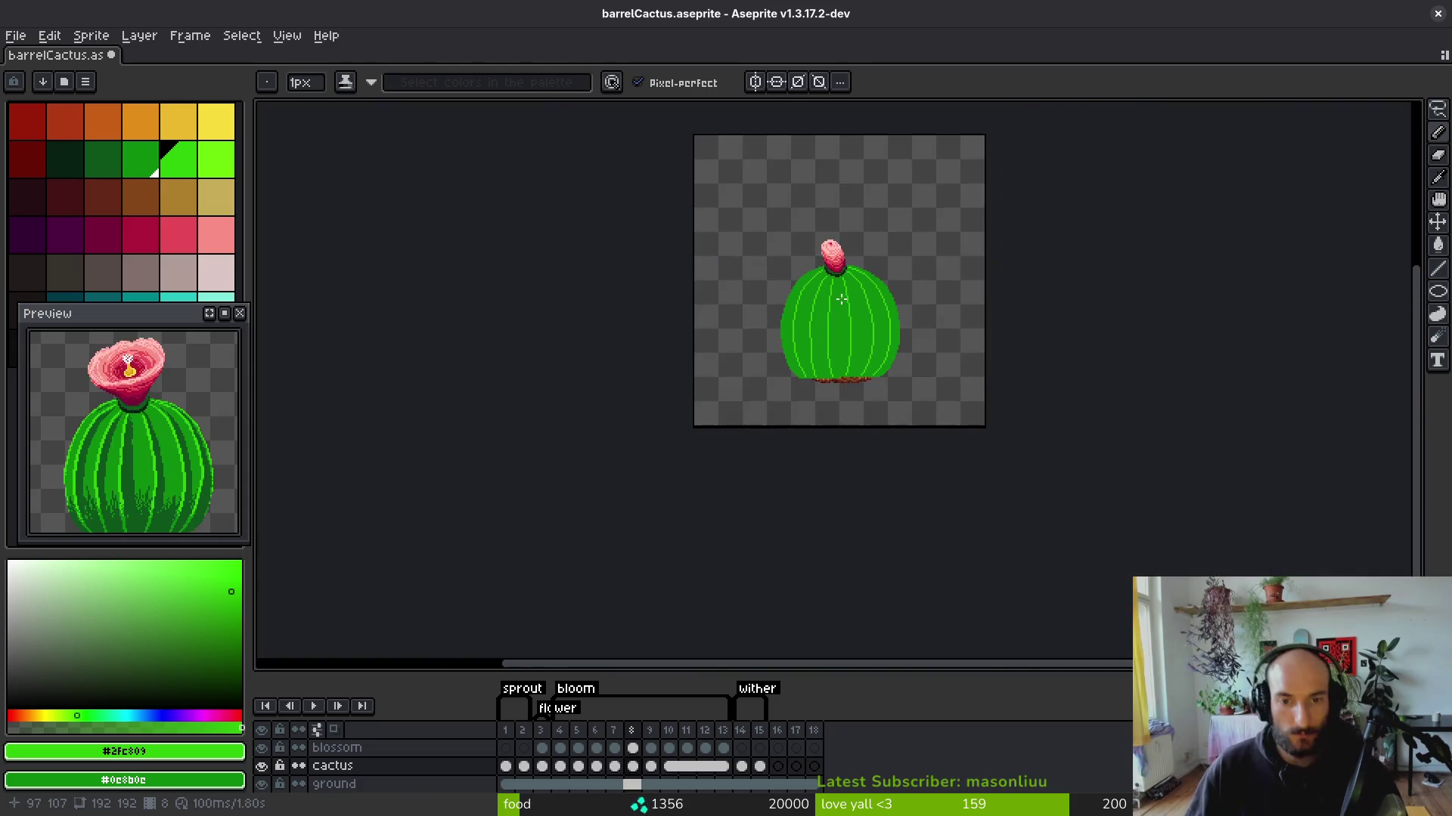
scroll(822, 224, "up", 2)
scroll(856, 244, "down", 1)
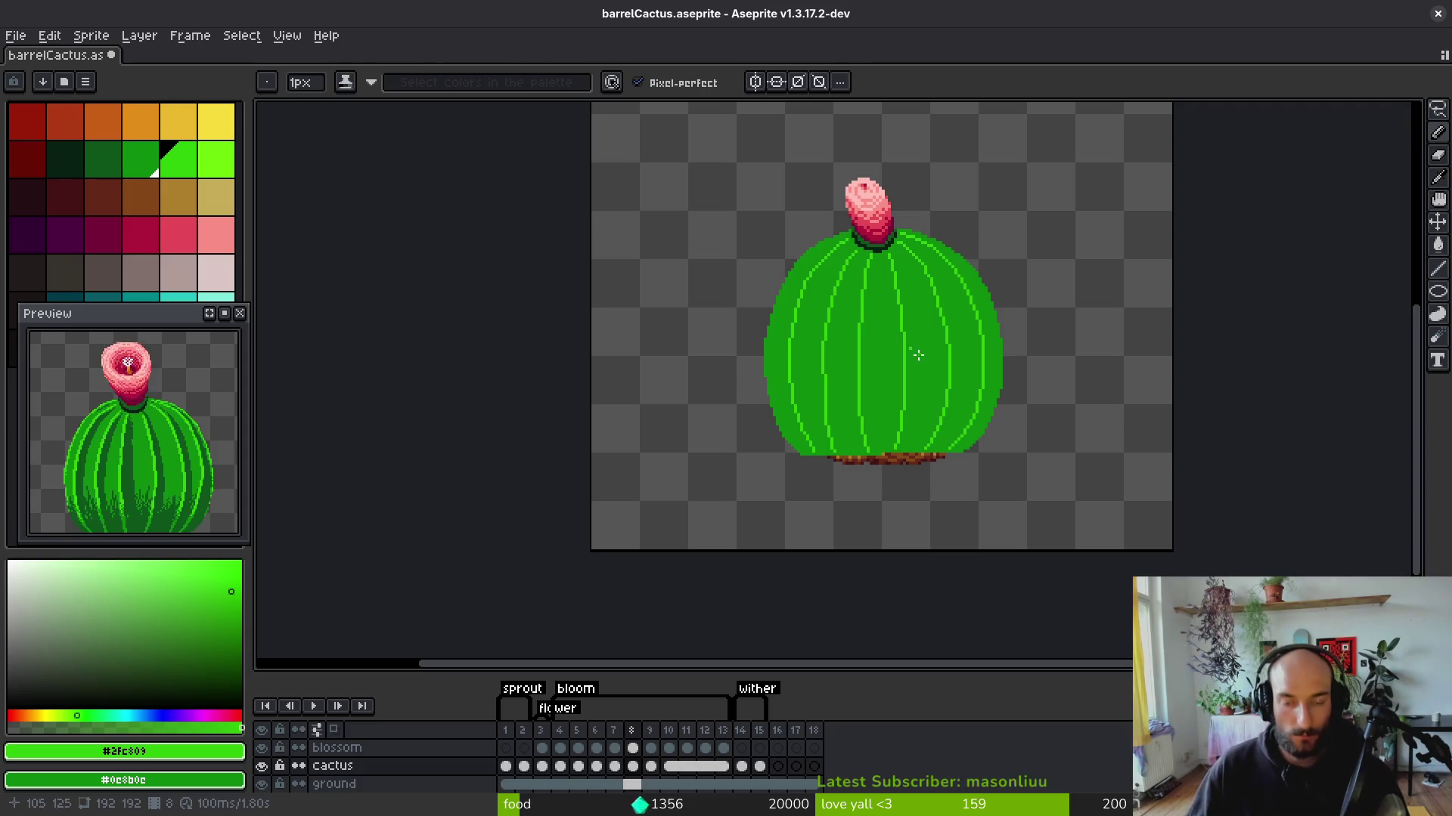
scroll(980, 317, "up", 5)
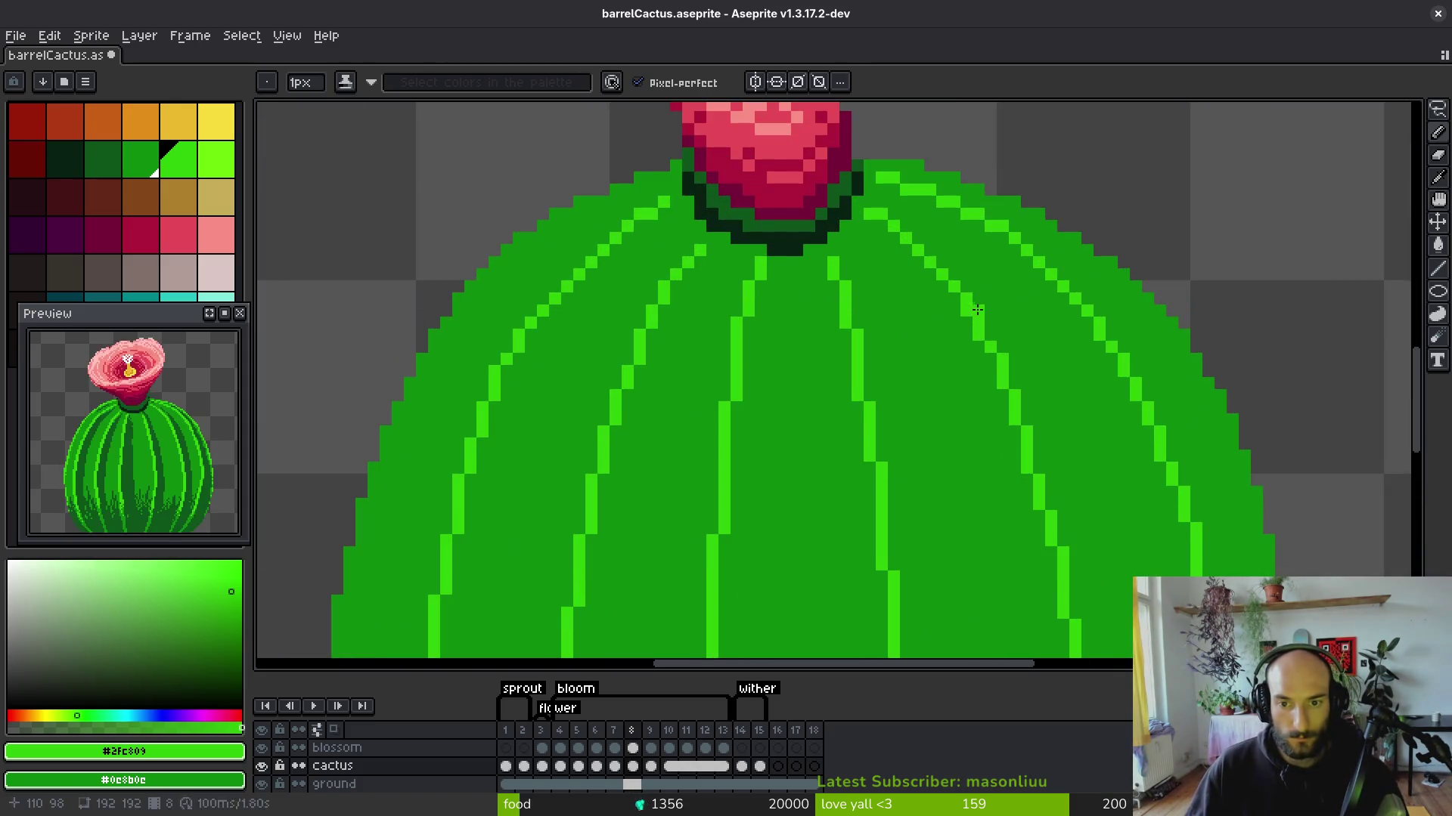
scroll(977, 309, "down", 3)
key("i")
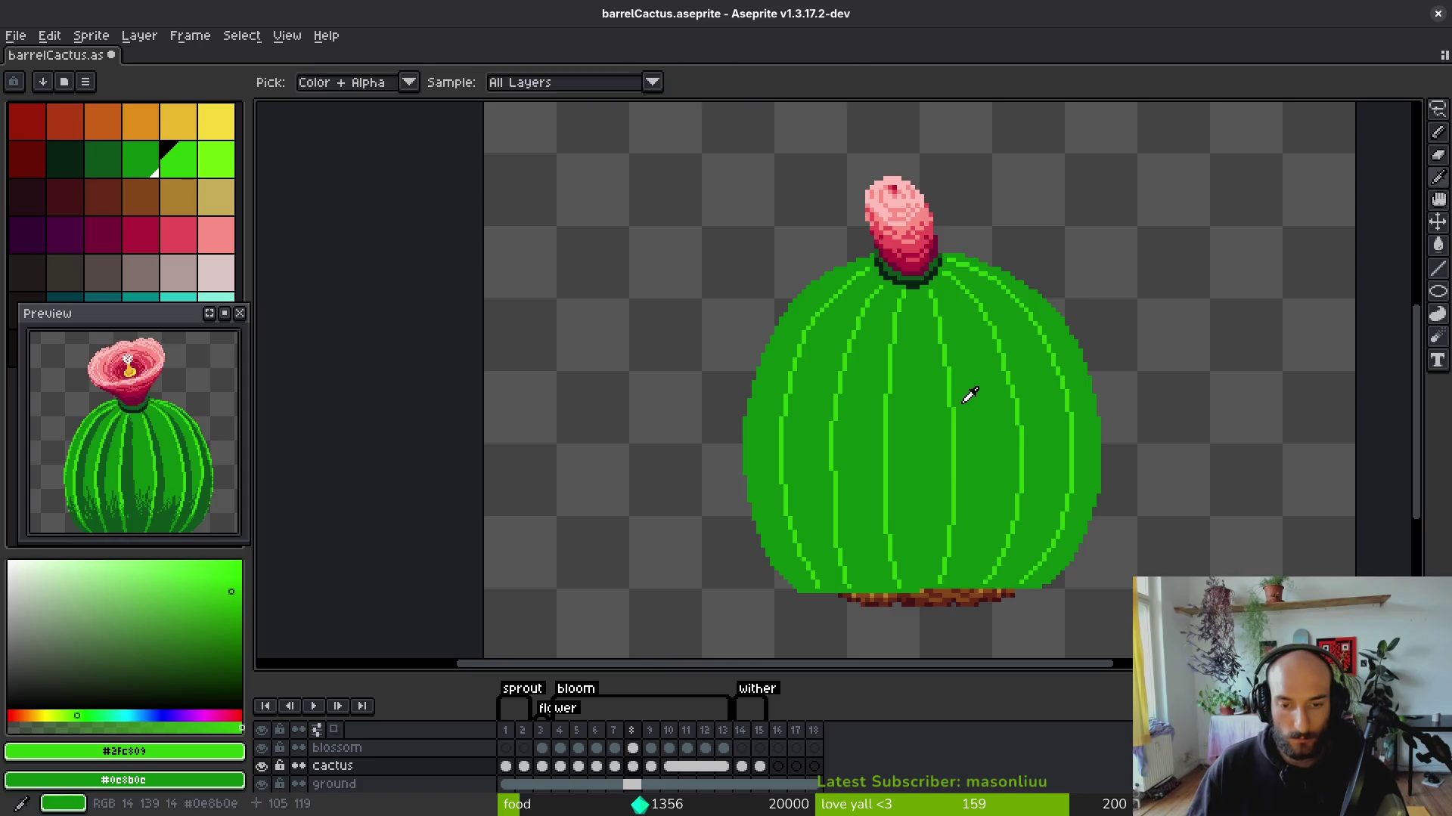
key("b")
key("comma")
scroll(953, 303, "up", 2)
Draw the central light-green rib from below the flower to the soil, undoing two misplaced strokes.
left_click(954, 149)
left_click_drag(982, 283, 988, 380)
left_click_drag(981, 534, 975, 559)
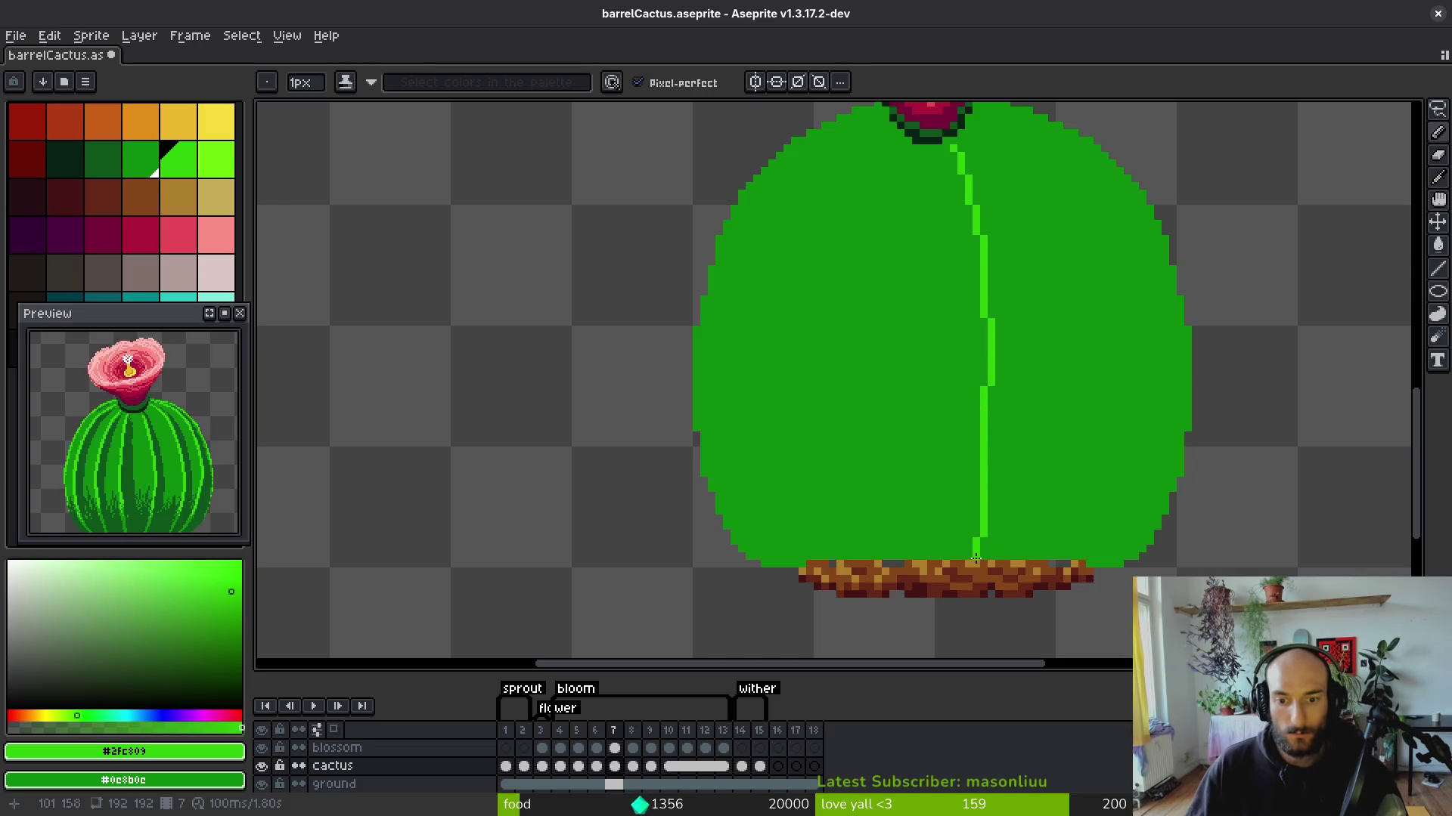
left_click_drag(906, 161, 902, 442)
key("ctrl+z")
left_click_drag(905, 154, 883, 264)
key("ctrl+z")
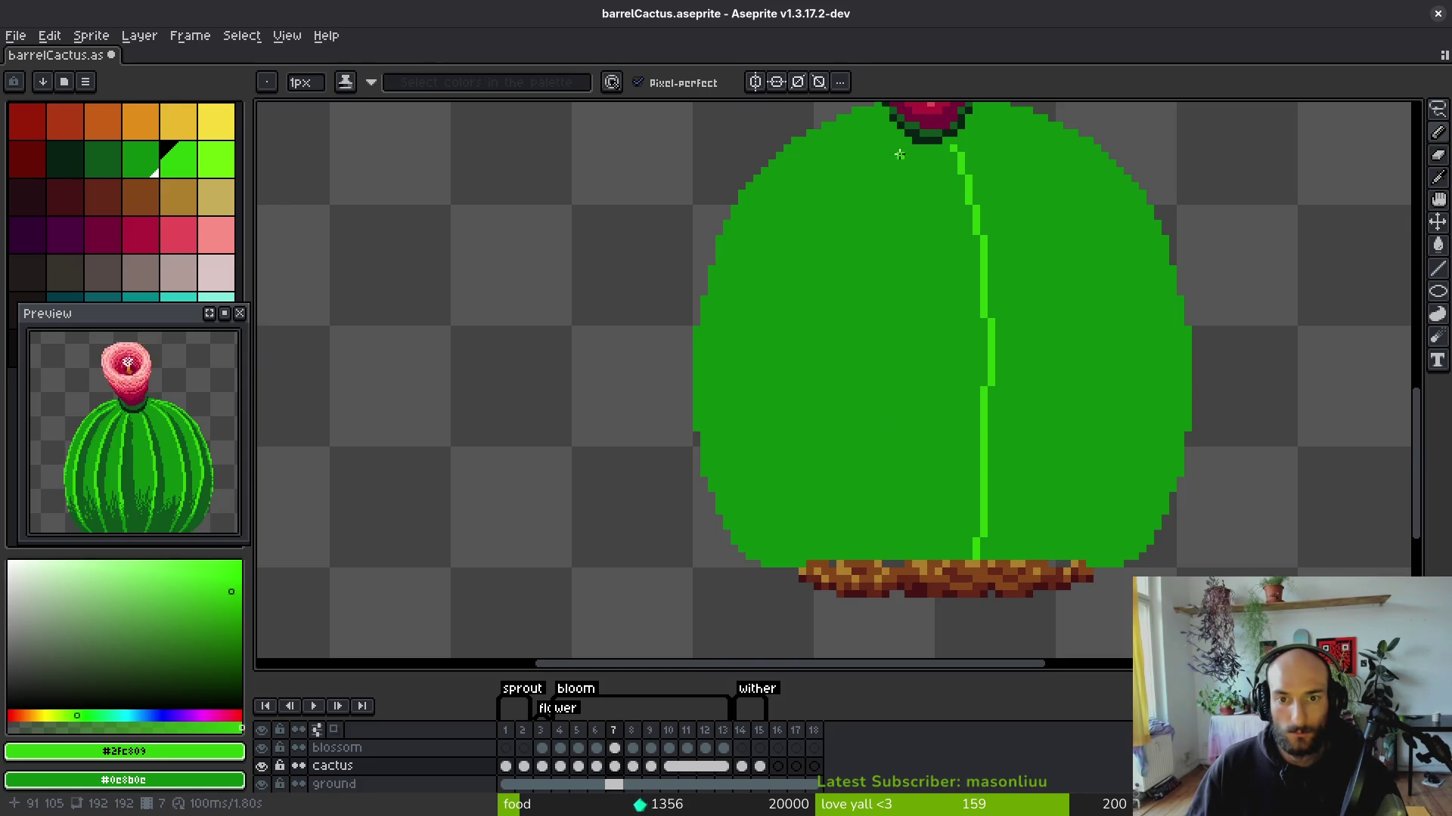
Draw a second rib left of centre, running it down to the soil.
left_click_drag(904, 150, 905, 173)
left_click_drag(891, 258, 886, 350)
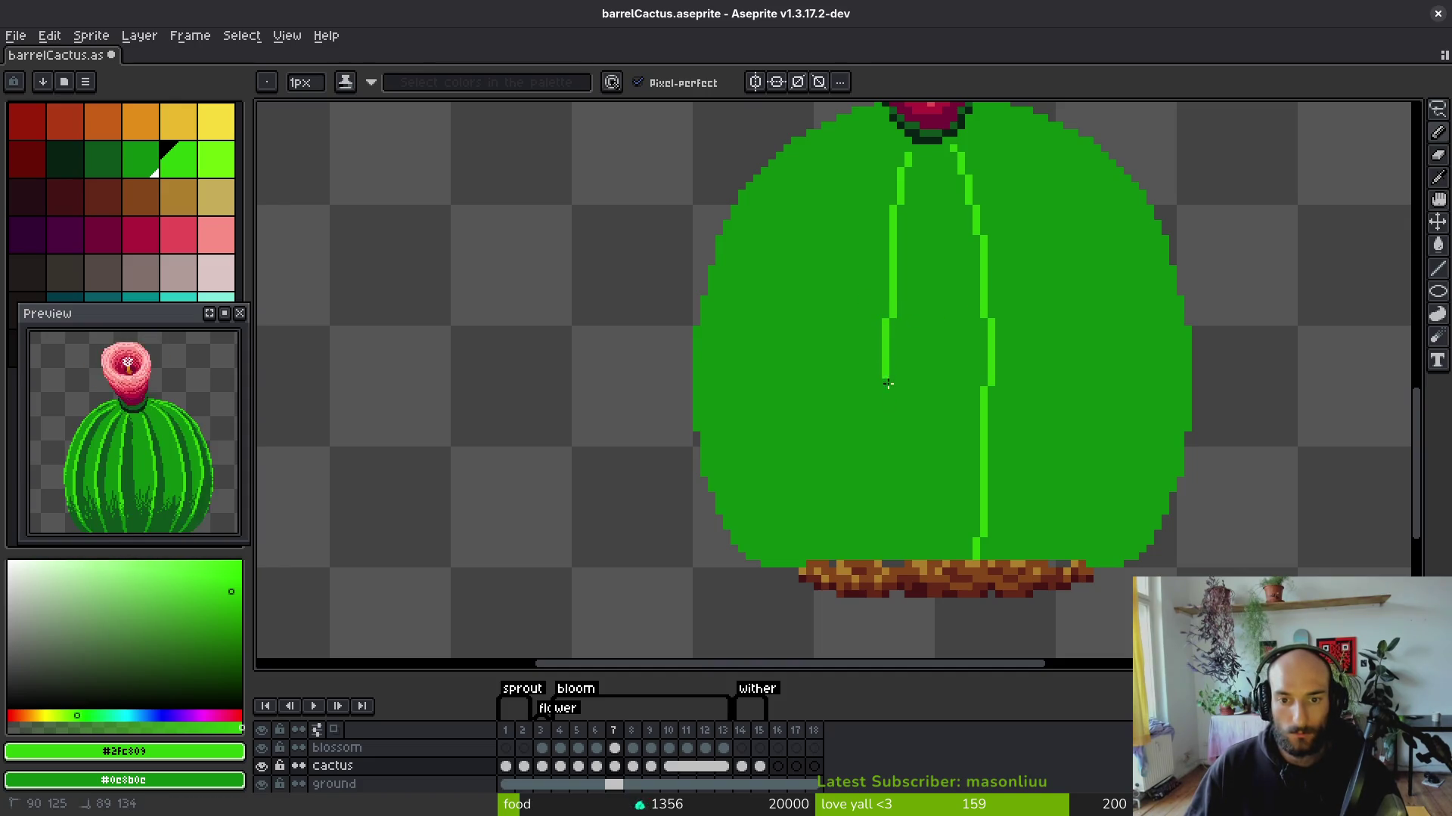
left_click_drag(885, 385, 891, 382)
left_click(888, 138)
left_click_drag(814, 433, 839, 556)
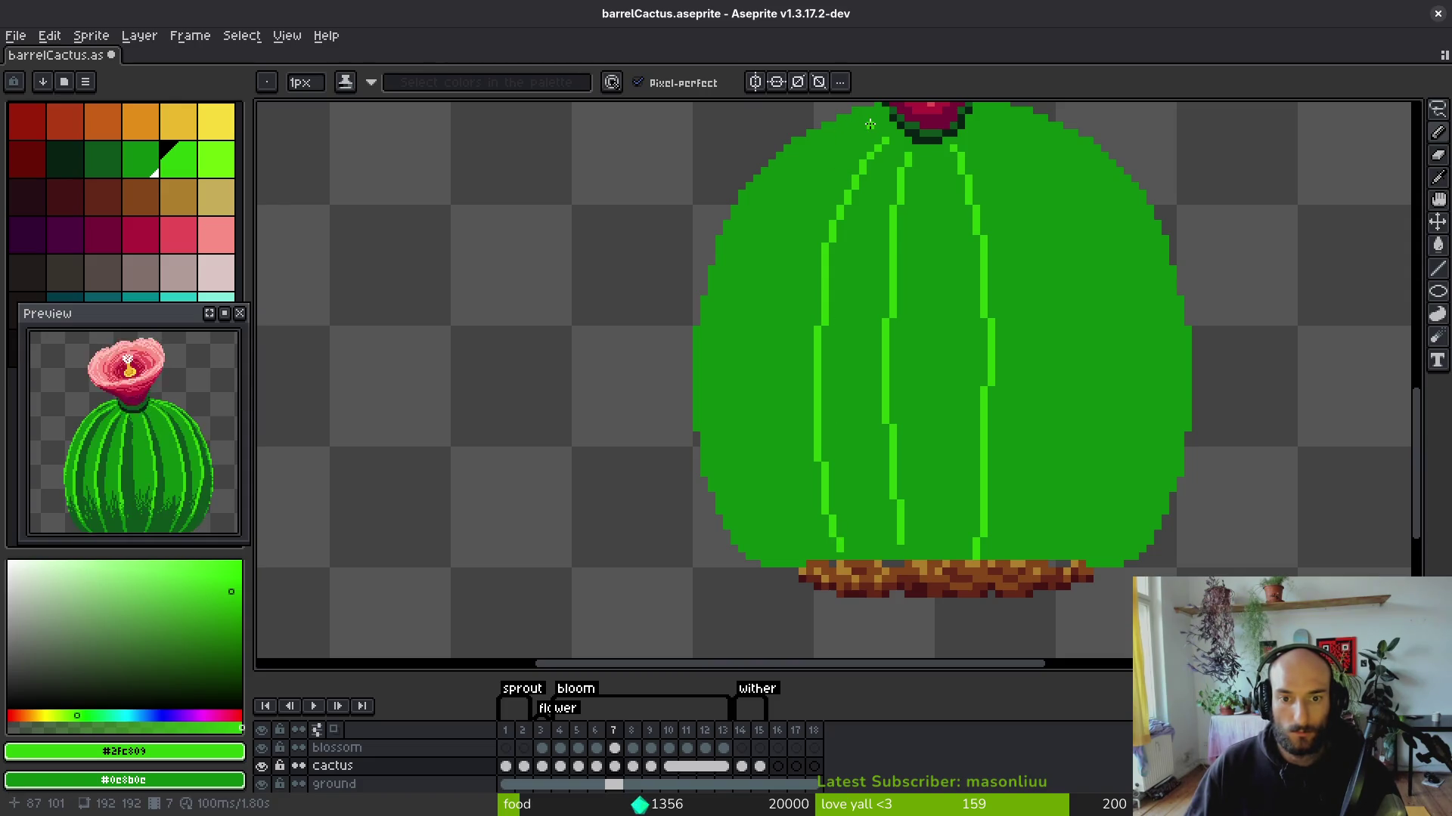
key("ctrl+z")
key("ctrl+y")
Lasso-select and delete the badly placed left rib stripe, undoing a stray background fill.
key("q")
mouse_move(878, 127)
left_mouse_down()
mouse_move(835, 189)
mouse_move(809, 533)
mouse_move(873, 507)
mouse_move(877, 173)
mouse_move(862, 186)
left_mouse_up()
key("Delete")
key("g")
left_click(857, 239, "alt")
left_click(857, 239)
key("ctrl+z")
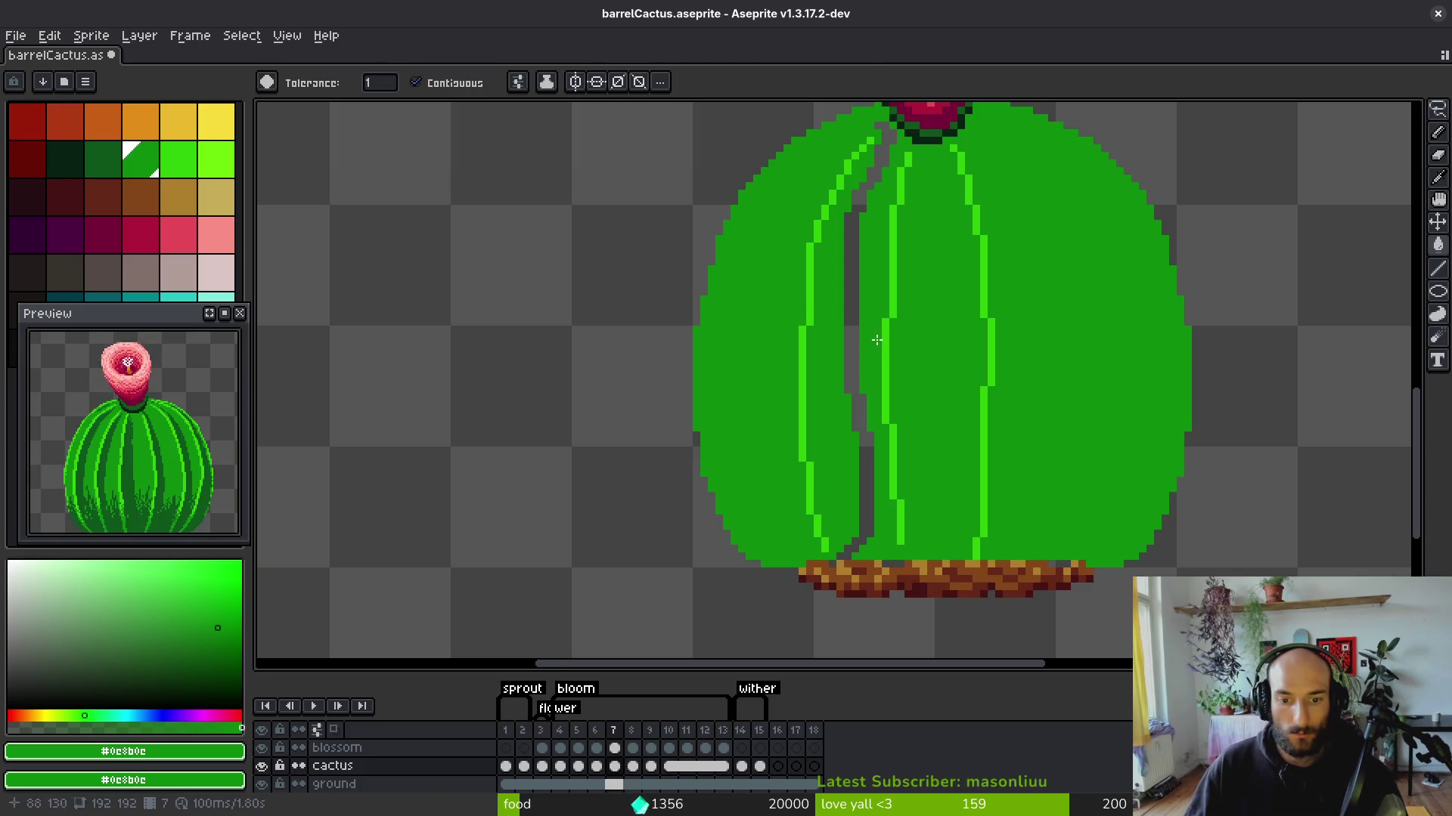
Fill the emptied strip with body green #0c8b0c and pick rib green #2fc809 again.
key("b")
key("g")
left_click(866, 408)
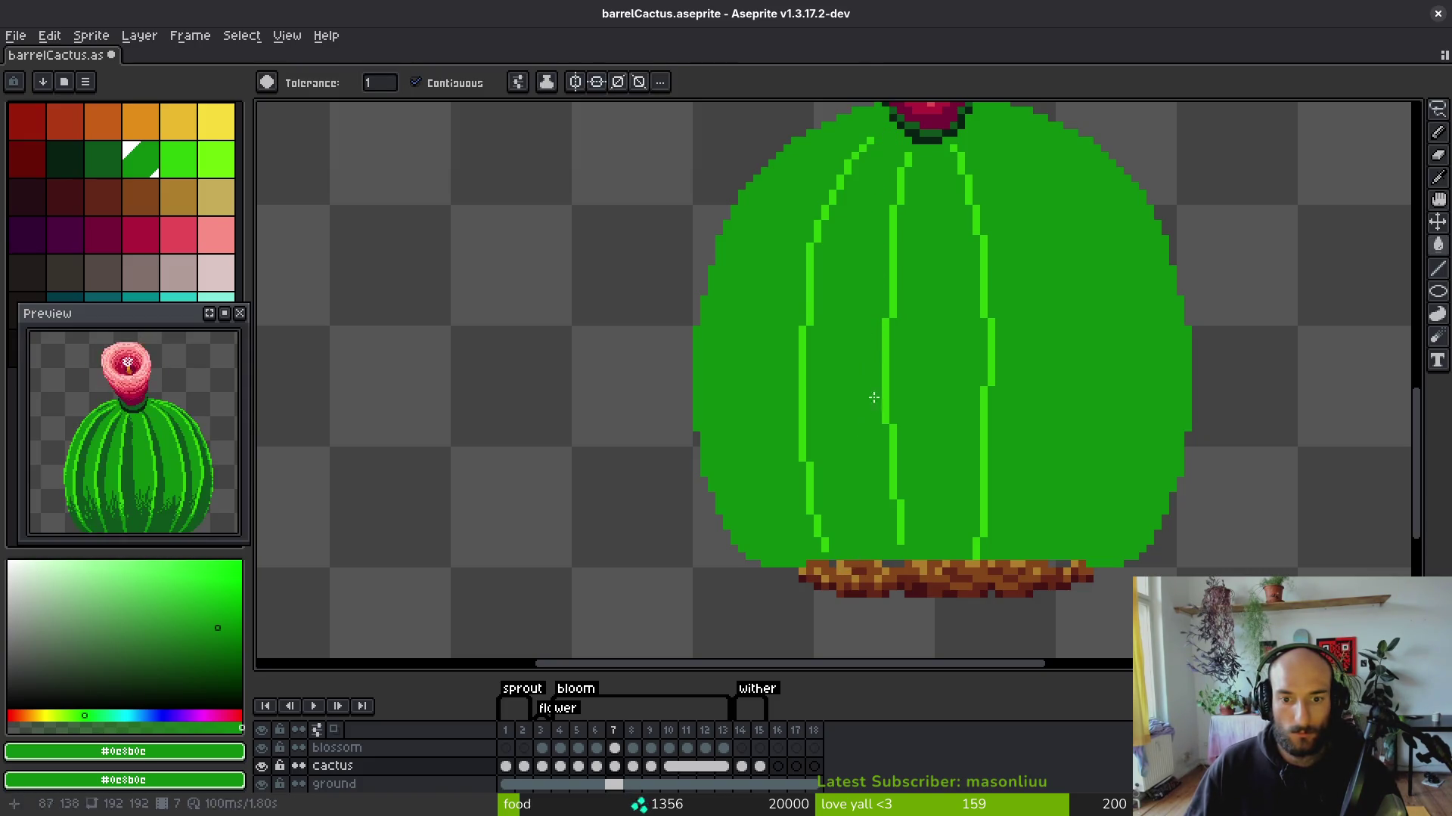
left_click(882, 295, "alt")
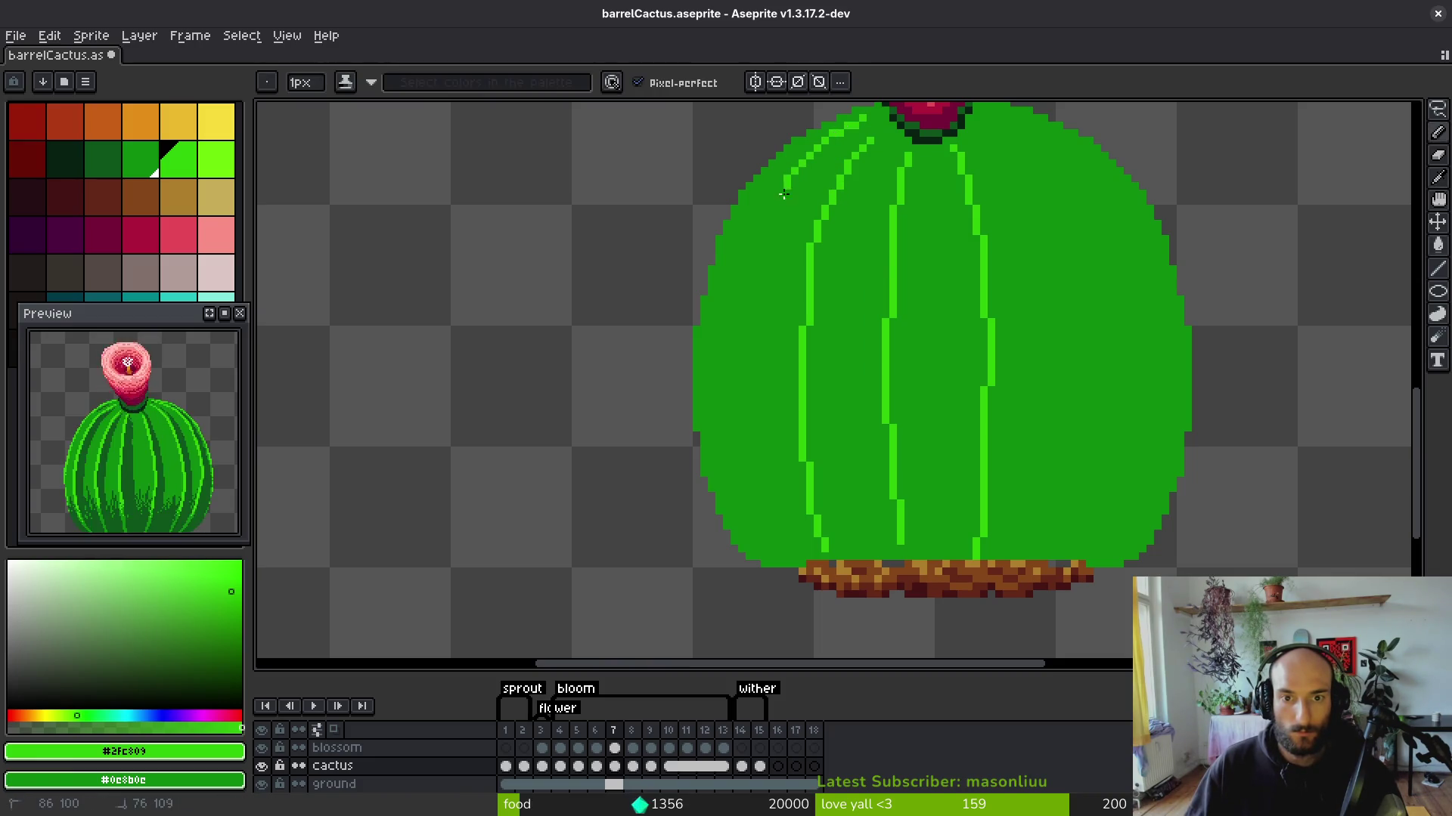
Draw a rib down the cactus's left side, reshaping its upper curve toward the flower.
left_click_drag(758, 283, 756, 446)
left_click_drag(779, 192, 754, 251)
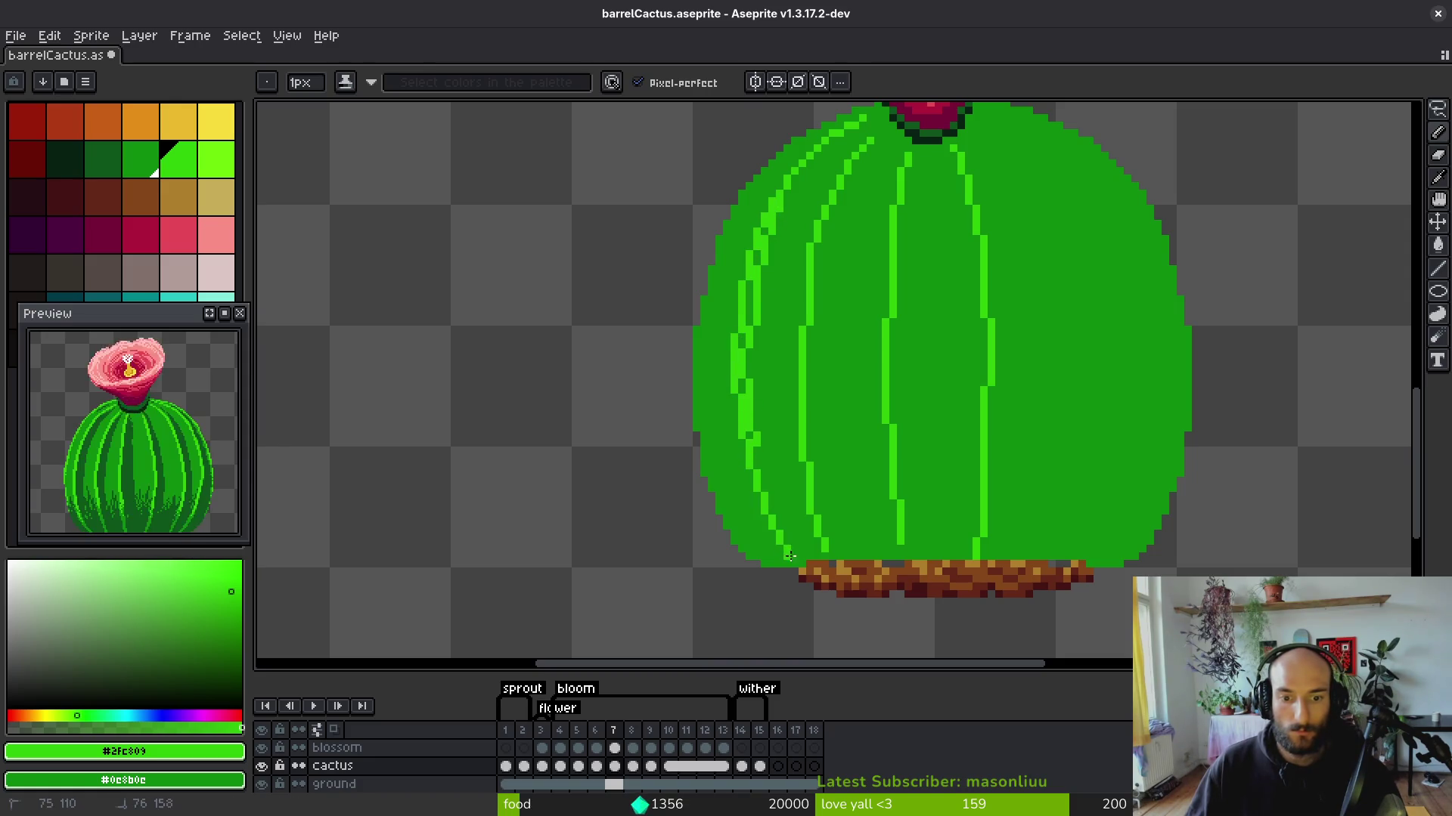
left_click_drag(781, 207, 762, 244)
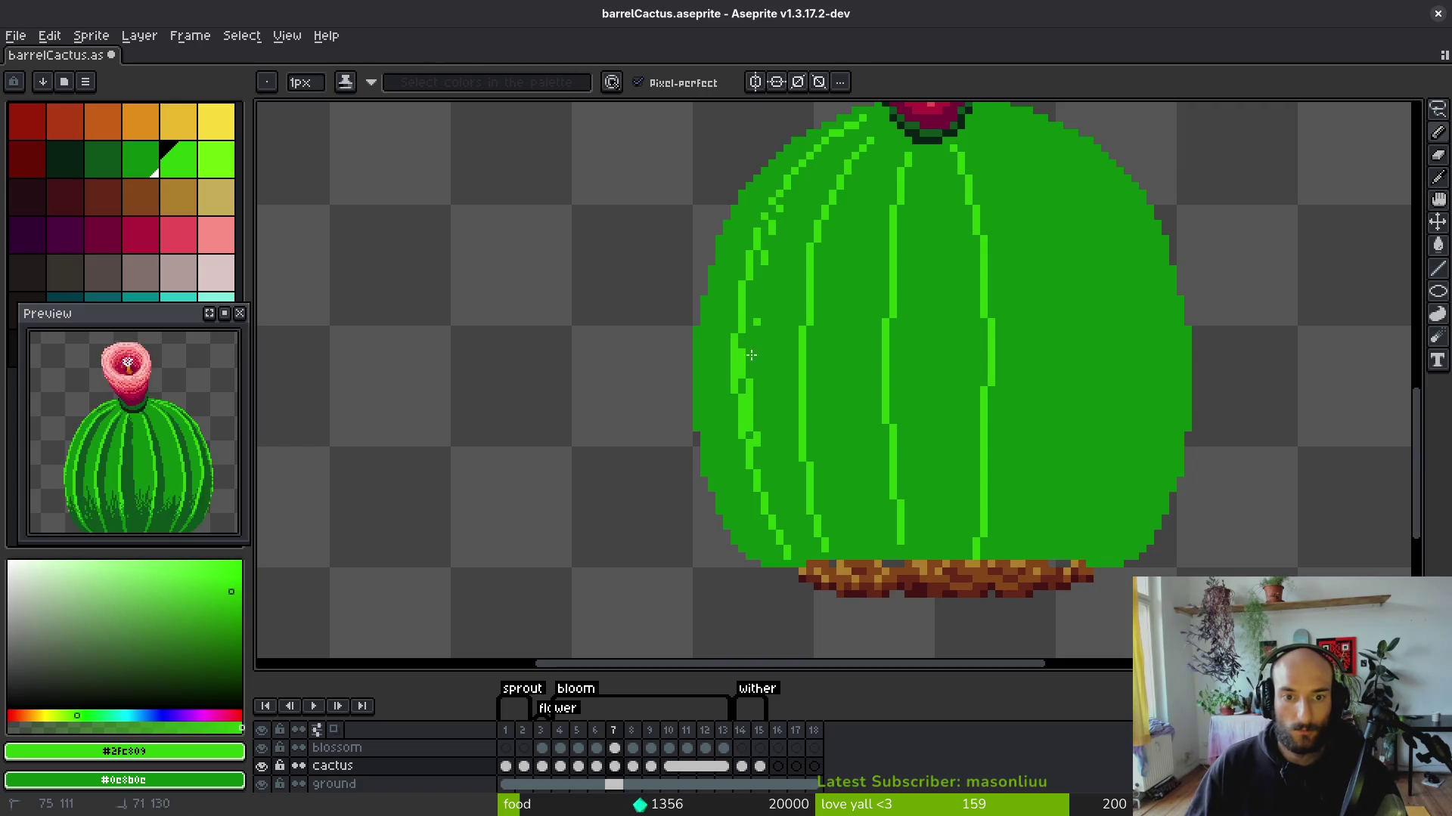
left_click(752, 399)
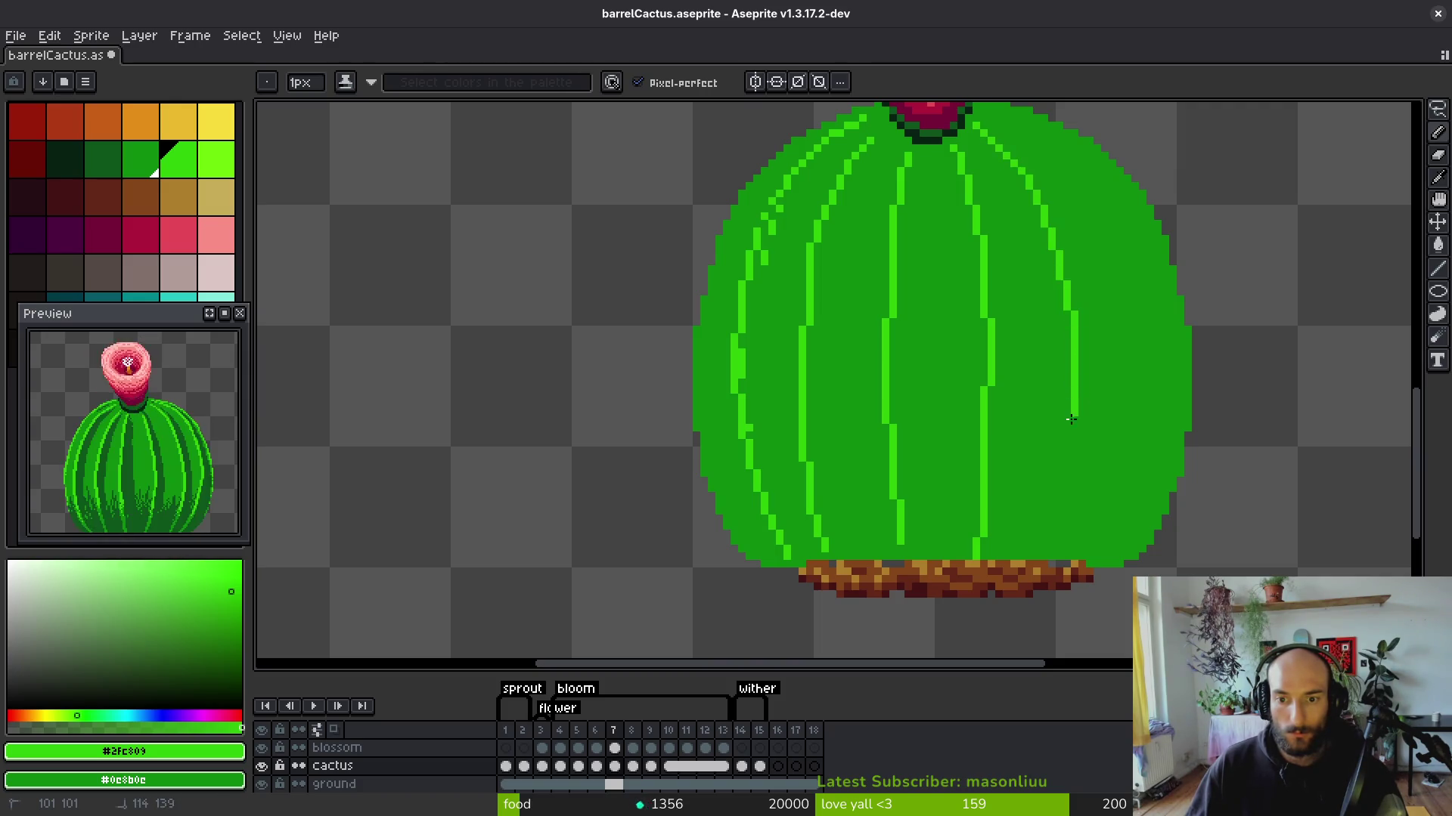
Draw a rib curving down the cactus's right side toward the base.
scroll(1013, 317, "right", 5)
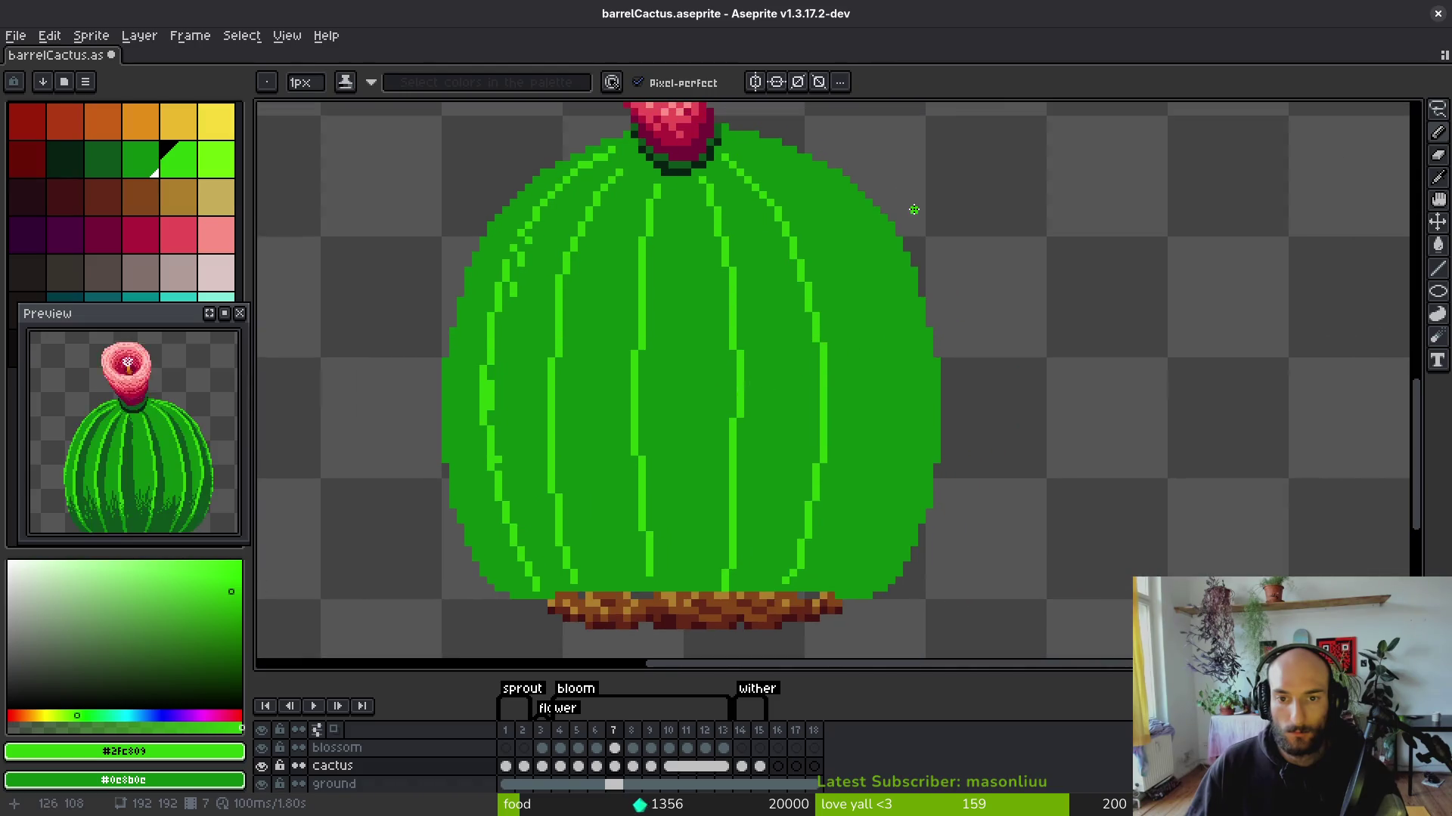
left_click_drag(732, 142, 740, 144)
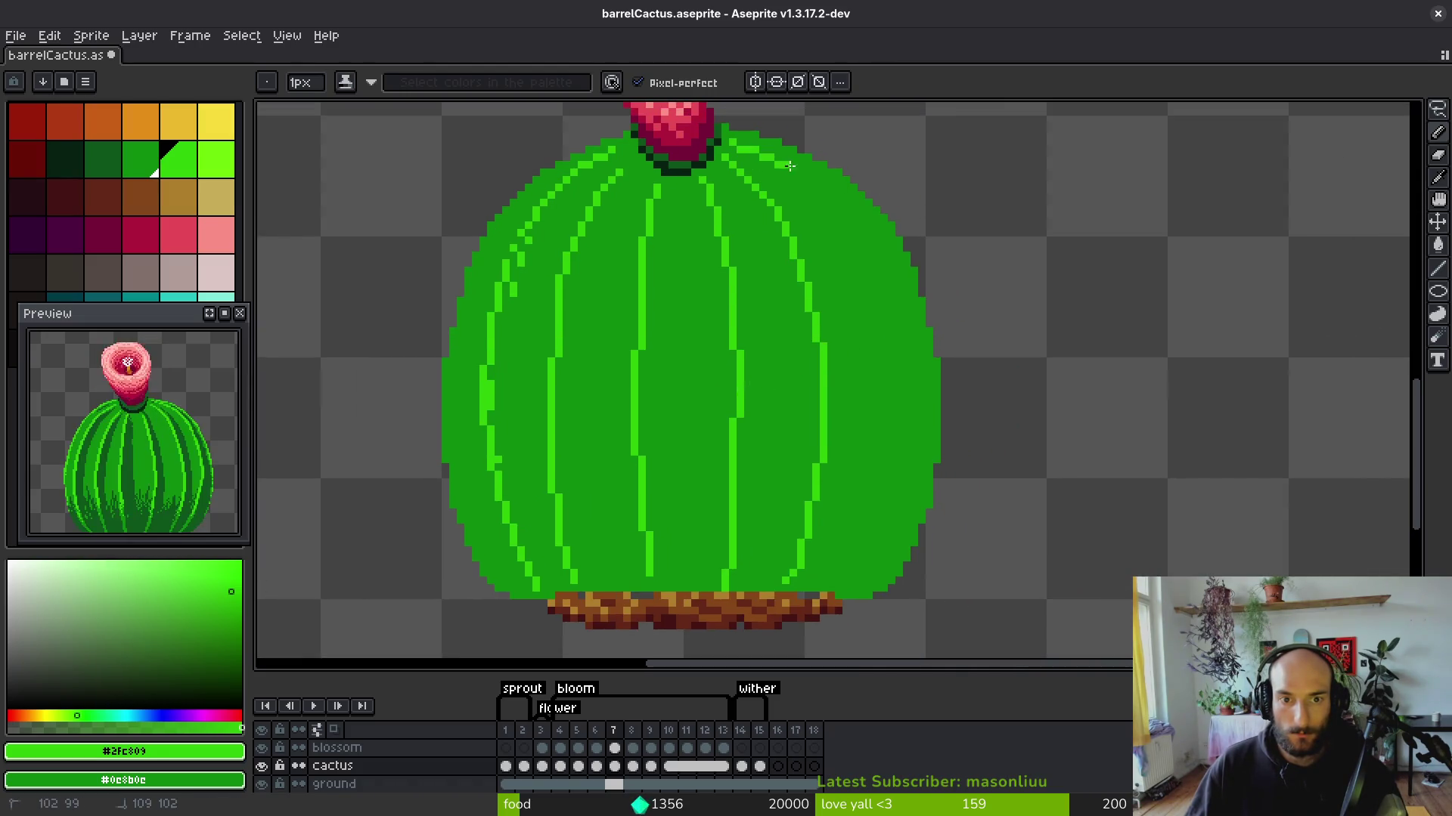
left_click_drag(832, 218, 891, 378)
scroll(892, 317, "down", 3)
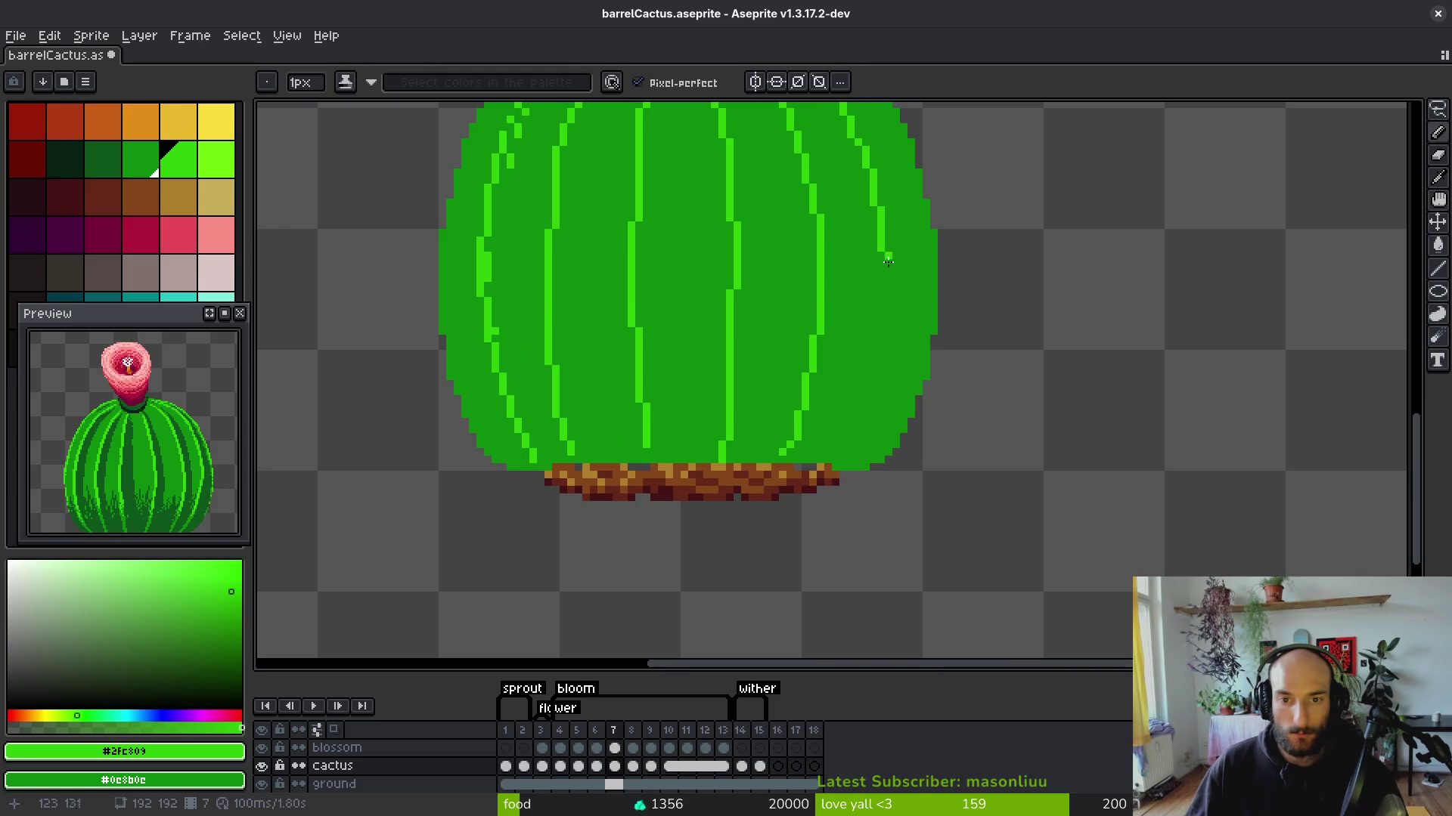
left_click_drag(890, 253, 886, 269)
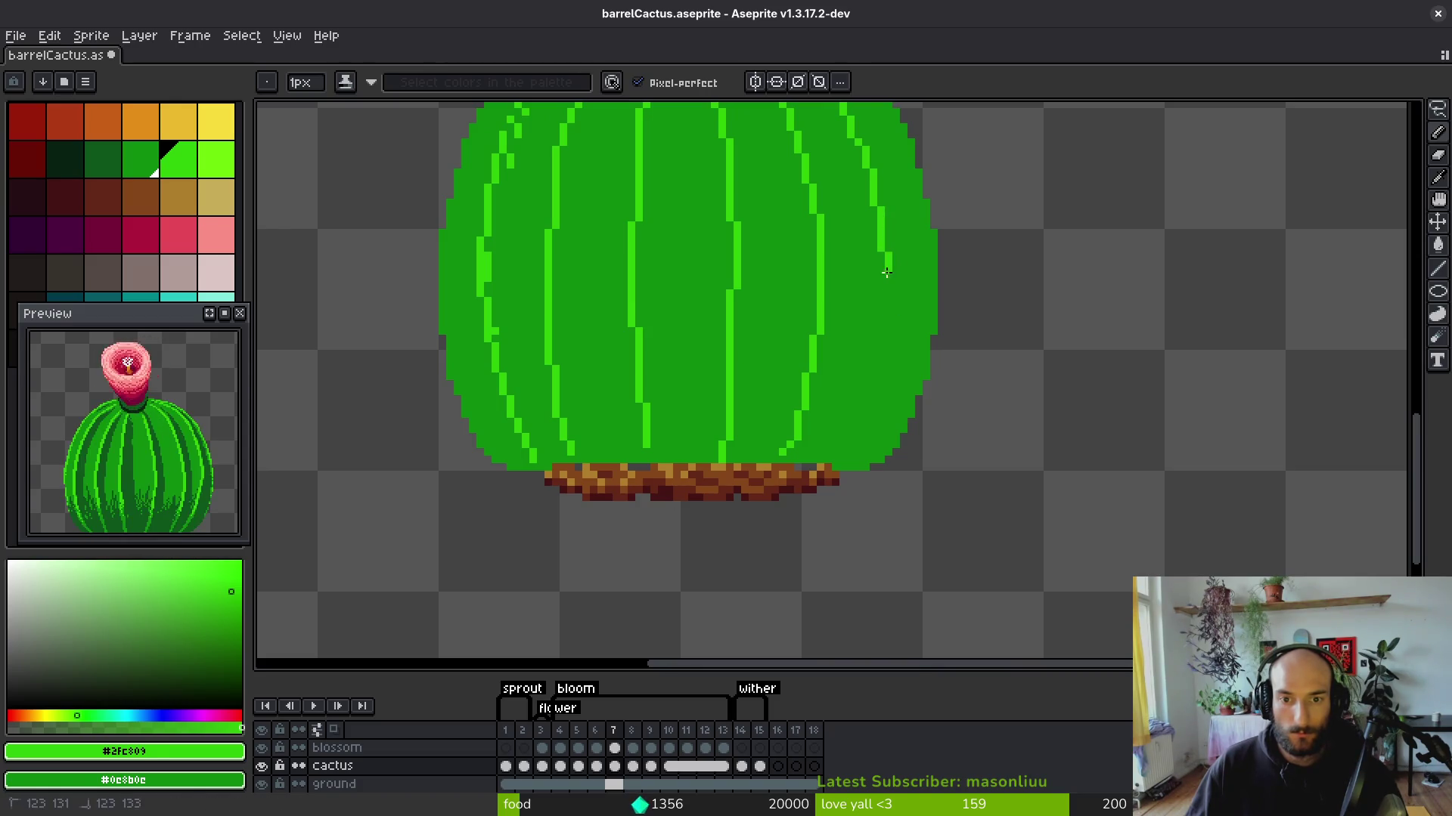
left_click_drag(852, 432, 836, 457)
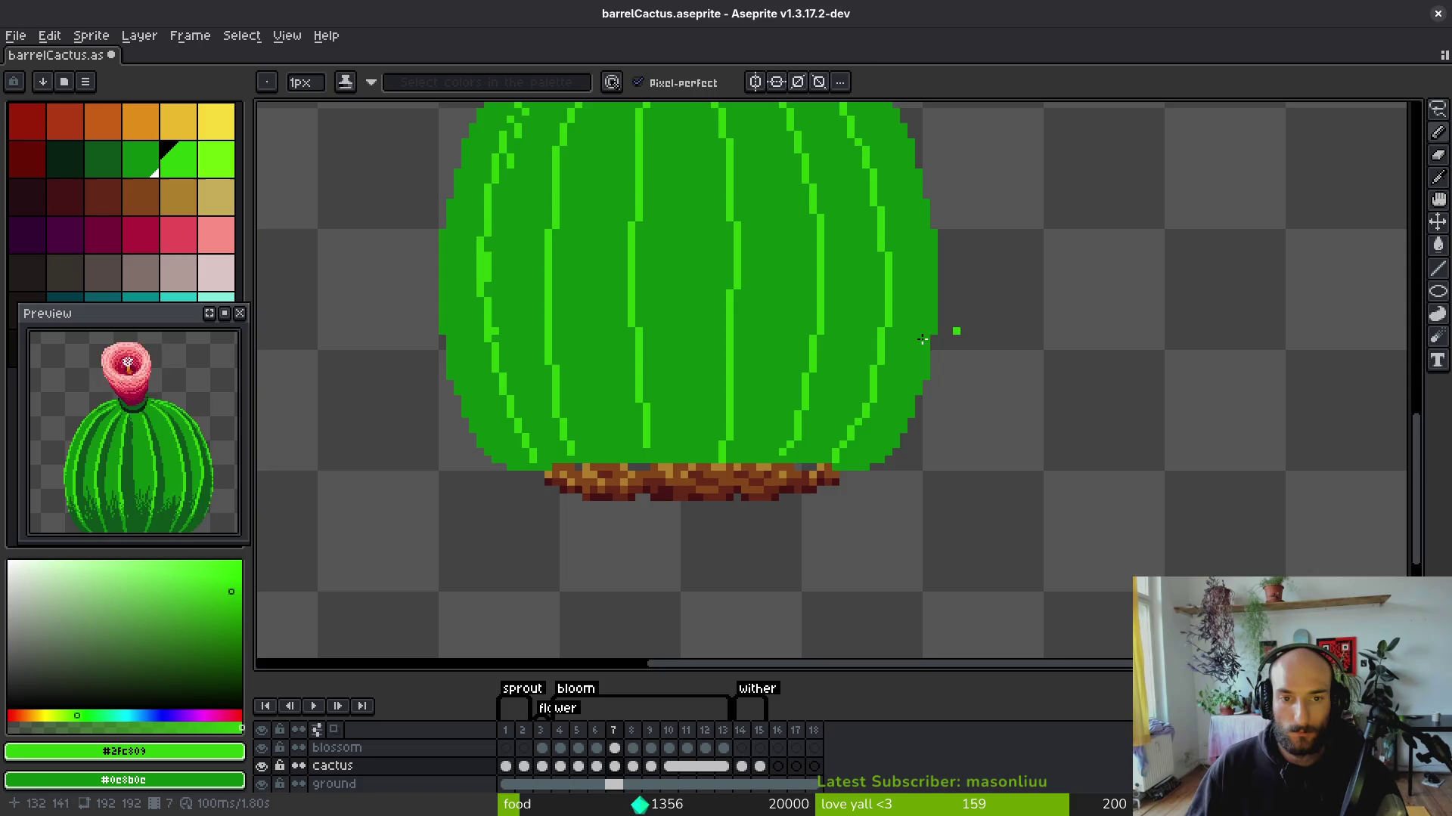
scroll(911, 487, "up", 5)
scroll(904, 330, "up", 4)
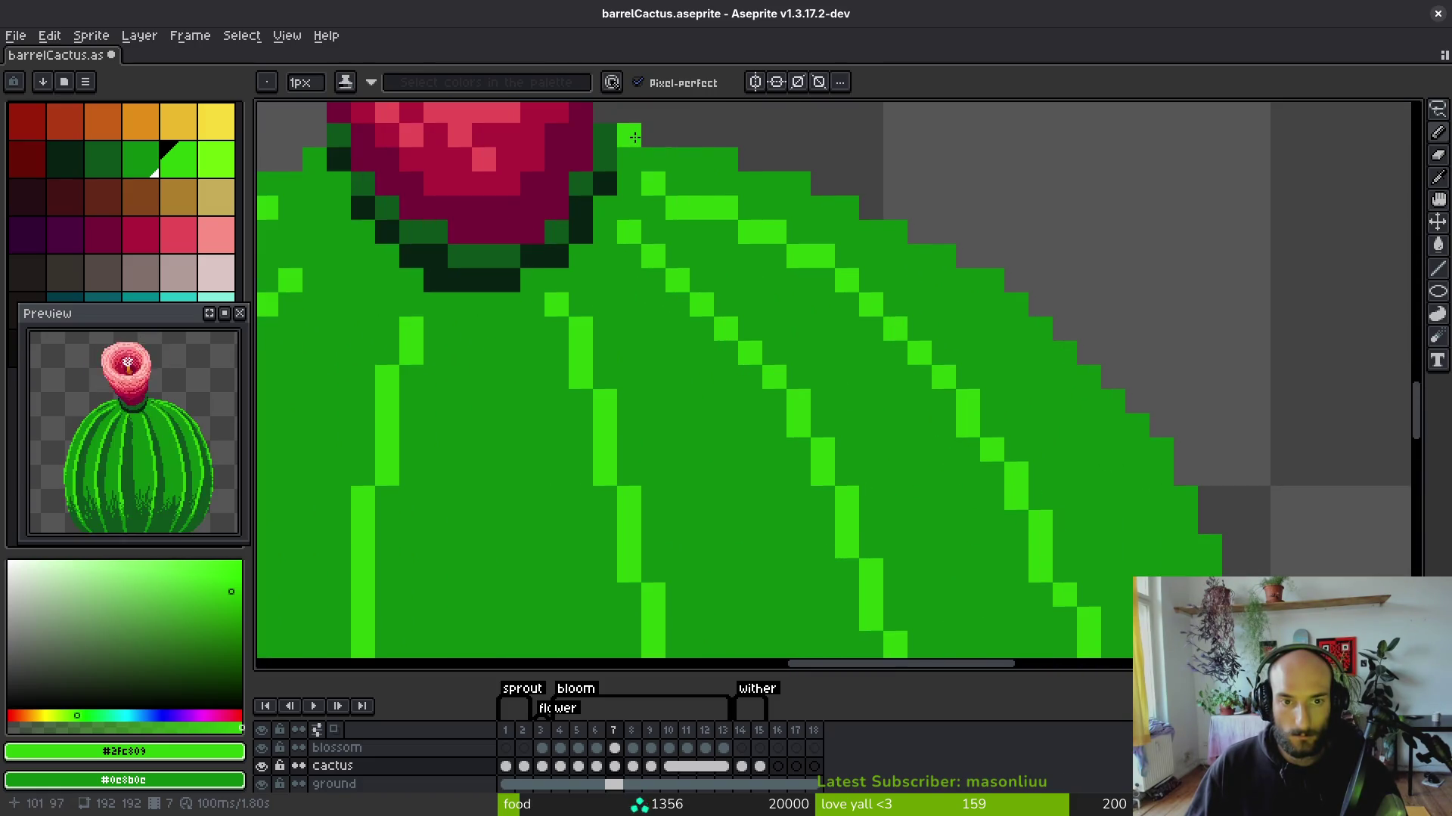
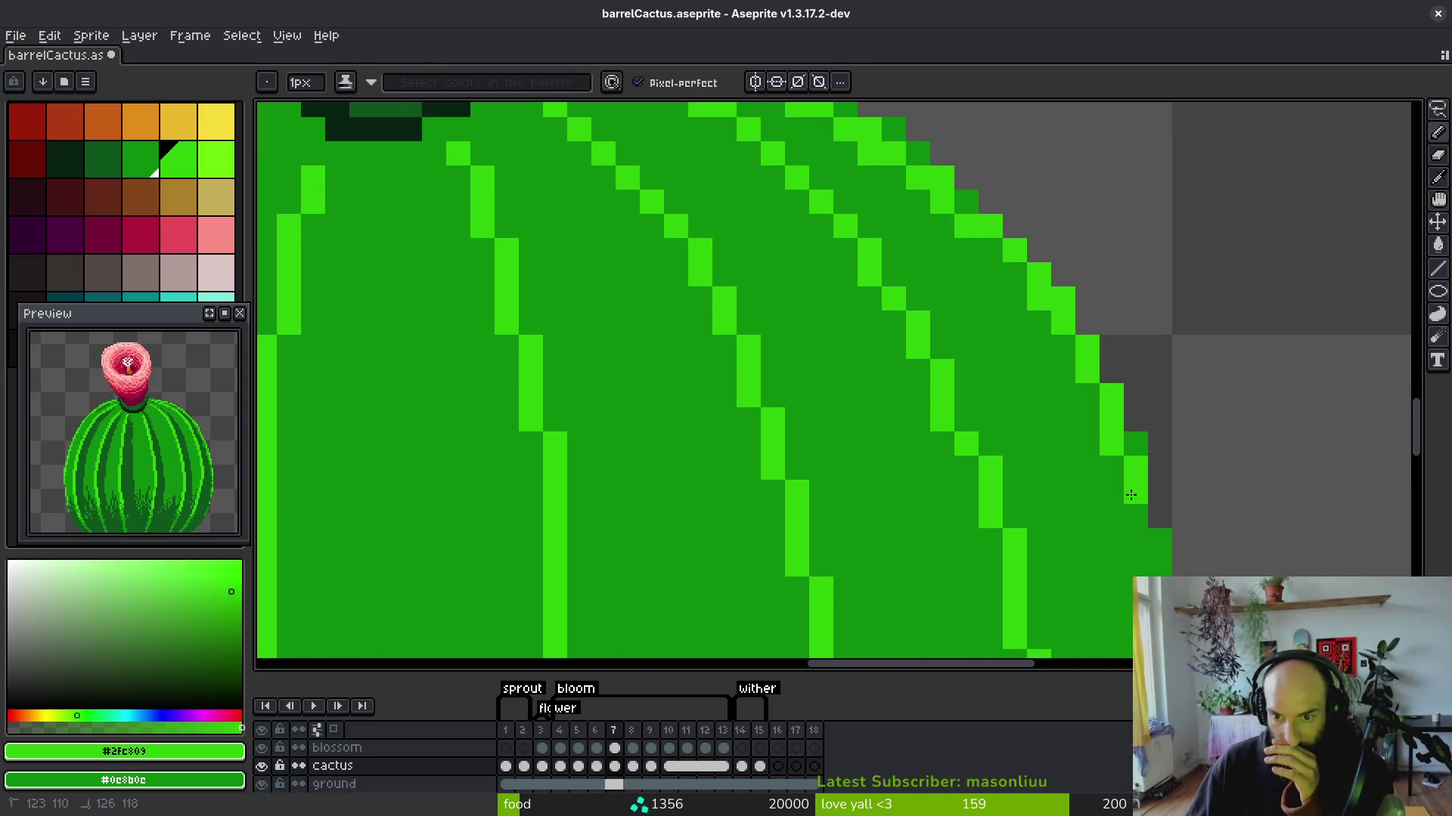
Paint a light-green highlight down the cactus's right edge, fixing a stray pixel and filling gaps.
left_click_drag(1098, 463, 1053, 315)
mouse_move(1090, 458)
left_mouse_down()
mouse_move(1131, 604)
mouse_move(1073, 300)
mouse_move(1068, 465)
left_mouse_up()
left_click_drag(1091, 338, 1089, 318)
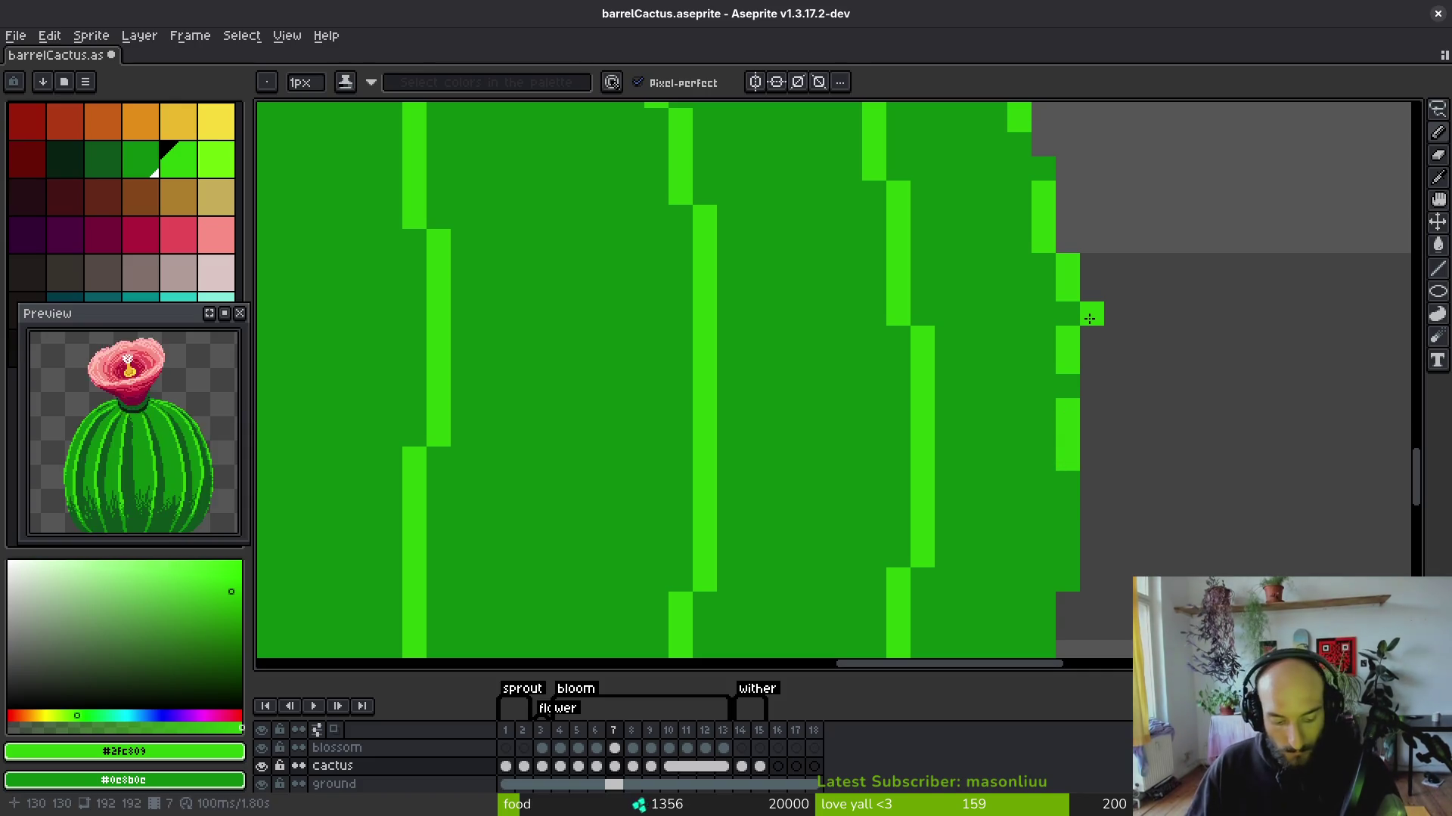
key("e")
left_click(1089, 318)
key("b")
left_click(1019, 144)
left_click(1033, 161)
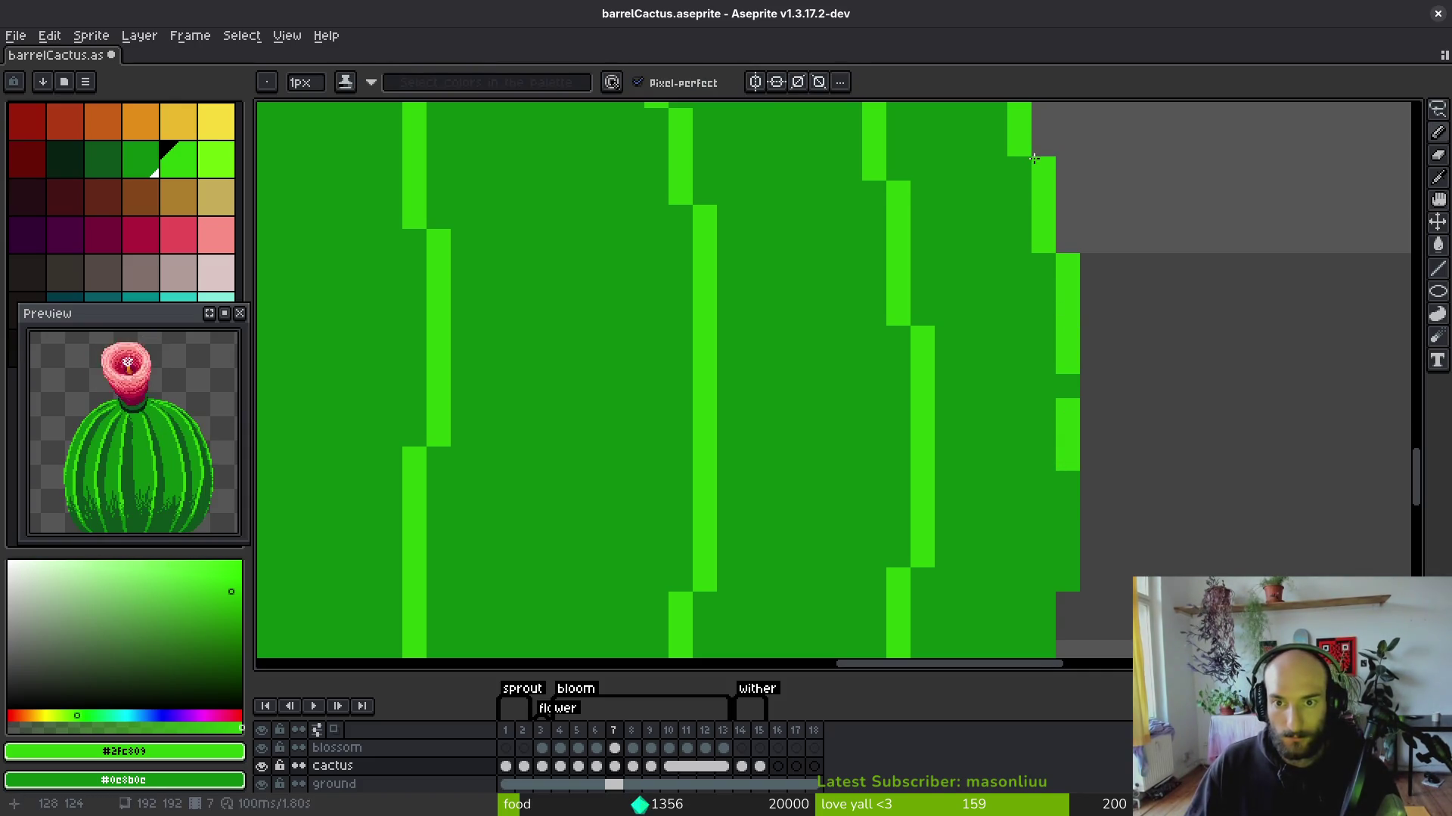
scroll(1053, 269, "down", 4)
scroll(1077, 336, "up", 3)
left_click_drag(1048, 401, 1056, 369)
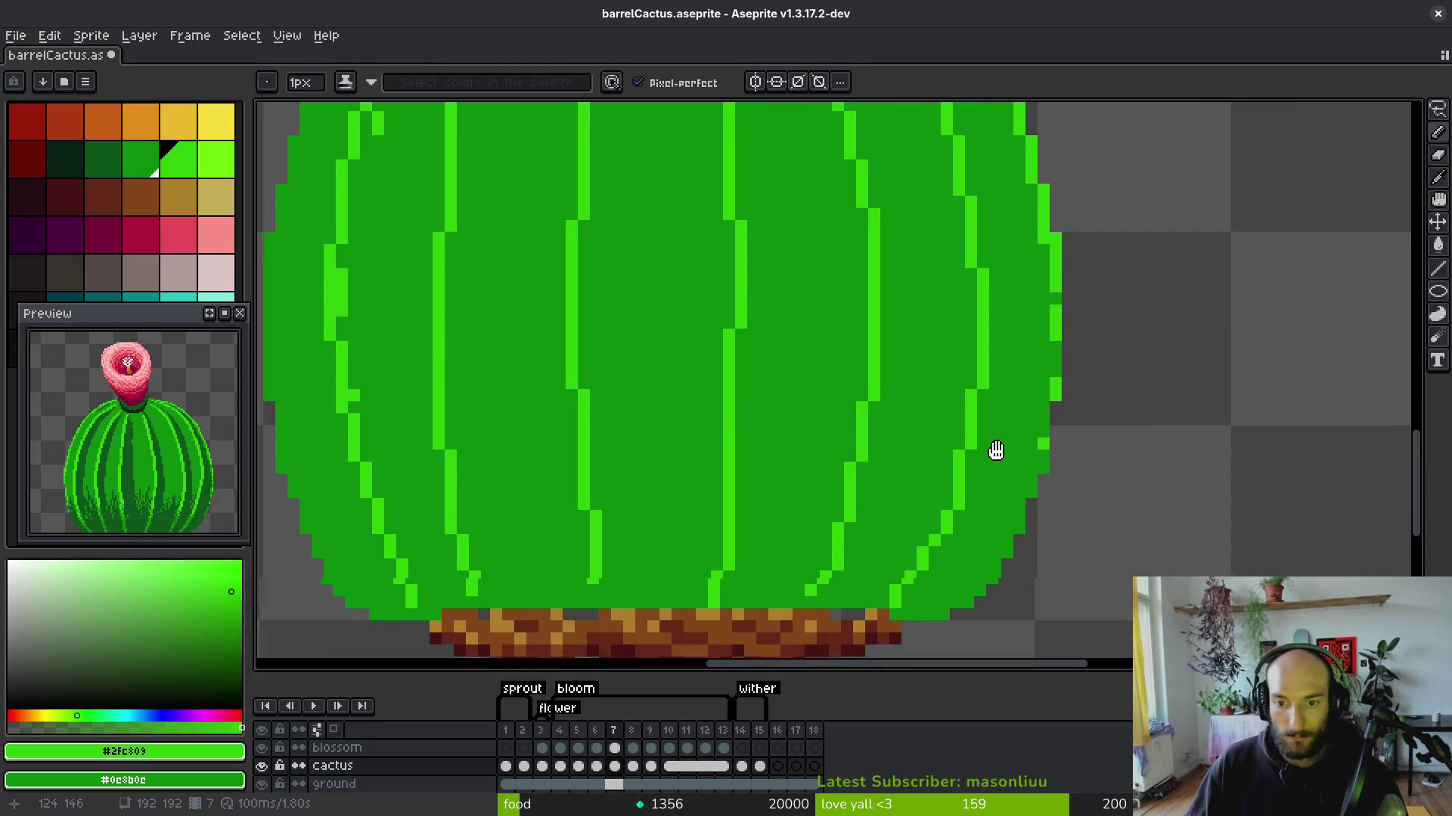
scroll(989, 453, "down", 2)
scroll(954, 225, "up", 3)
Paint the light-green highlight down the left edge, moving its column one pixel inward.
mouse_move(954, 225)
left_mouse_down()
mouse_move(837, 289)
mouse_move(776, 366)
left_mouse_up()
scroll(775, 366, "up", 3)
left_click_drag(877, 227, 741, 355)
mouse_move(926, 227)
left_mouse_down()
mouse_move(844, 297)
mouse_move(810, 385)
mouse_move(892, 161)
mouse_move(779, 453)
left_mouse_up()
mouse_move(779, 453)
left_mouse_down()
mouse_move(842, 340)
mouse_move(843, 237)
mouse_move(837, 567)
left_mouse_up()
left_click(842, 237)
key("e")
left_click_drag(838, 463, 838, 573)
key("b")
left_click_drag(861, 518, 862, 333)
left_click_drag(887, 404, 911, 99)
mouse_move(886, 265)
left_mouse_down()
mouse_move(886, 227)
mouse_move(886, 332)
left_mouse_up()
left_click(911, 397)
Add a final light-green pixel at the lower-right edge and inspect the highlights.
scroll(923, 412, "down", 3)
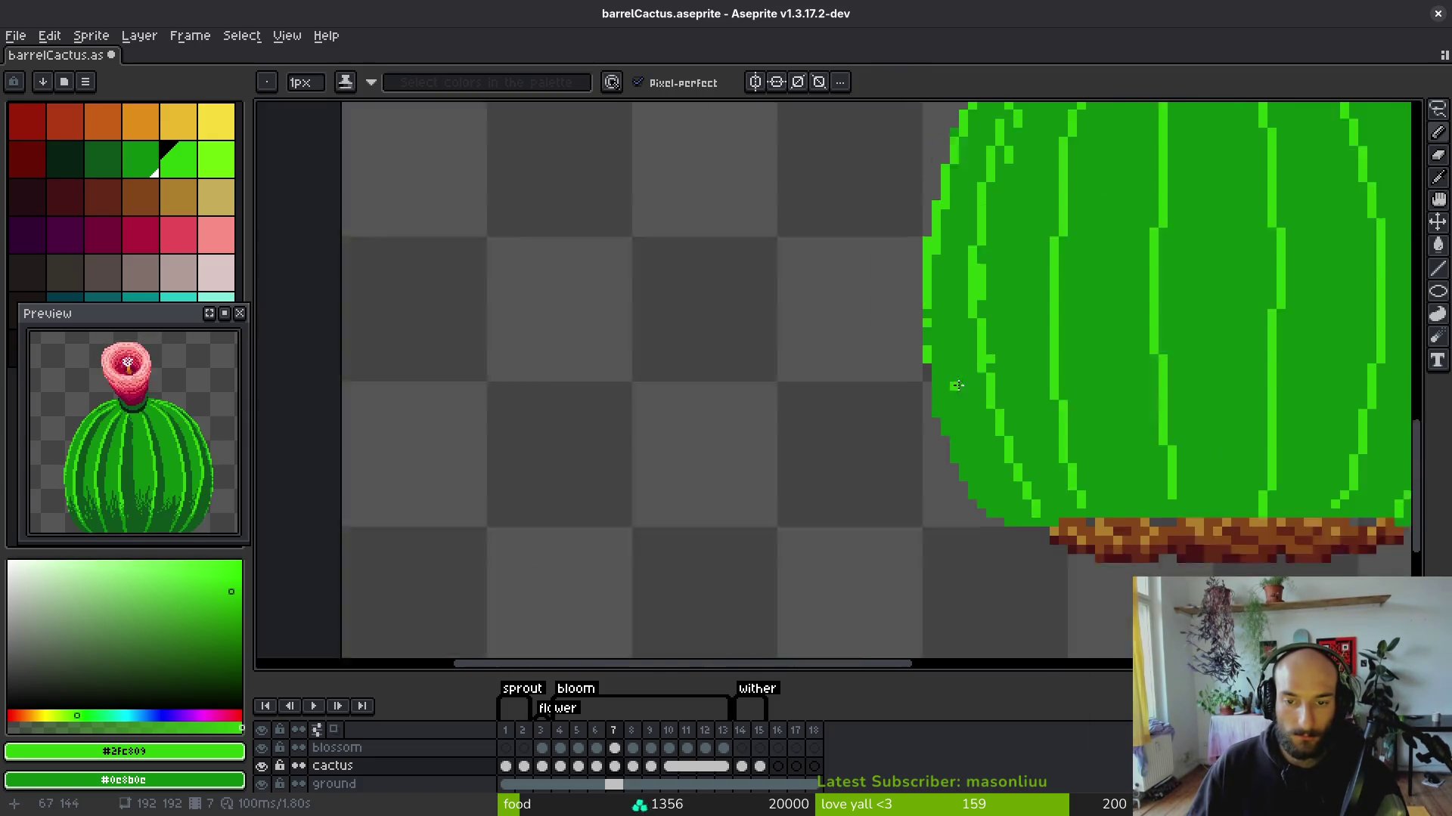
scroll(934, 400, "up", 1)
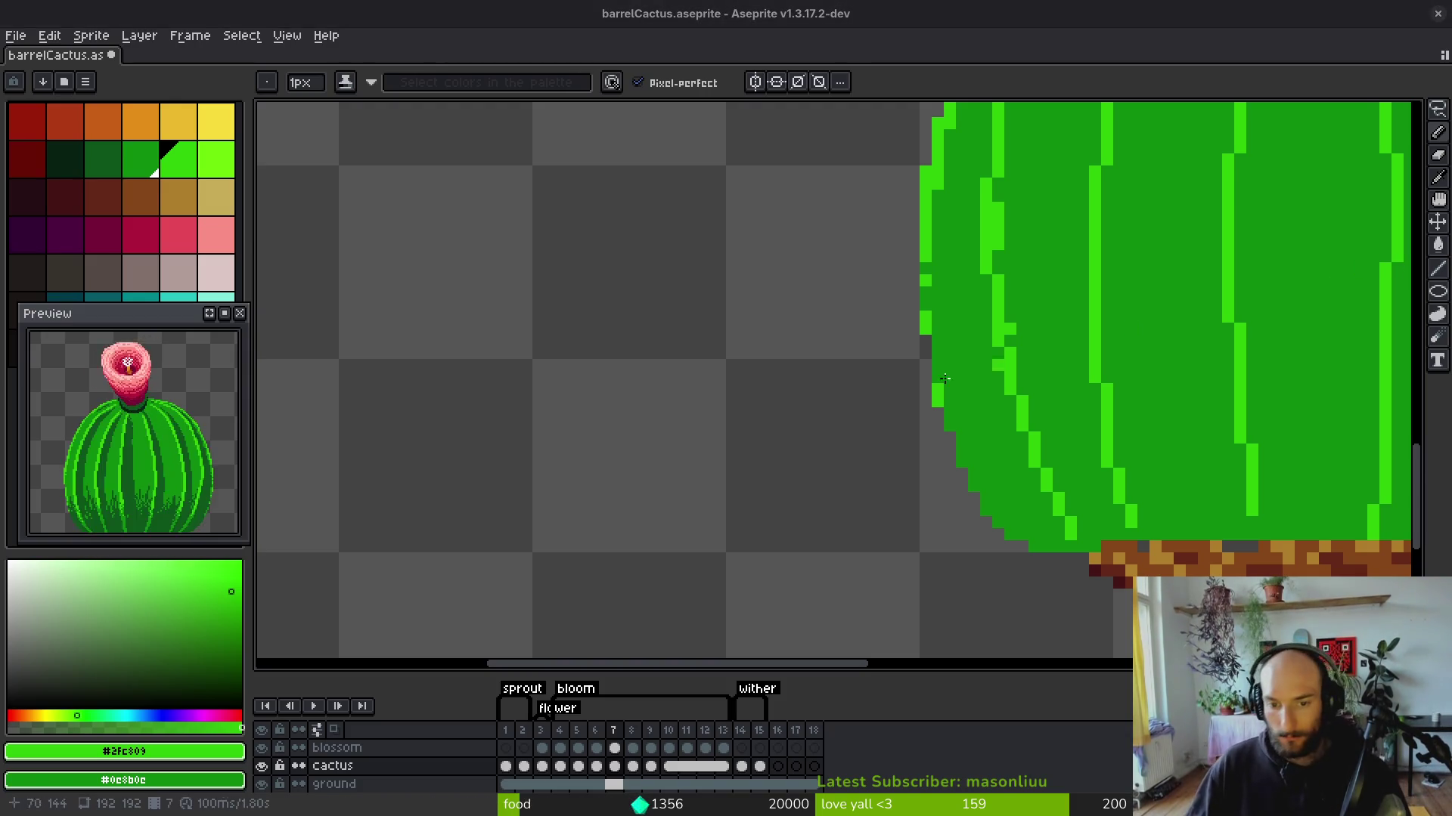
scroll(1002, 420, "down", 2)
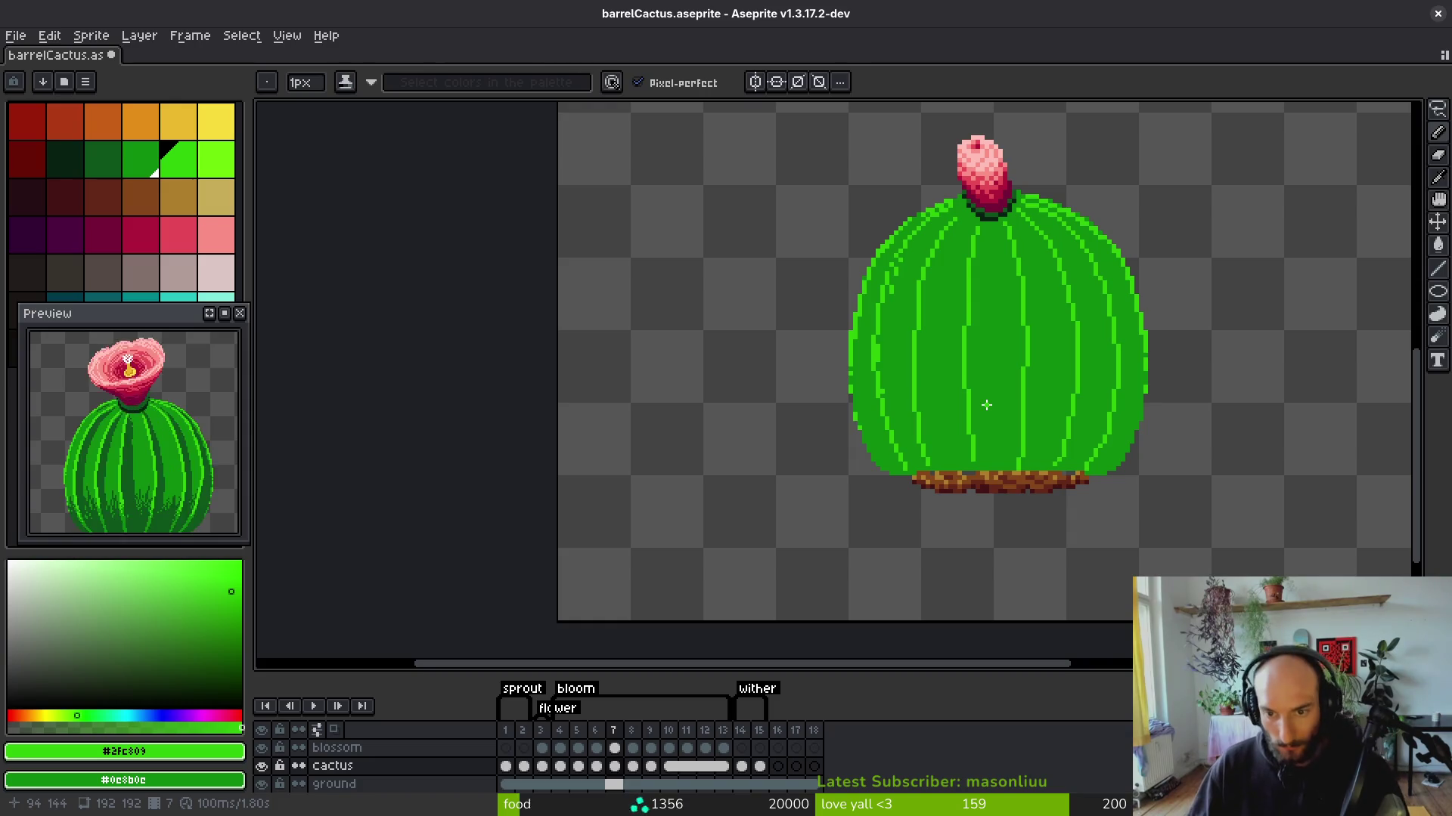
scroll(1235, 431, "up", 2)
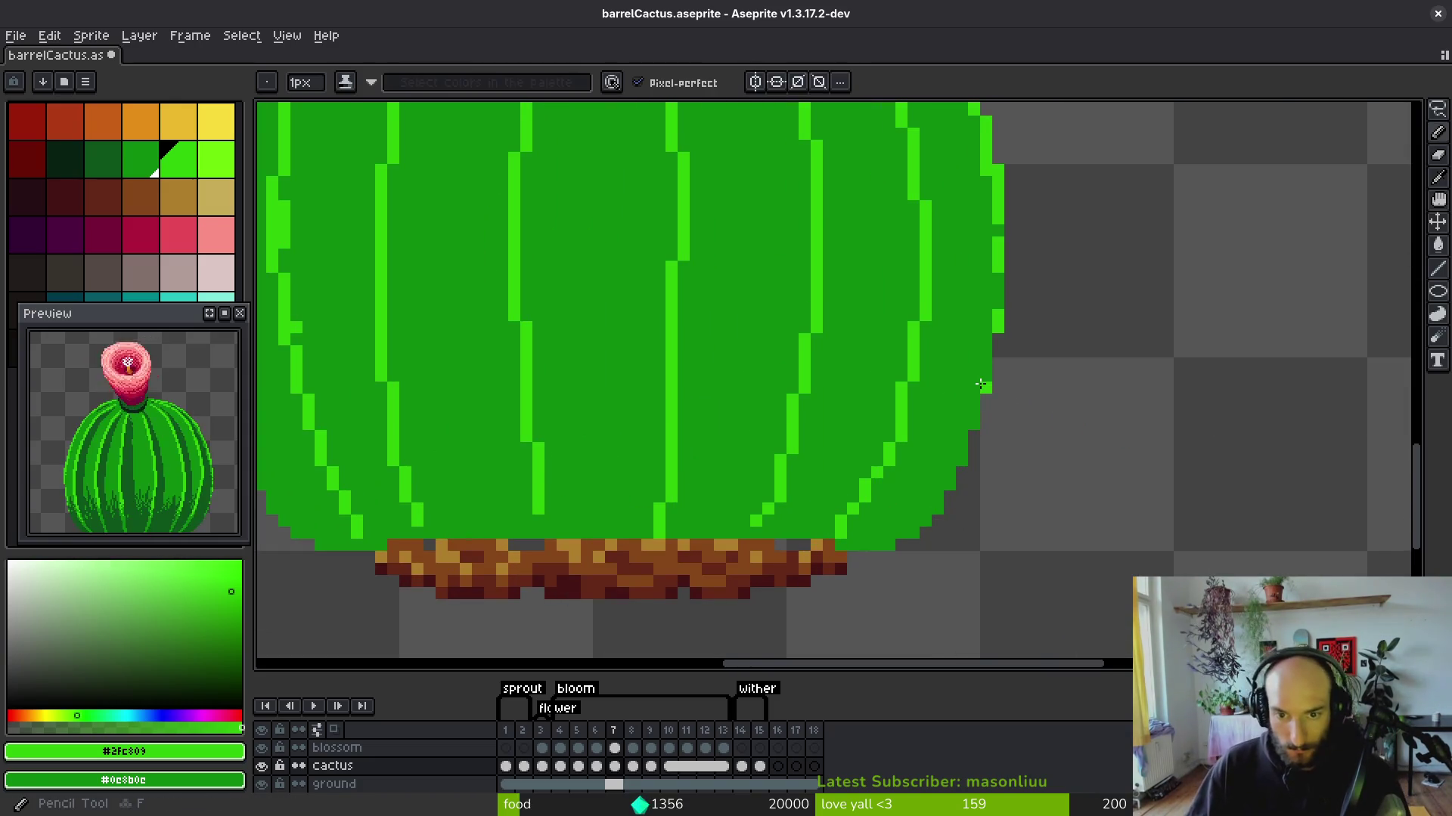
left_click(996, 331)
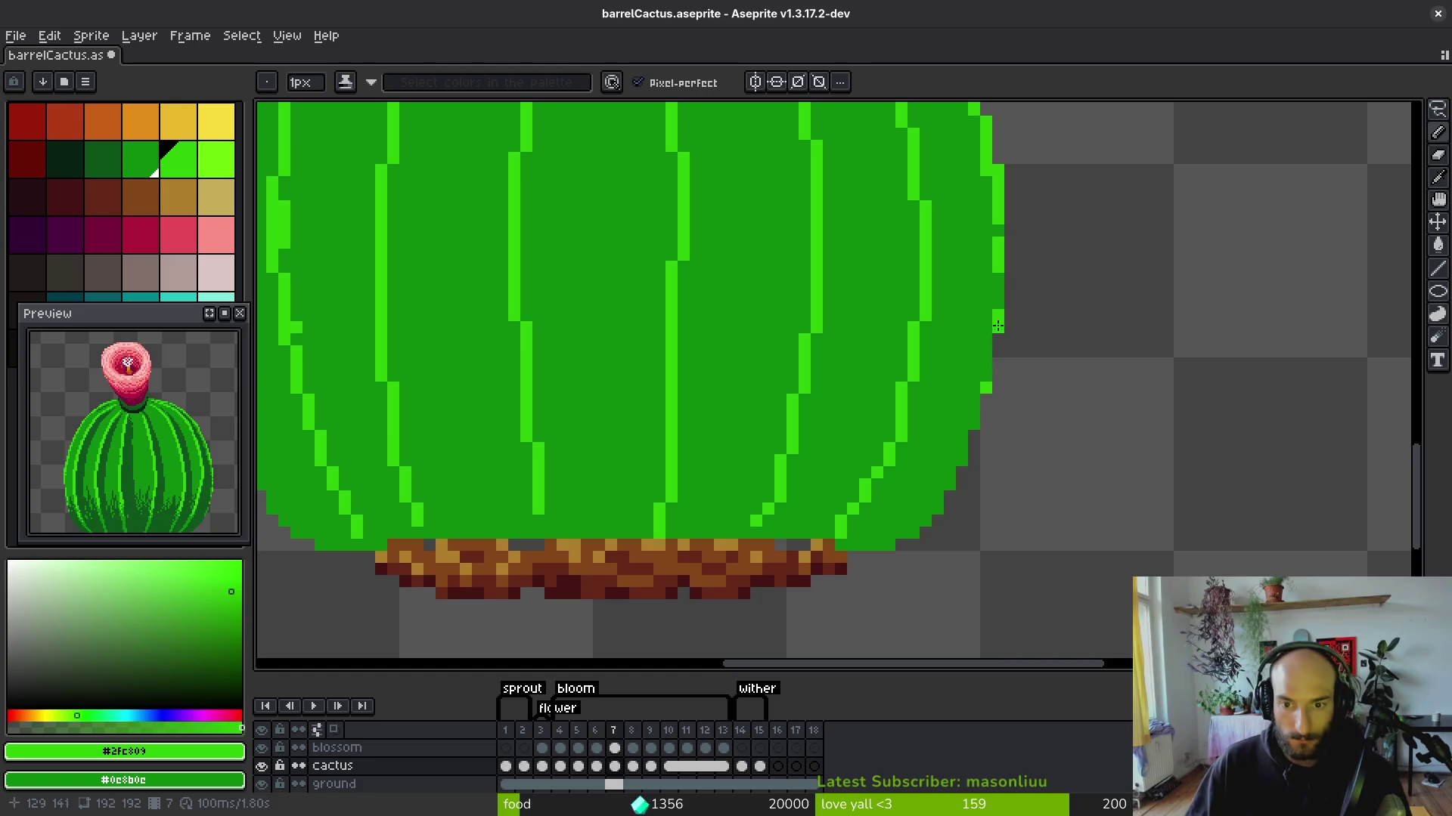
scroll(998, 290, "down", 2)
scroll(990, 332, "up", 1)
scroll(982, 384, "down", 4)
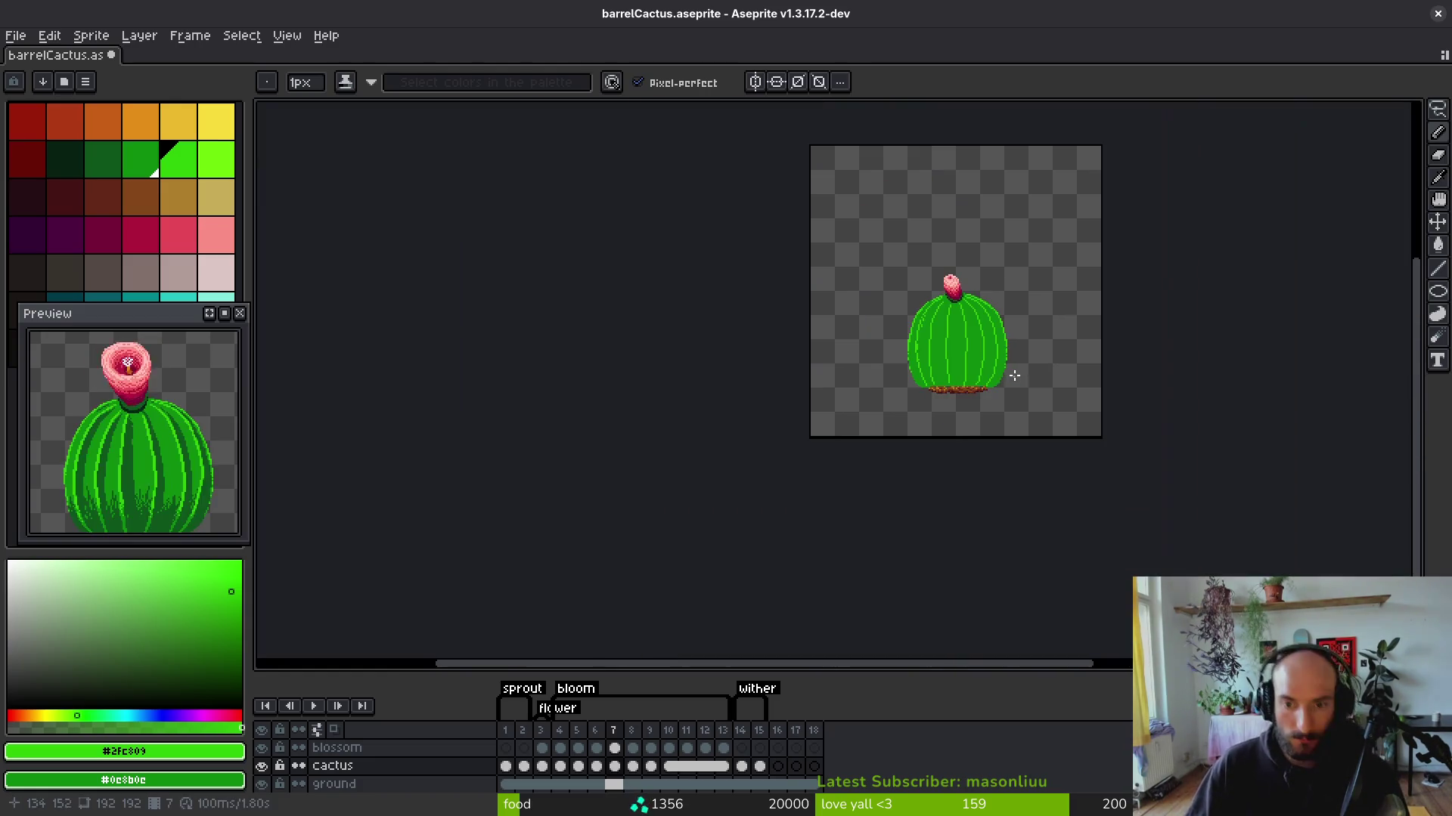
scroll(983, 378, "up", 8)
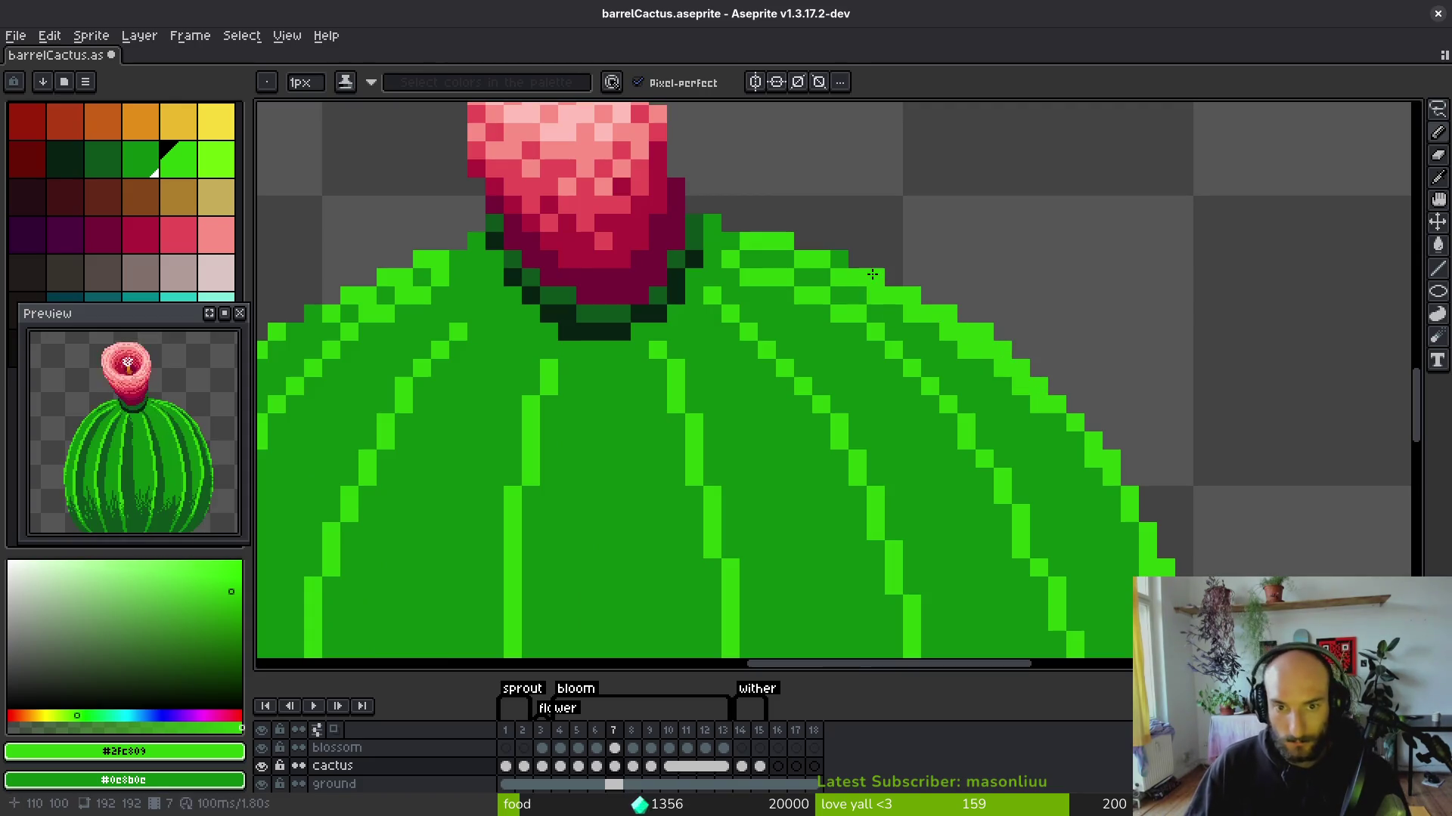
scroll(703, 249, "up", 2)
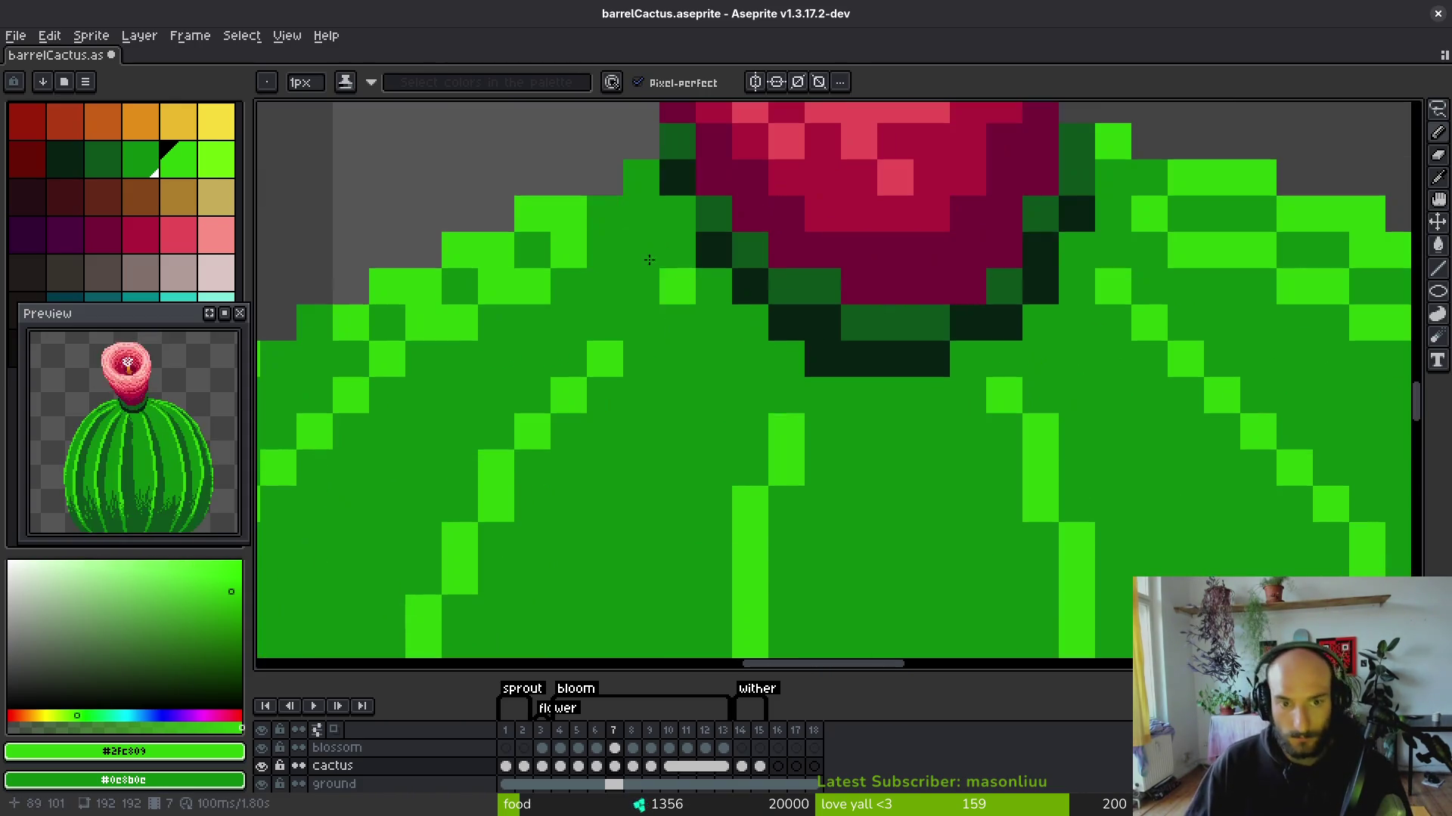
scroll(627, 189, "down", 6)
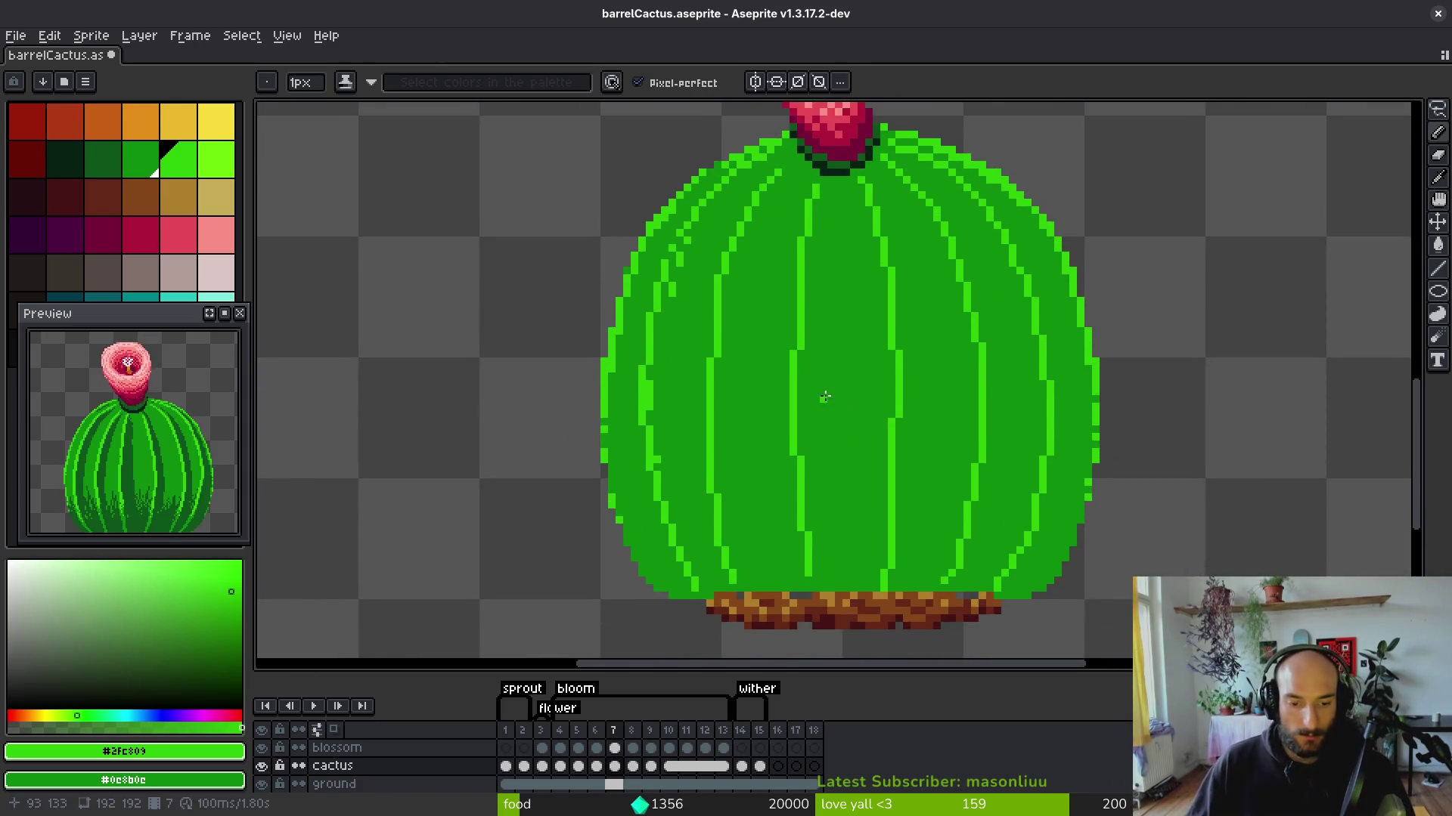
Step between frames 3 and 4 to compare the cactus growth stages.
key("Left")
key("Left")
key("Left")
key("i")
scroll(958, 327, "up", 1)
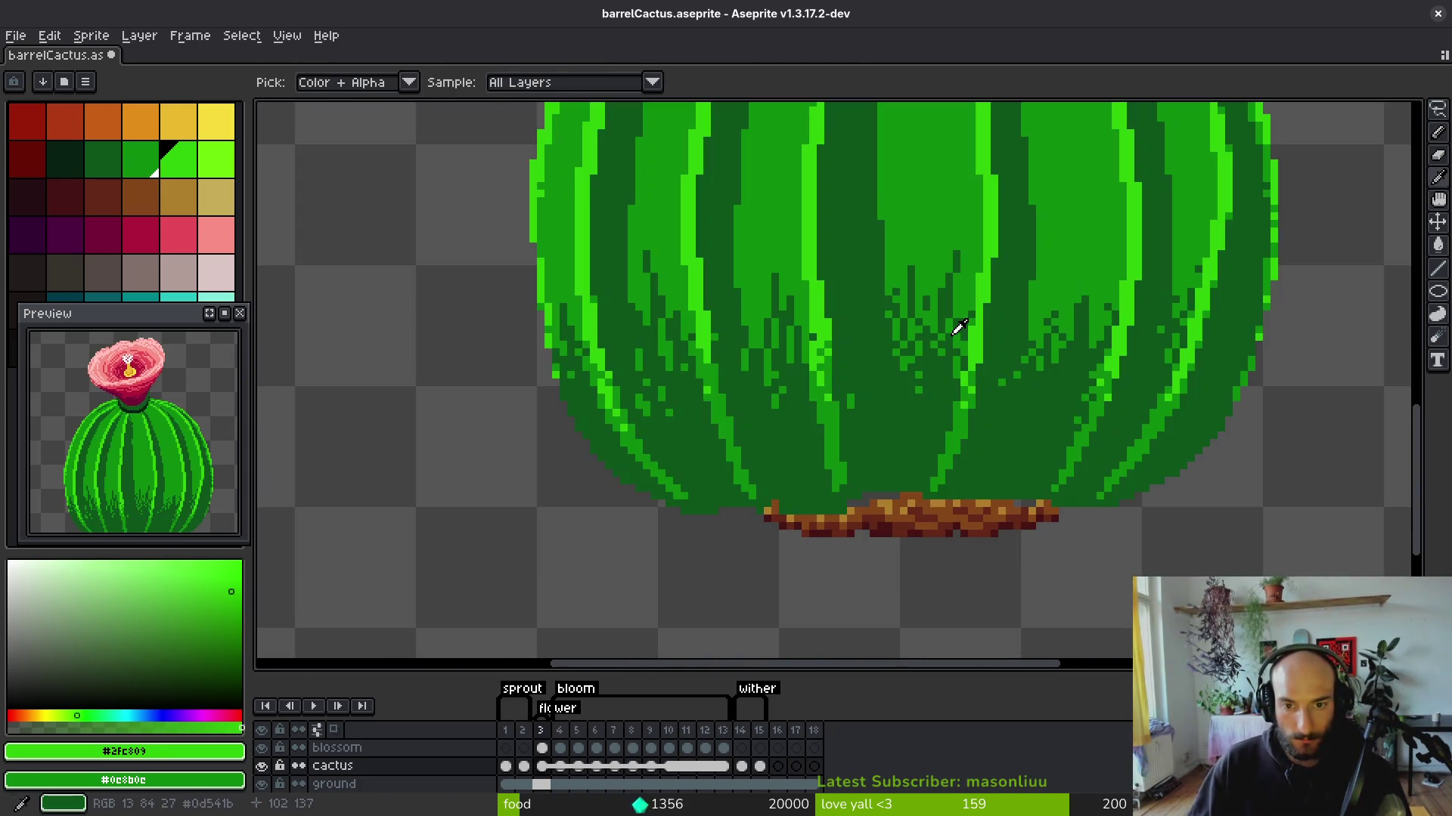
scroll(954, 329, "down", 1)
key("Right")
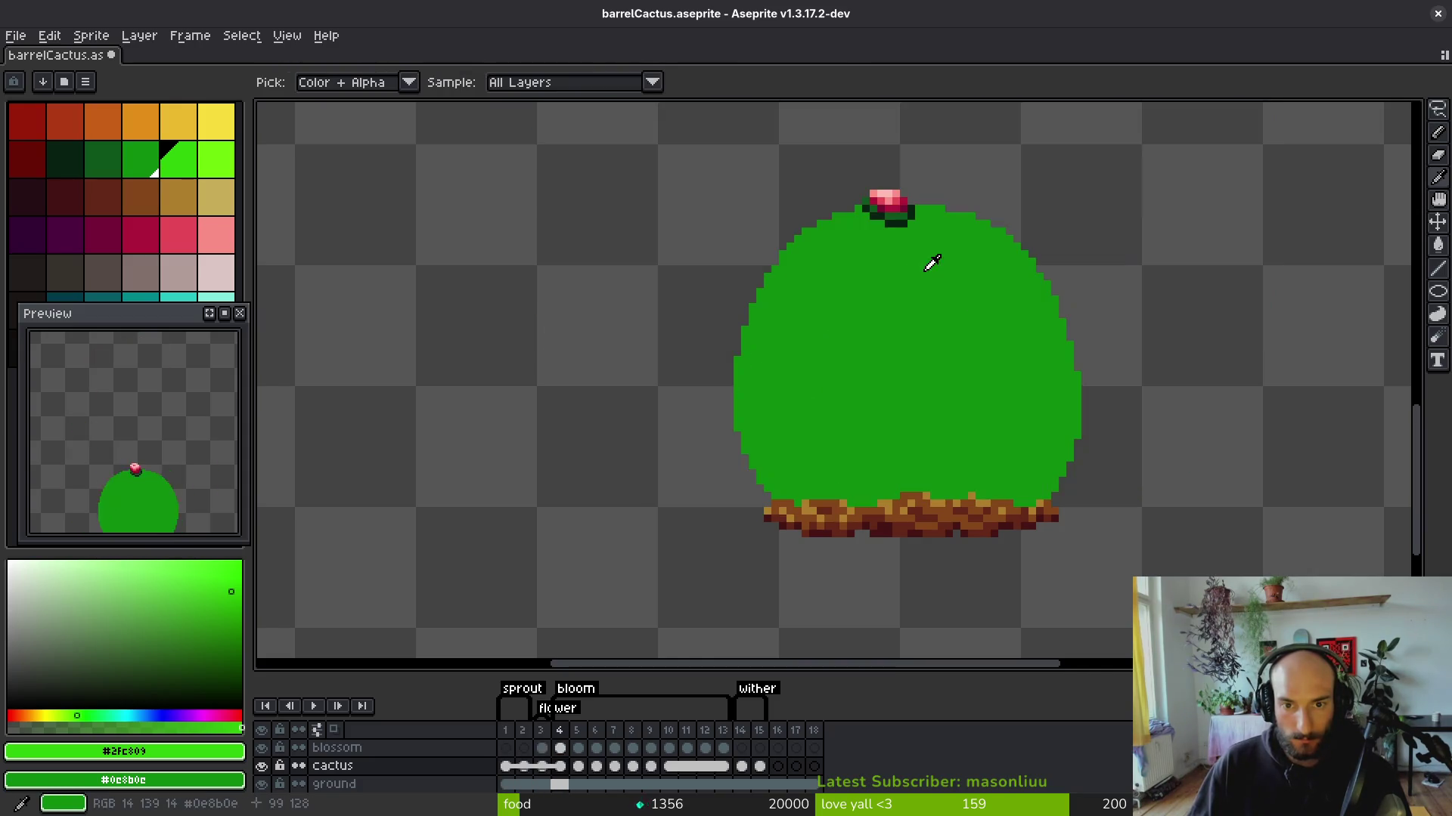
key("Left")
key("b")
scroll(892, 297, "up", 1)
Review frames 18 through 9, return to frame 6 and draw its first light-green rib.
key("i")
key("Left")
key("Left")
key("Left")
key("Right")
key("Right")
key("Right")
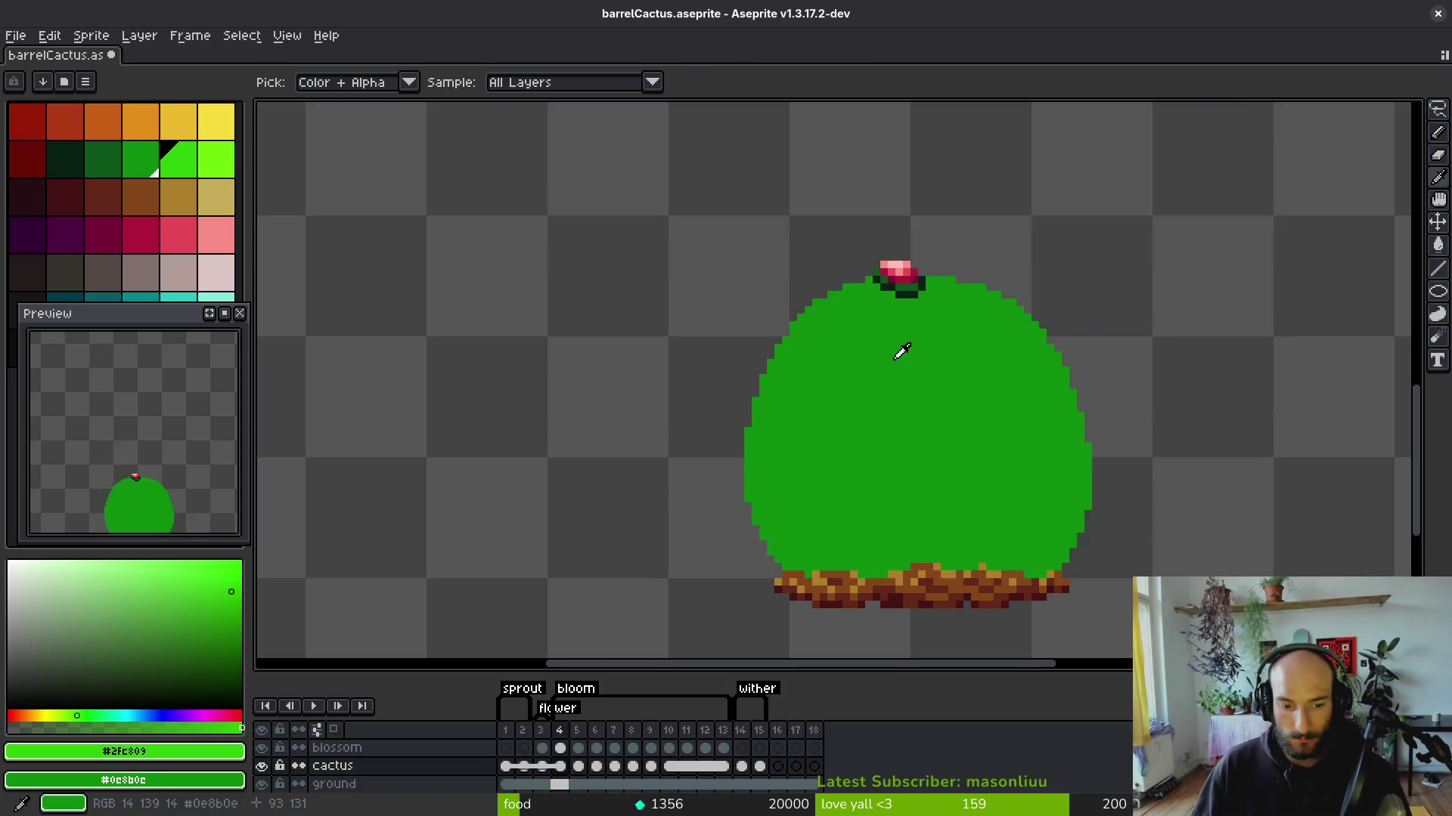
key("Left")
key("Left")
key("b")
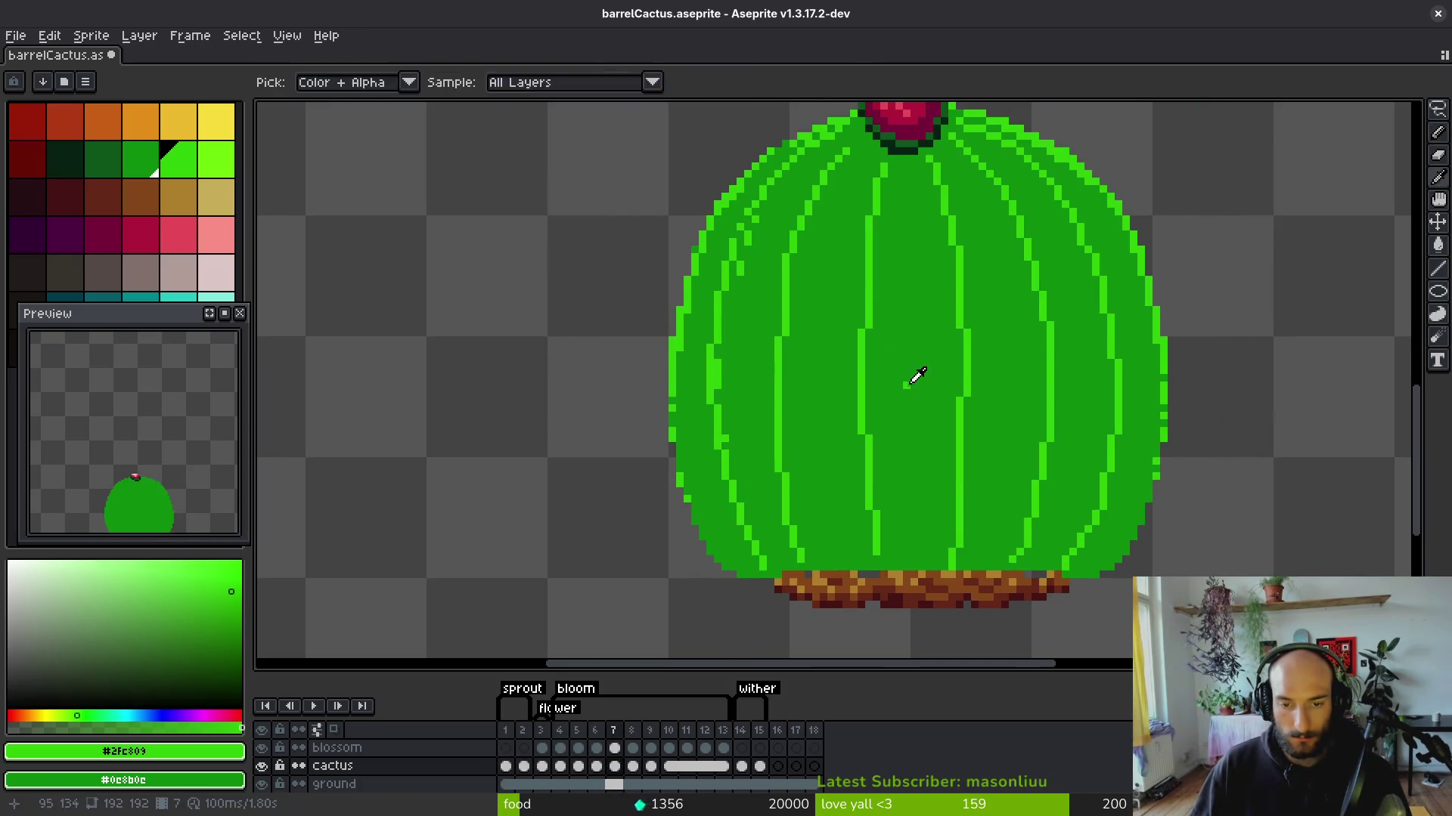
key("Left")
left_click_drag(883, 240, 851, 337)
Redraw the central light-green rib shorter and add a short diagonal rib toward the right.
key("ctrl+z")
left_click_drag(883, 235, 866, 395)
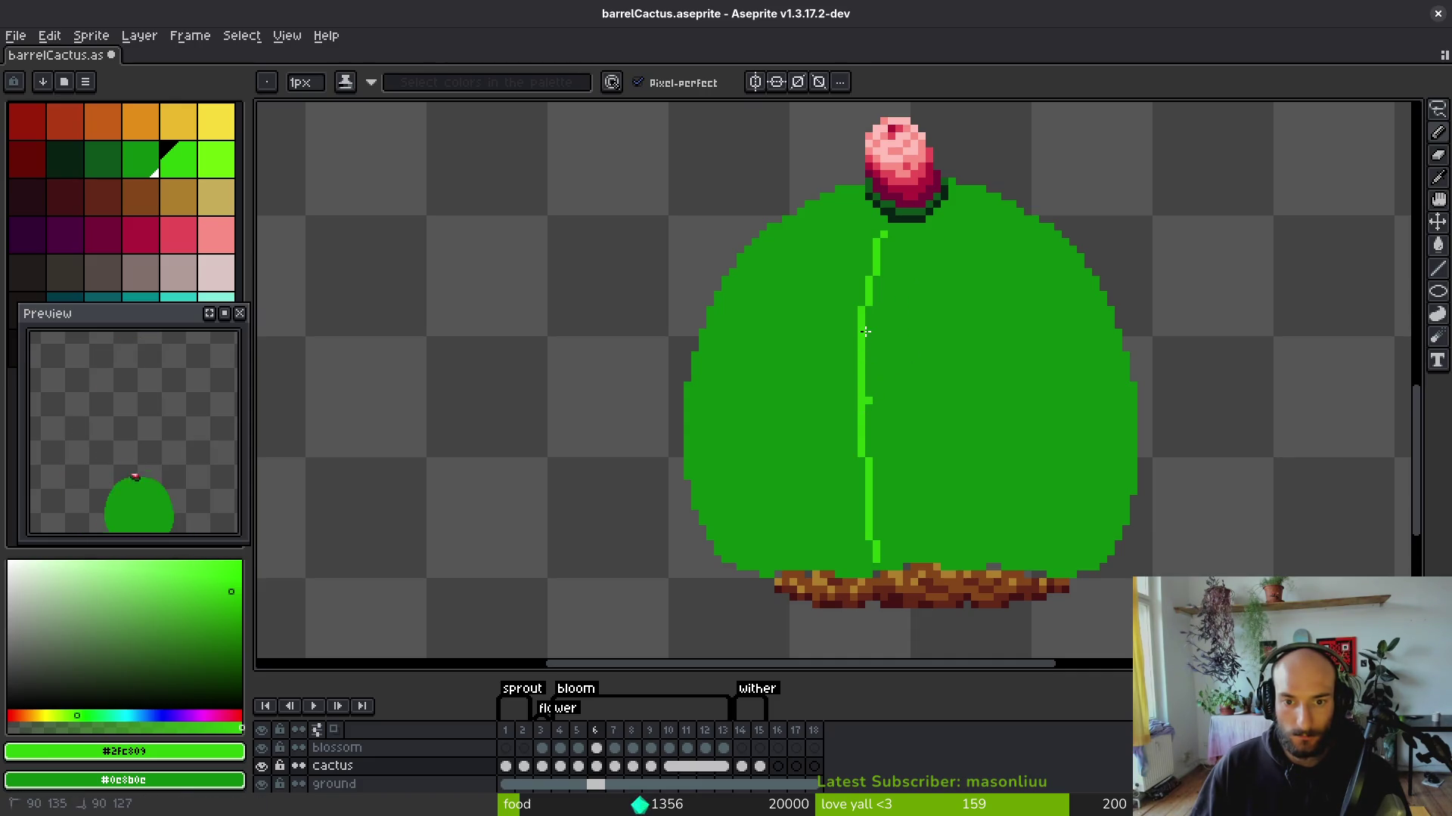
left_click_drag(929, 233, 945, 301)
left_click_drag(942, 548, 942, 549)
mouse_move(953, 211)
left_mouse_down()
mouse_move(998, 290)
mouse_move(1037, 451)
left_mouse_up()
key("ctrl+z")
mouse_move(951, 209)
left_mouse_down()
mouse_move(998, 260)
mouse_move(967, 219)
left_mouse_up()
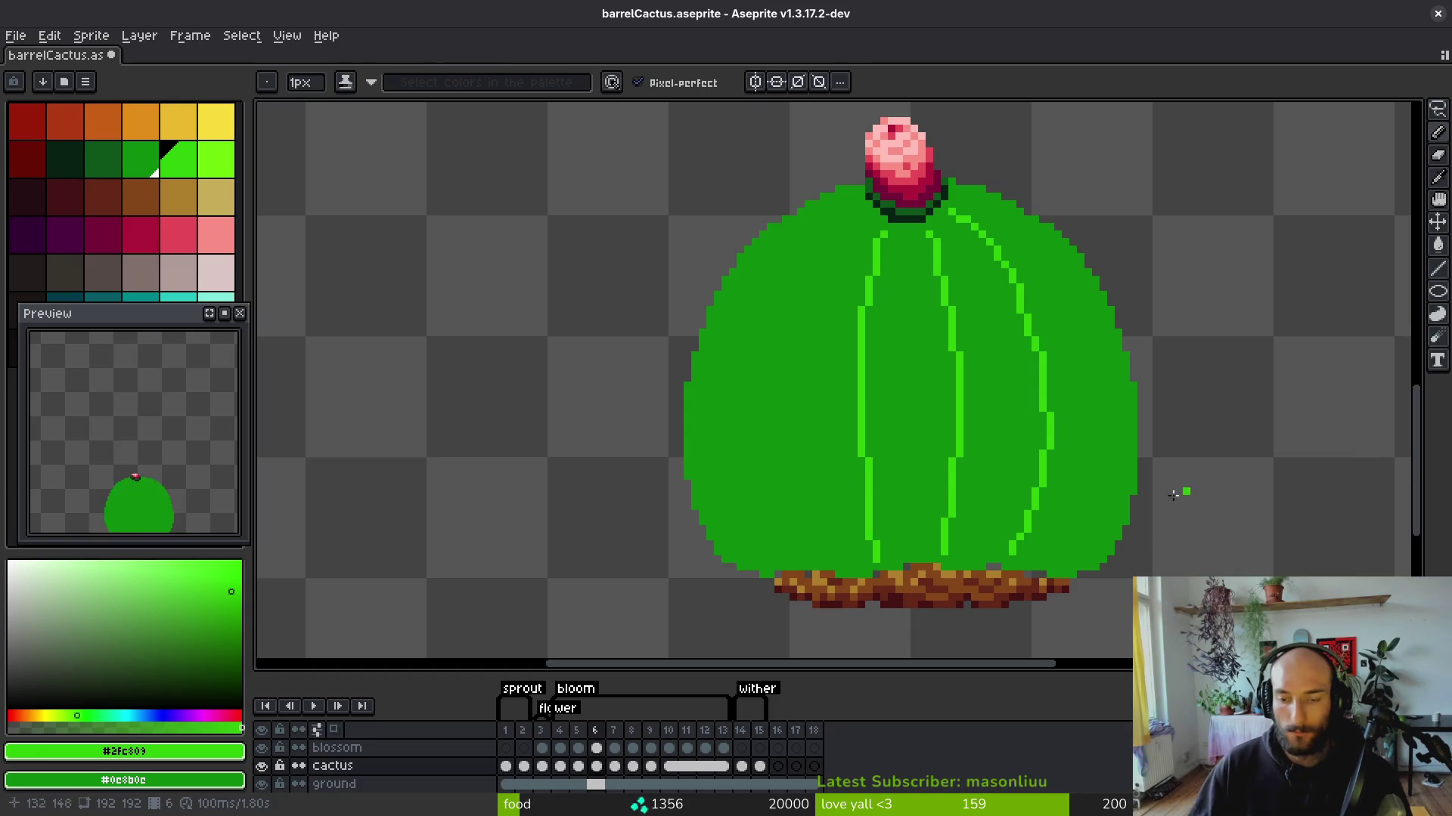
left_click_drag(964, 195, 877, 204)
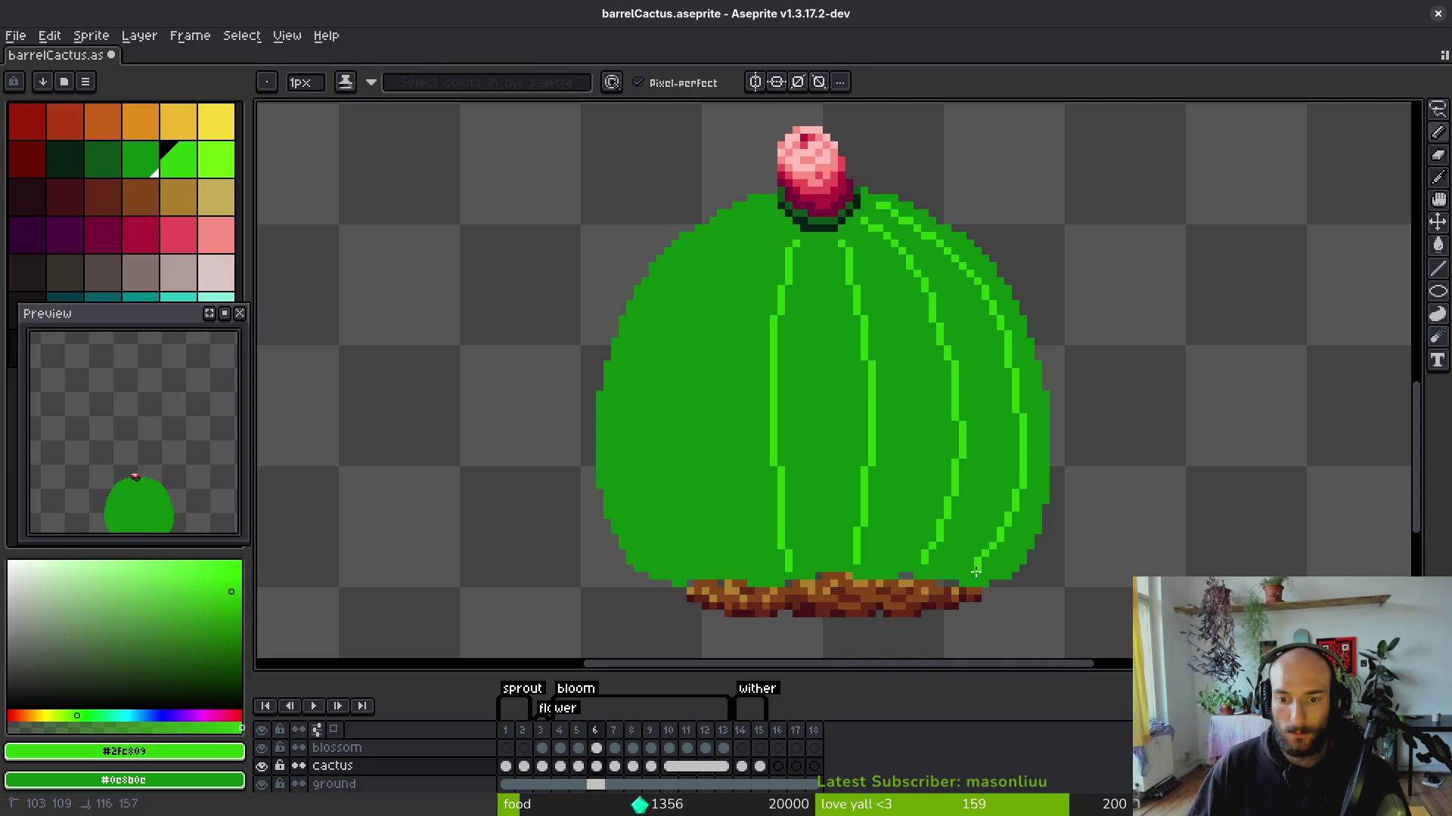
Draw the left rib from the flower base, then redo its upper part more neatly.
mouse_move(770, 221)
left_mouse_down()
mouse_move(720, 292)
mouse_move(688, 479)
mouse_move(720, 581)
left_mouse_up()
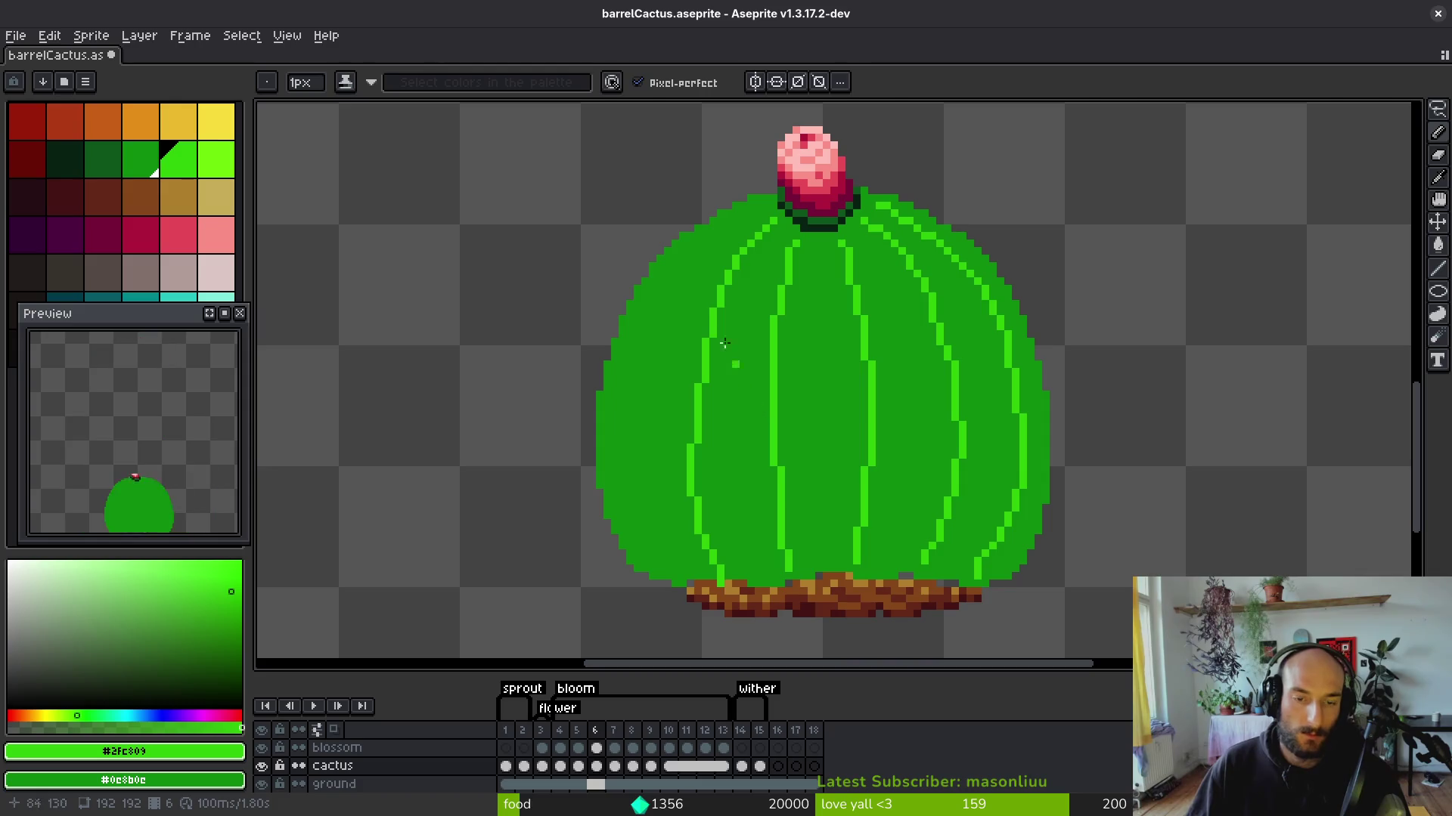
mouse_move(737, 255)
left_mouse_down()
mouse_move(699, 362)
mouse_move(686, 477)
left_mouse_up()
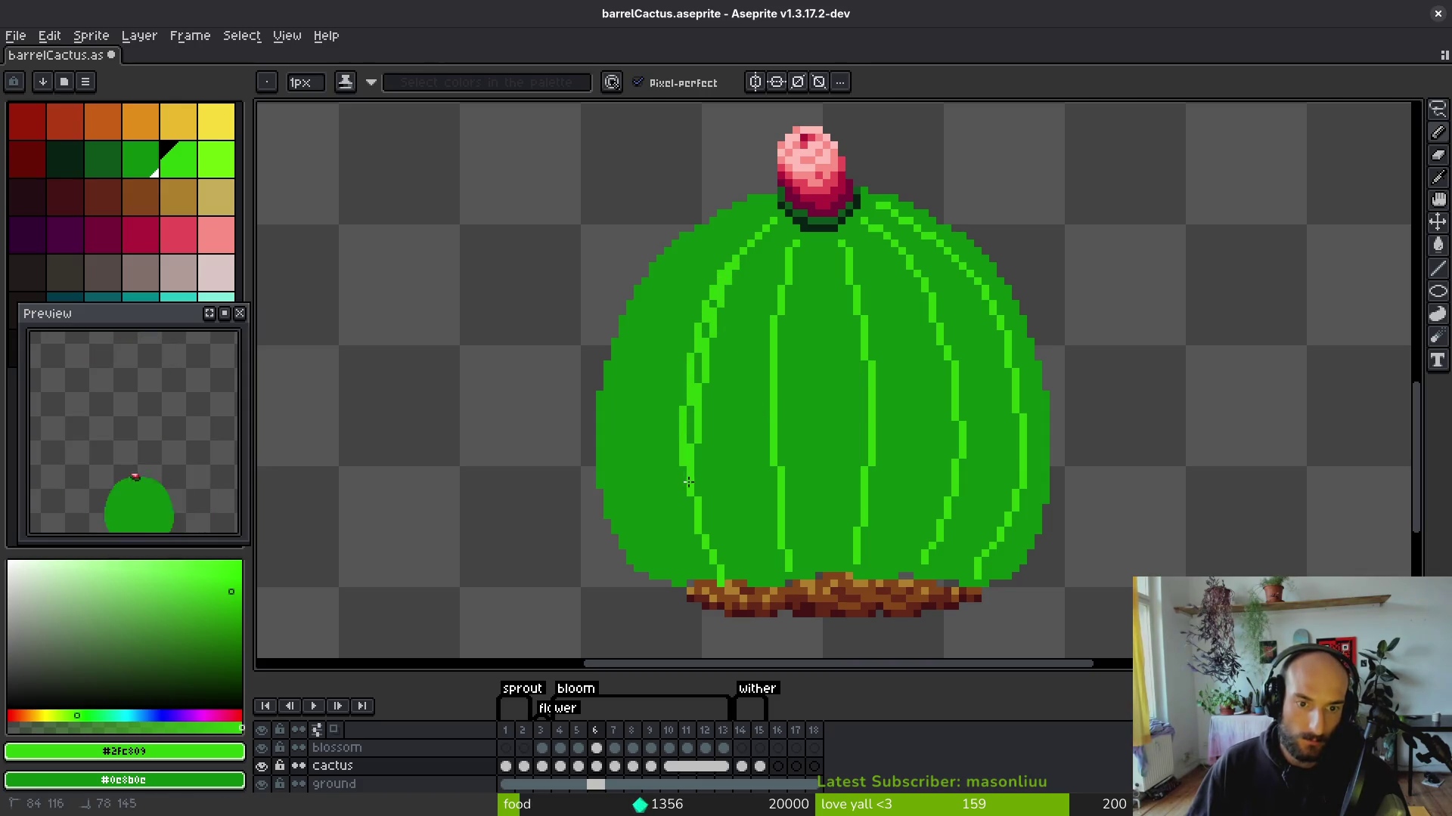
left_click_drag(735, 263, 690, 448)
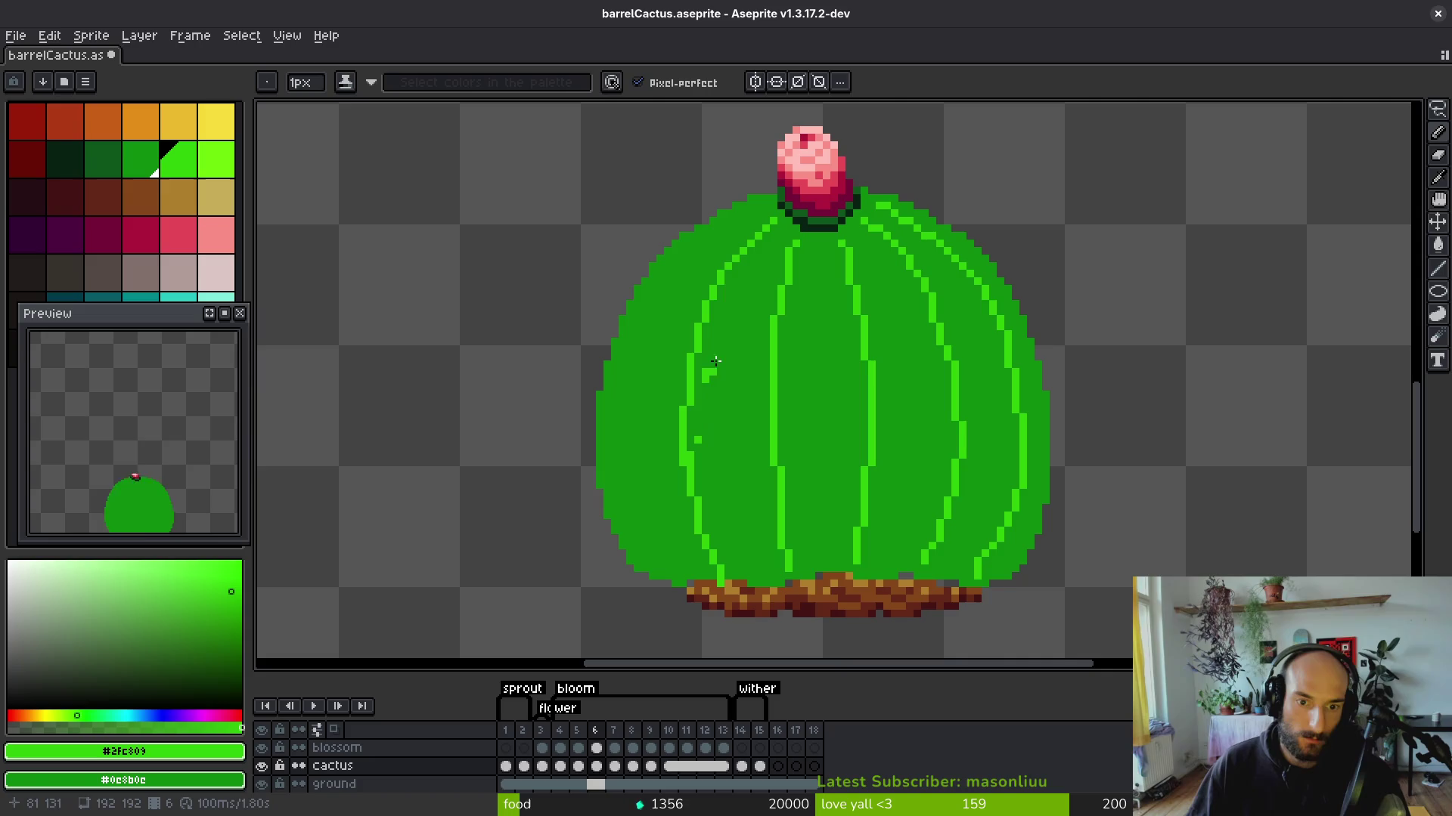
left_click_drag(734, 259, 697, 415)
left_click_drag(708, 513, 696, 502)
key("ctrl+z")
key("ctrl+z")
key("ctrl+z")
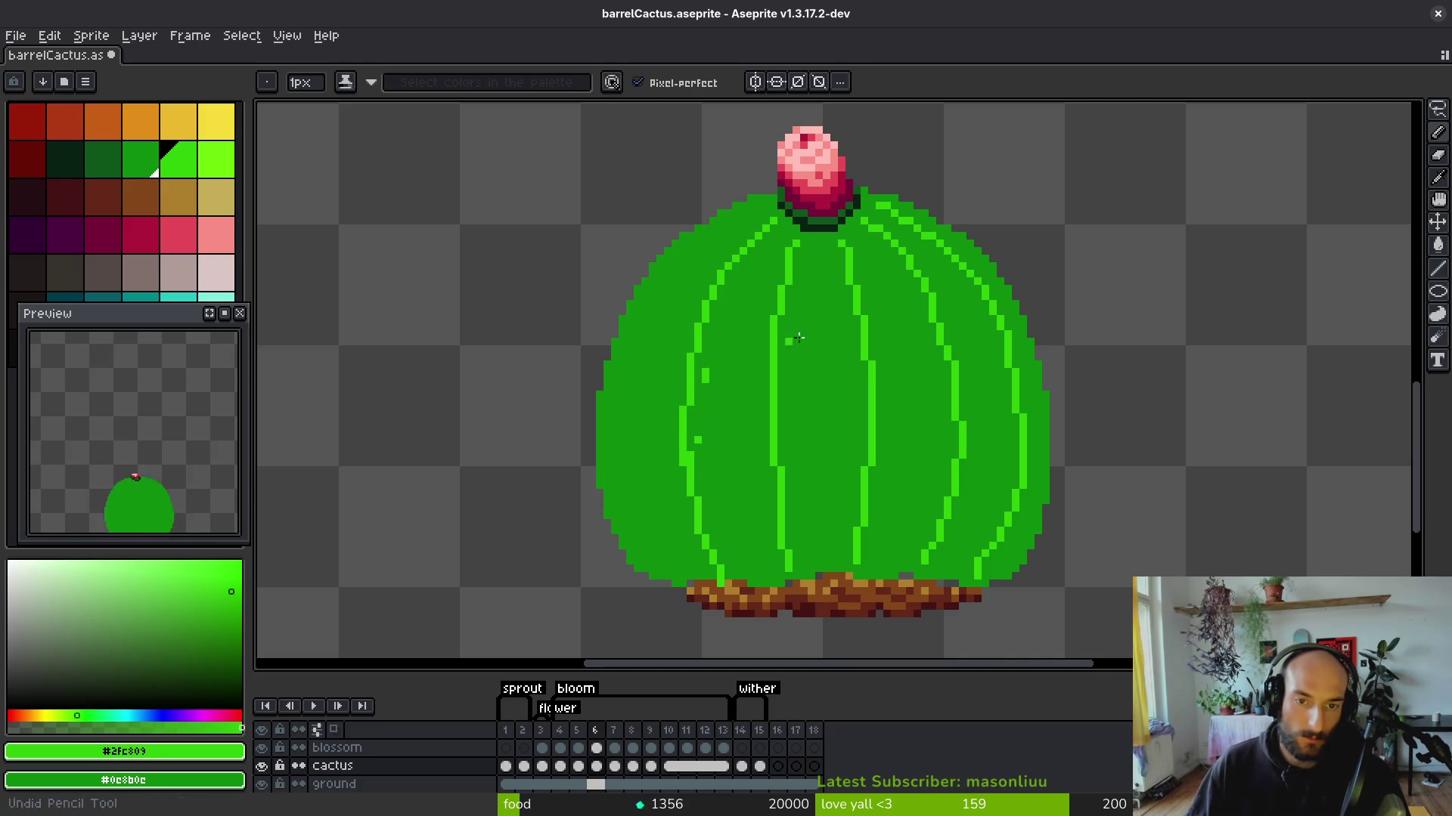
left_click_drag(774, 219, 739, 252)
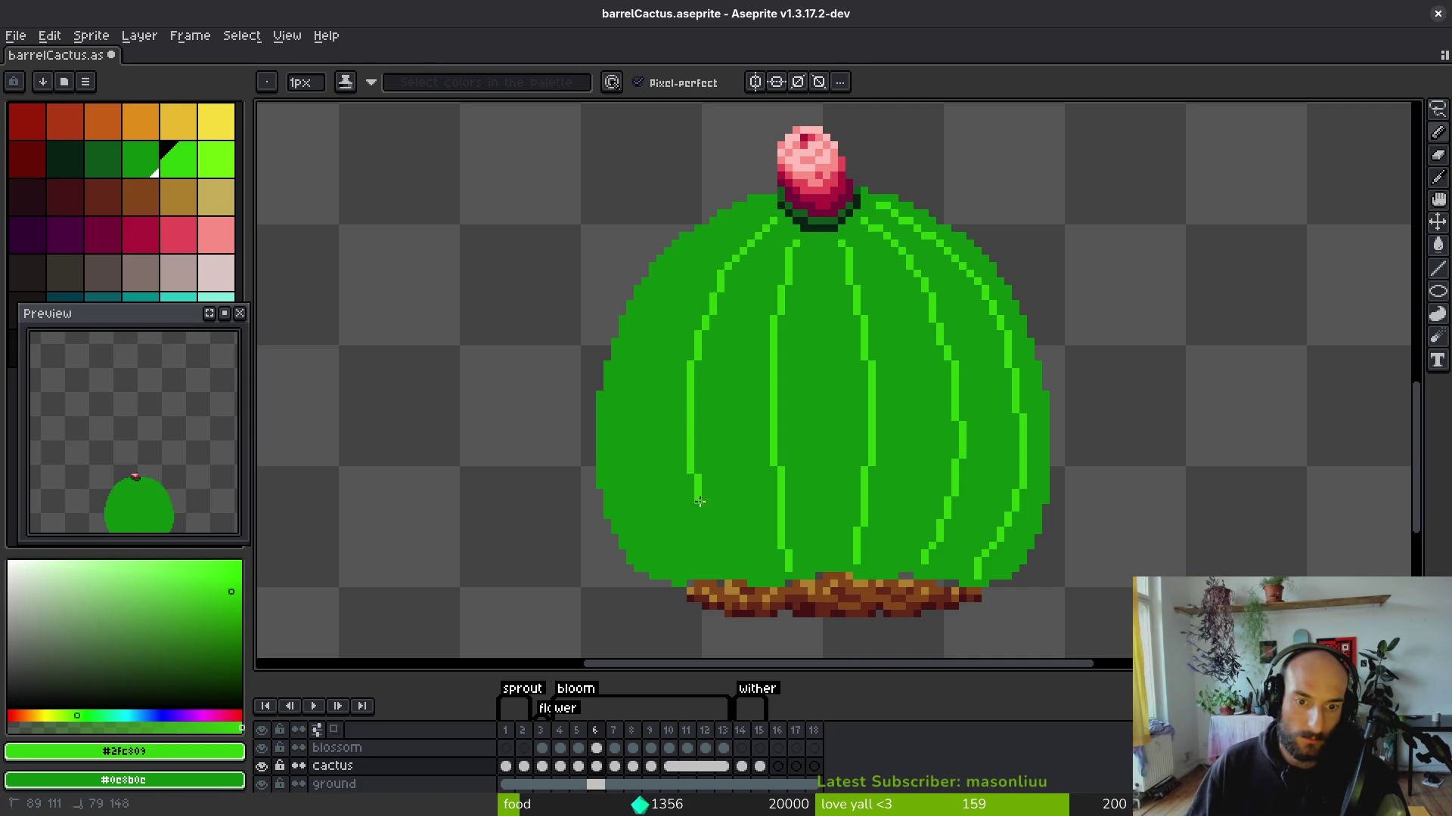
scroll(702, 281, "up", 2)
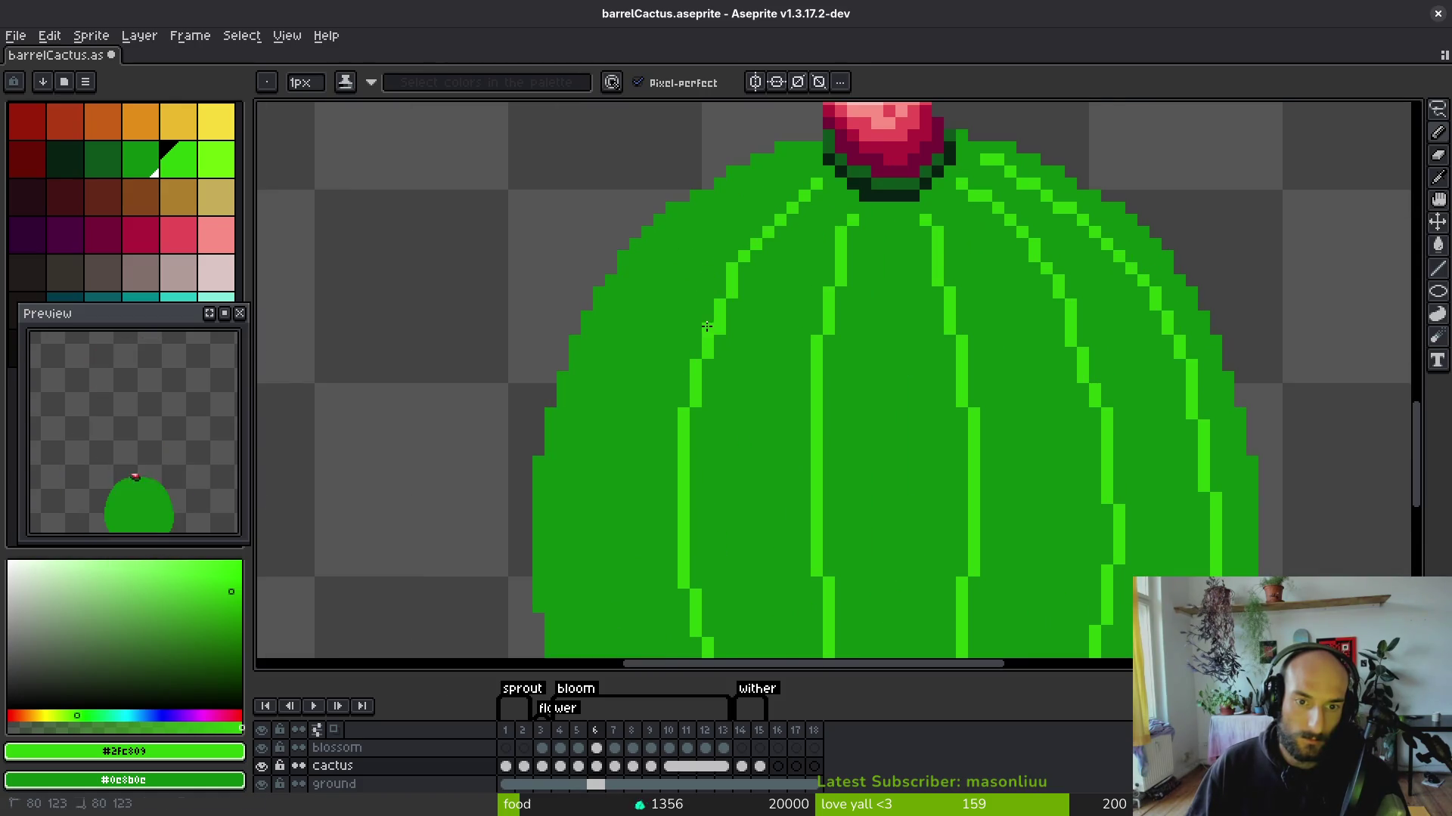
left_click_drag(790, 198, 750, 246)
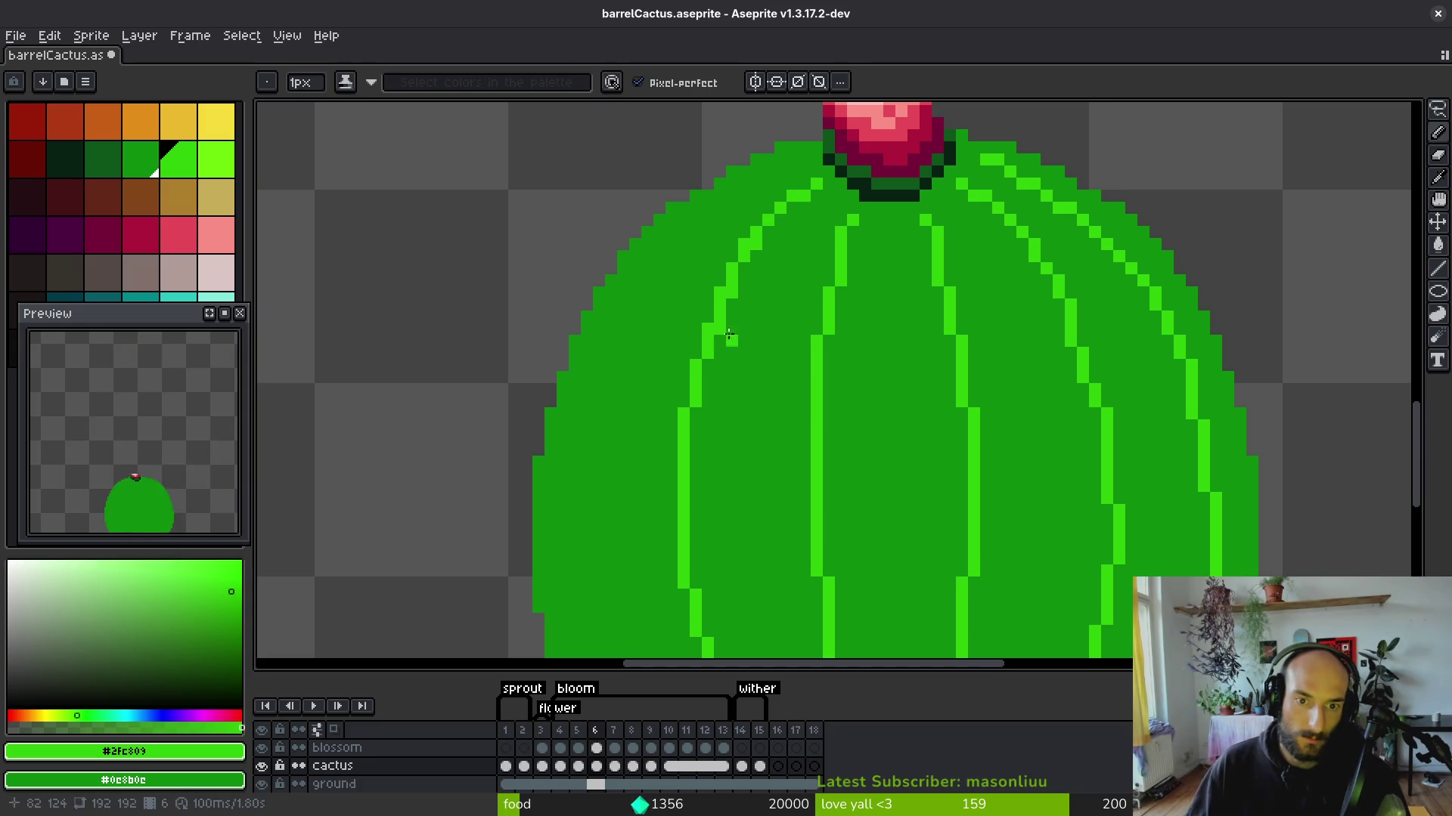
scroll(722, 328, "down", 2)
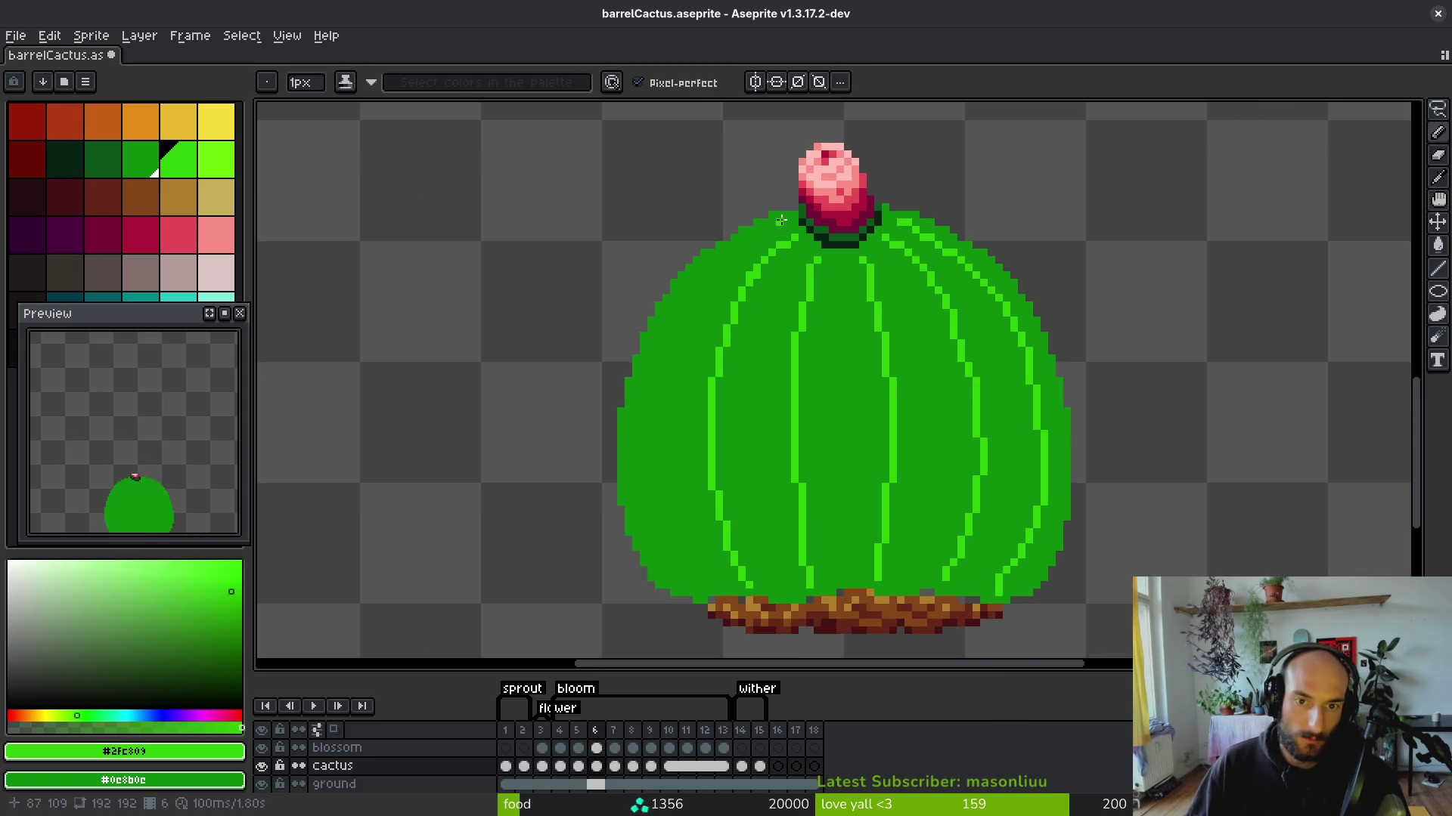
left_click_drag(788, 219, 759, 229)
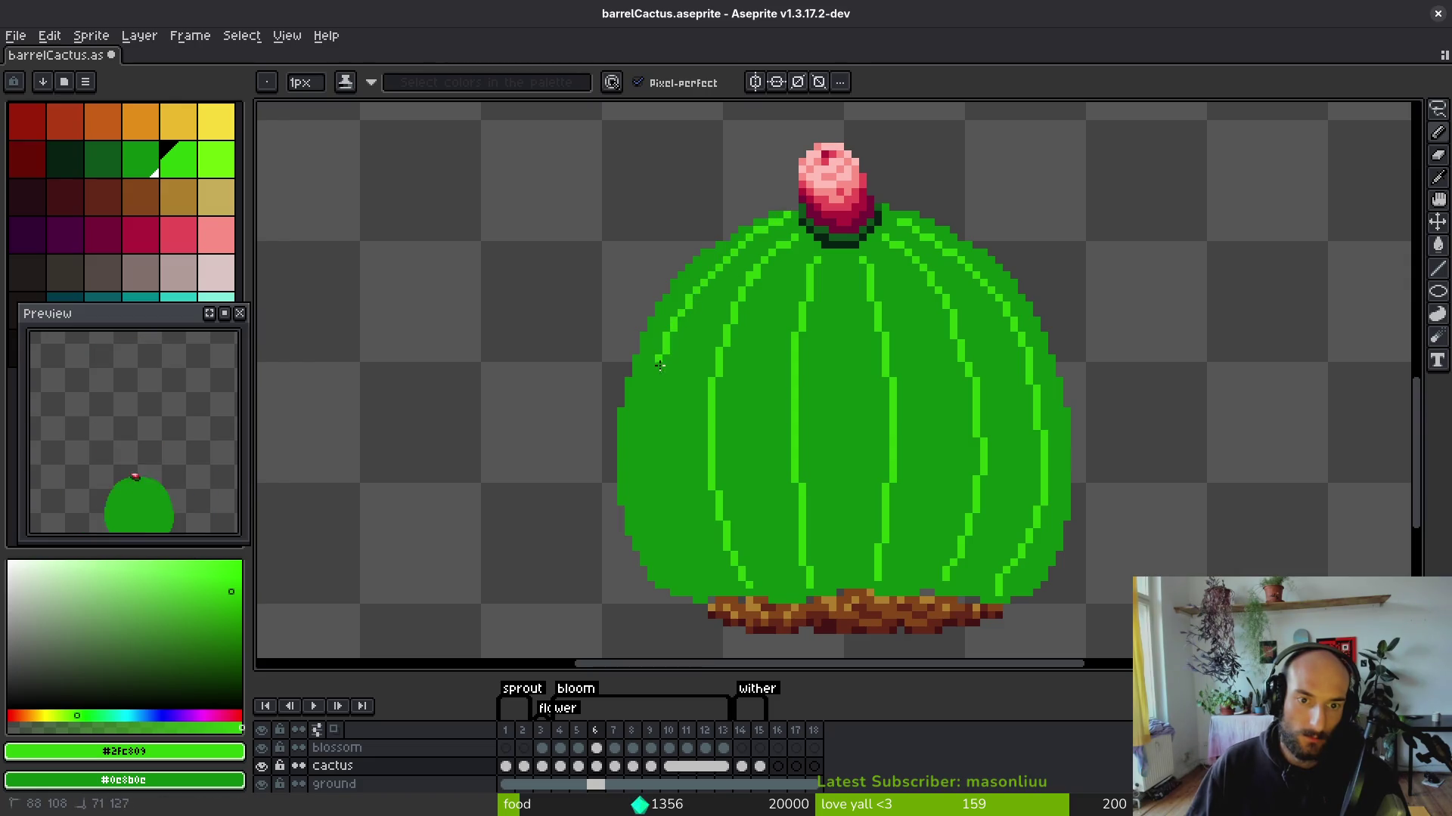
Move the left rib's bright column one pixel outward, darken its top pixel, and compare via undo/redo.
left_click_drag(653, 438, 651, 457)
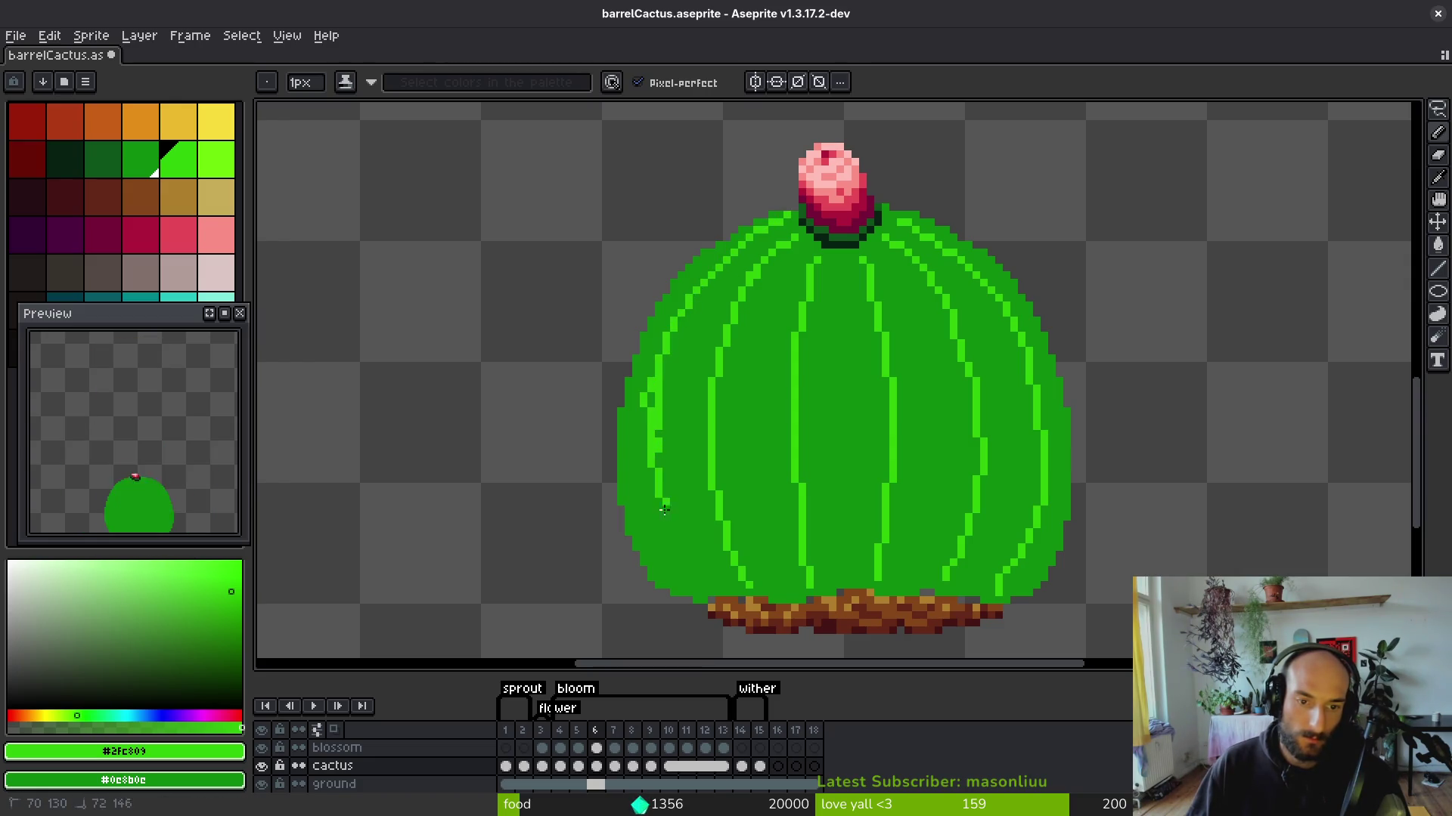
scroll(703, 584, "up", 4)
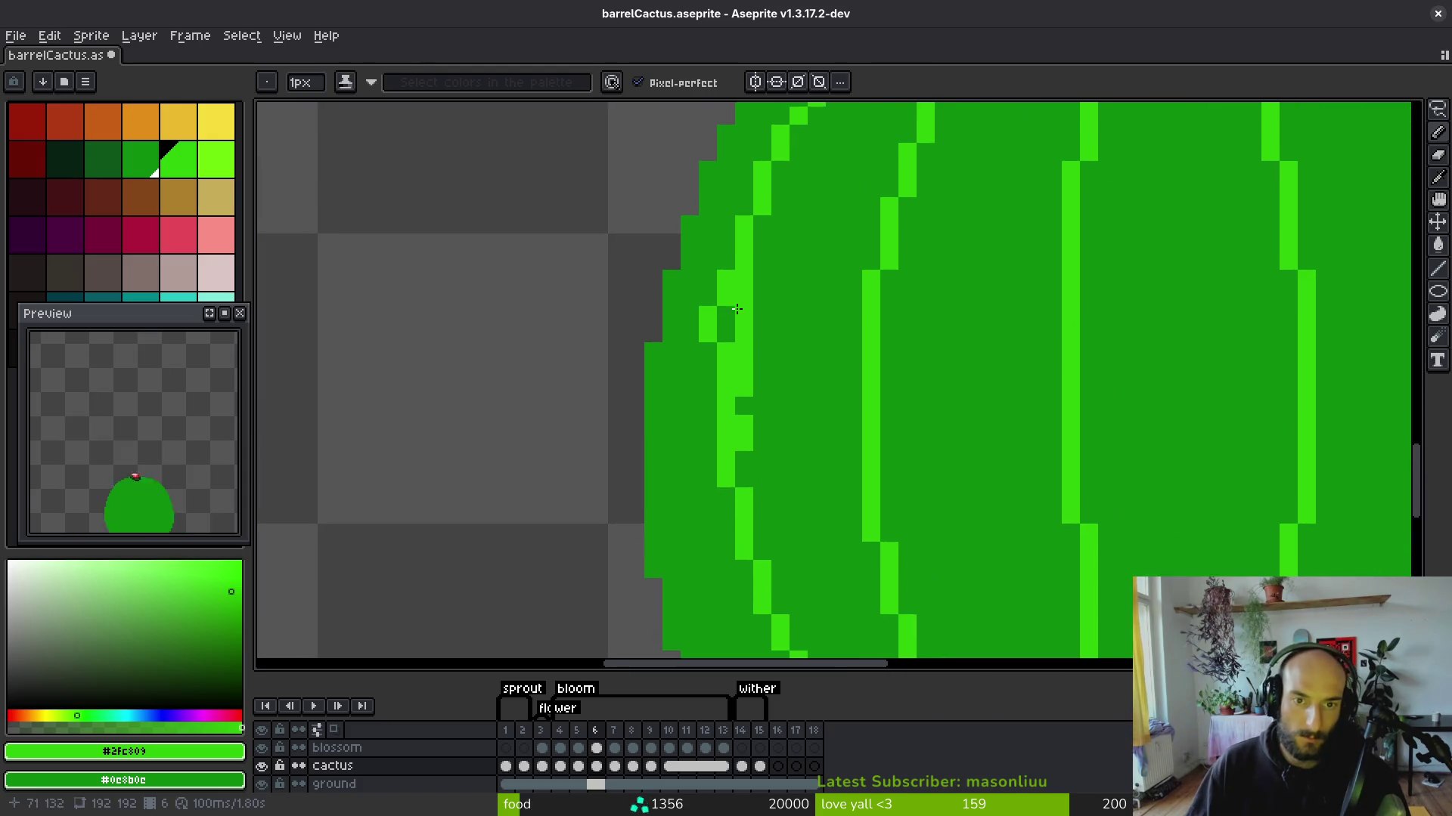
left_click_drag(744, 457, 744, 344)
mouse_move(708, 412)
left_mouse_down()
mouse_move(707, 344)
mouse_move(736, 385)
left_mouse_up()
right_click(739, 280)
scroll(737, 371, "down", 3)
scroll(737, 371, "up", 3)
key("ctrl+z")
key("ctrl+z")
key("ctrl+y")
scroll(821, 311, "down", 4)
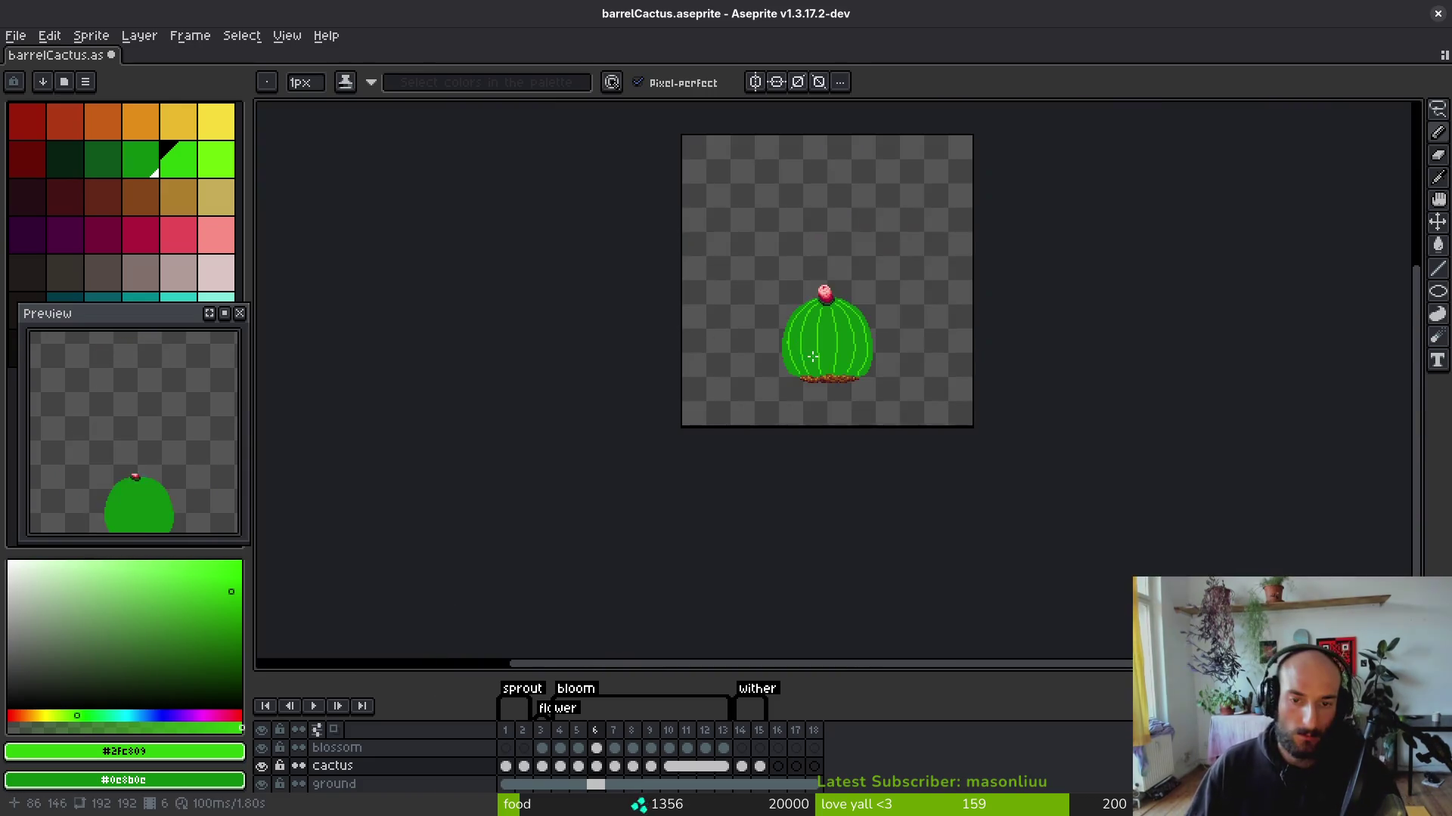
scroll(820, 312, "up", 2)
scroll(750, 298, "down", 3)
On frame 5, draw a bright rib, then lasso it, flip it horizontally and nudge it into place.
key("Left")
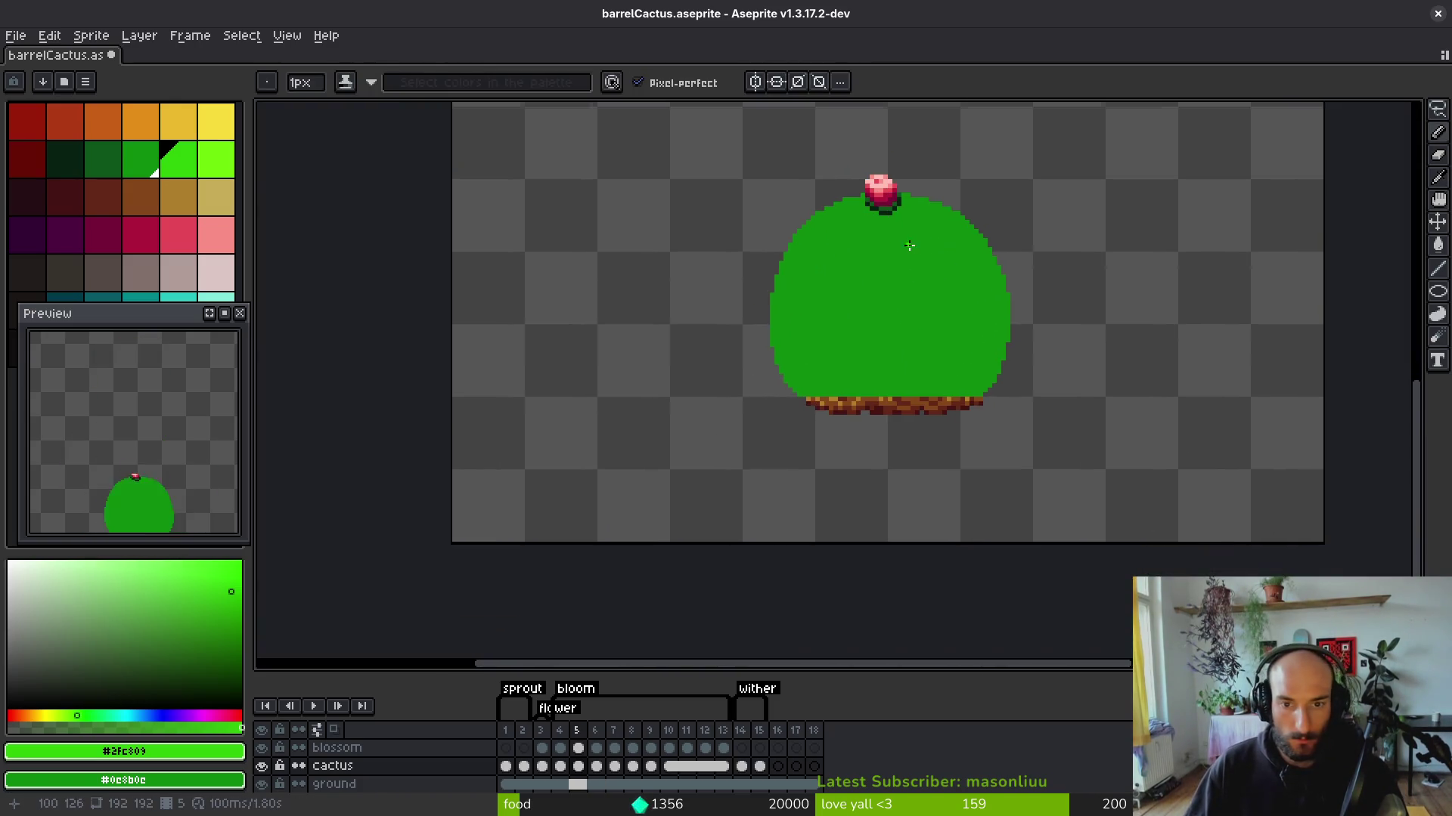
scroll(909, 245, "up", 2)
mouse_move(884, 198)
left_mouse_down()
mouse_move(915, 435)
mouse_move(908, 531)
left_mouse_up()
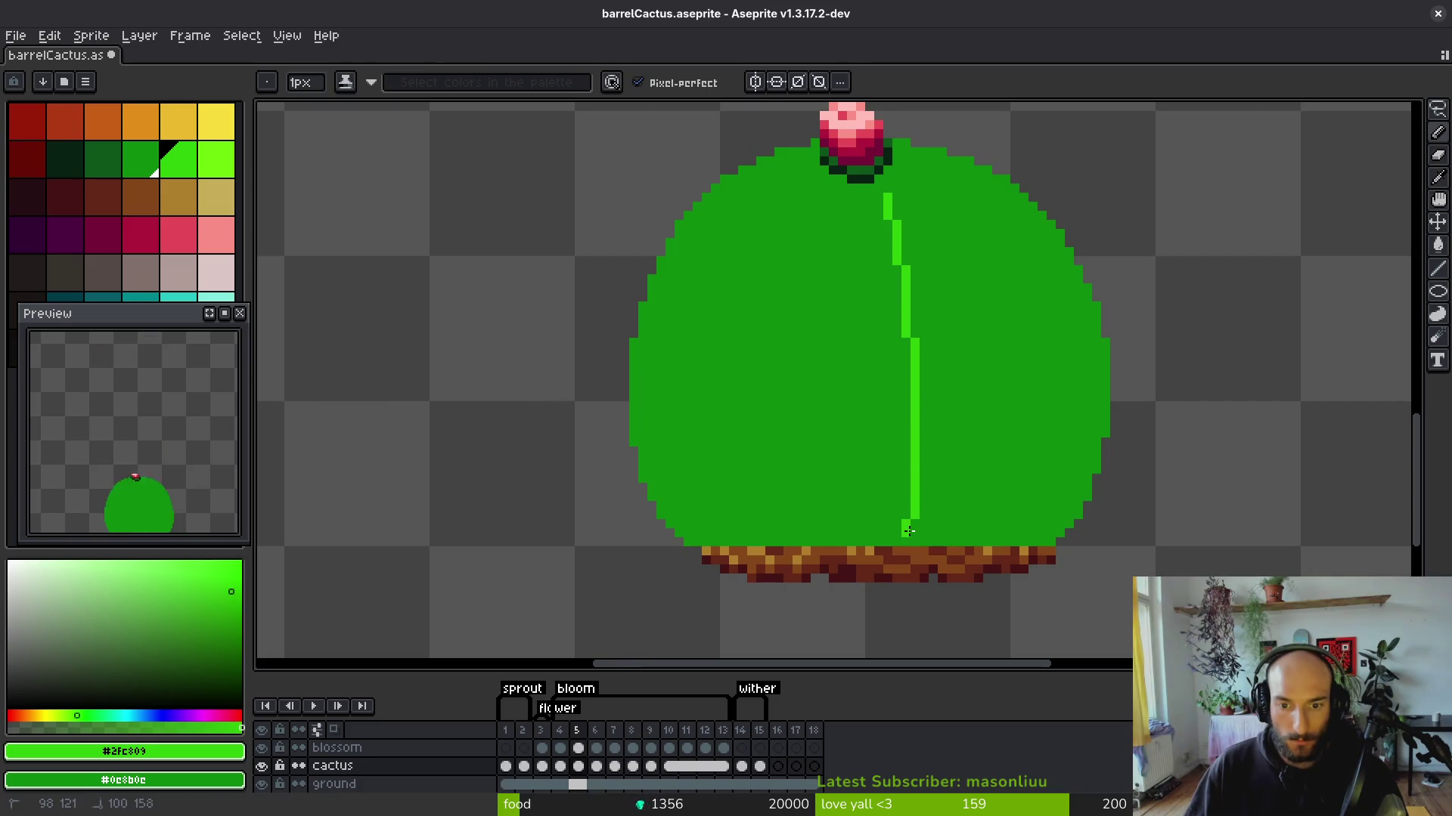
key("ctrl+y")
key("q")
mouse_move(905, 179)
left_mouse_down()
mouse_move(879, 212)
mouse_move(896, 531)
left_mouse_up()
left_click_drag(932, 261, 936, 197)
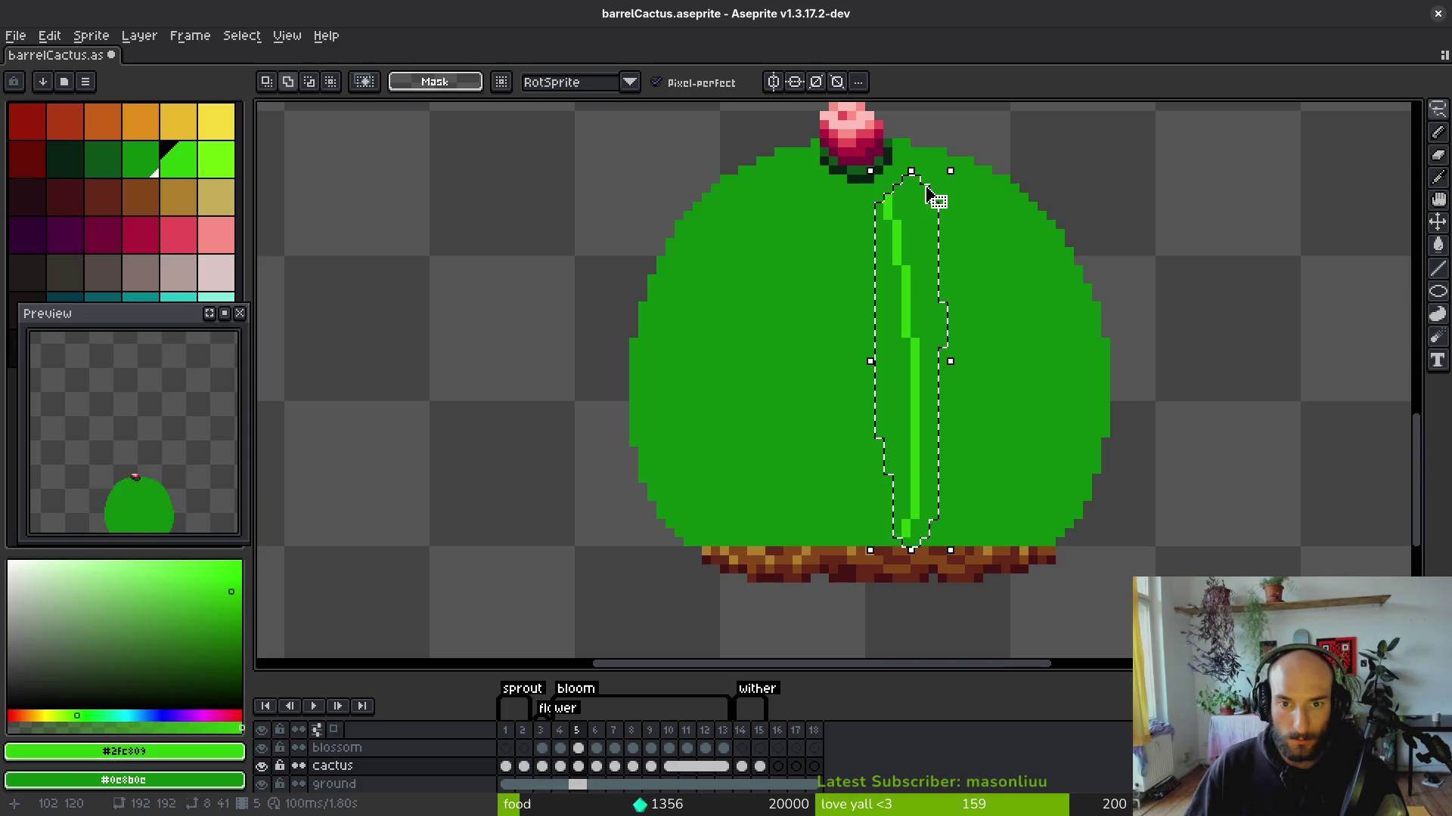
key("shift+h")
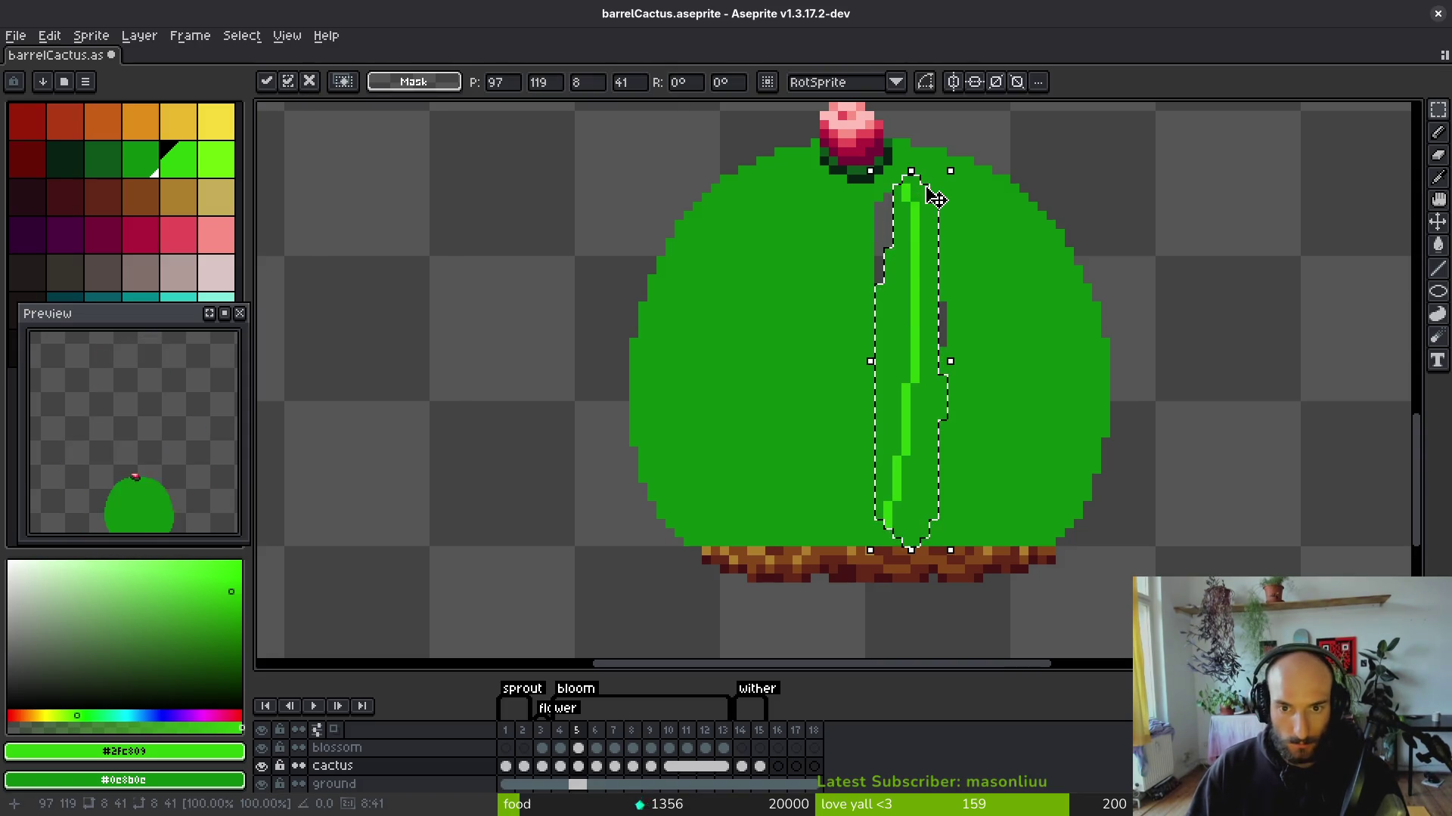
key("Left")
key("Left")
key("Left")
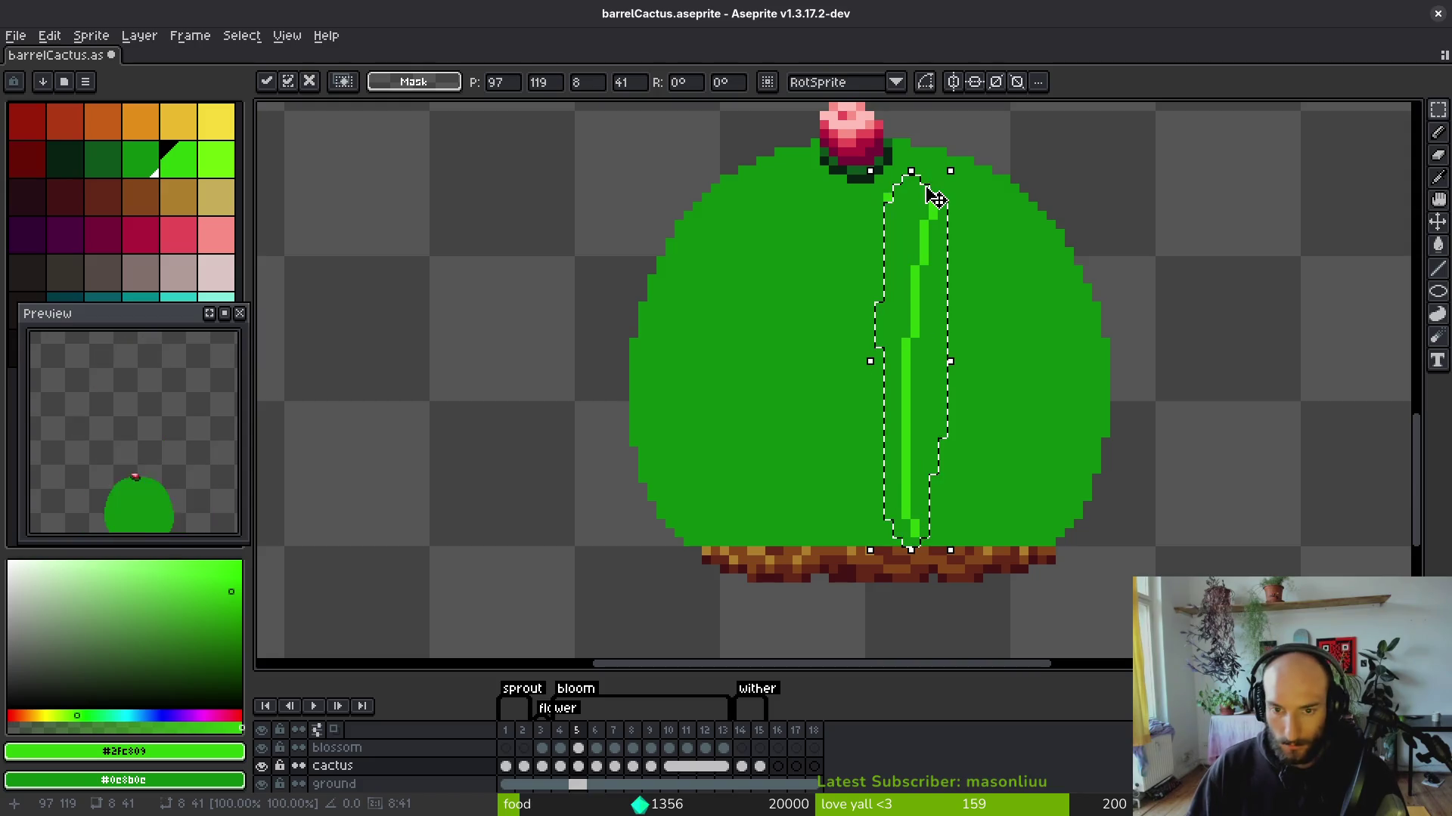
key("Right")
key("Right")
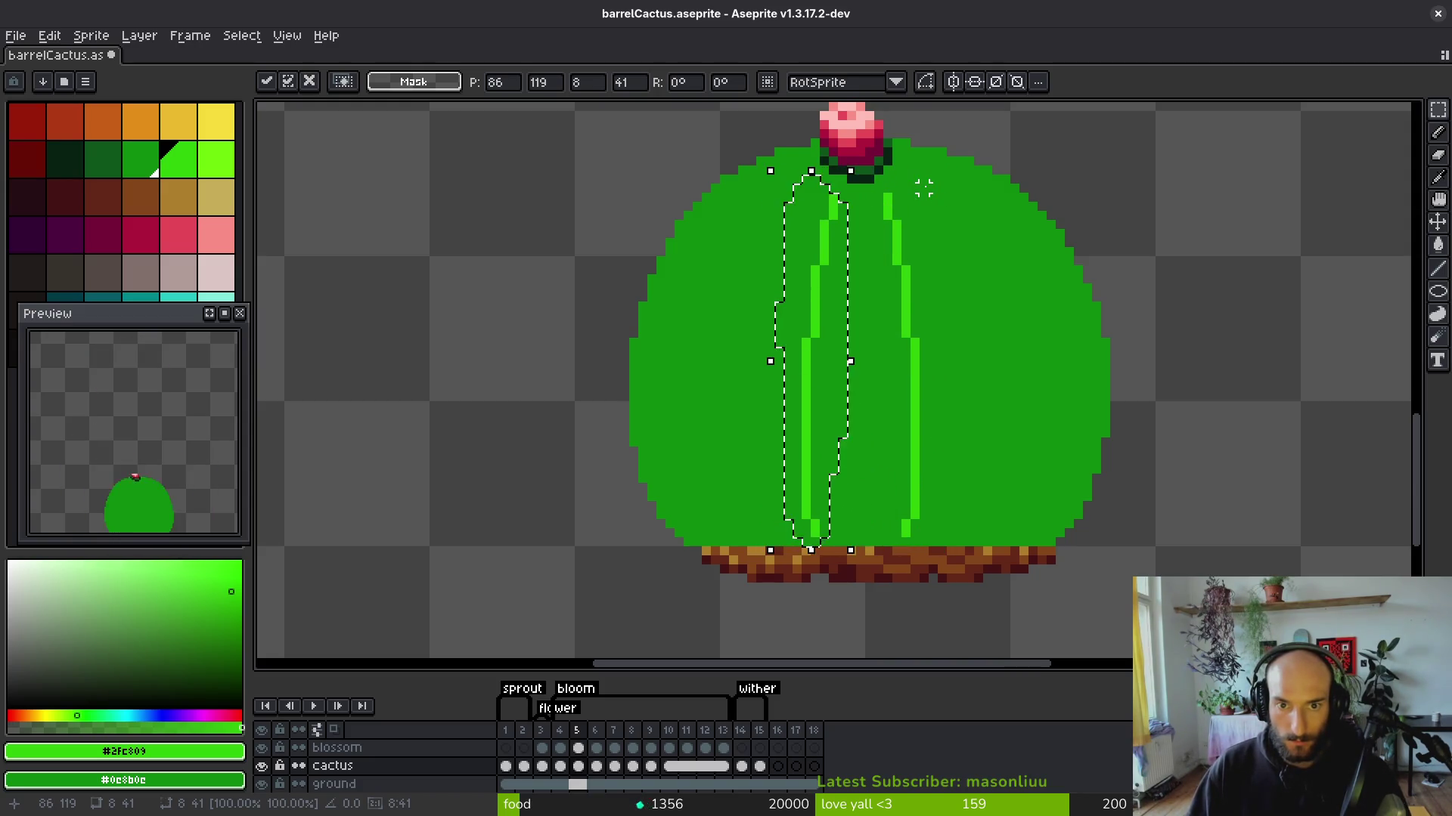
key("ctrl+d")
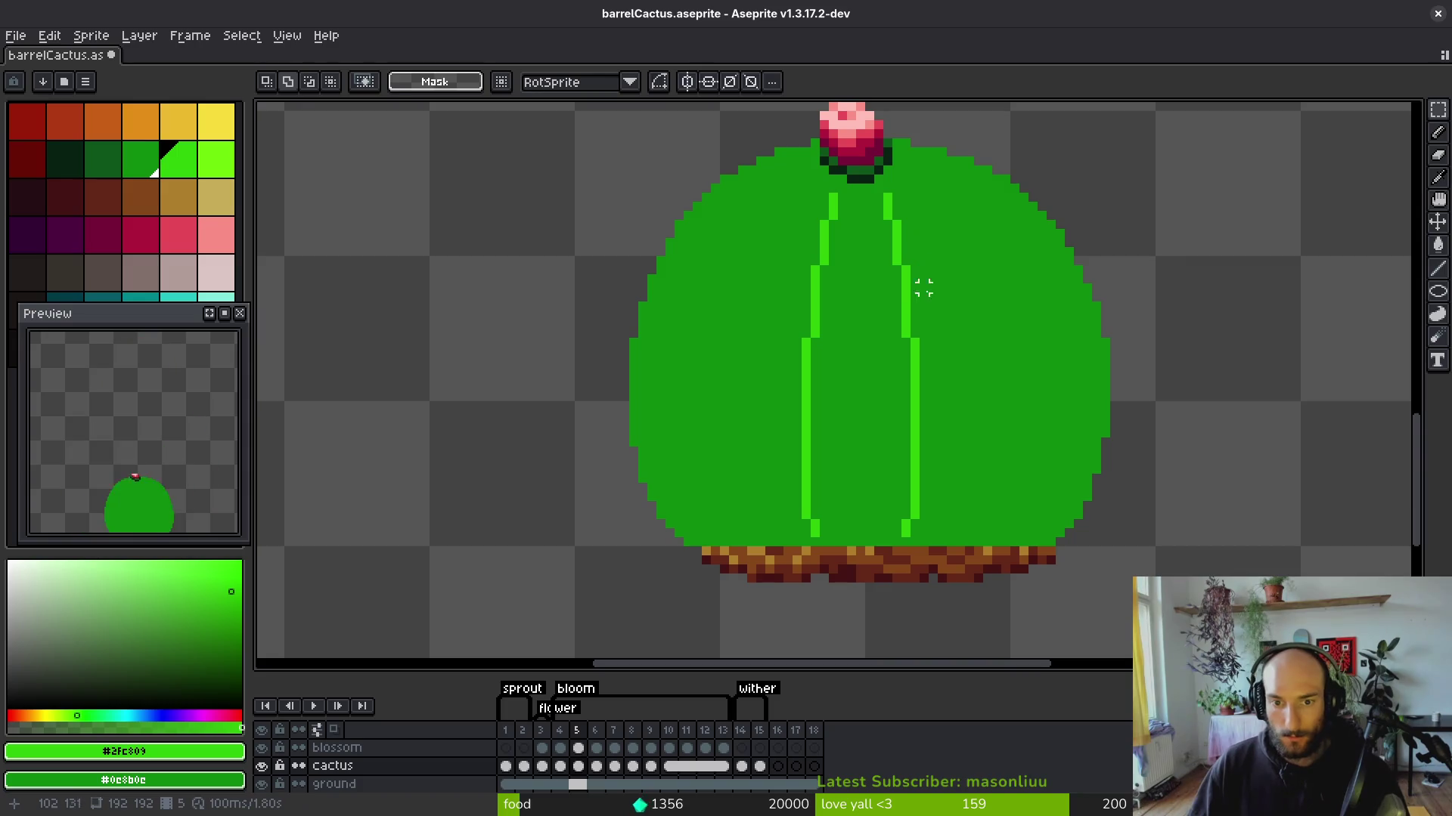
Cover the original right rib with dark green #0c8b0c and start a new #2fc809 rib below the flower.
key("i")
left_click(899, 208)
key("g")
key("b")
left_click_drag(896, 205, 906, 529)
key("i")
left_click(807, 402)
key("b")
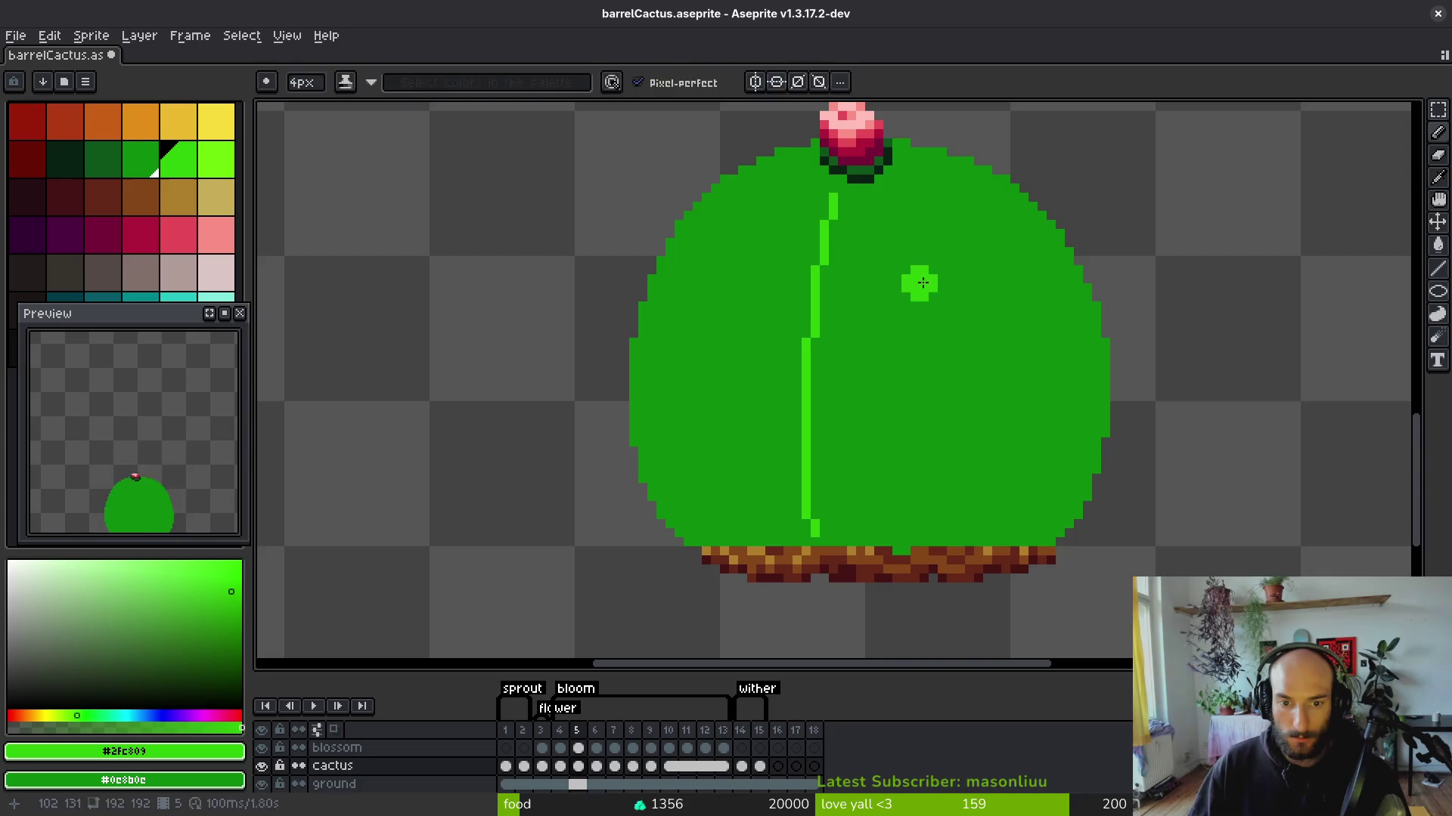
left_click(887, 196)
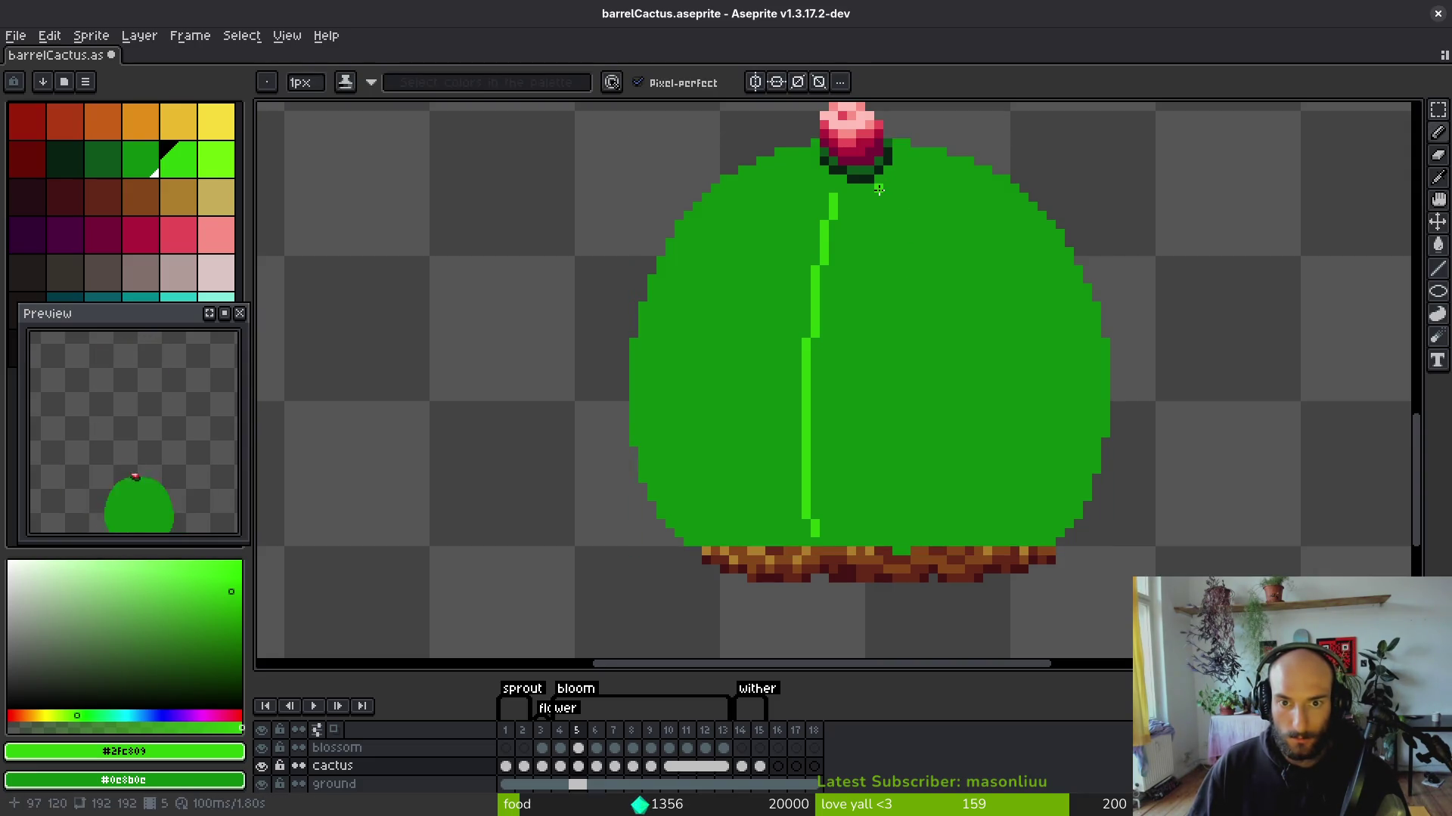
left_click_drag(878, 189, 893, 214)
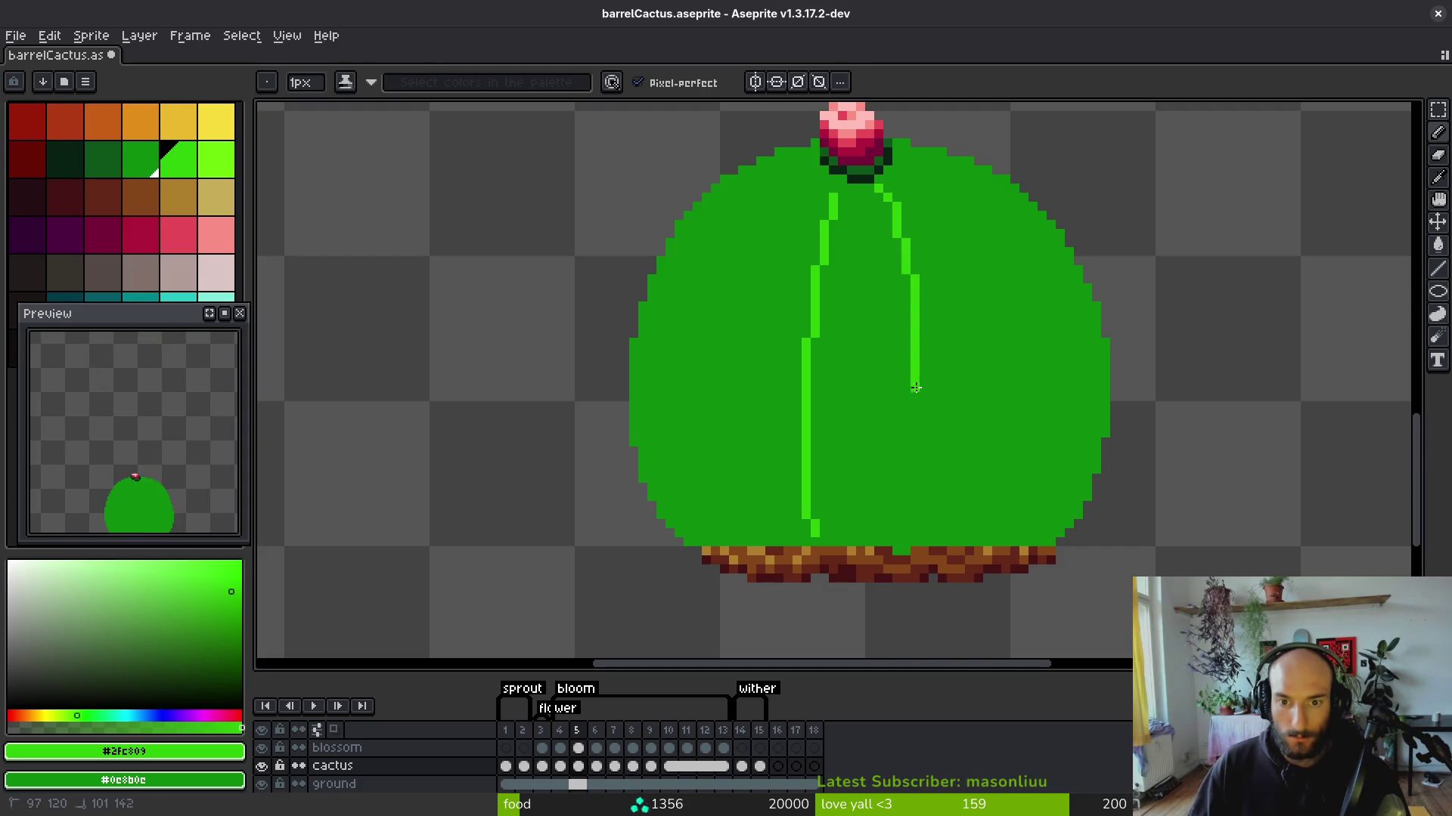
left_click(896, 531)
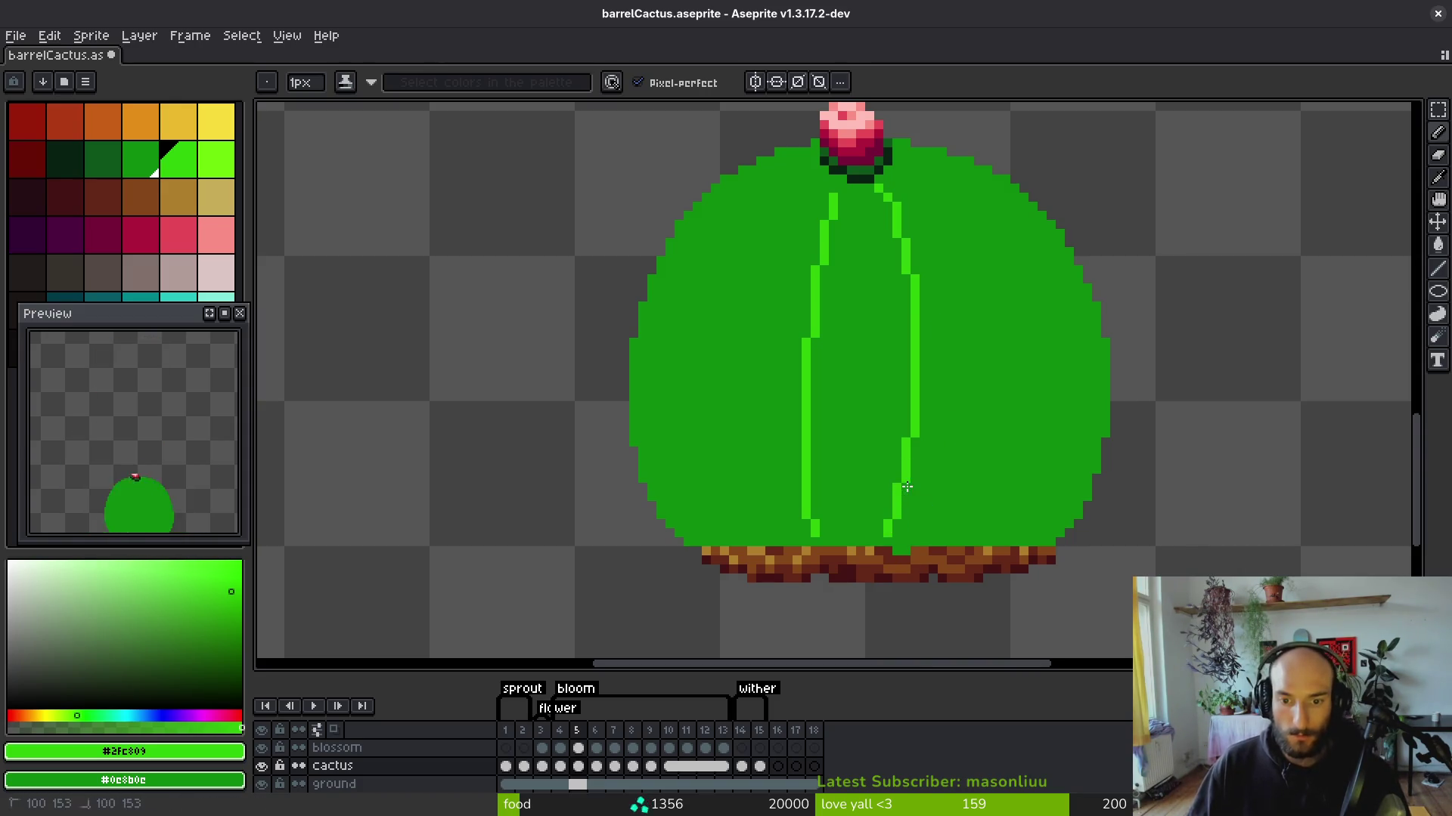
Add curved light-green ribs down the right and left sides, then move to frame 4.
scroll(909, 479, "down", 3)
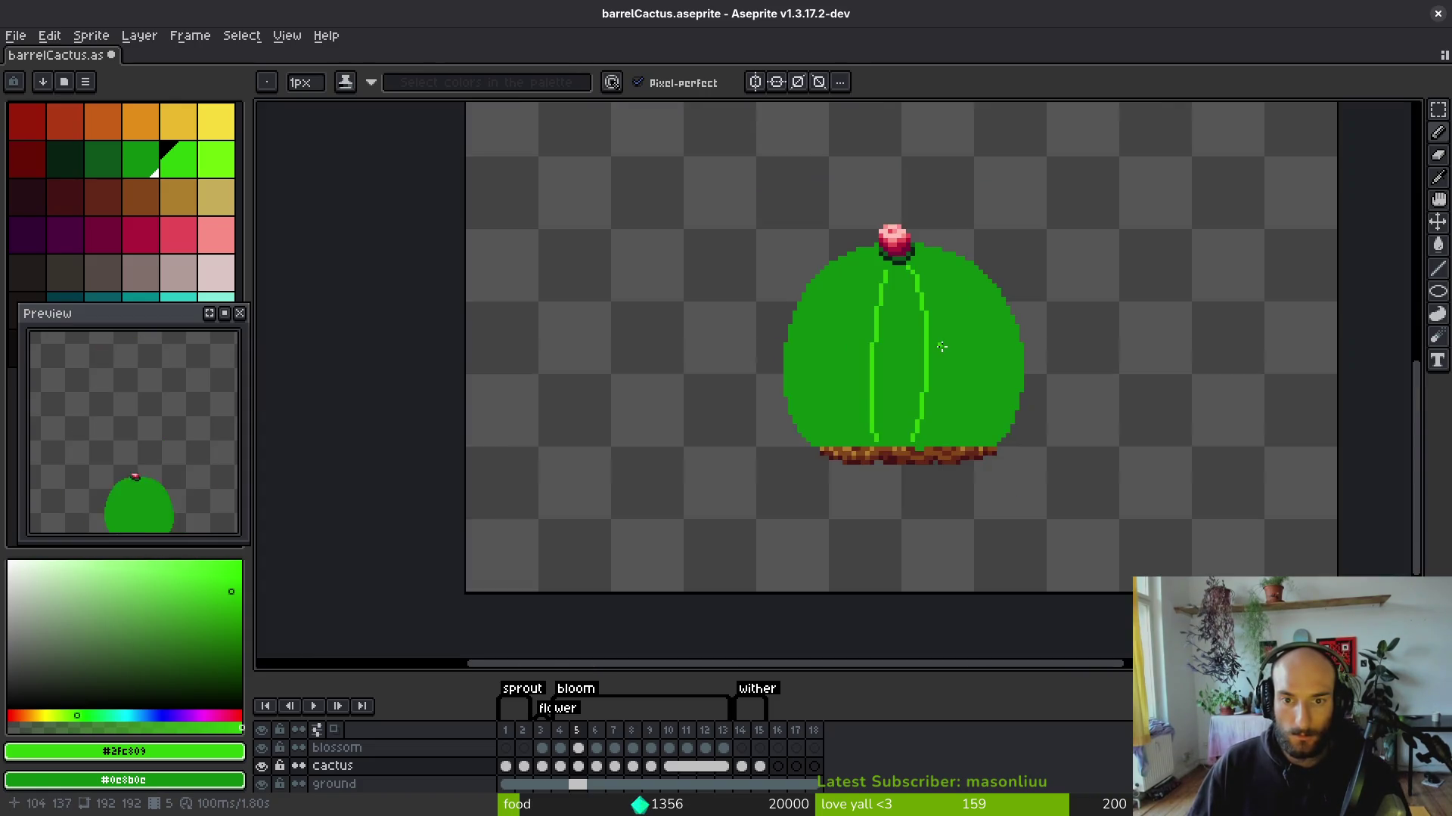
scroll(751, 164, "up", 6)
scroll(797, 170, "down", 4)
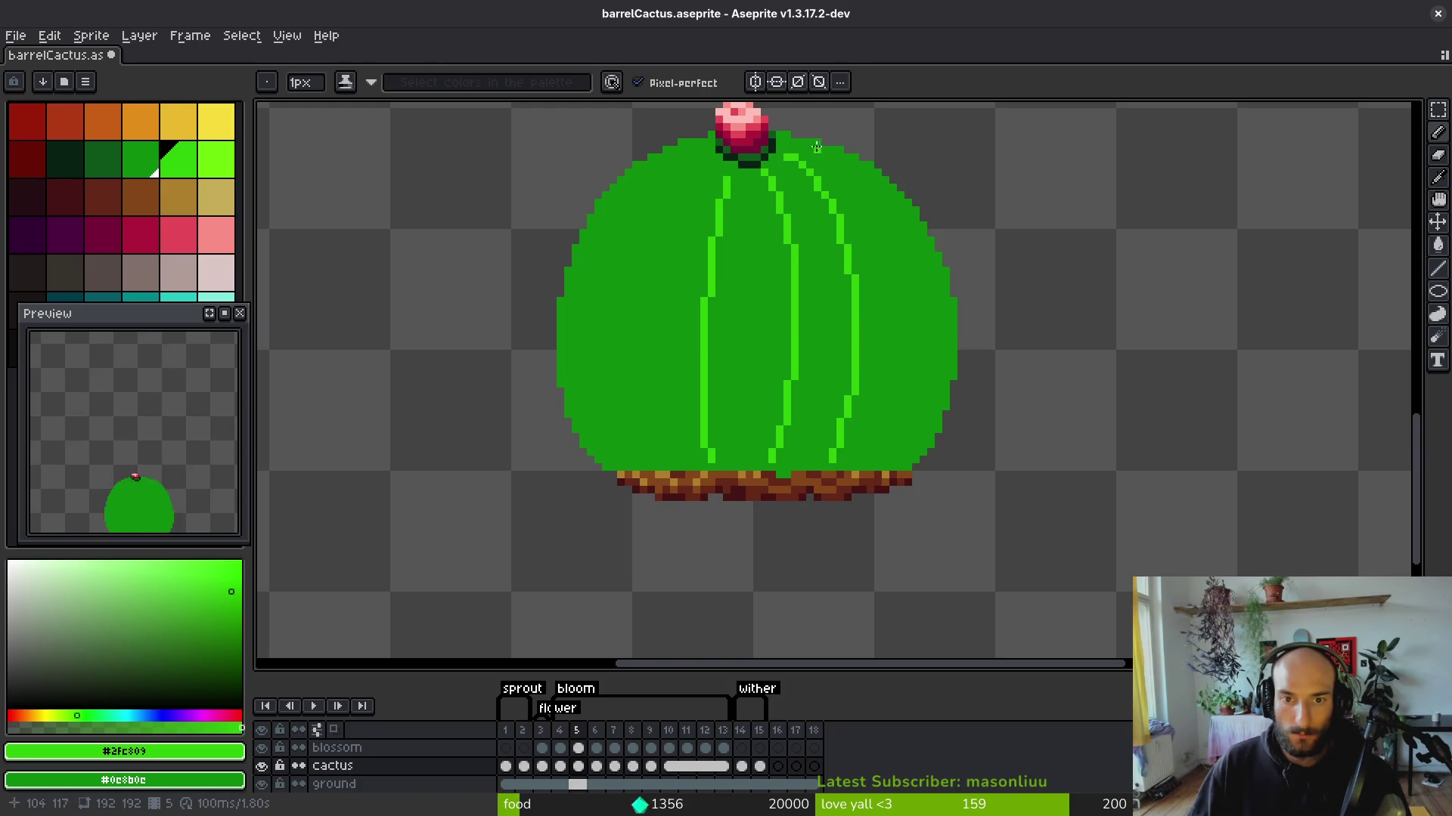
left_click_drag(787, 142, 860, 187)
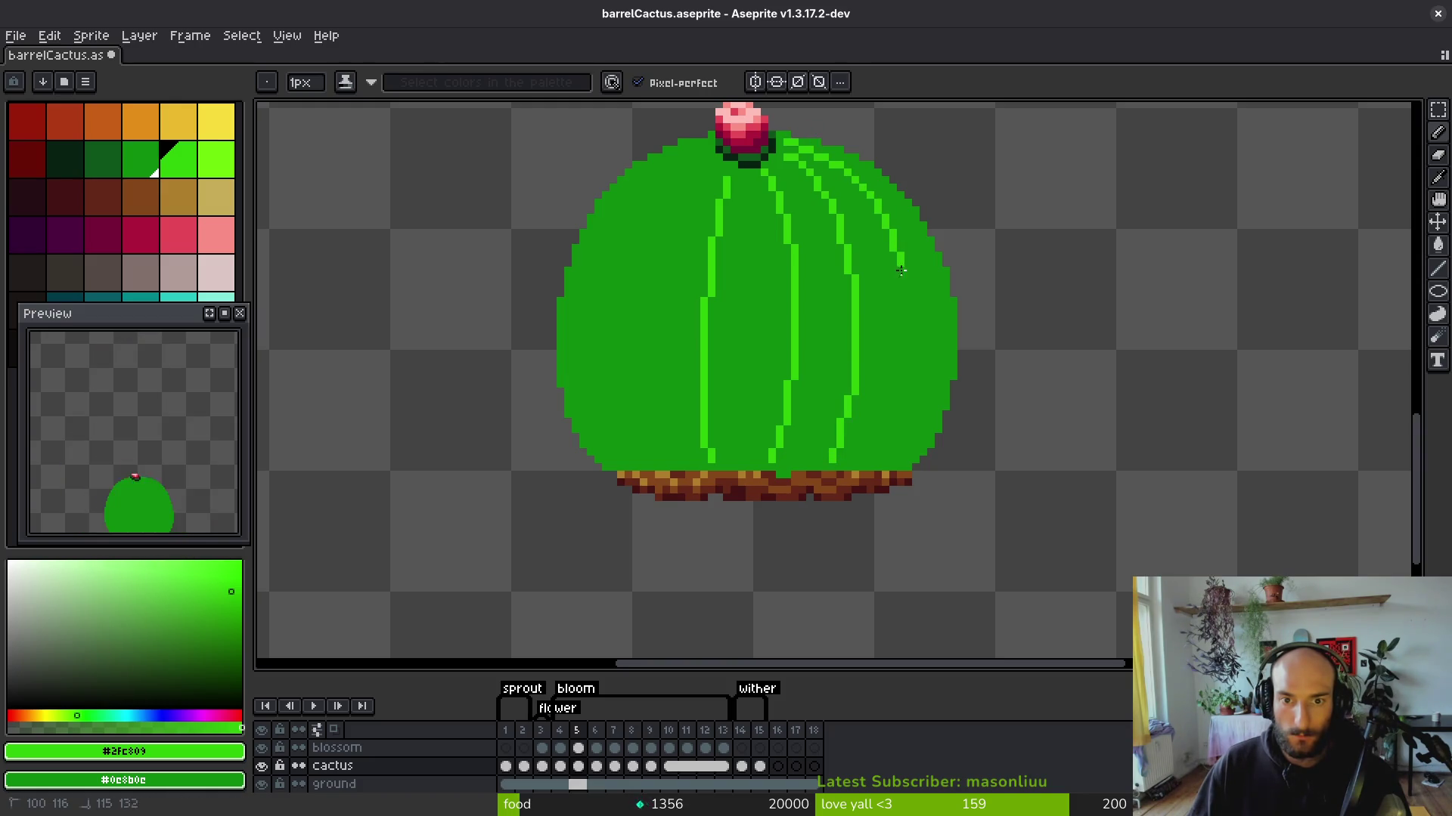
scroll(784, 300, "down", 3)
scroll(787, 136, "up", 3)
scroll(787, 136, "left", 3)
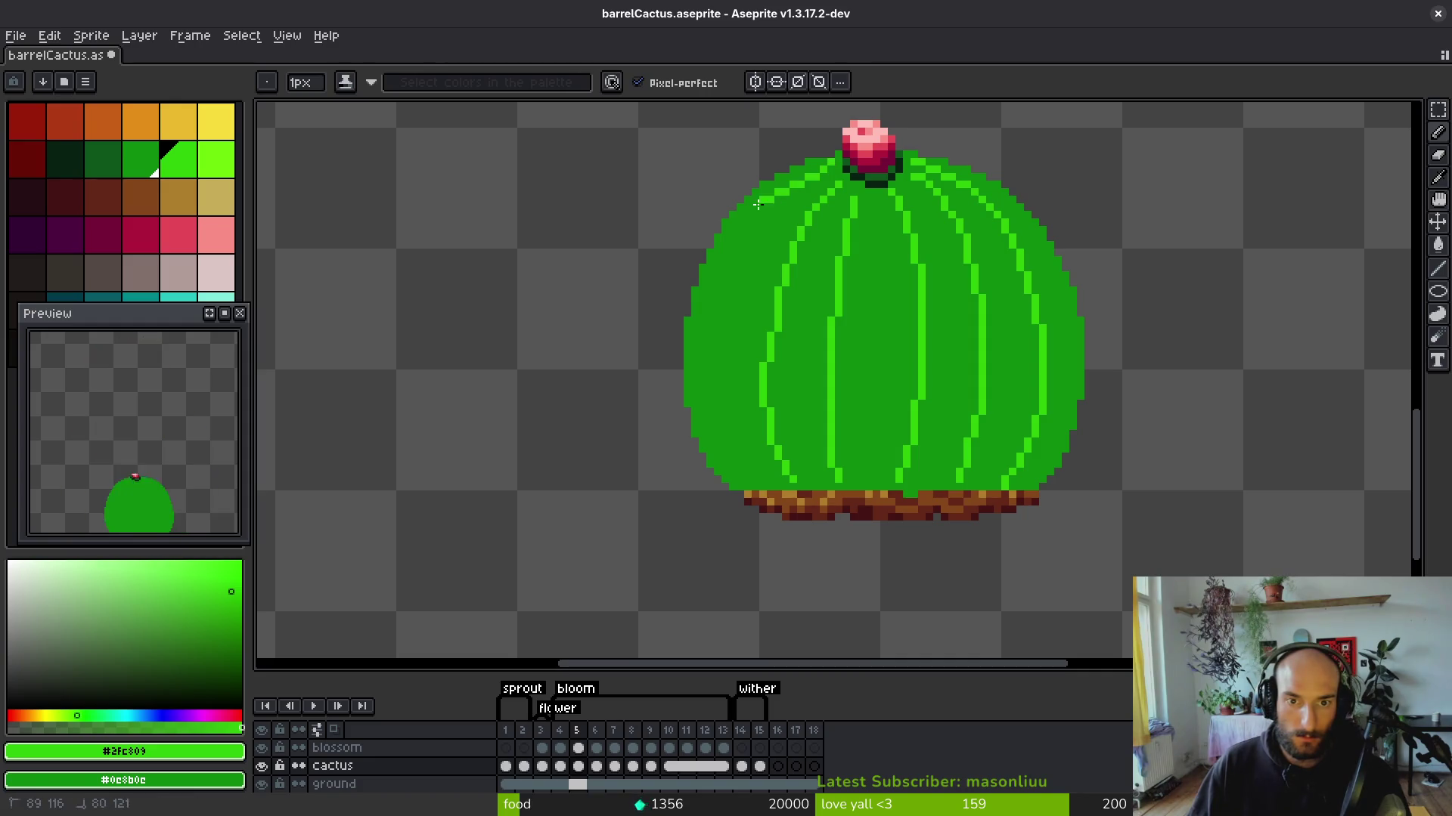
left_click(821, 171)
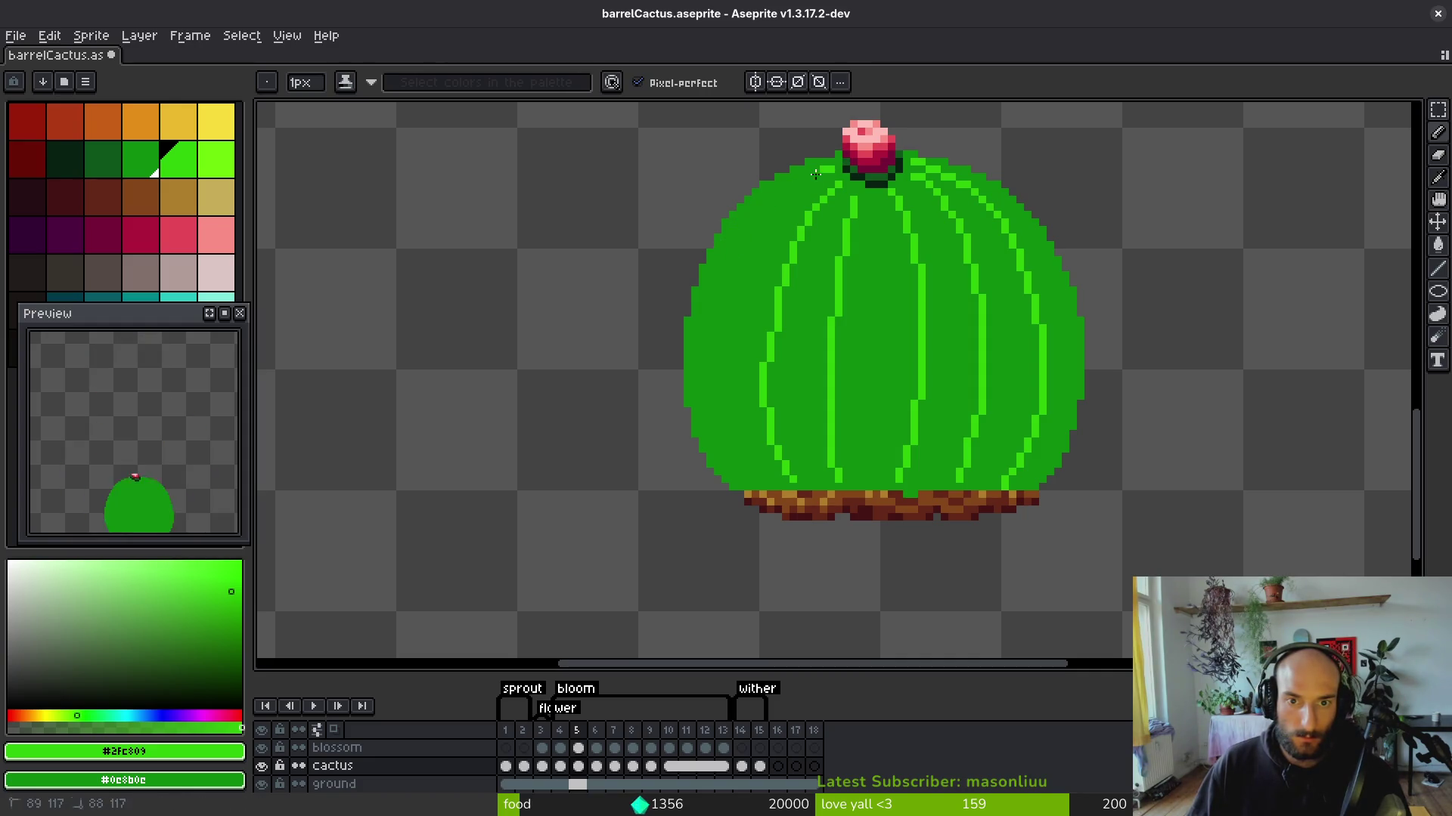
scroll(756, 295, "down", 1)
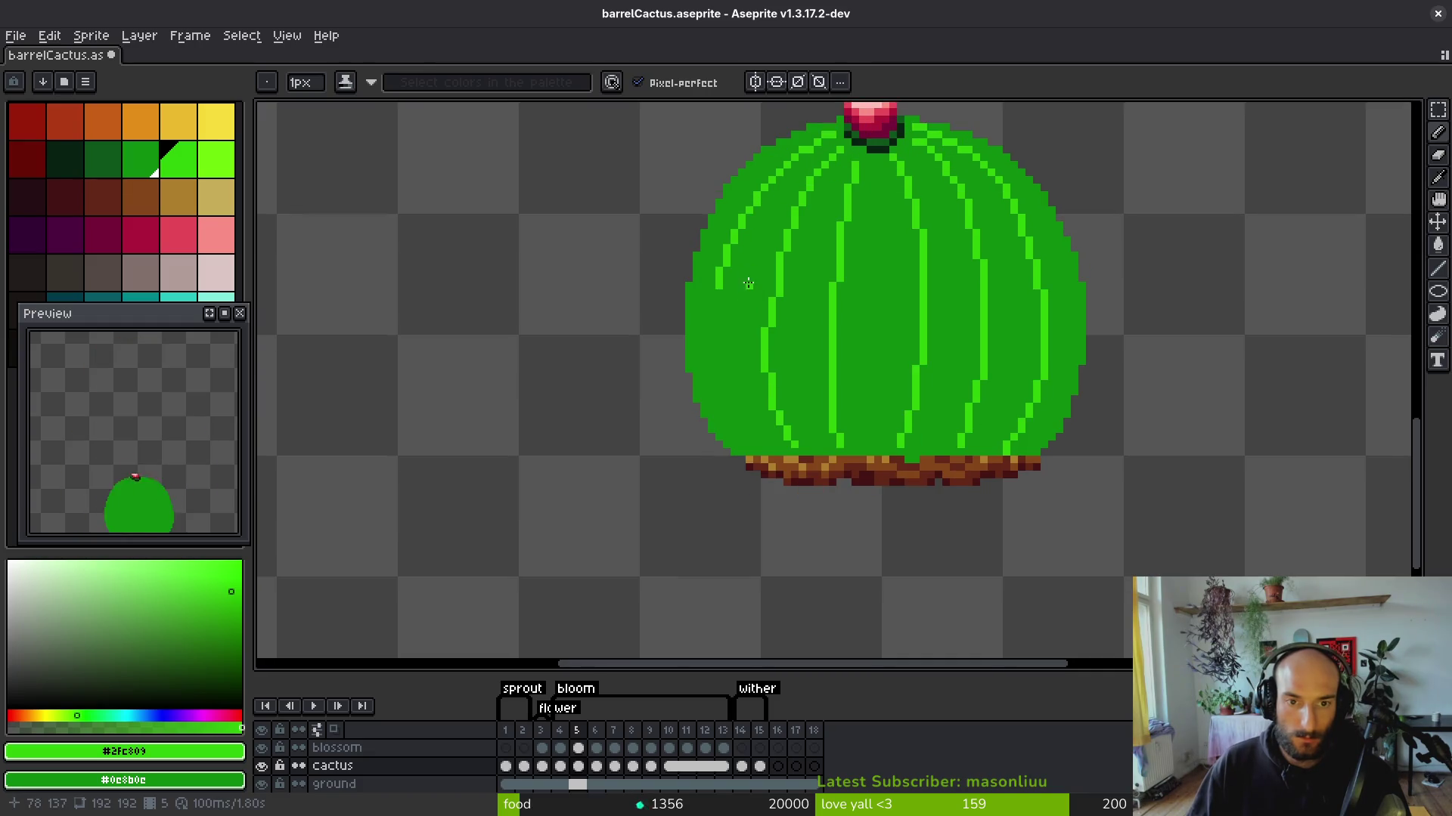
left_click_drag(716, 276, 713, 354)
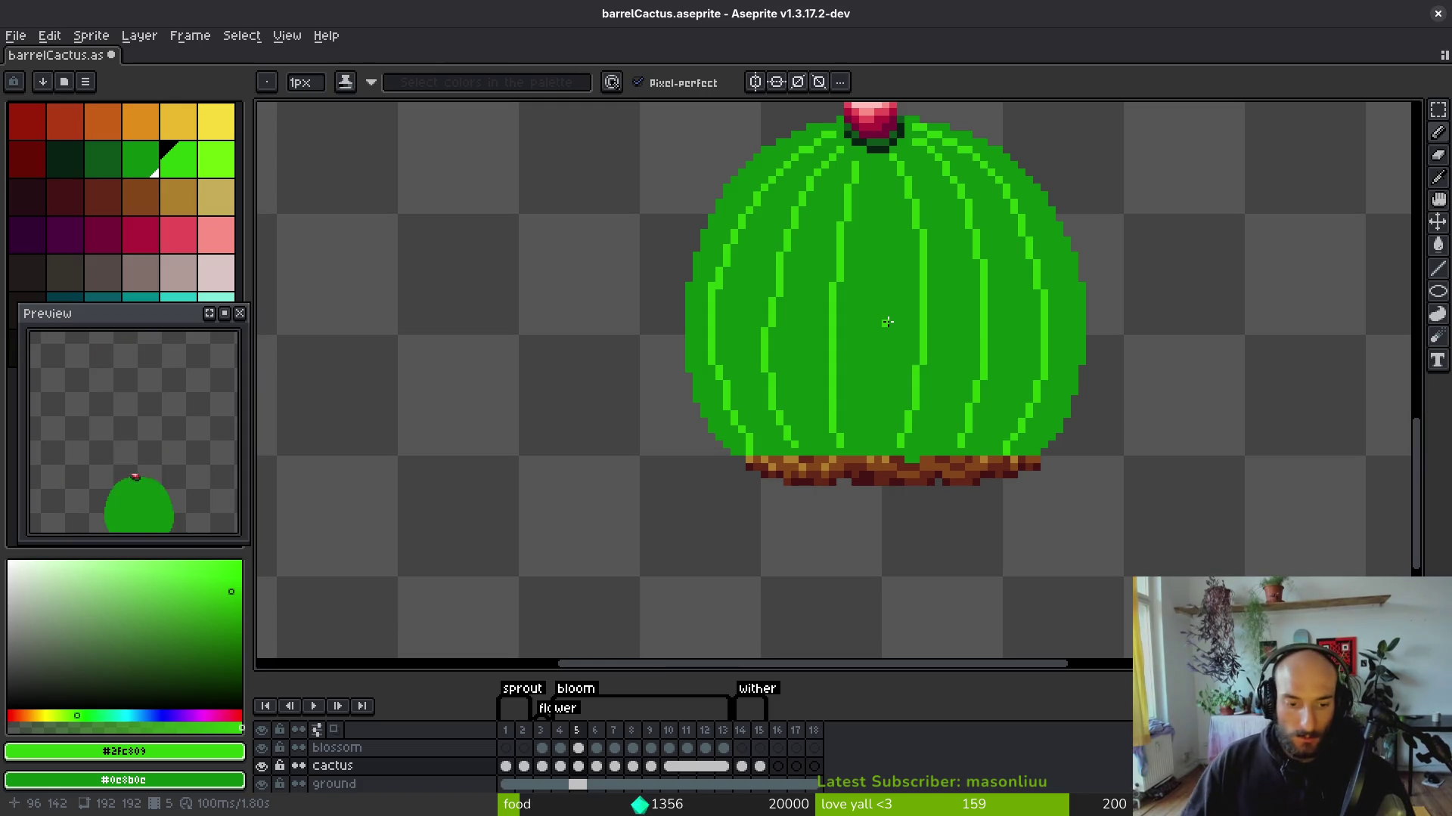
key("comma")
Draw two light-green ribs down the frame-4 cactus to the soil, undoing a hooked third rib.
scroll(873, 199, "up", 1)
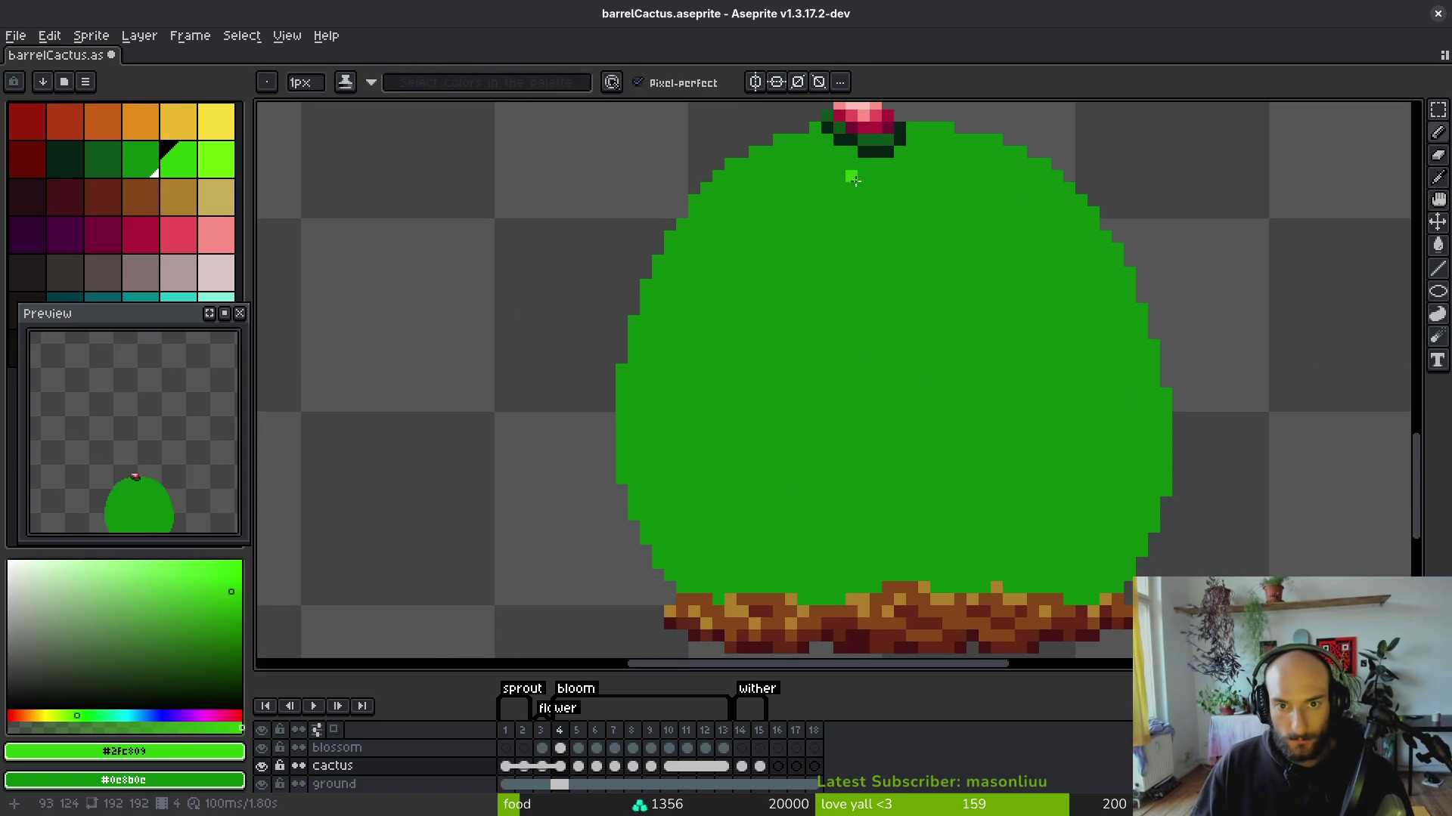
mouse_move(852, 175)
left_mouse_down()
mouse_move(827, 279)
mouse_move(830, 414)
left_mouse_up()
left_click_drag(846, 556, 849, 565)
mouse_move(899, 175)
left_mouse_down()
mouse_move(942, 374)
mouse_move(936, 567)
left_mouse_up()
mouse_move(922, 151)
left_mouse_down()
mouse_move(991, 253)
mouse_move(1024, 426)
left_mouse_up()
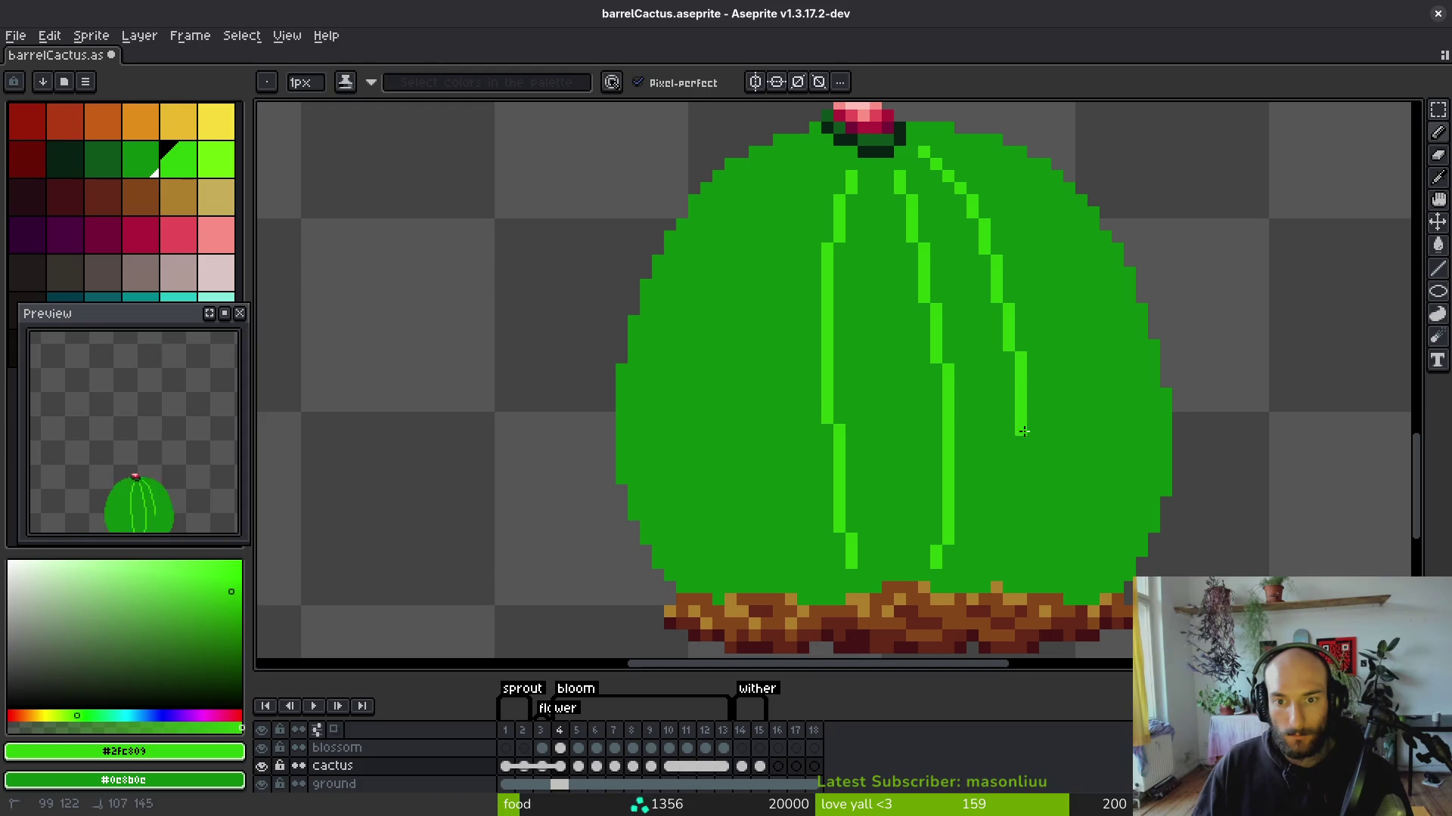
left_click_drag(1019, 546, 1007, 565)
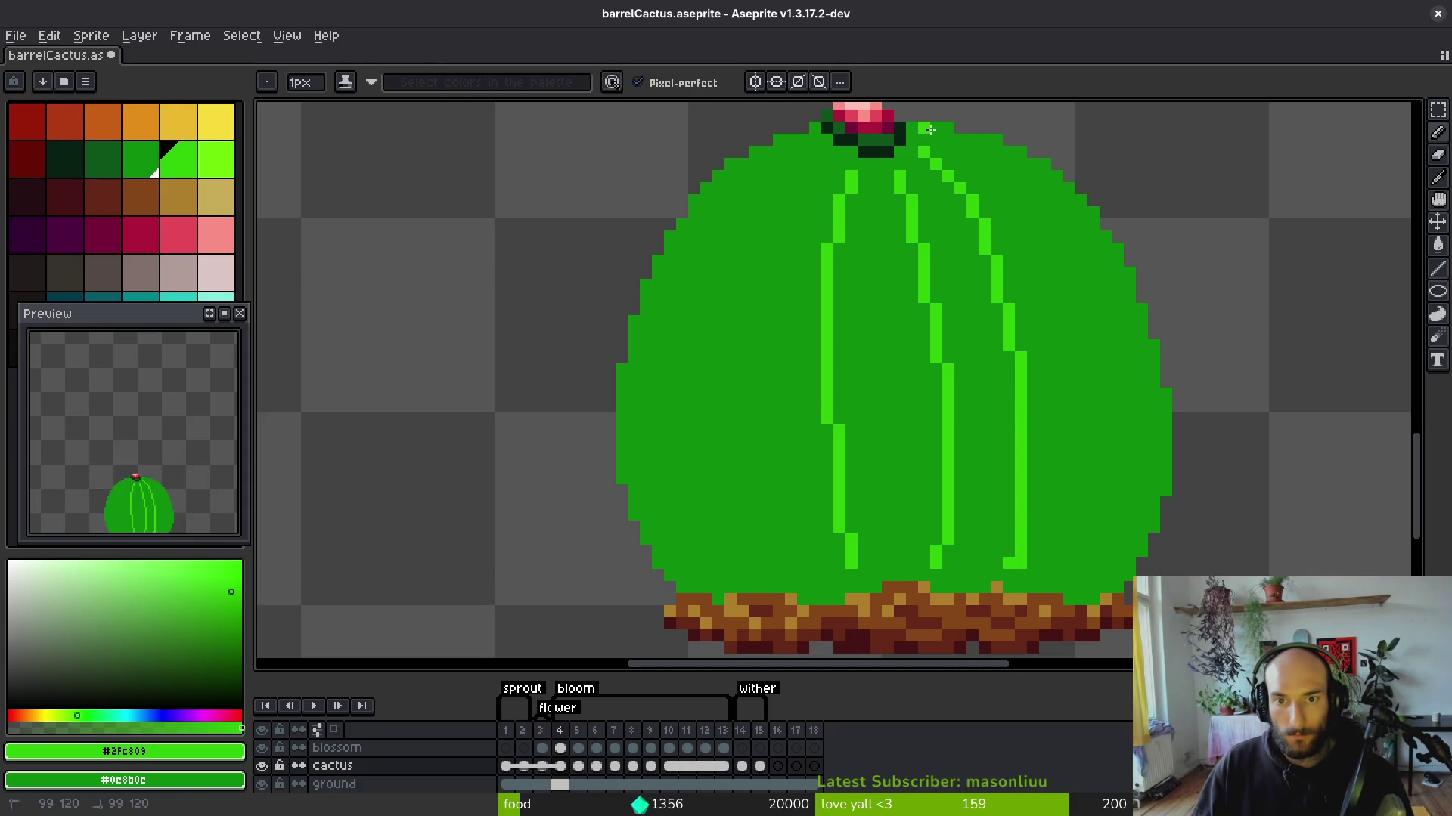
key("ctrl+z")
key("ctrl+z")
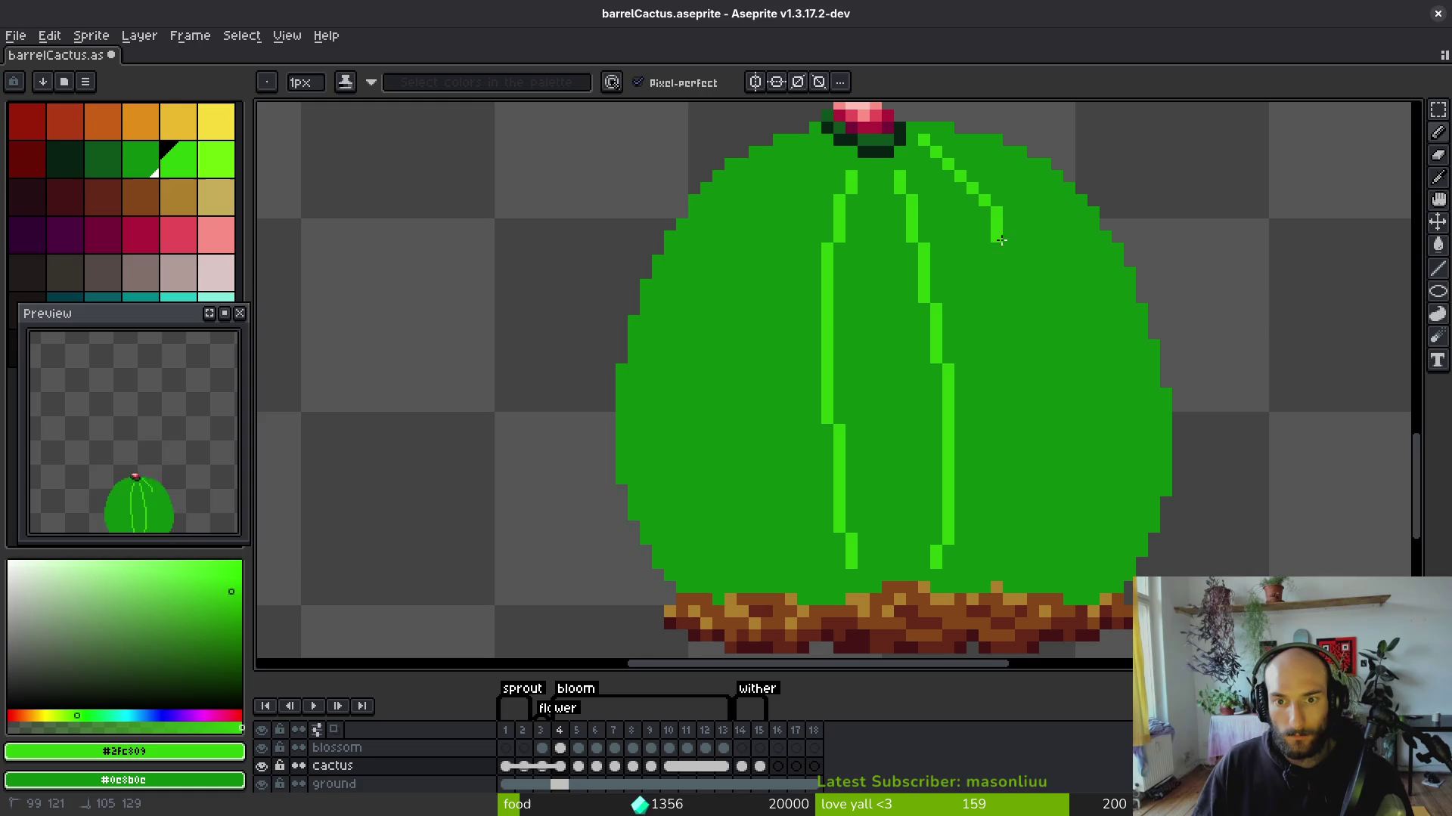
Redraw the right rib with a better curve and add a bright stroke along the right edge.
left_click_drag(999, 238, 1042, 387)
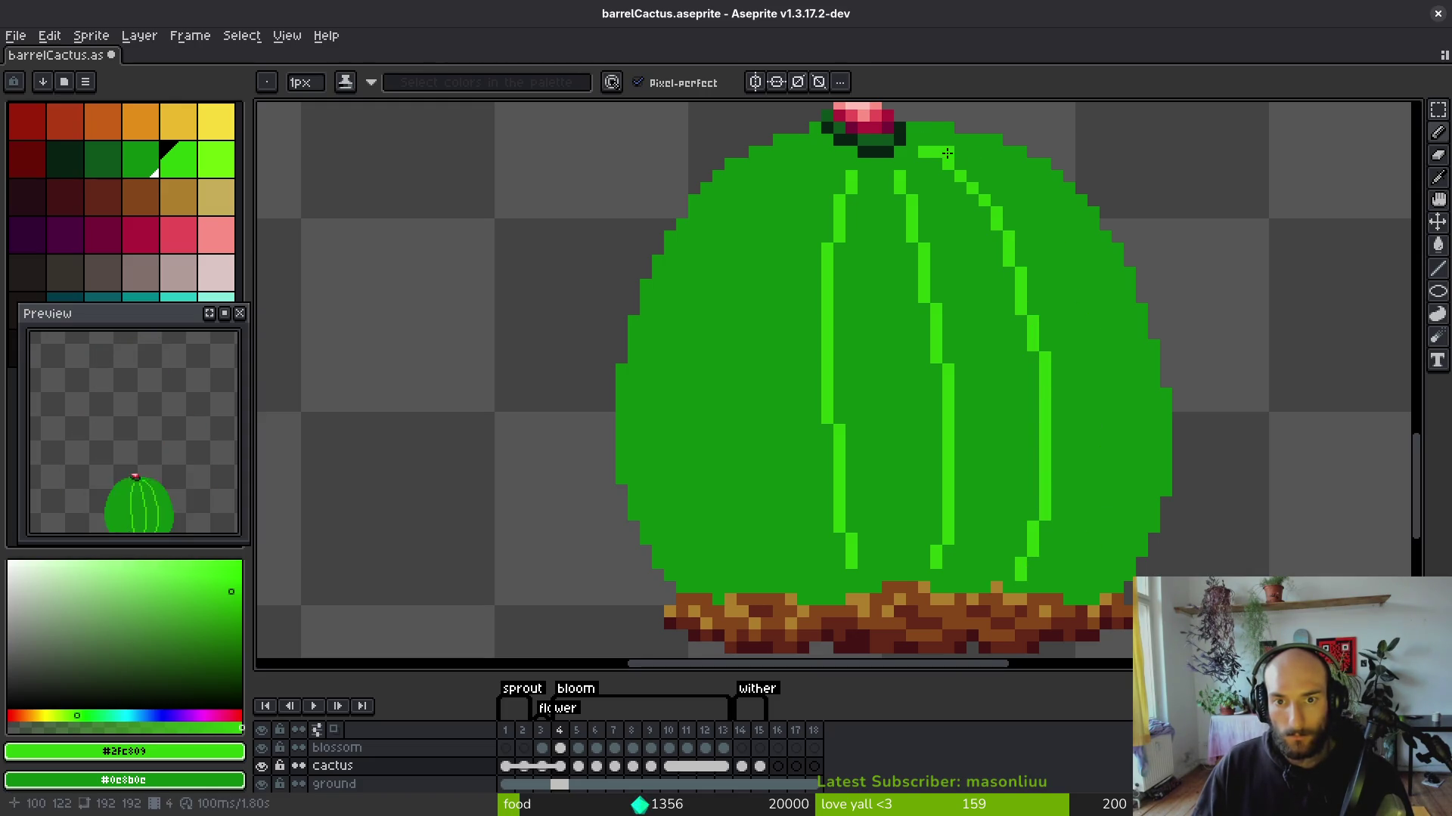
mouse_move(920, 127)
left_mouse_down()
mouse_move(979, 147)
mouse_move(1085, 261)
mouse_move(1140, 428)
left_mouse_up()
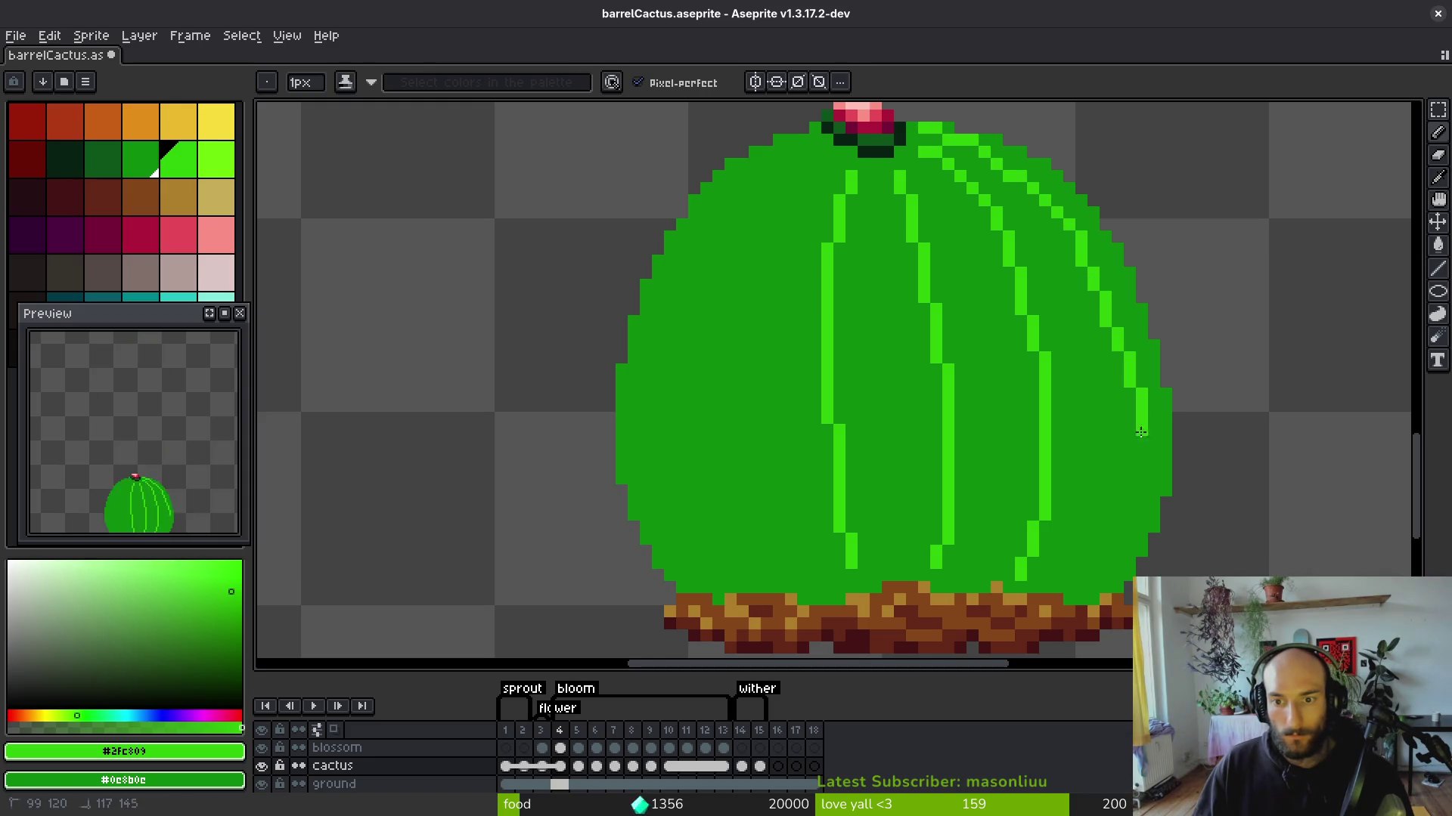
left_click_drag(1118, 356, 1102, 554)
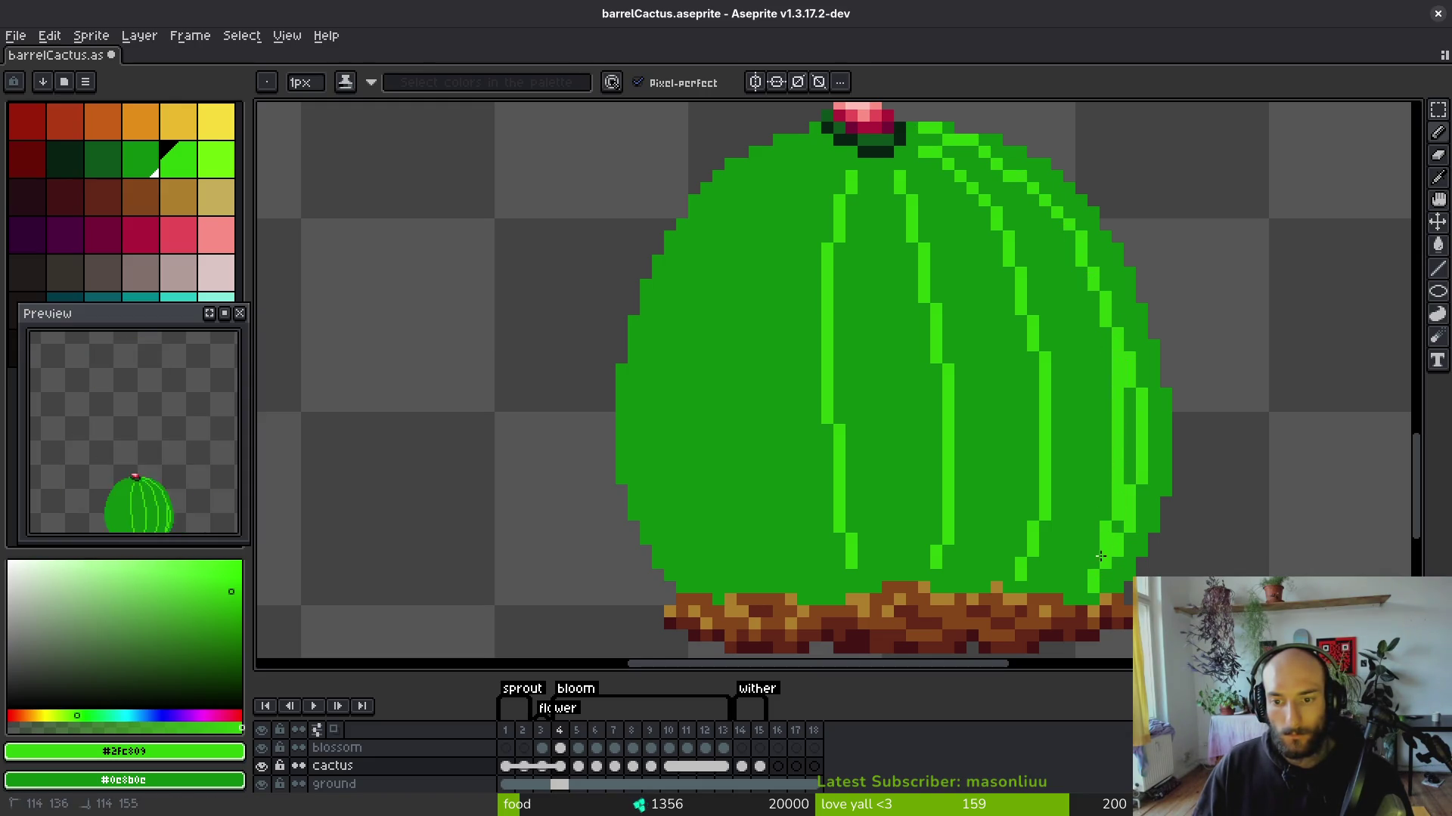
left_click_drag(1123, 484, 995, 363)
scroll(998, 318, "up", 2)
left_click_drag(1006, 235, 1010, 424)
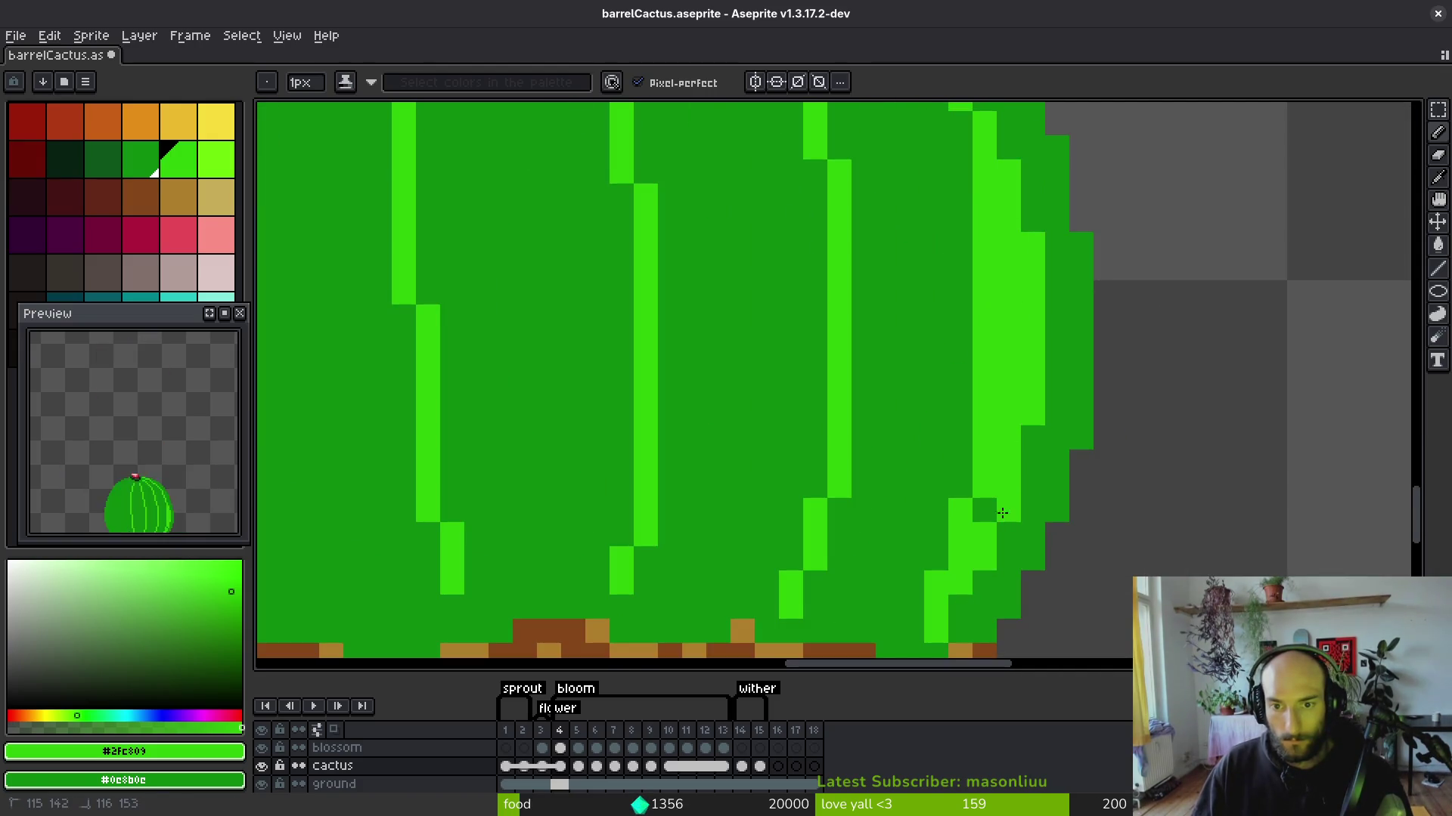
scroll(1005, 301, "down", 2)
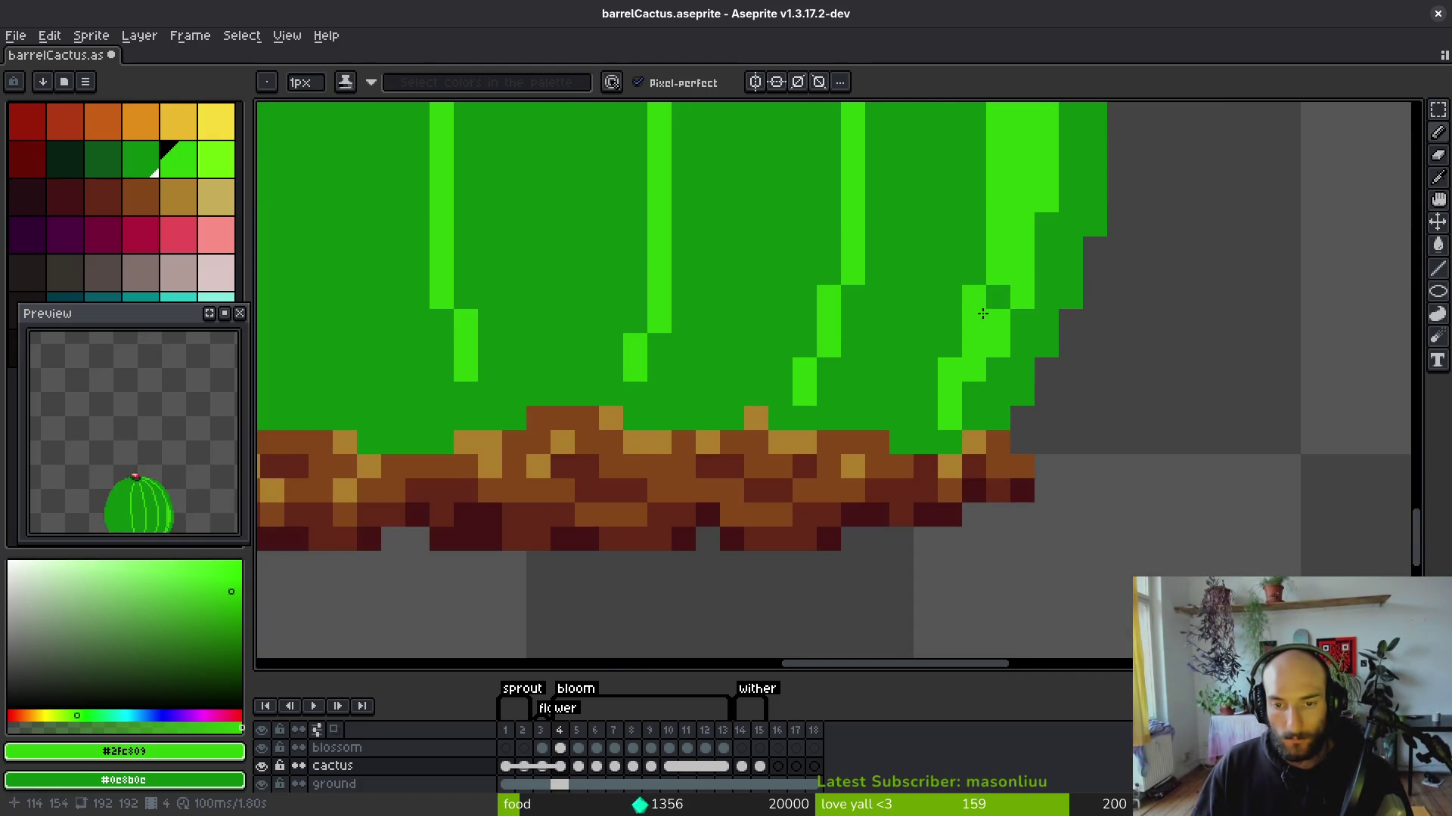
Add a light-green pixel on the right rib and darken stray pixels along the edge rib.
left_click(926, 418)
left_click_drag(977, 345, 929, 480)
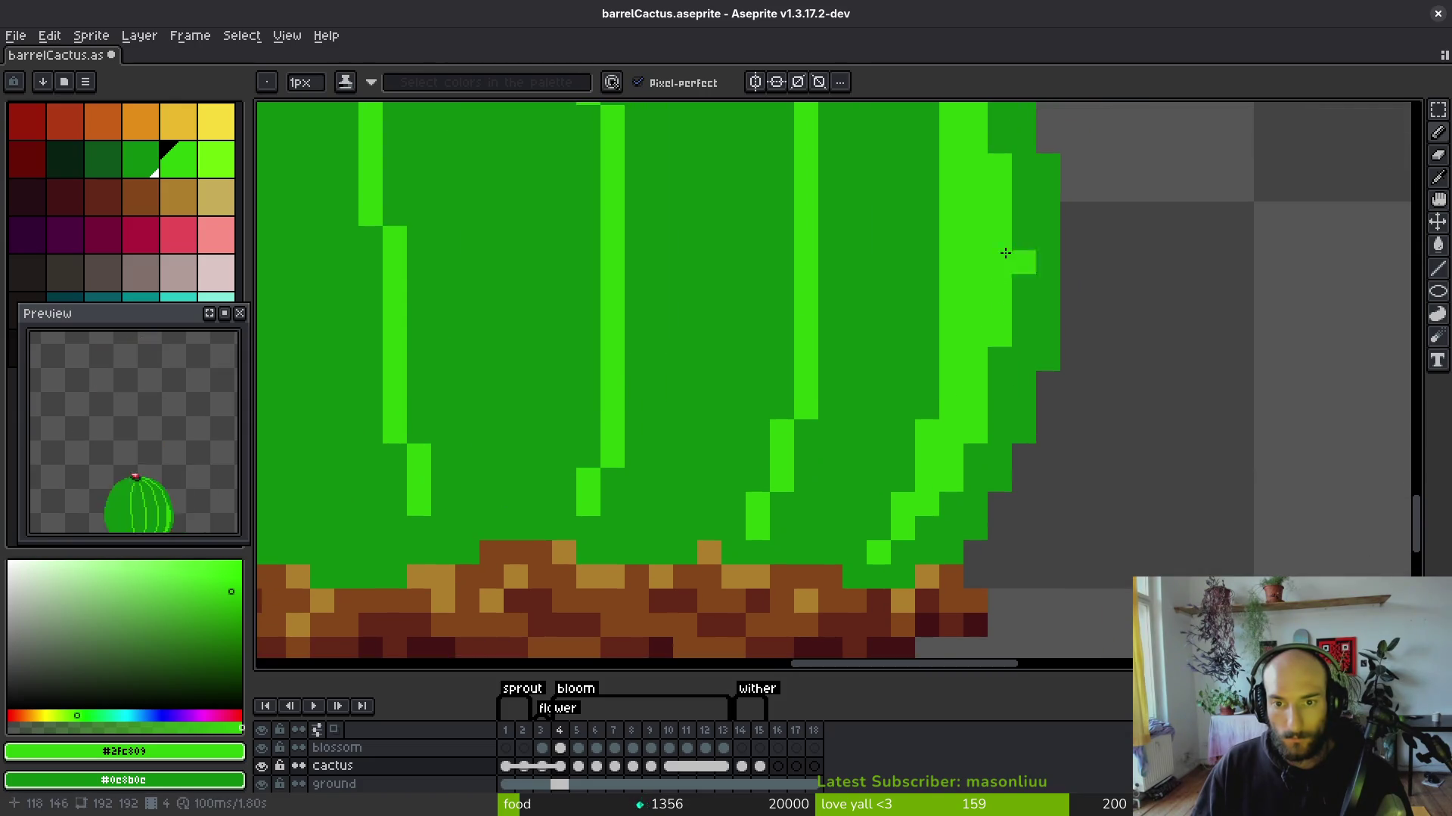
right_click(951, 177)
left_click_drag(953, 217, 929, 412)
left_click_drag(995, 321, 952, 480)
scroll(946, 305, "up", 3)
mouse_move(954, 302)
left_mouse_down()
mouse_move(946, 357)
mouse_move(985, 499)
mouse_move(993, 340)
mouse_move(962, 431)
left_mouse_up()
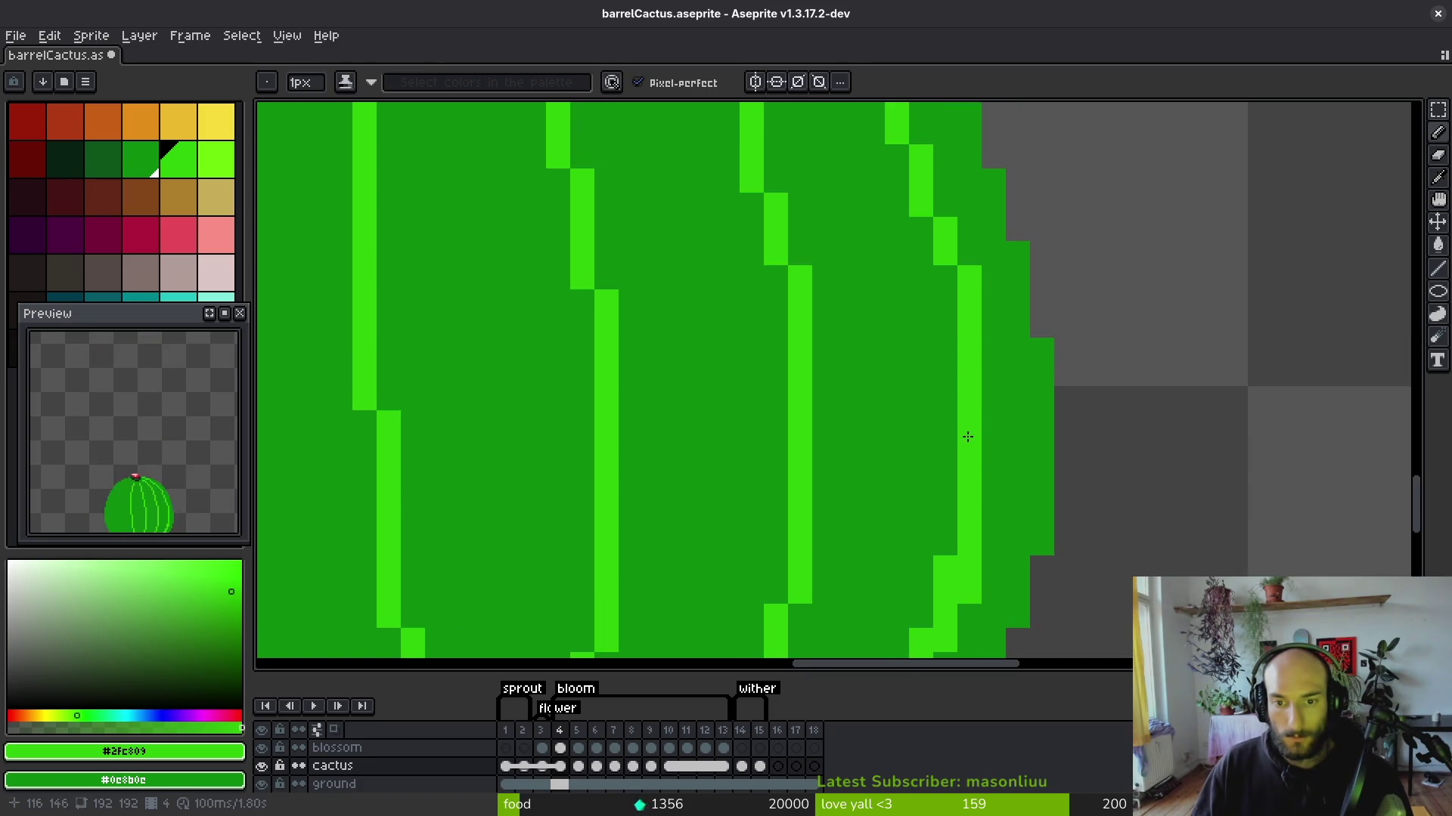
scroll(1006, 455, "down", 5)
scroll(1006, 454, "up", 4)
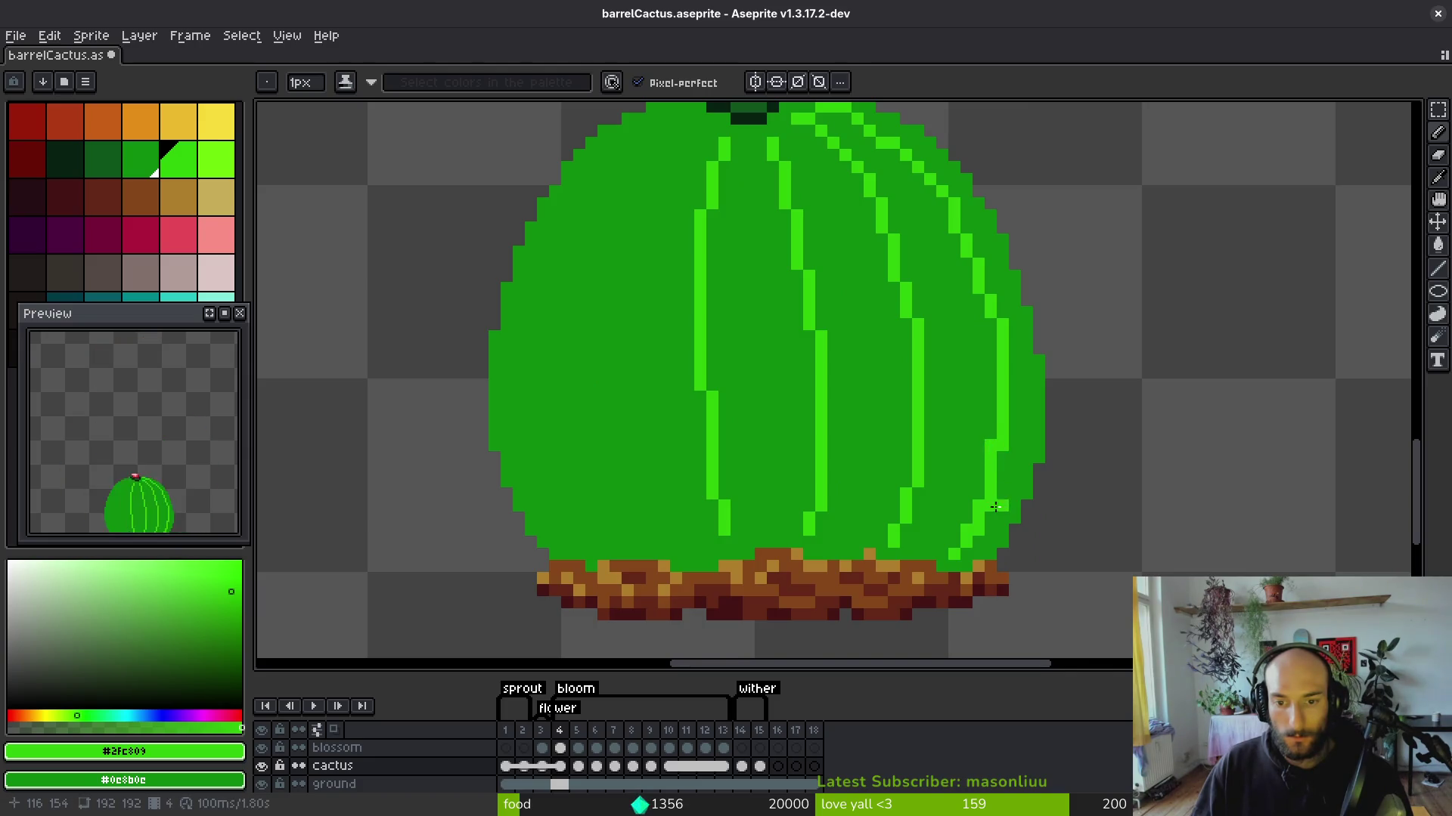
scroll(976, 529, "down", 4)
scroll(998, 393, "up", 5)
Add light-green pixels on the right edge, cover a stray top pixel, and start a rib from the top.
left_click_drag(1004, 391, 1004, 374)
left_click(980, 311)
right_click(961, 275)
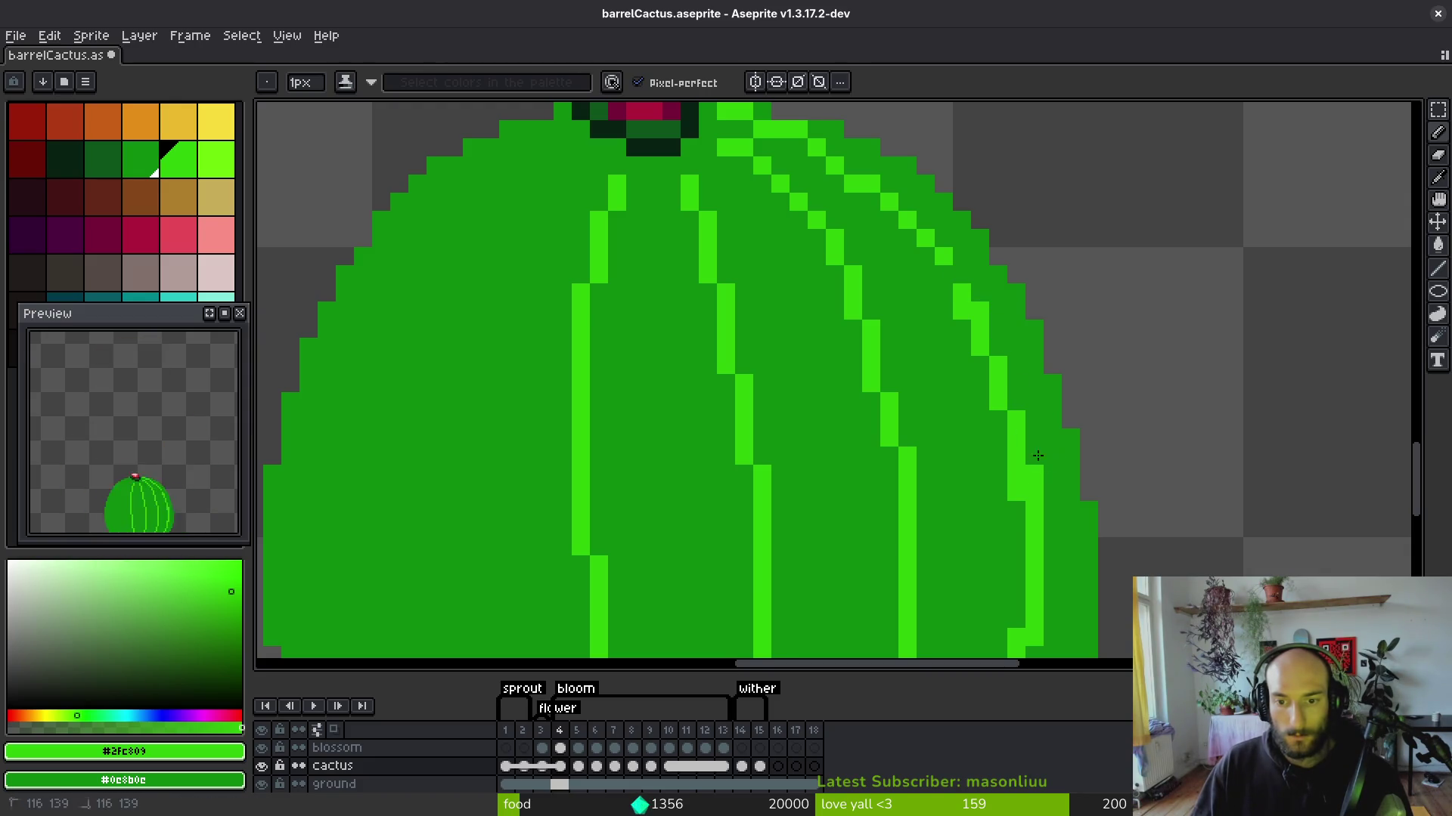
scroll(1061, 484, "down", 5)
scroll(1055, 472, "up", 3)
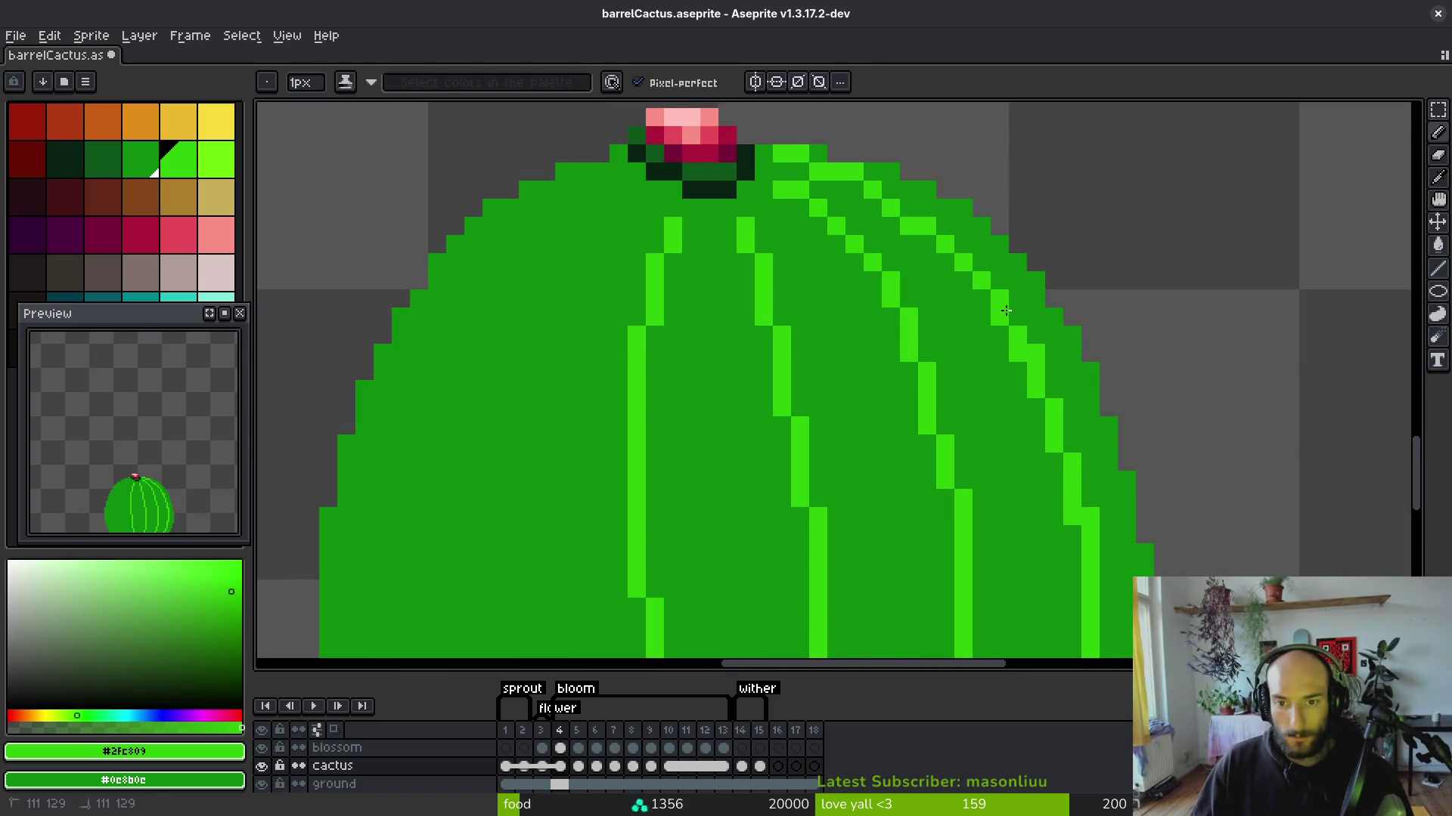
scroll(1028, 375, "down", 3)
scroll(960, 288, "up", 3)
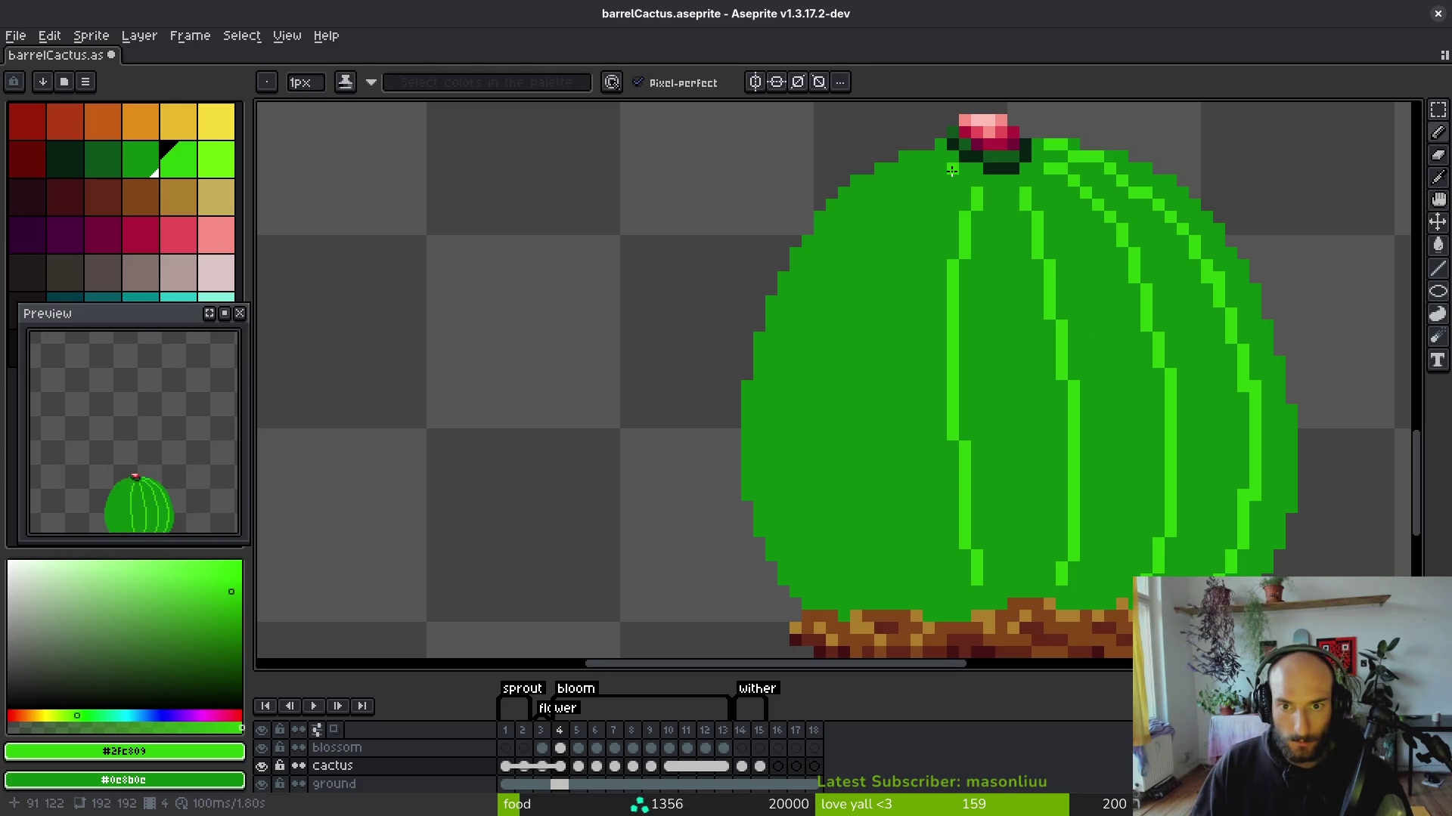
left_click_drag(952, 170, 909, 228)
Undo the overlong stroke and draw a light-green rib along the upper-left edge from the blossom.
key("ctrl+z")
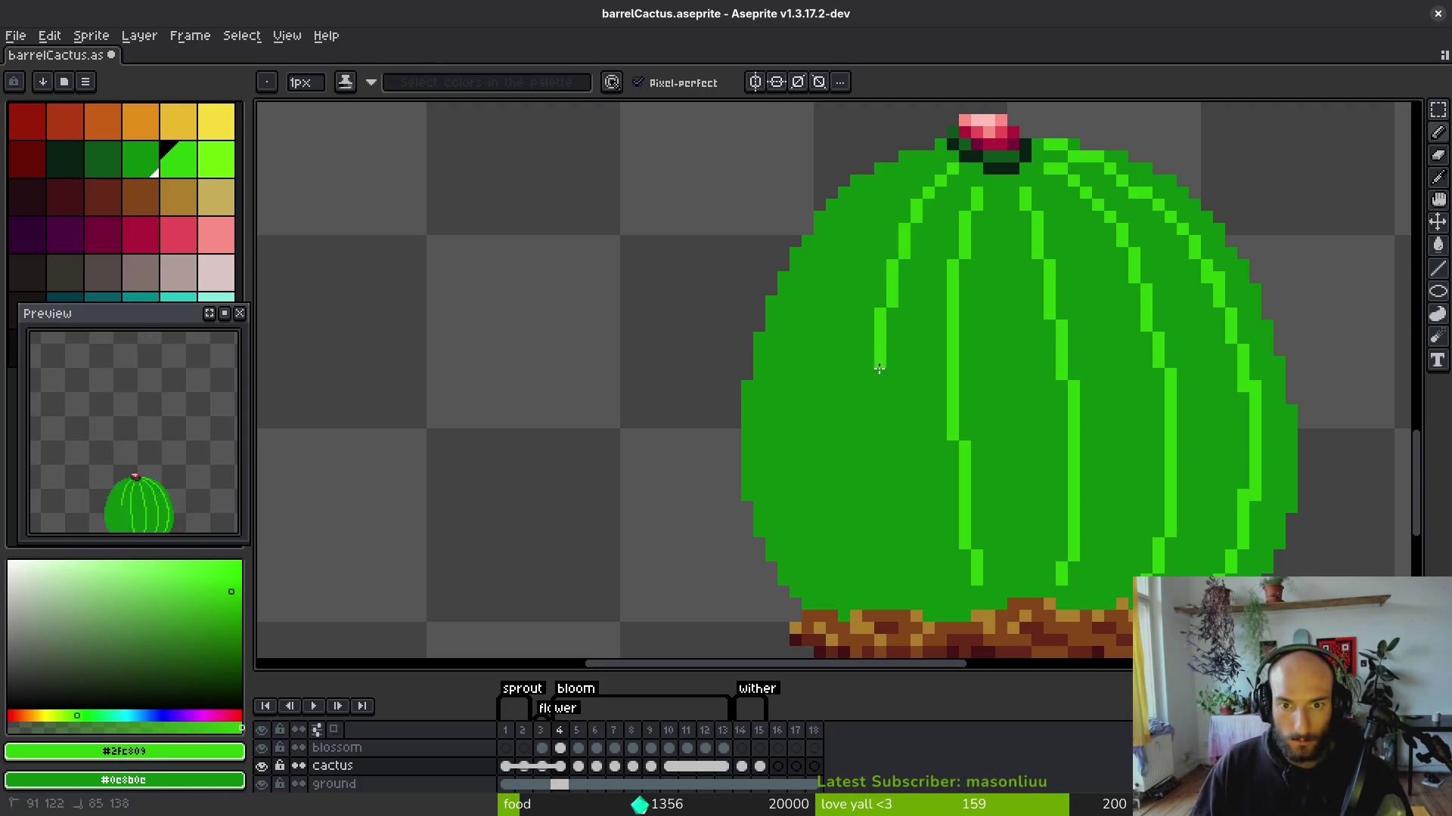
left_click_drag(905, 580, 916, 579)
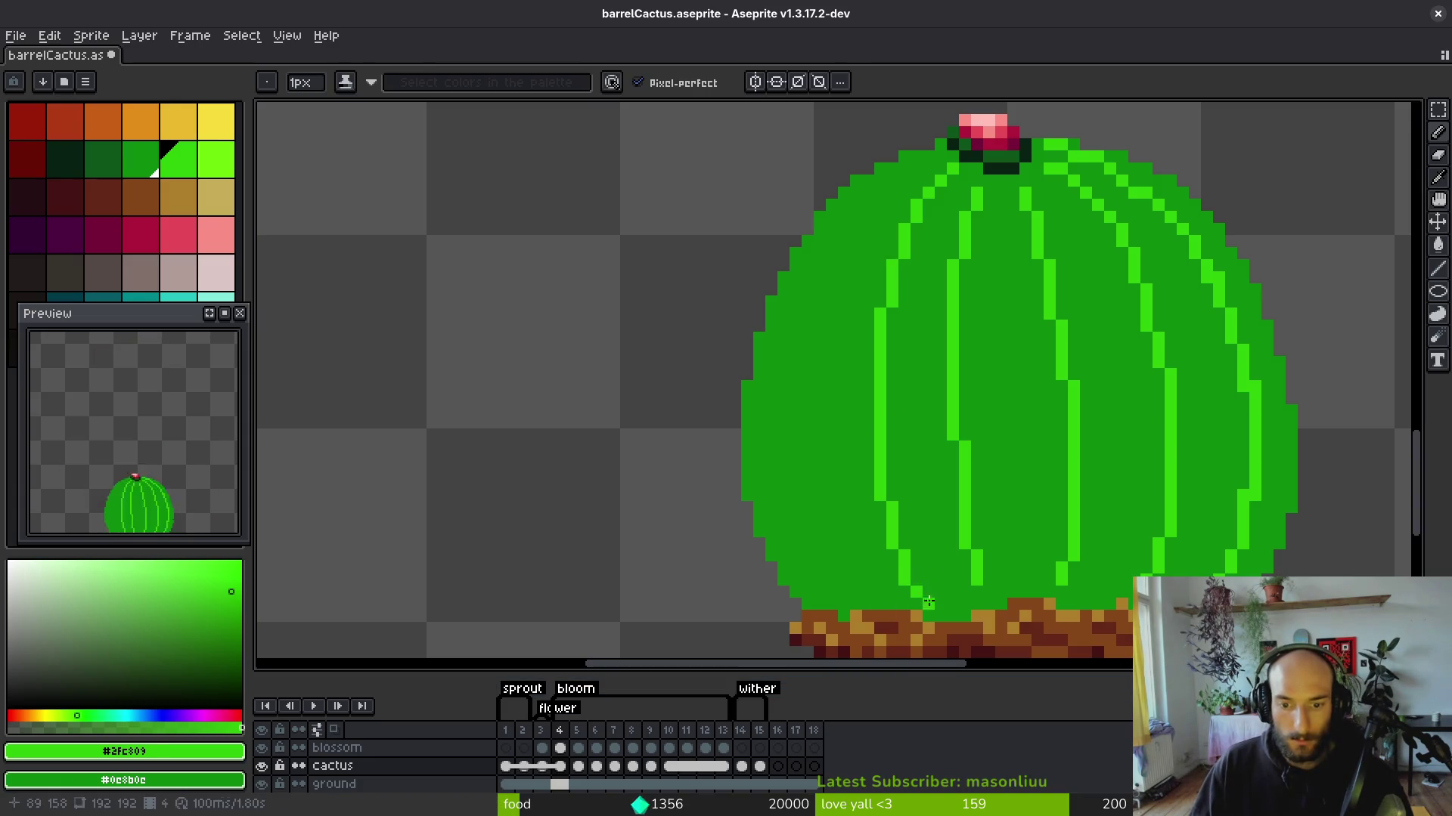
mouse_move(937, 149)
left_mouse_down()
mouse_move(877, 177)
mouse_move(783, 342)
left_mouse_up()
key("ctrl+z")
left_click_drag(940, 146, 860, 212)
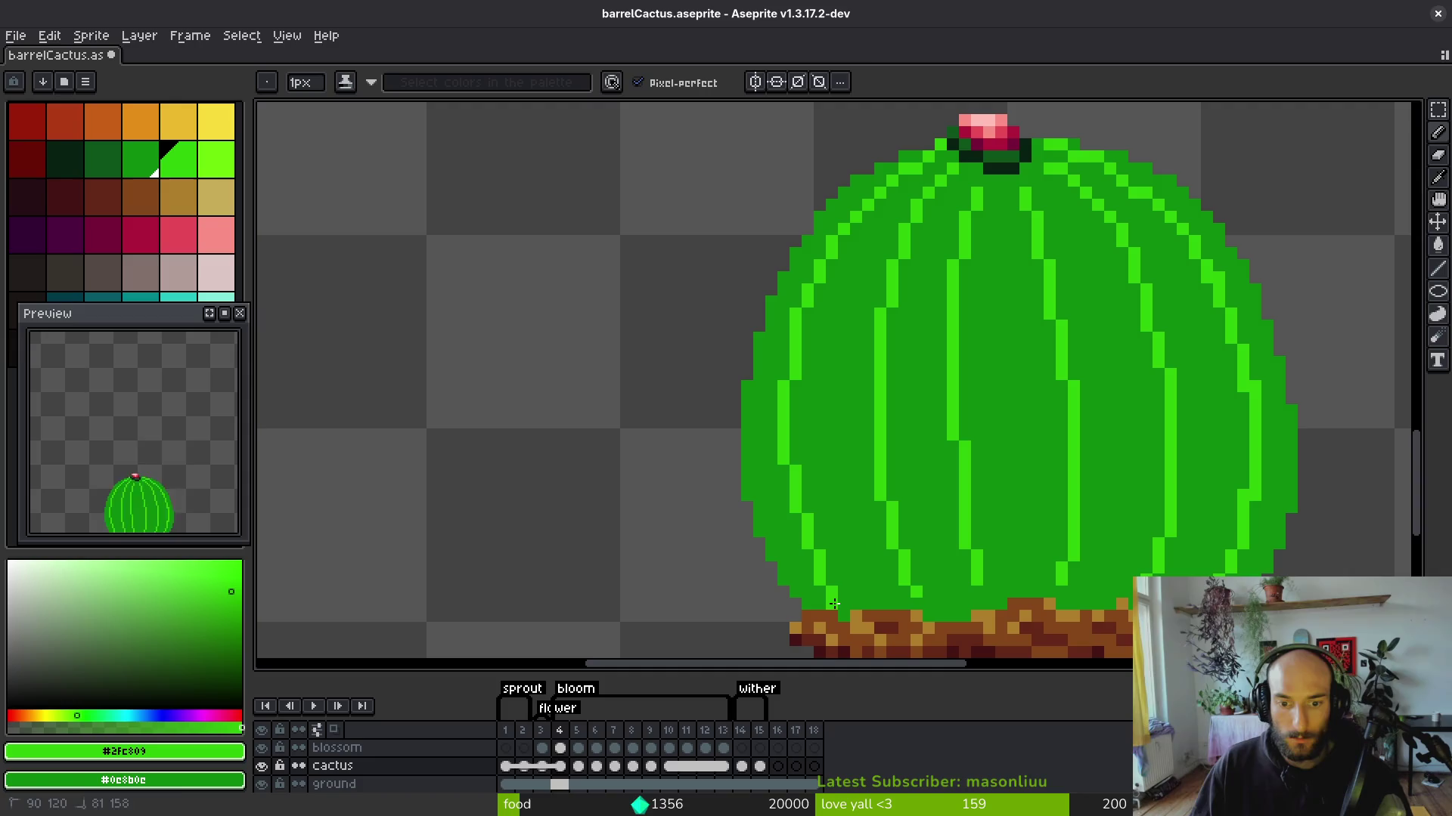
scroll(940, 385, "down", 5)
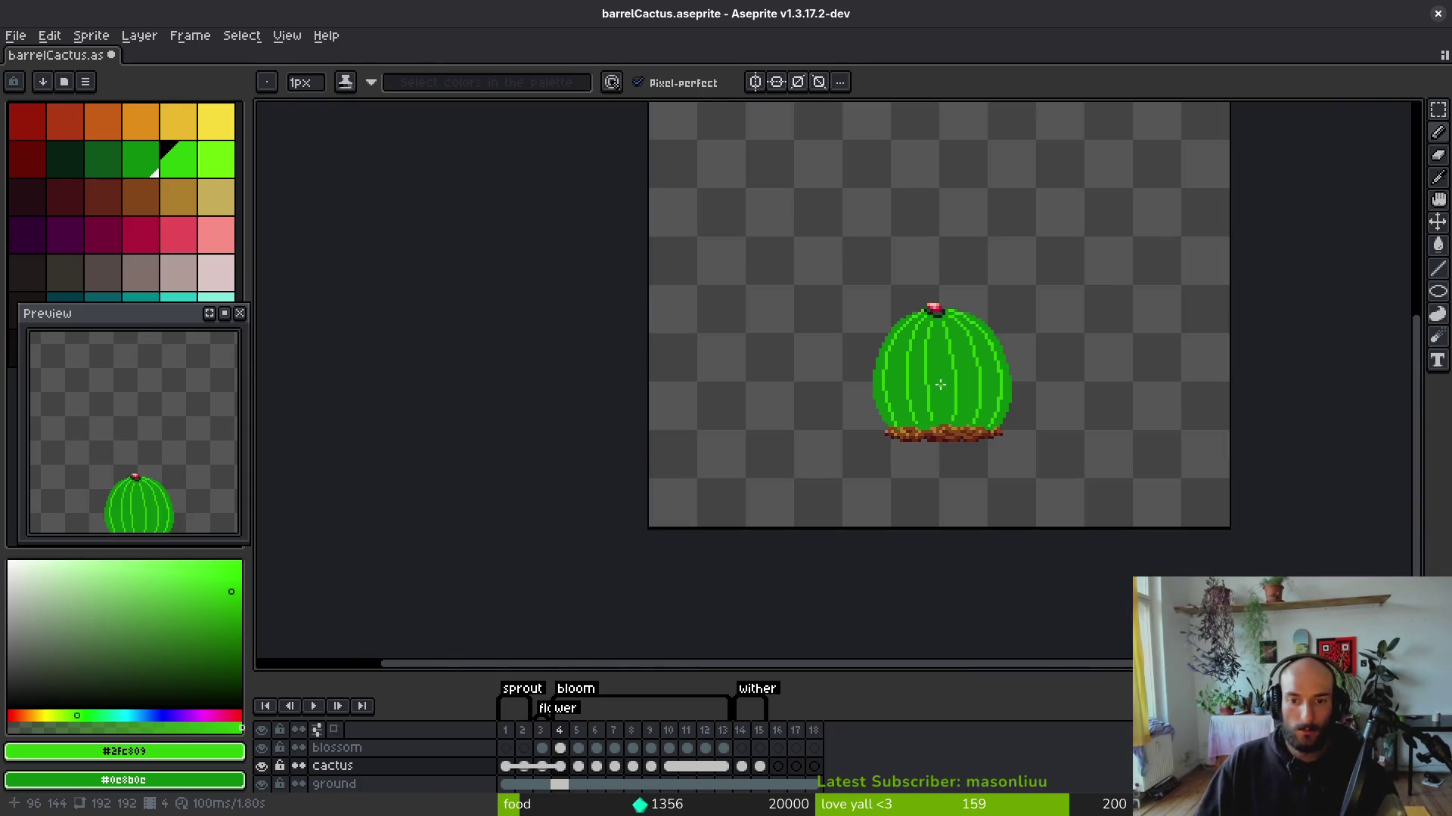
scroll(940, 385, "up", 5)
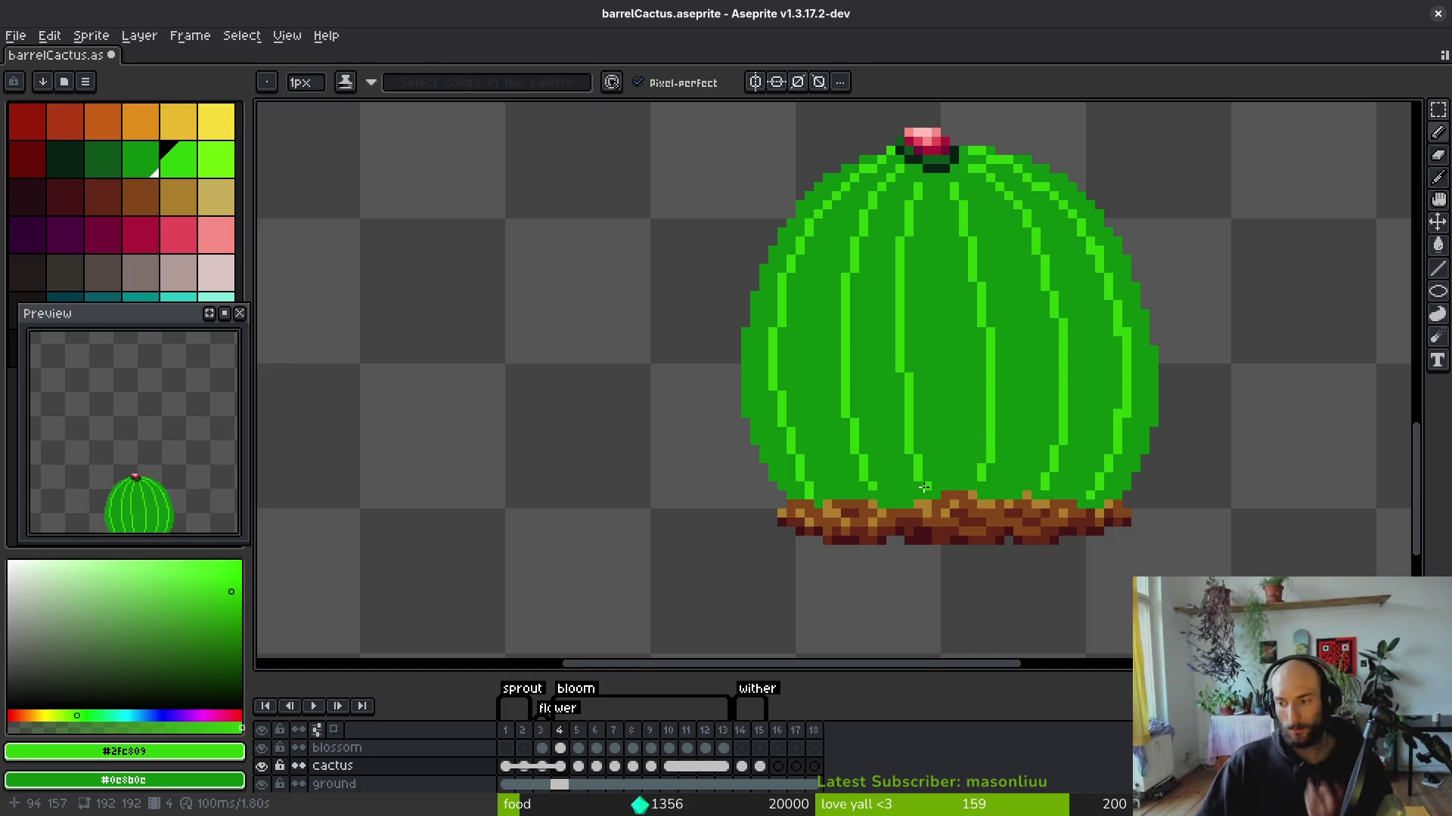
Flip between frames 3 and 4 to compare them, then return to frame 1.
scroll(907, 492, "up", 2)
key("comma")
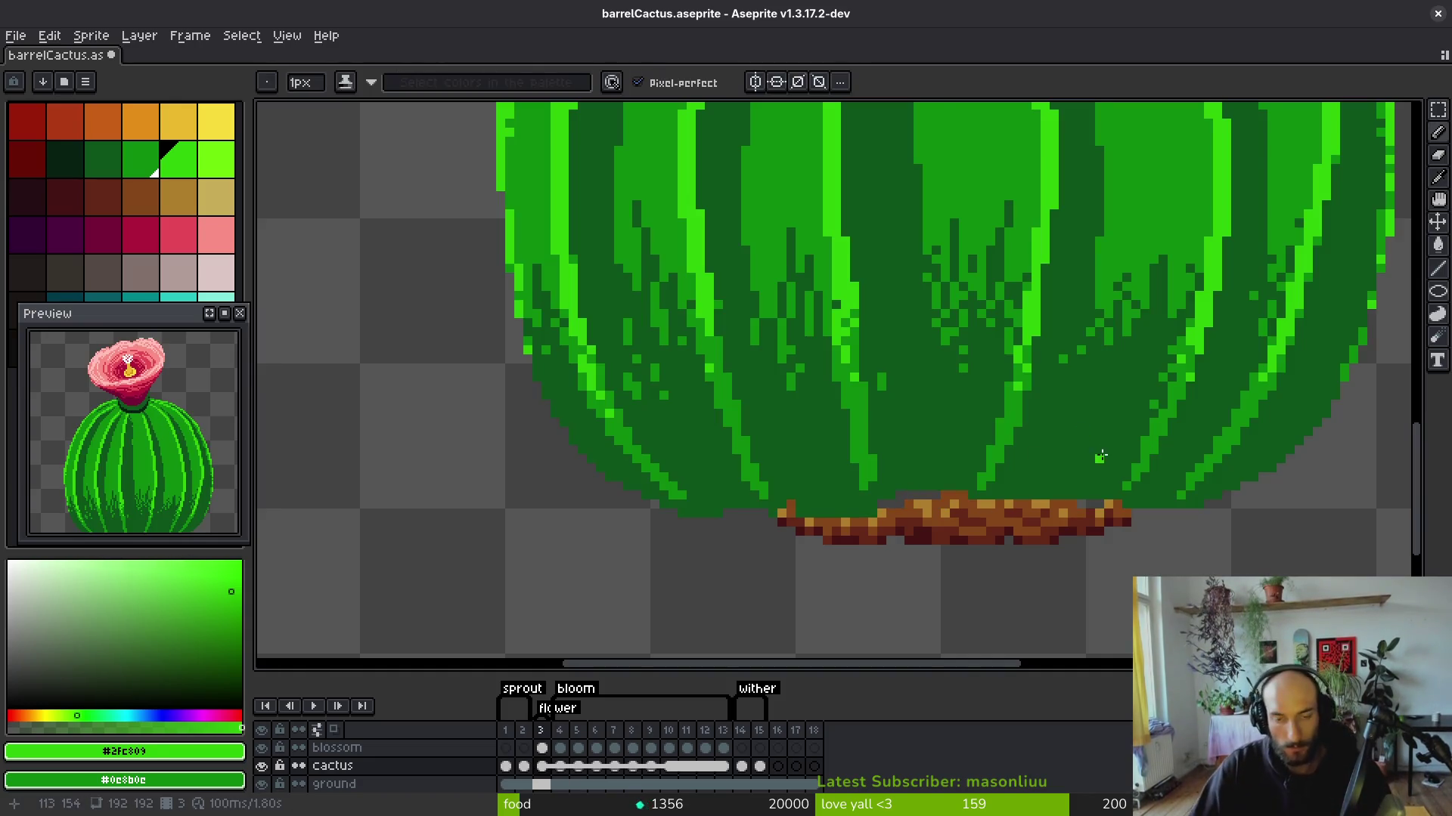
scroll(1086, 383, "down", 1)
key("period")
key("comma")
key("period")
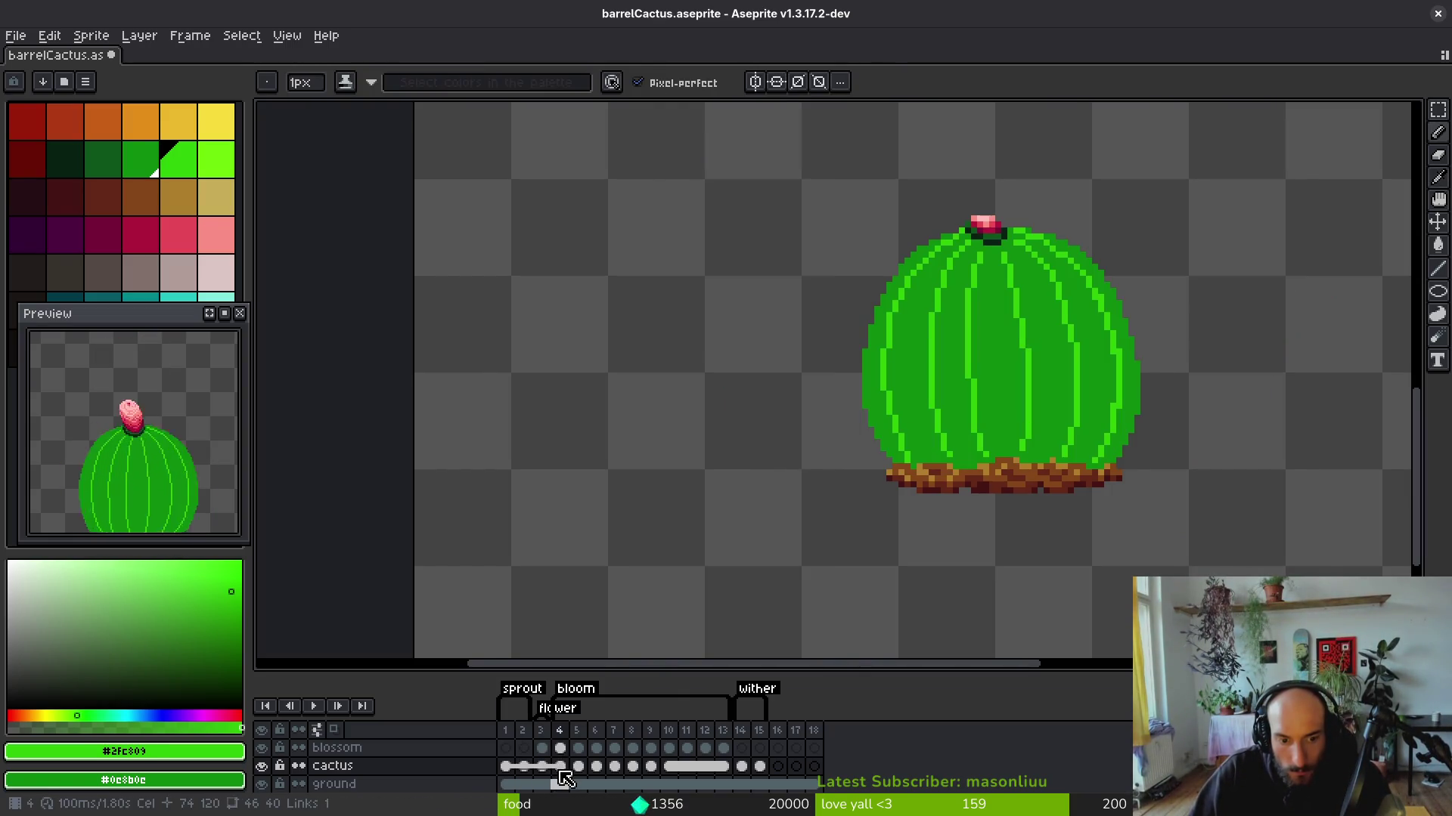
key("comma")
key("comma")
key("comma")
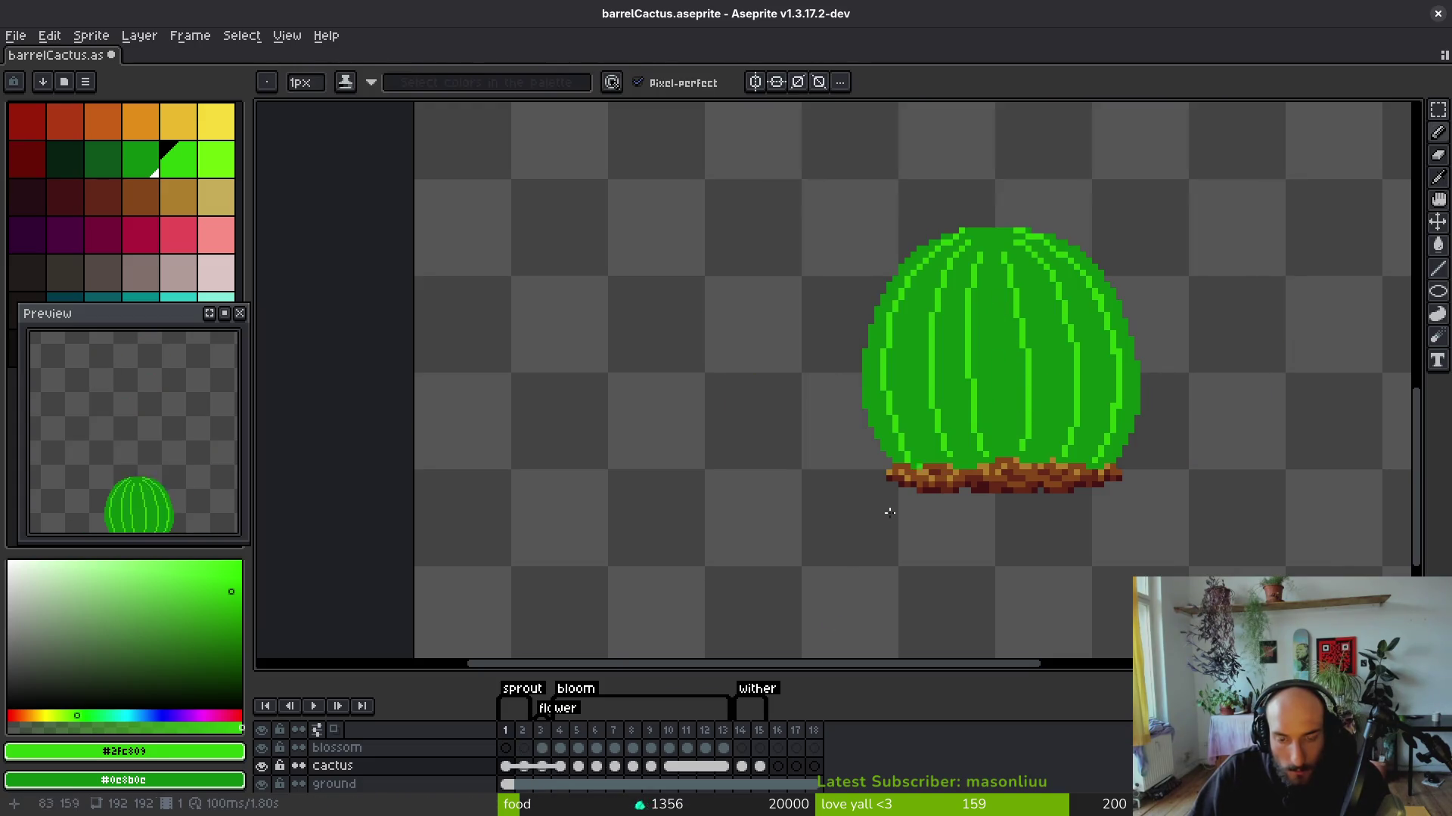
Nudge the frame-2 cactus up slightly within a selection, deselect, and save.
left_click_drag(753, 138, 1341, 597)
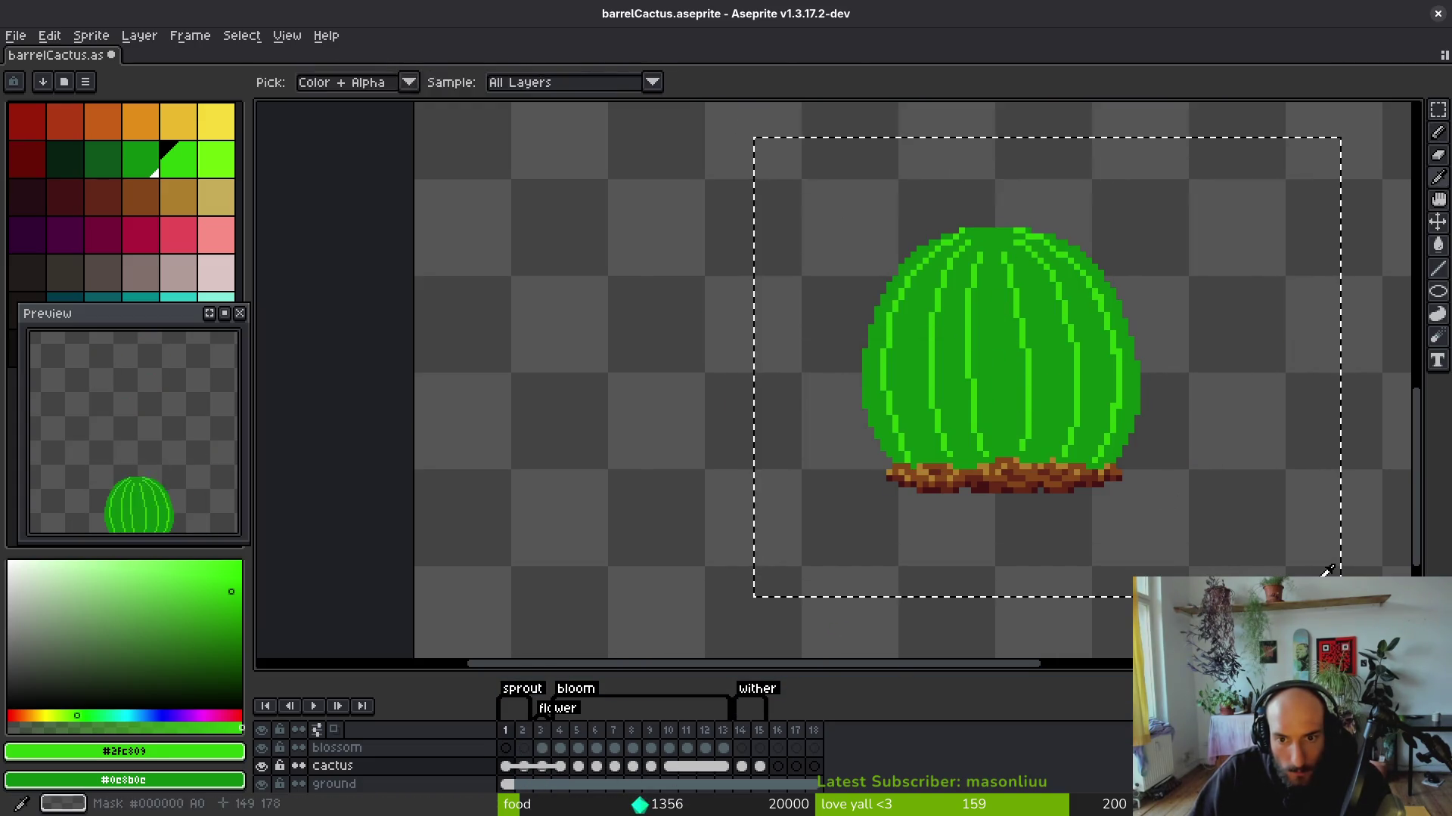
key("period")
key("Up")
key("Up")
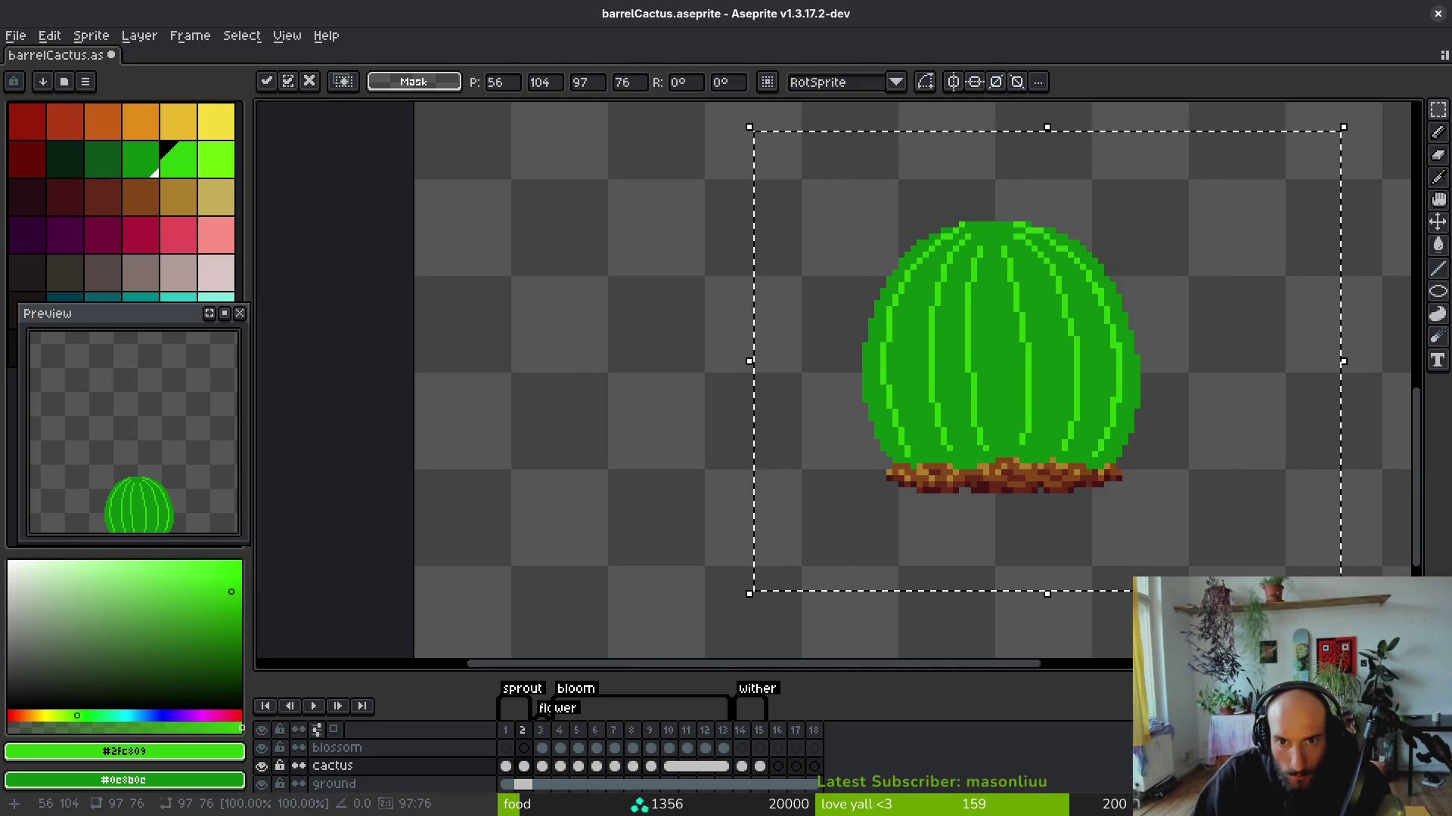
key("Return")
key("ctrl+d")
key("ctrl+s")
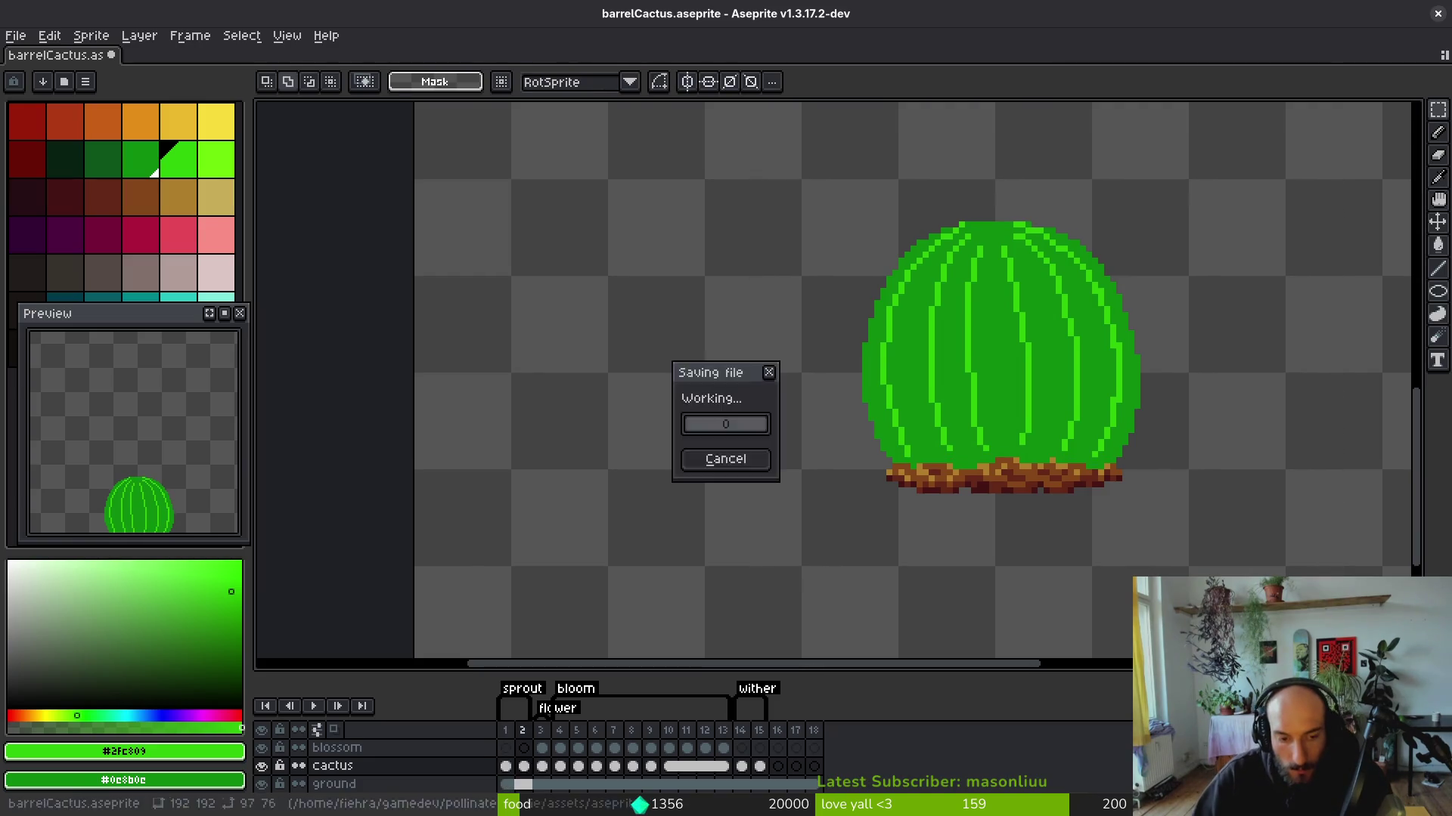
Play the animation, then copy the green frame-1 cactus cel into frame 14.
key("Return")
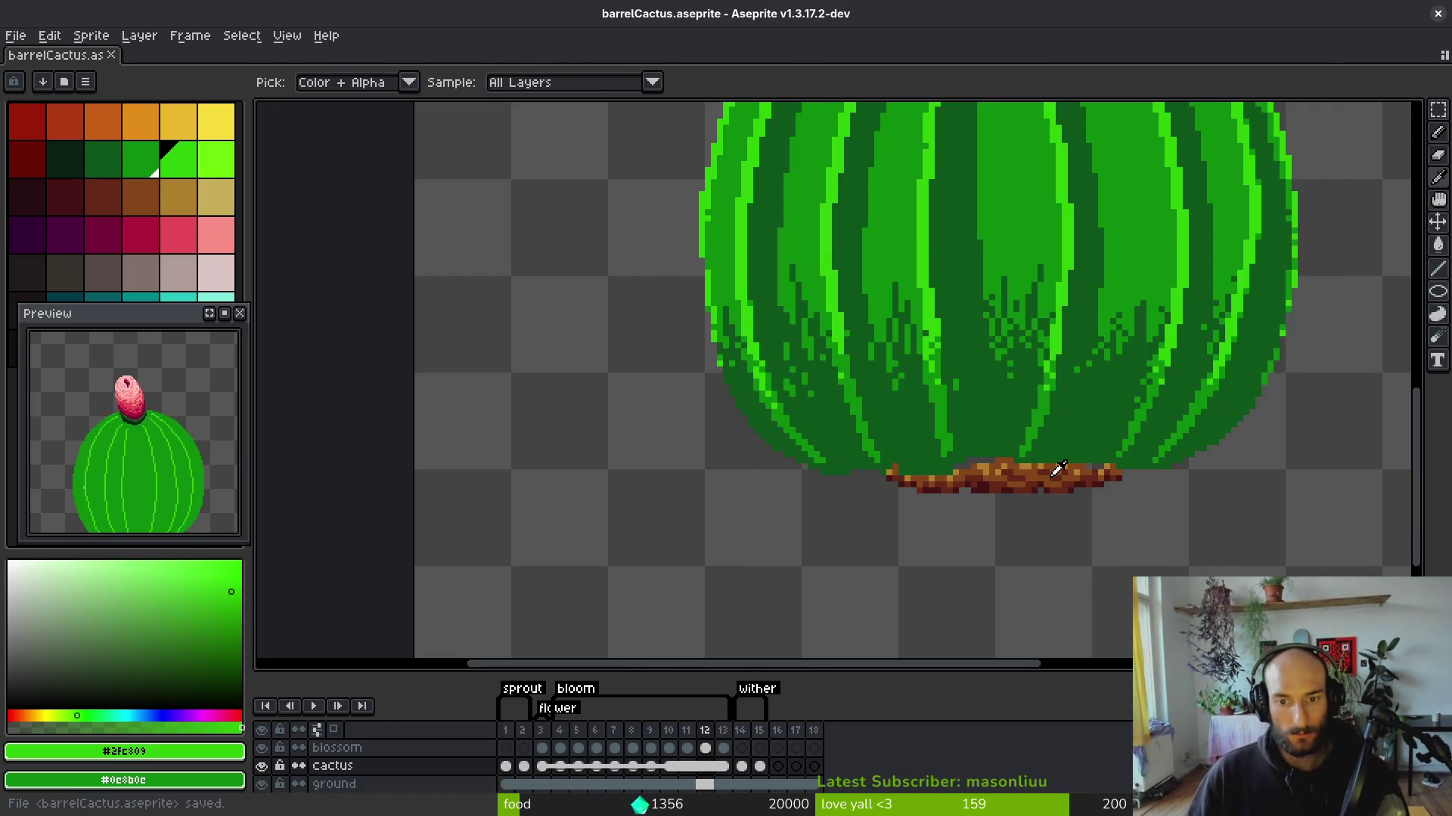
left_click(505, 766)
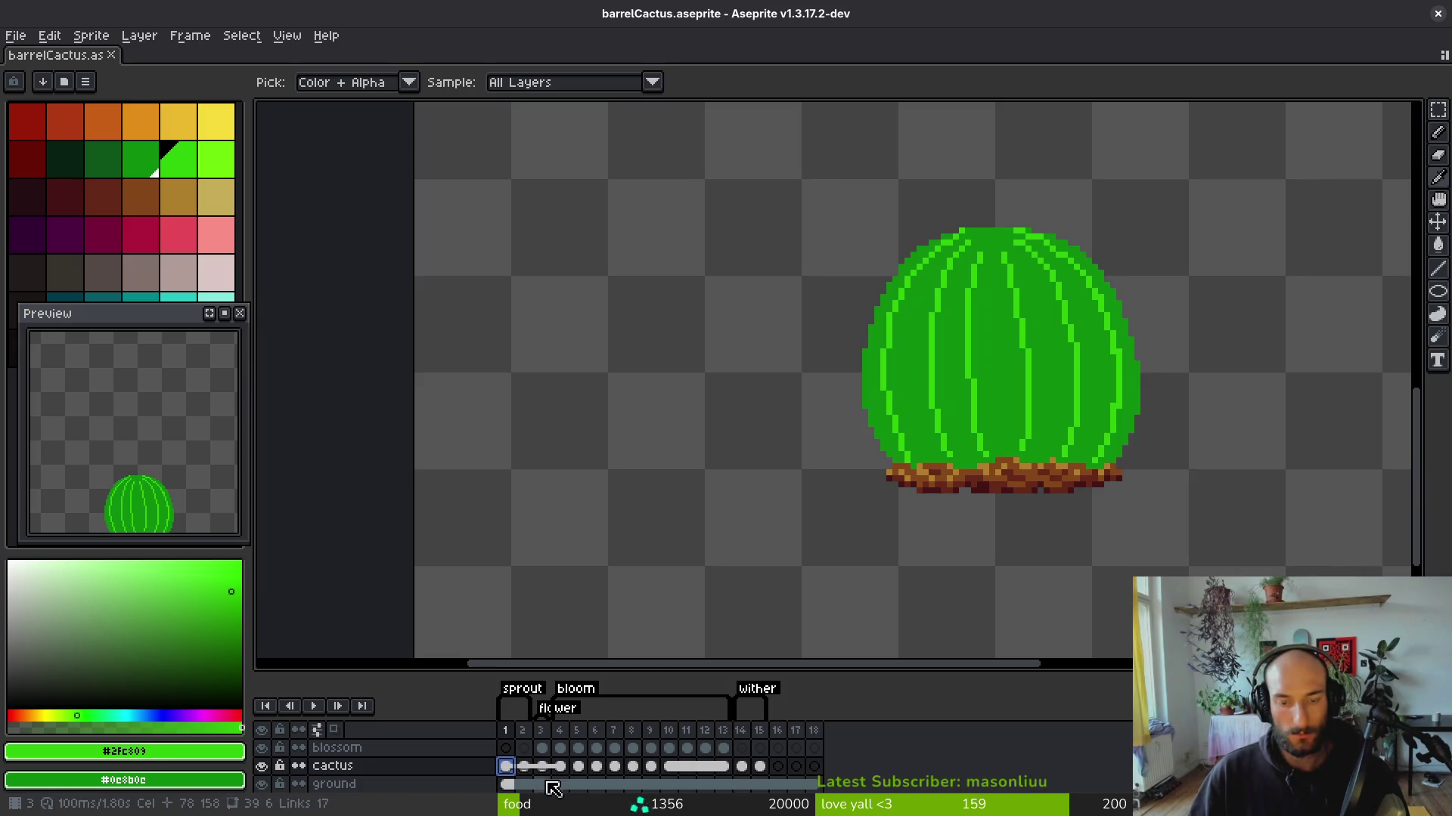
key("ctrl+c")
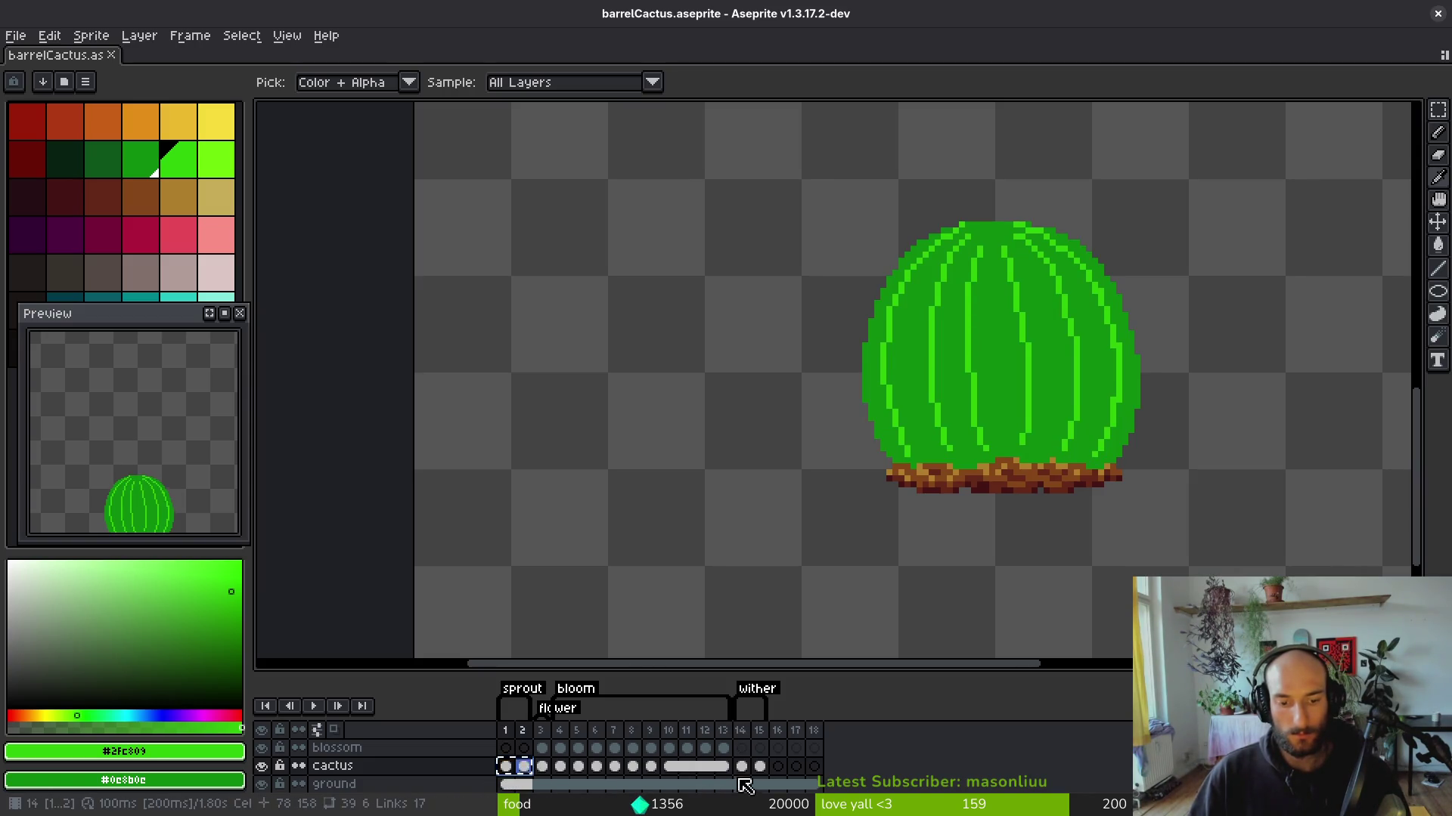
left_click(741, 766)
key("ctrl+v")
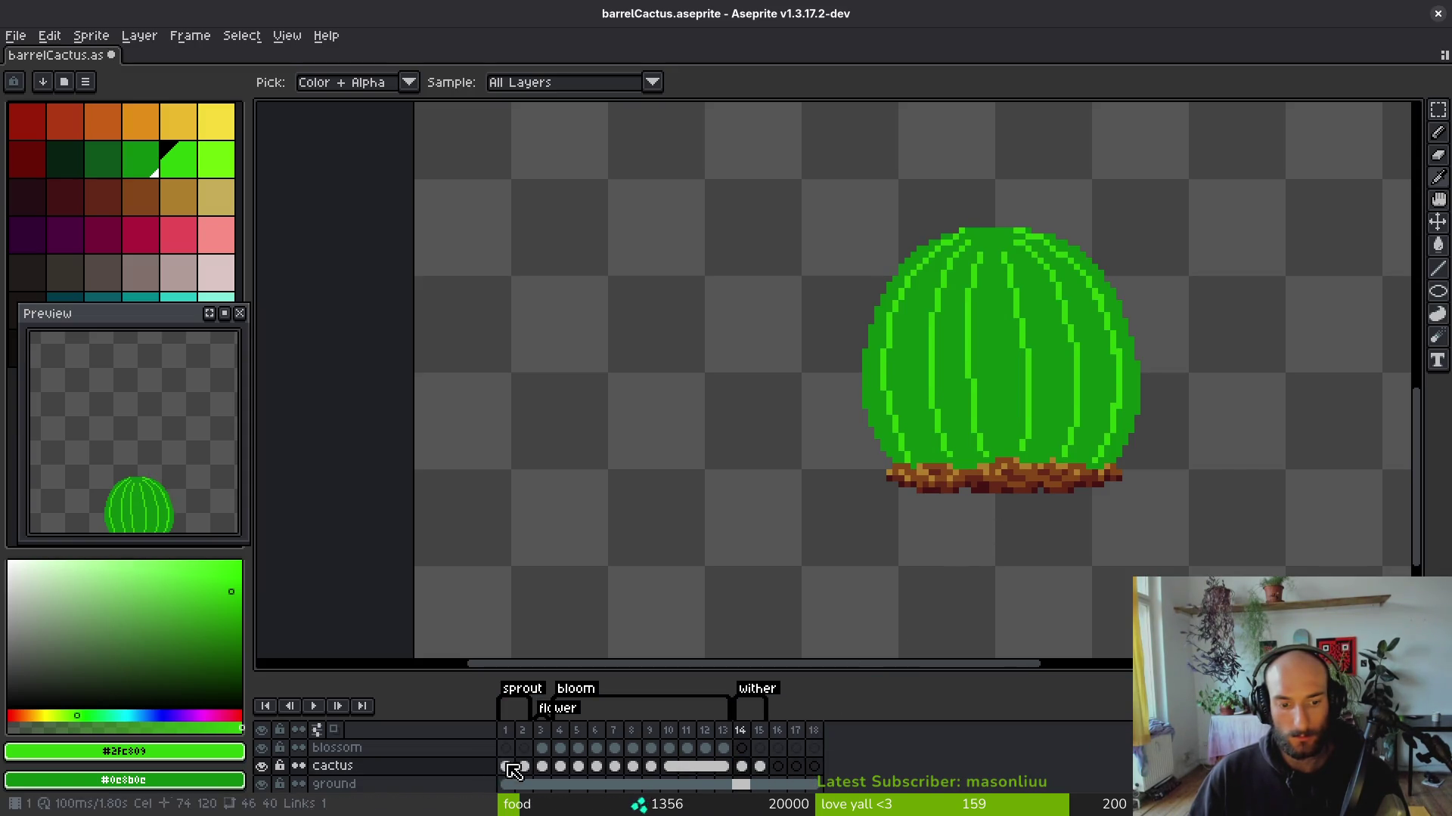
On frame 14, set the dark green body colour to be replaced with brown.
left_click(742, 765)
scroll(956, 452, "up", 2)
scroll(956, 452, "down", 2)
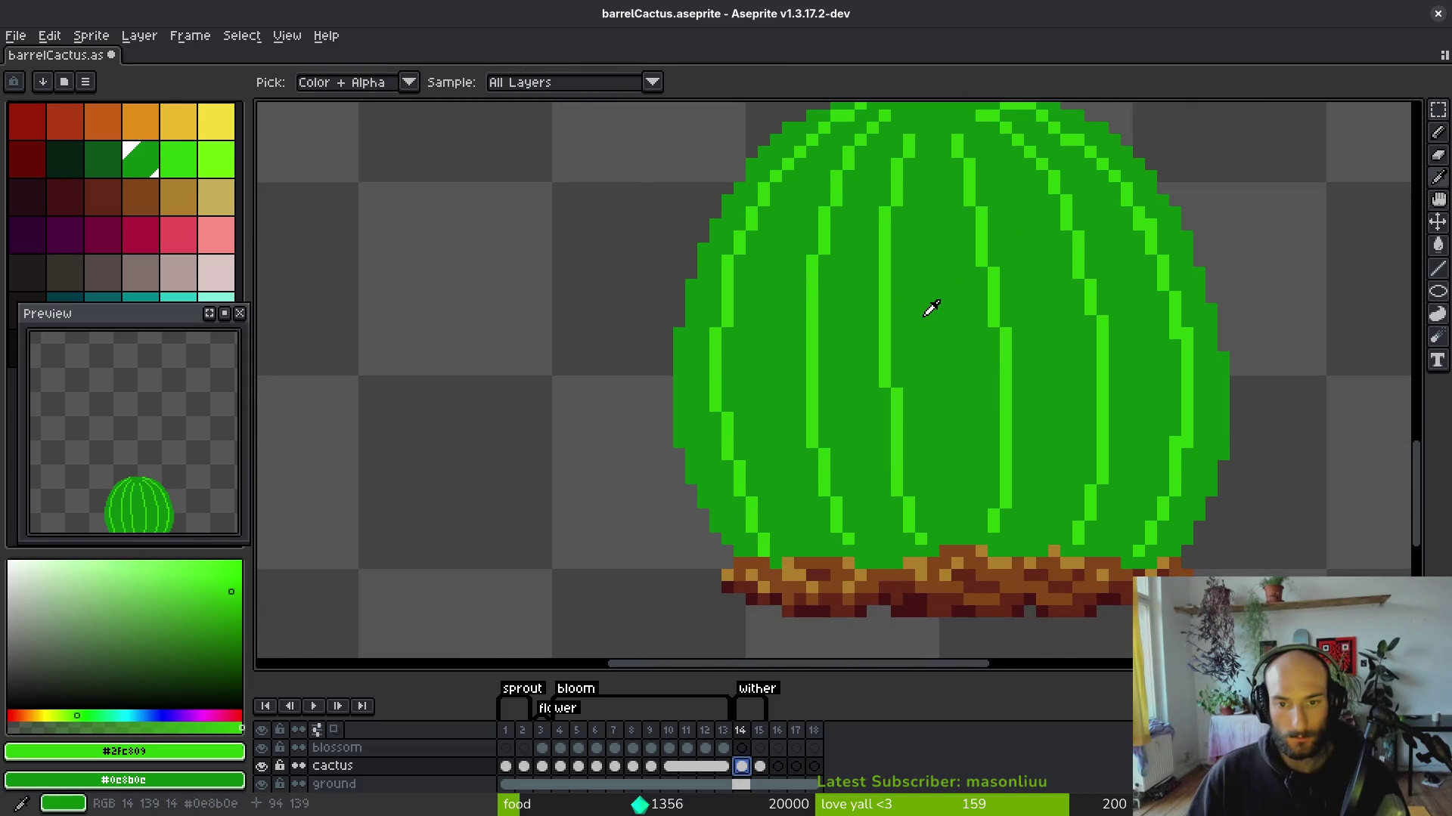
key("x")
right_click(144, 200)
Recolour frame 14's cactus: dark green body to brown, bright green ribs to tan.
key("shift+r")
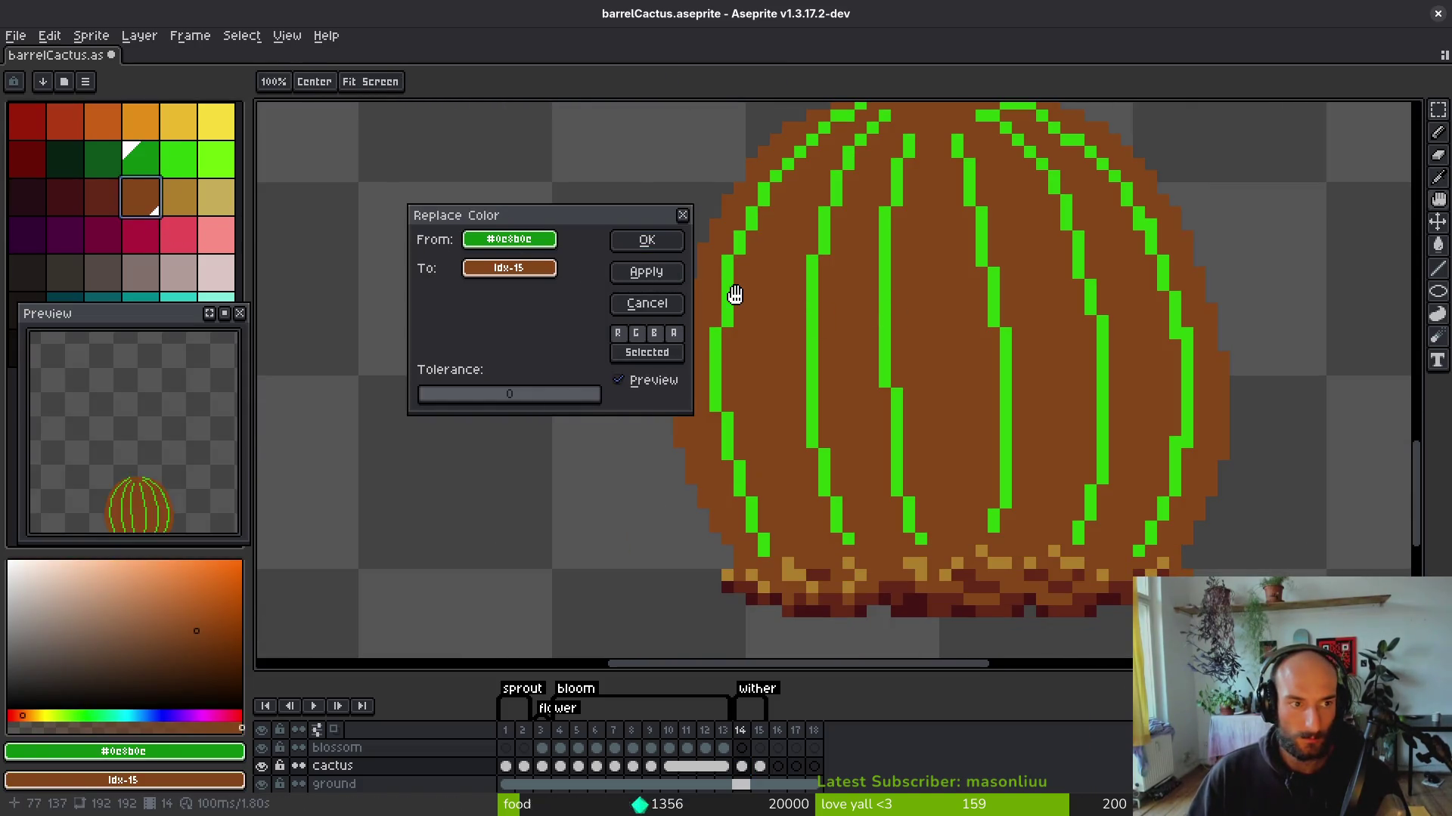
key("Return")
left_click(179, 158)
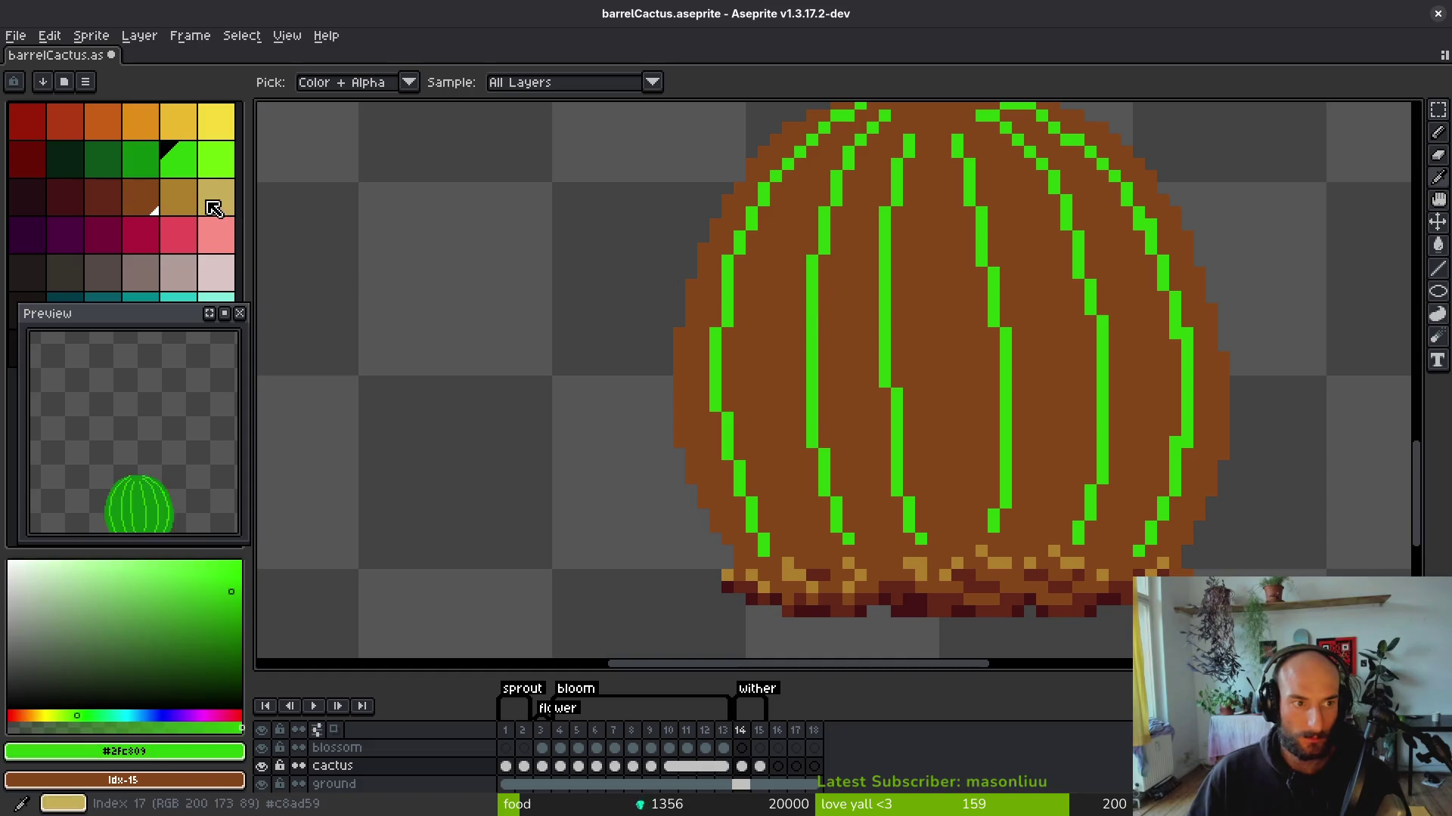
right_click(178, 196)
key("shift+r")
left_click(649, 239)
key("ctrl+z")
key("ctrl+z")
Recolour frame 15's cactus the same way: dark green to brown, bright green ribs to tan.
left_click(917, 304)
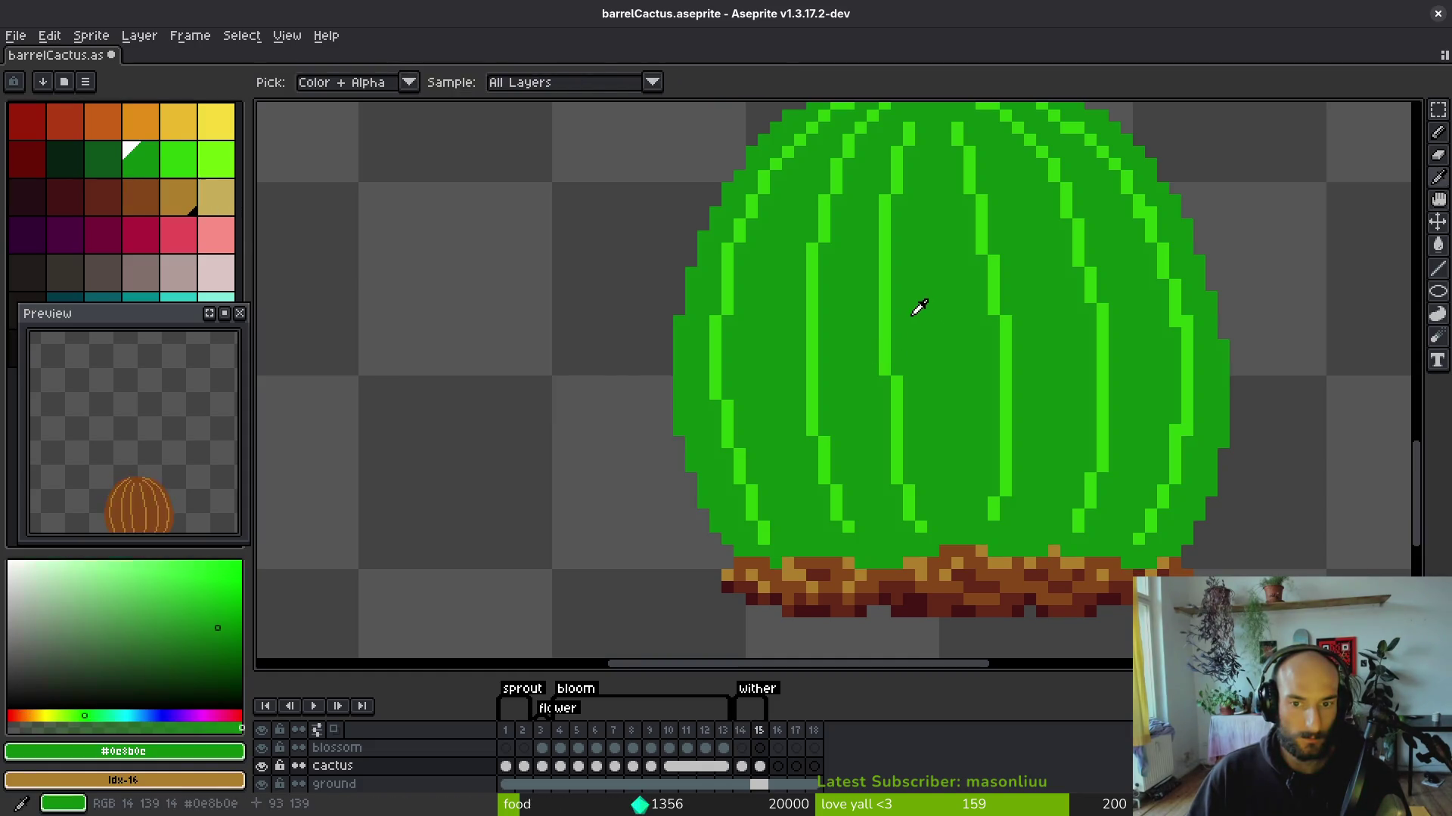
right_click(140, 197)
key("shift+r")
left_click(647, 240)
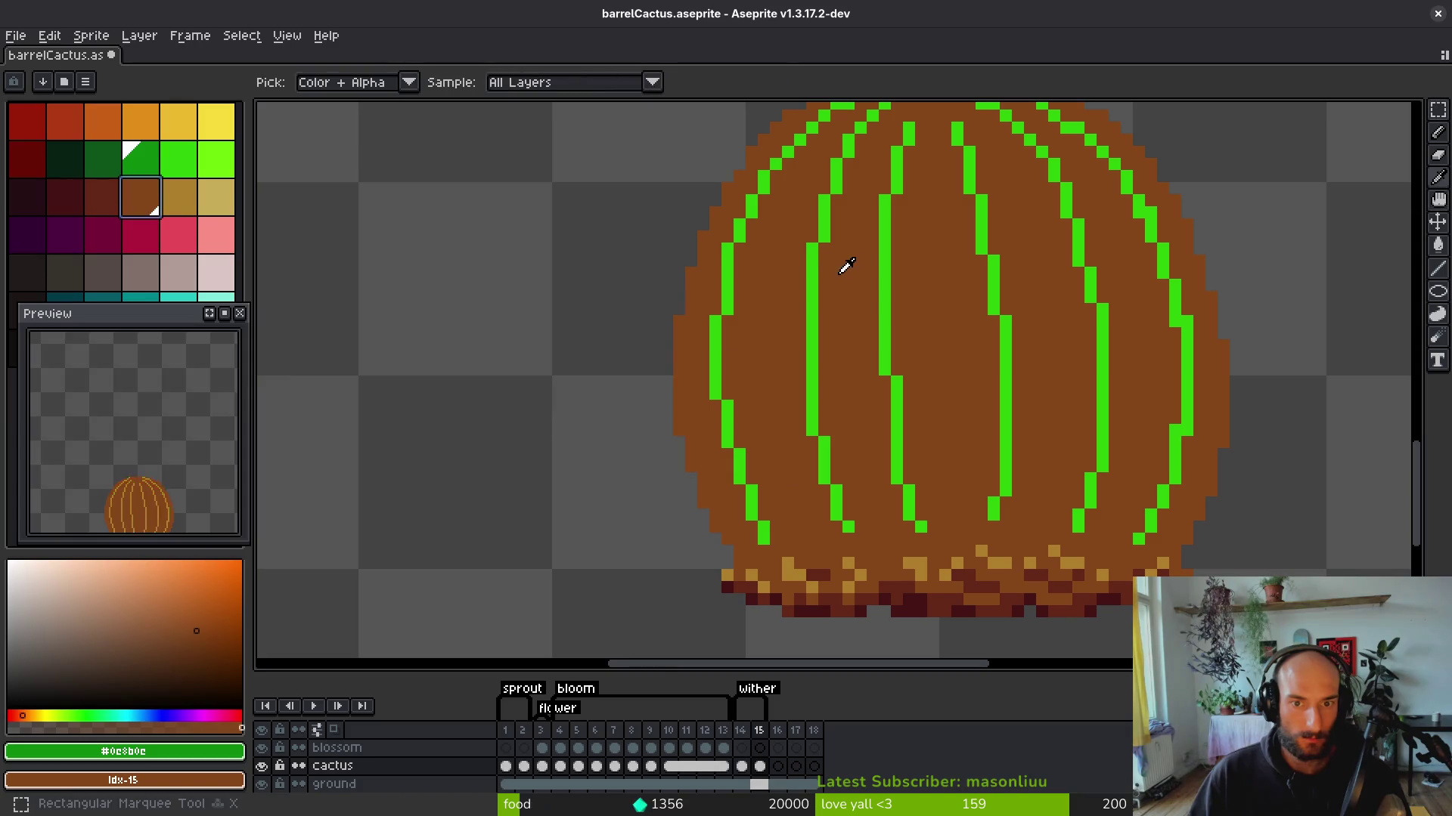
left_click(843, 267)
right_click(182, 197)
key("shift+r")
key("Return")
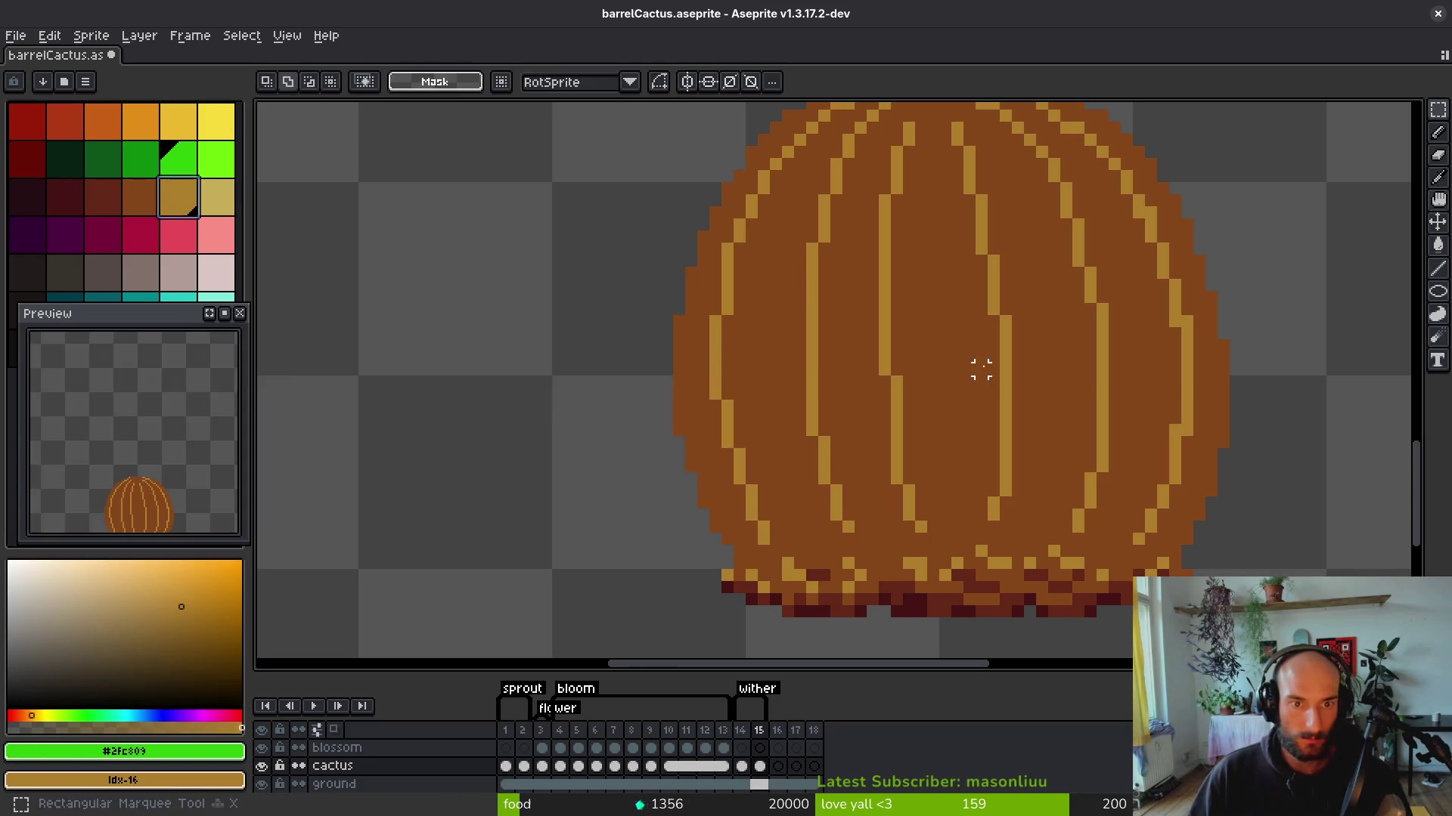
Save the file and step between frames 14–16 to check the withered cactus.
scroll(943, 356, "down", 4)
key("ctrl+s")
key("i")
key("Right")
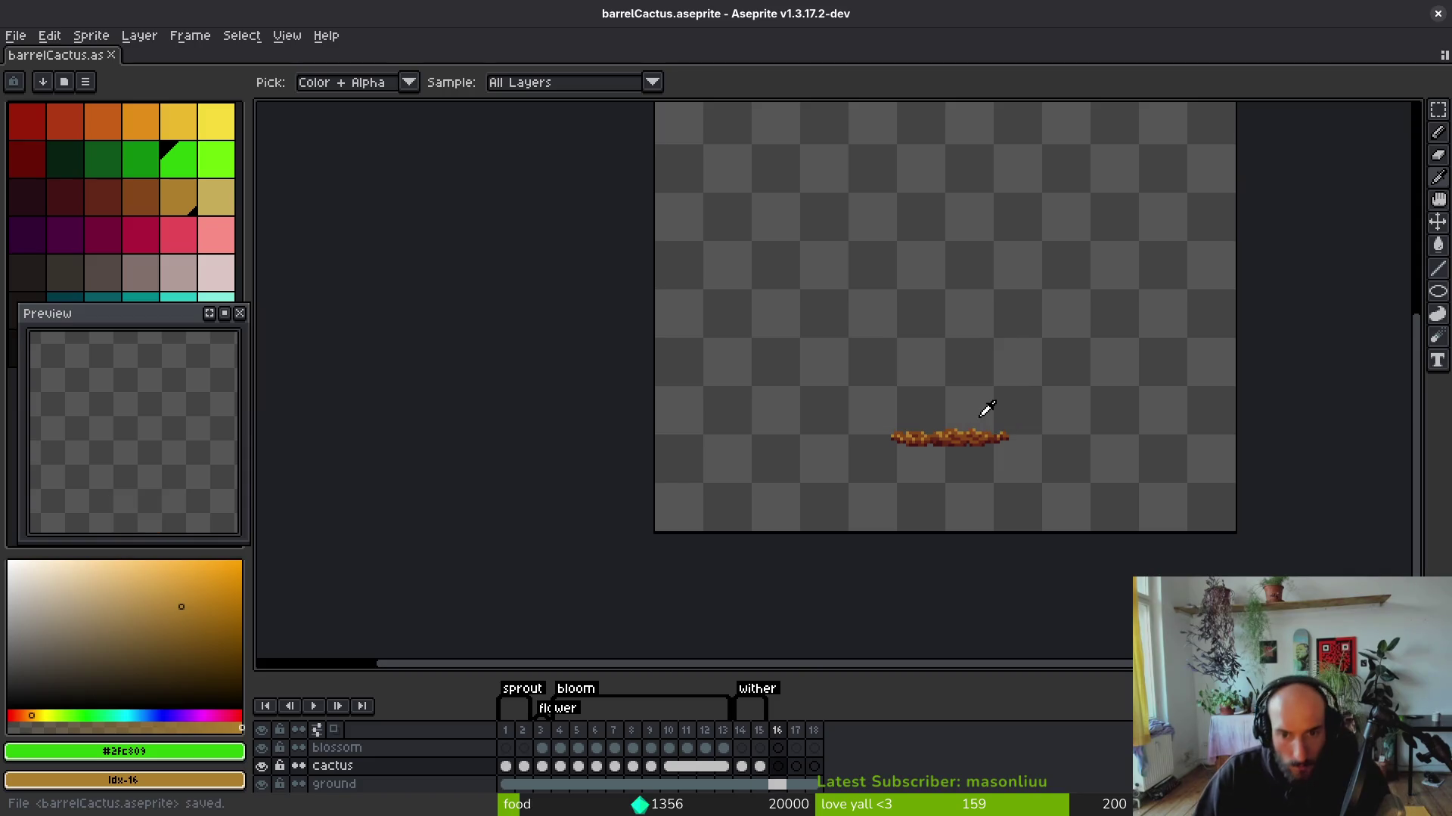
key("Left")
key("Left")
key("m")
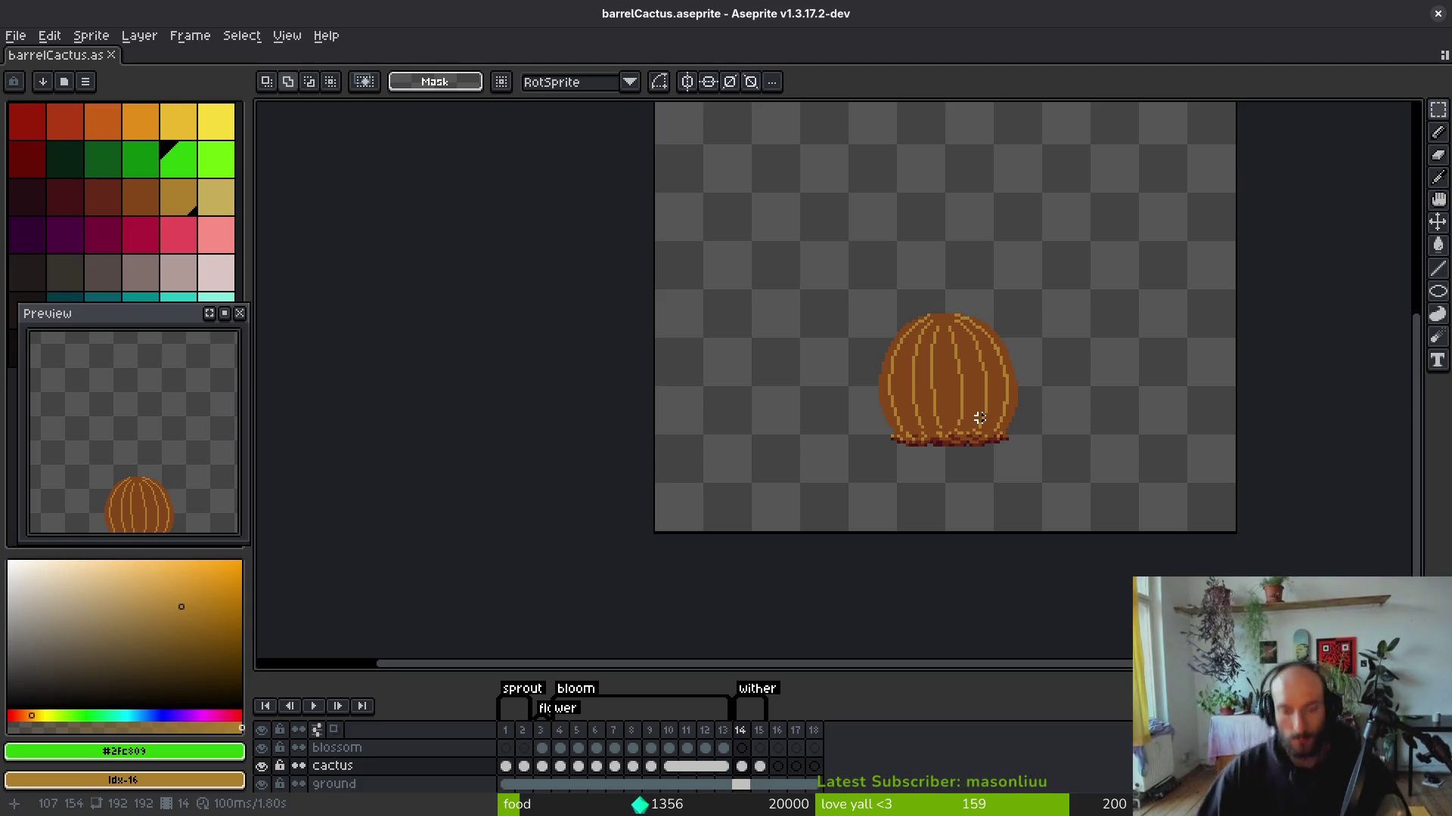
Paint tan rib pixels and short strokes near the top of the frame-14 cactus.
scroll(917, 201, "up", 5)
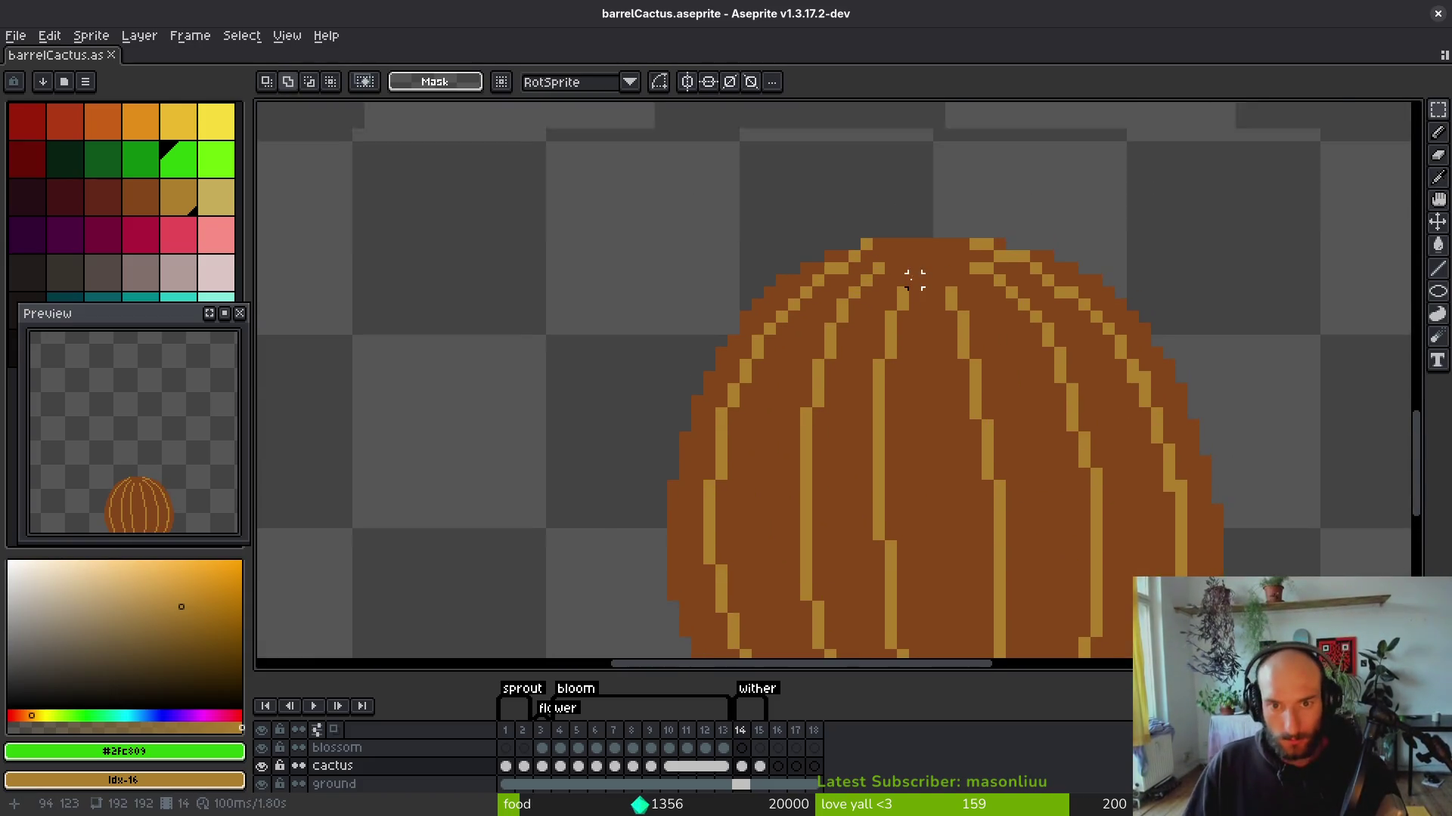
left_click(904, 301, "alt")
left_click(919, 282)
left_click_drag(871, 233, 919, 257)
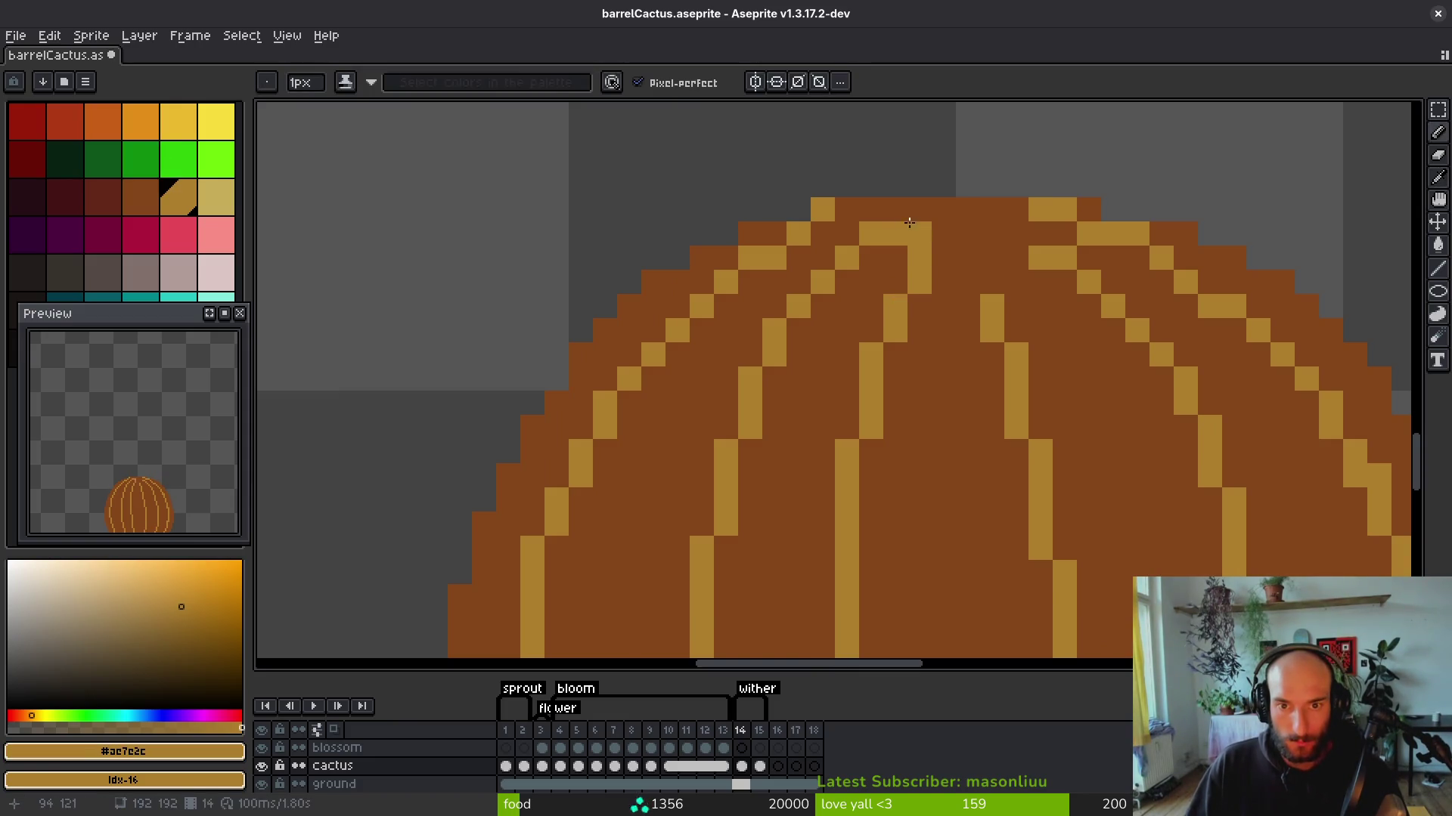
left_click_drag(955, 210, 992, 235)
left_click(1016, 258)
left_click(943, 234)
left_click(847, 209)
left_click(943, 258)
left_click(967, 282)
left_click(1016, 306)
scroll(945, 261, "down", 5)
scroll(934, 259, "up", 4)
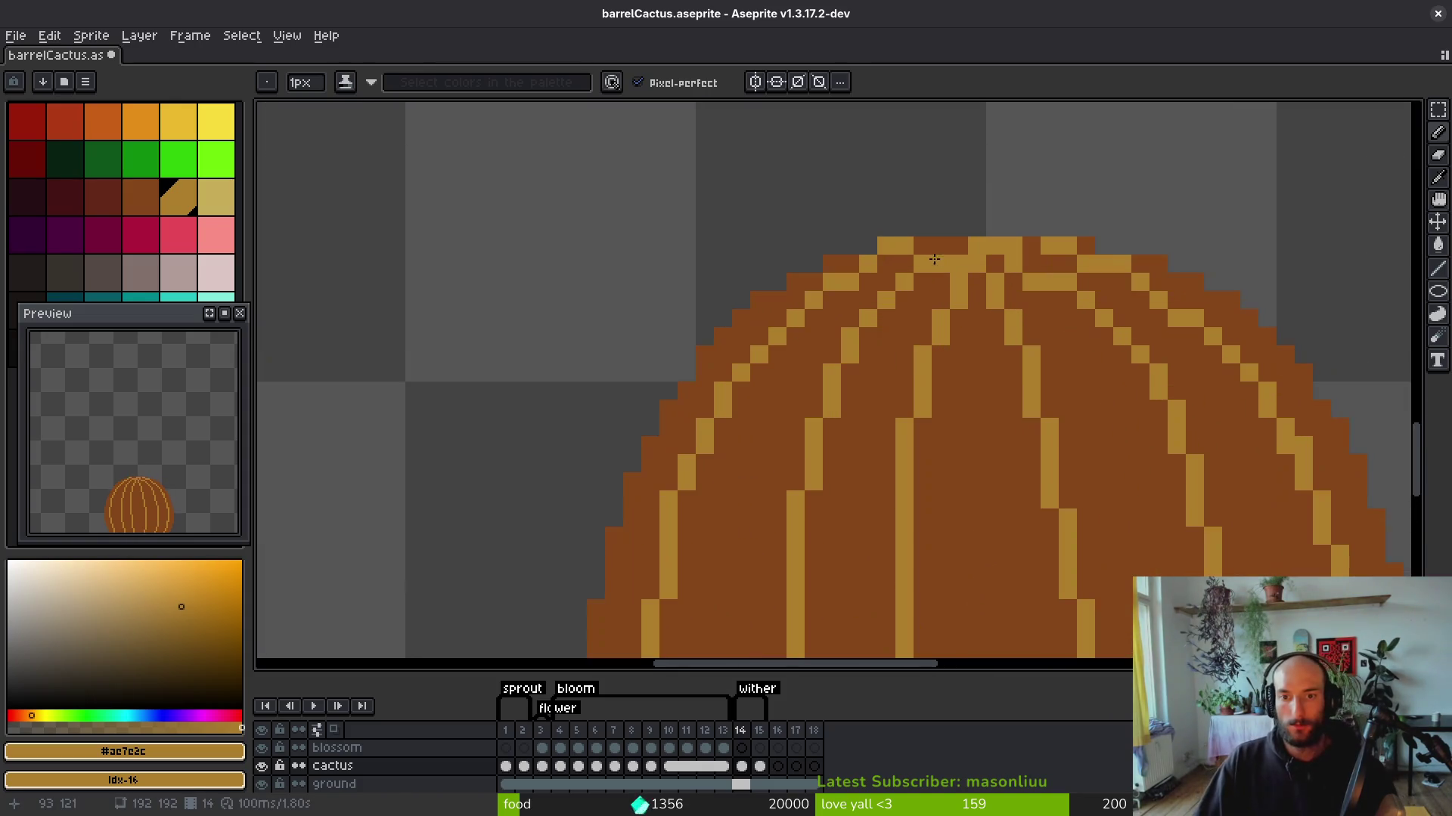
scroll(996, 257, "down", 3)
scroll(593, 292, "up", 2)
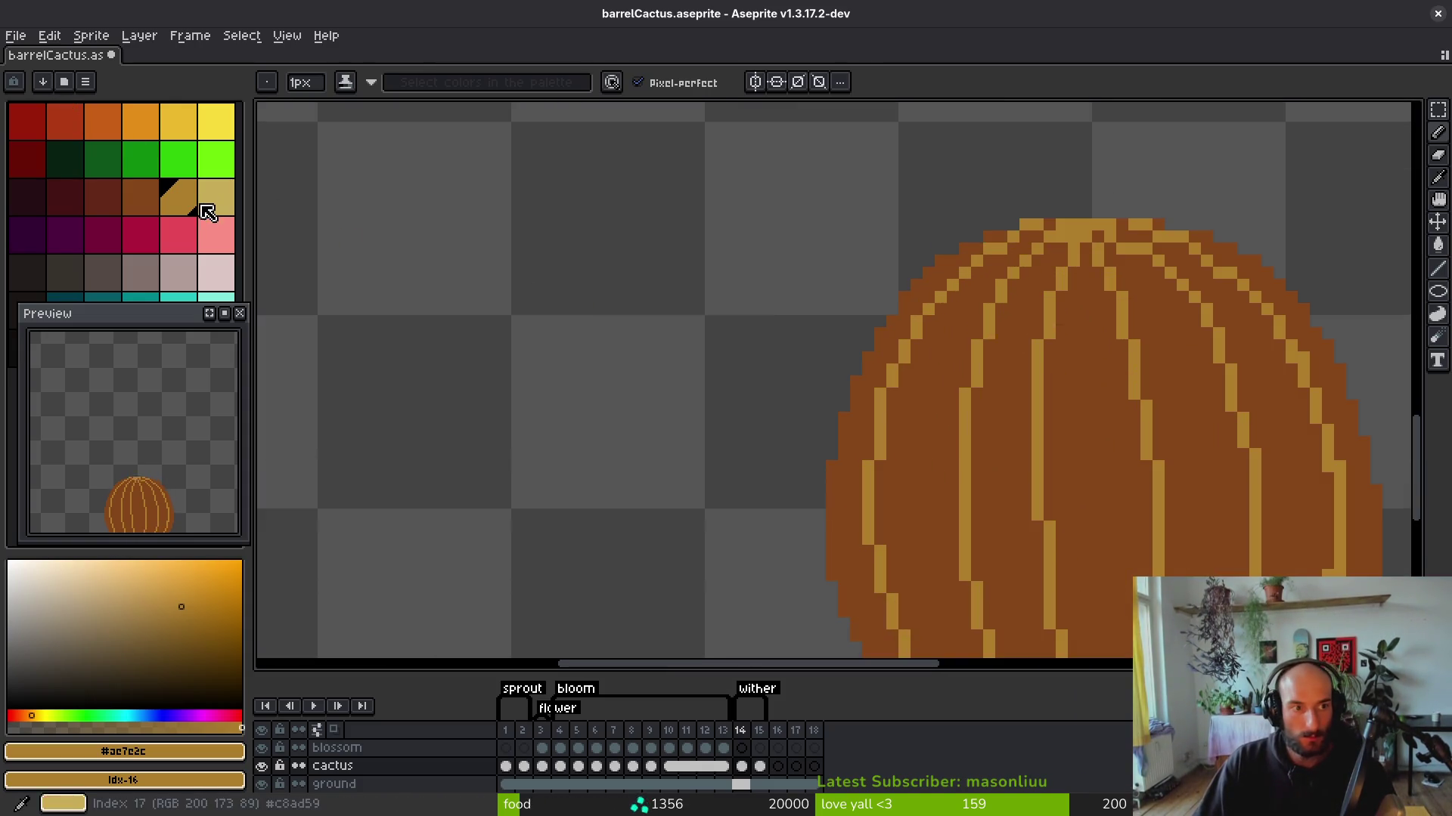
Add a light-tan highlight cluster across the cactus crown.
left_click(214, 199)
scroll(1126, 357, "up", 1)
left_click(1126, 357)
scroll(1126, 357, "down", 2)
scroll(972, 350, "up", 2)
scroll(908, 318, "up", 1)
left_click(862, 317)
left_click_drag(898, 317, 935, 281)
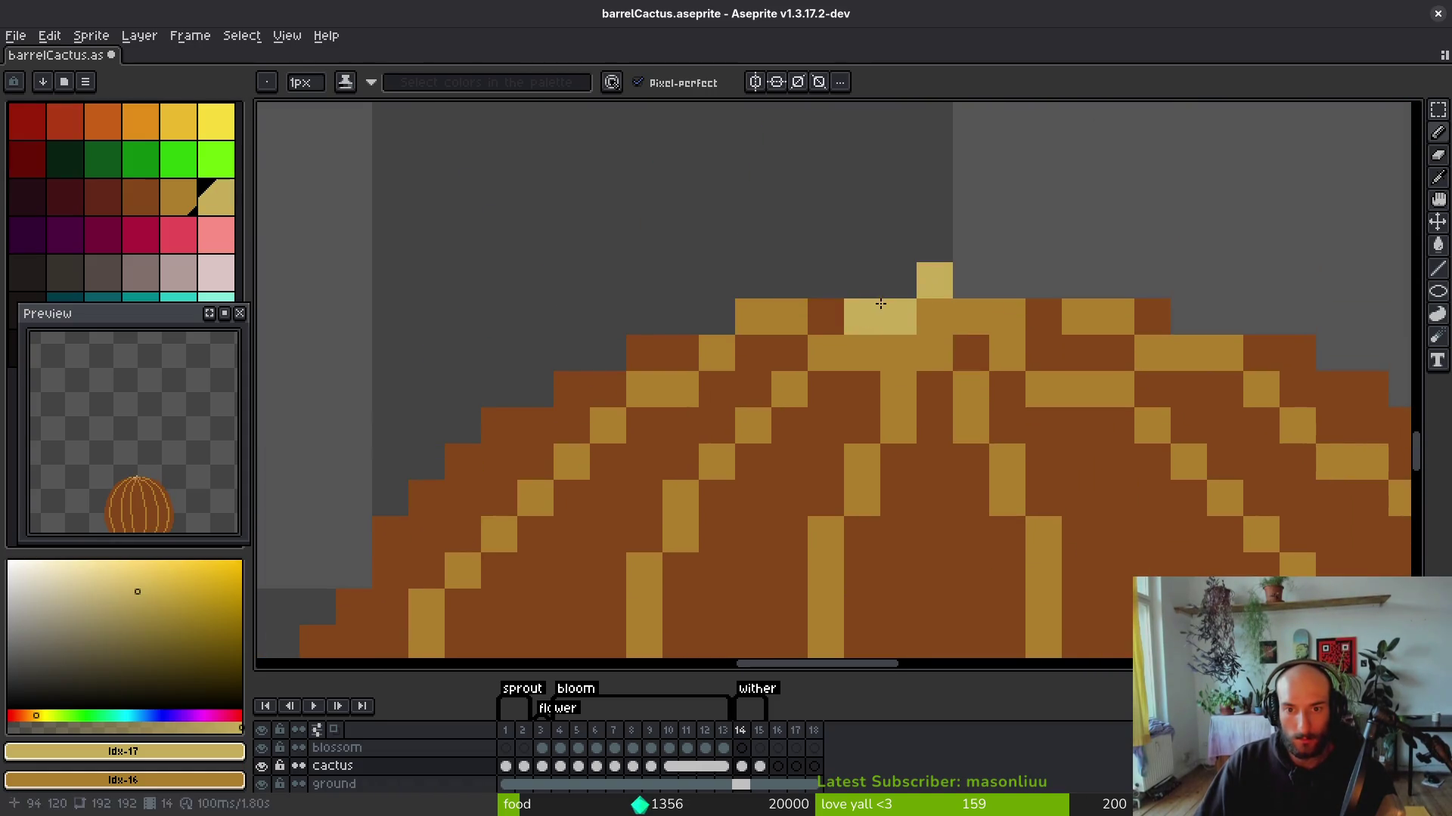
left_click(893, 290)
left_click(971, 317)
left_click_drag(935, 353, 883, 351)
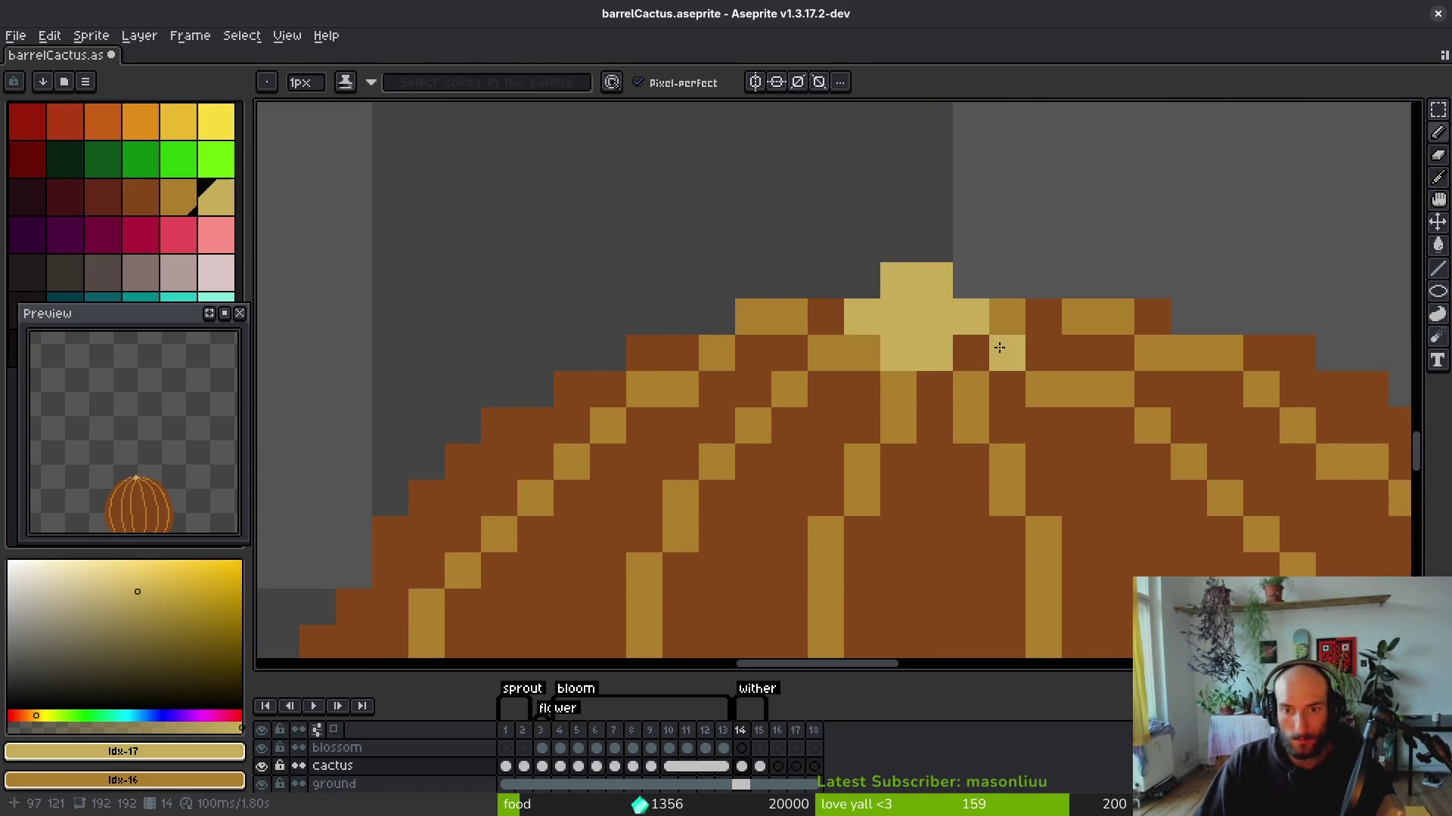
left_click(827, 347)
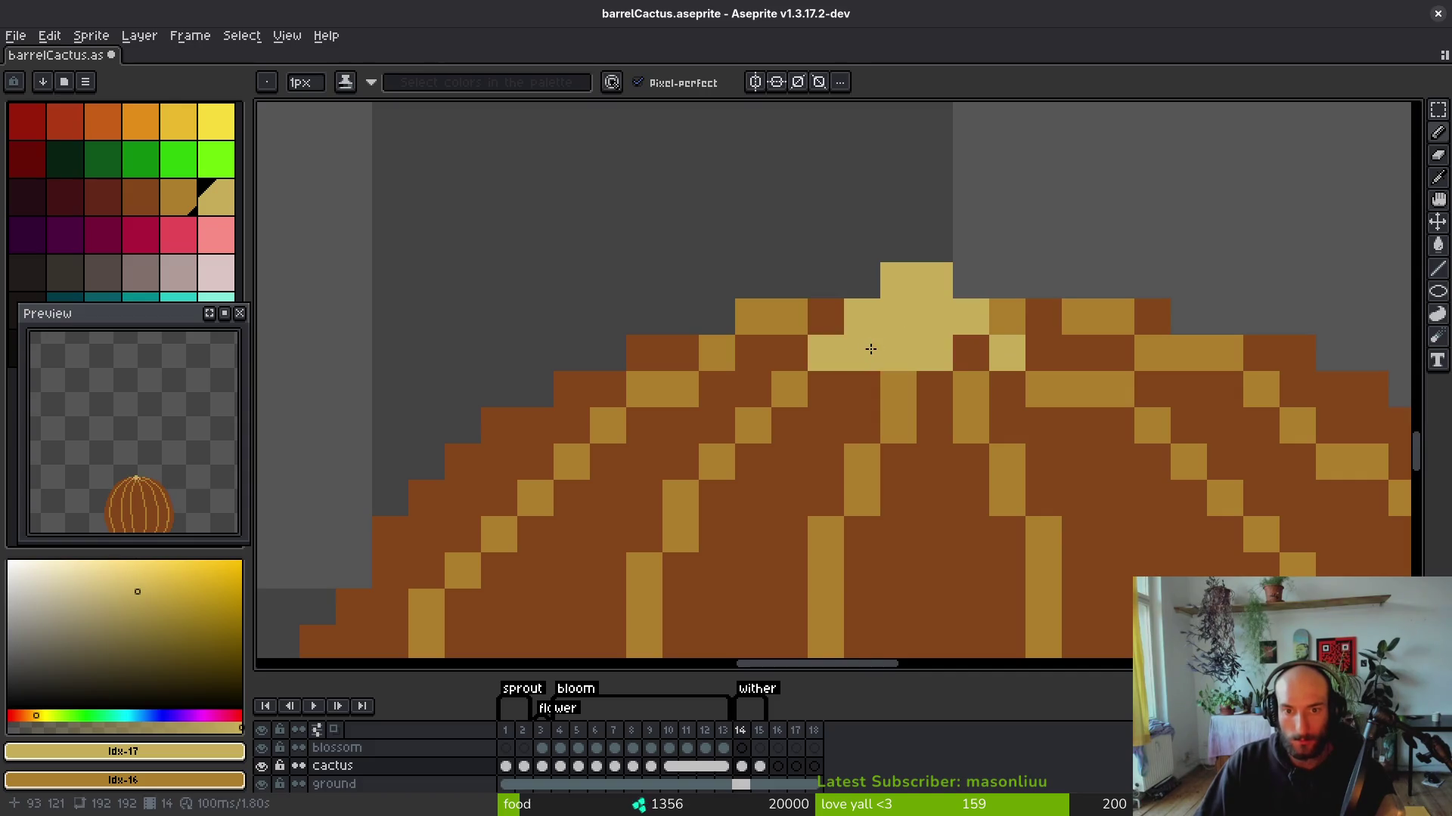
scroll(926, 376, "down", 1)
scroll(1041, 395, "down", 4)
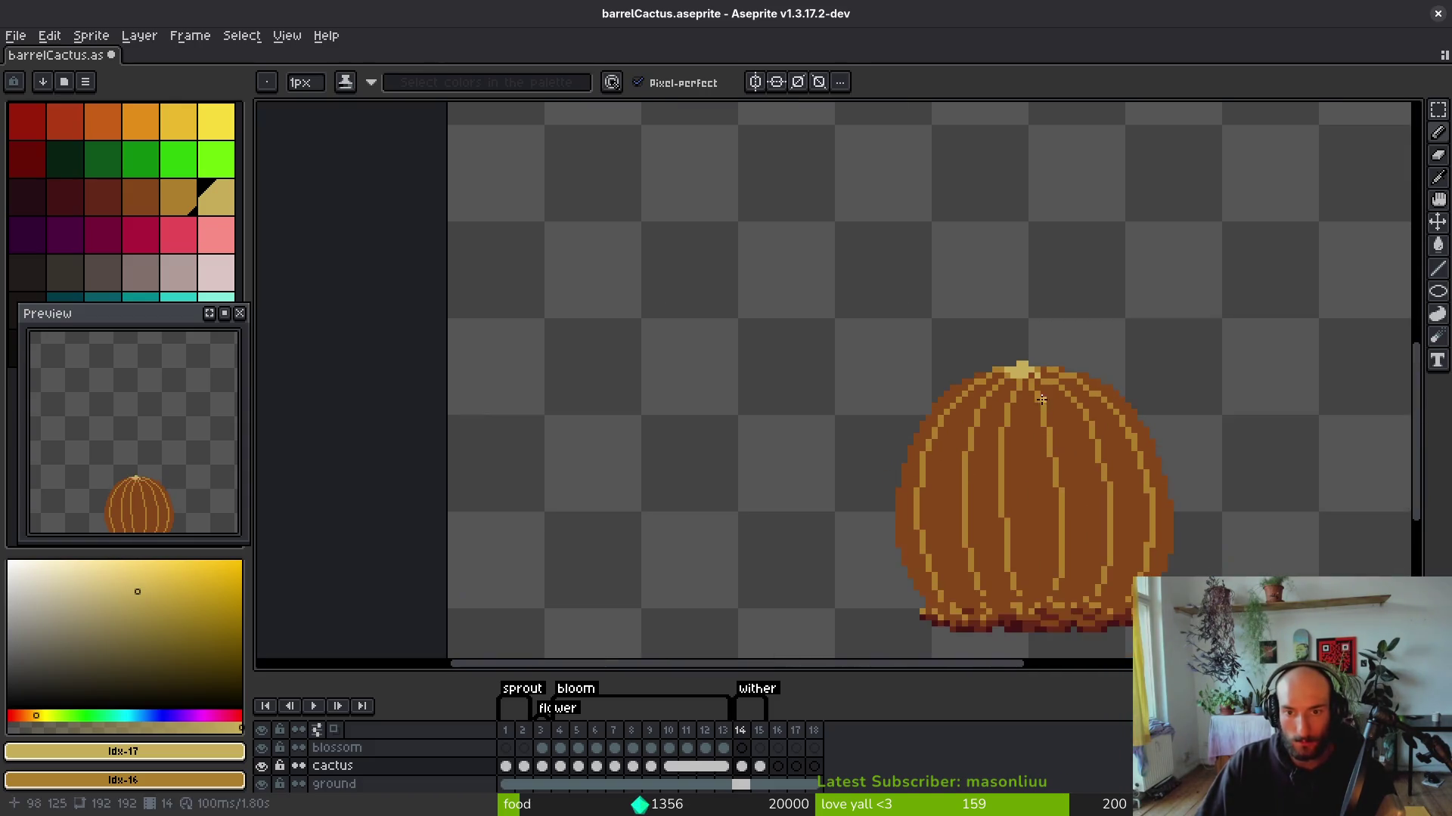
scroll(1041, 417, "up", 4)
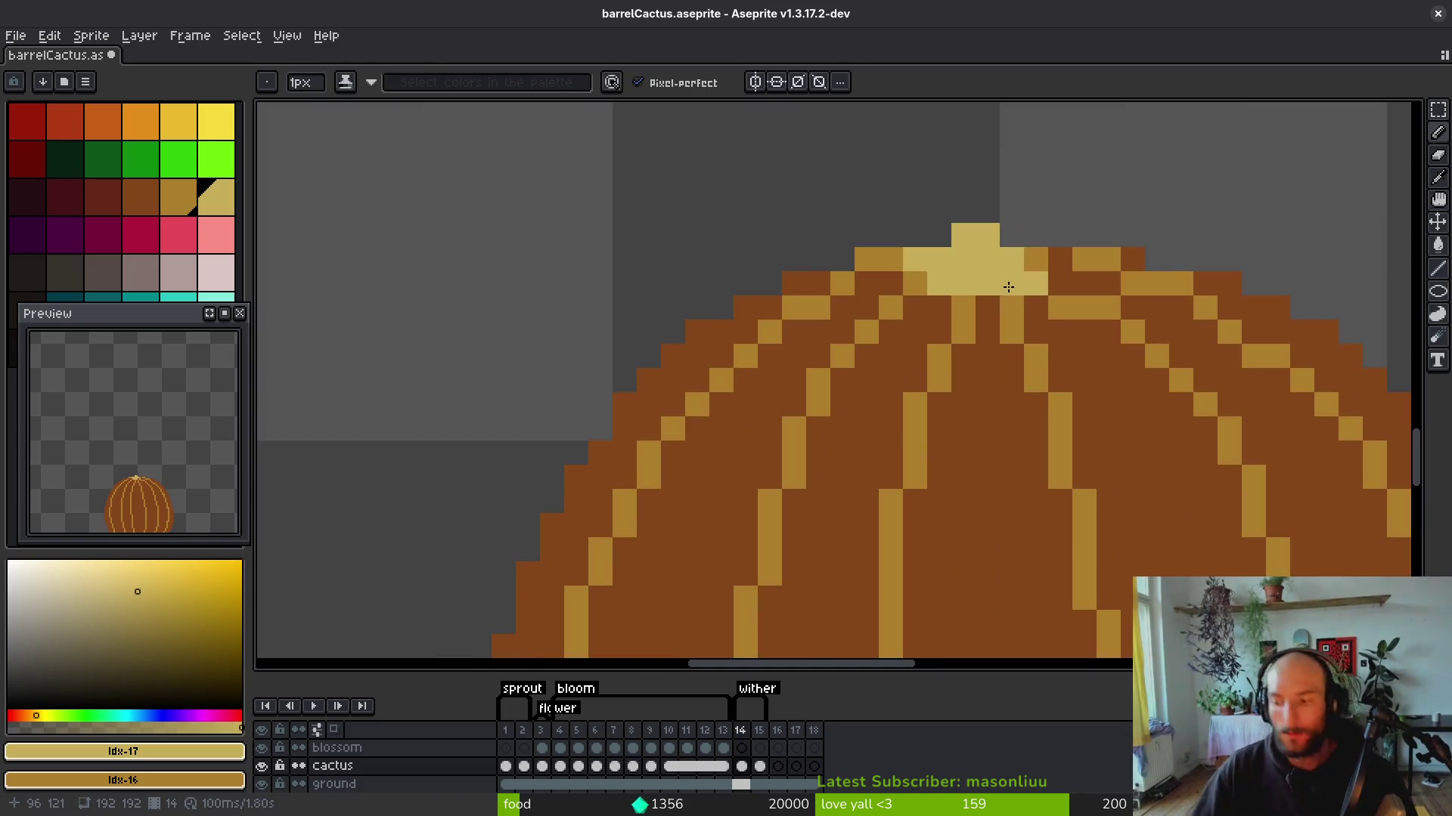
scroll(1098, 396, "down", 4)
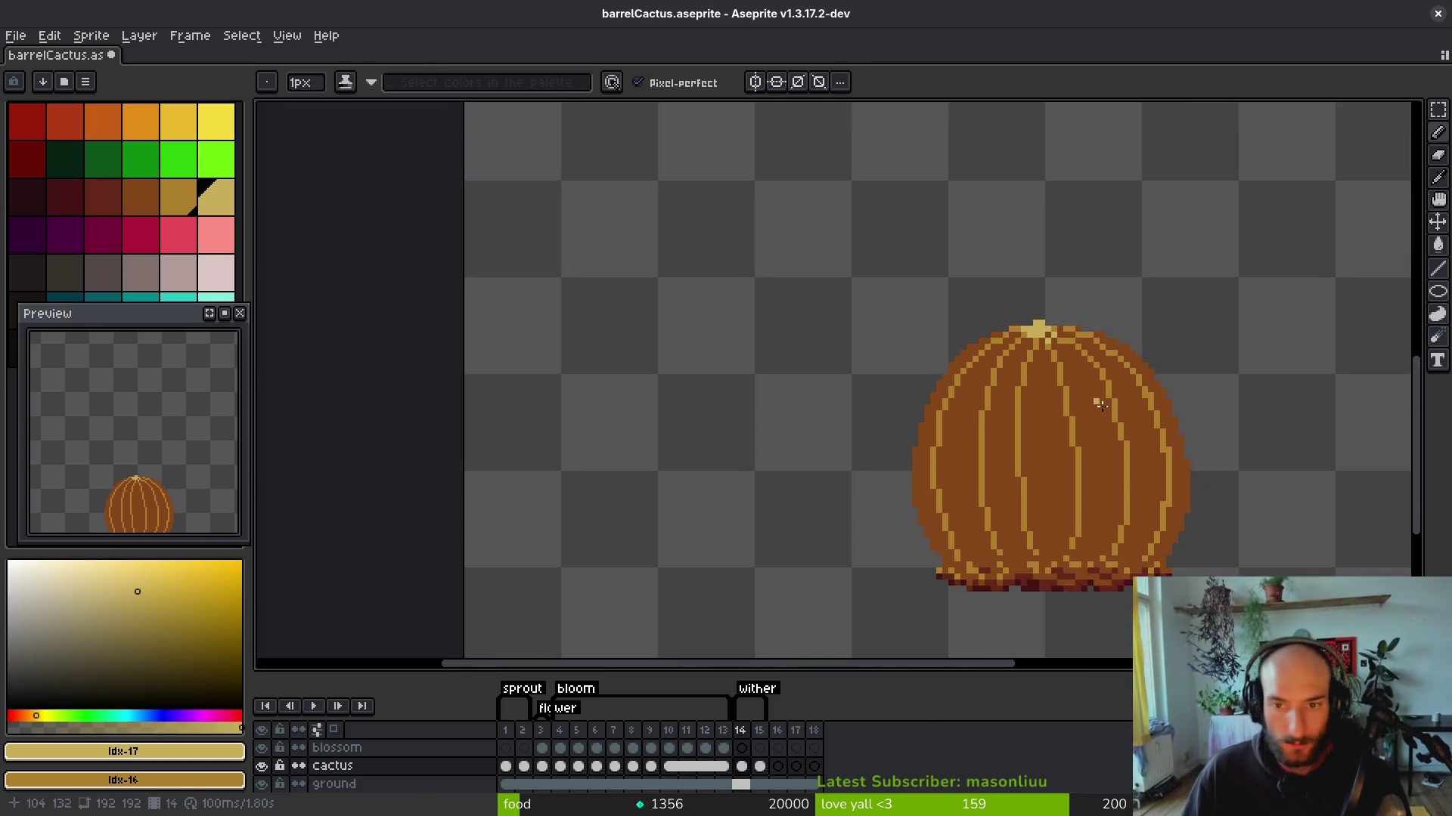
scroll(1098, 396, "up", 2)
scroll(1053, 408, "down", 2)
Recentre the view, select around the cactus top, move to the next frame, and save barrelCactus.aseprite.
left_click_drag(1057, 394, 1014, 326)
left_click_drag(1058, 371, 1072, 295)
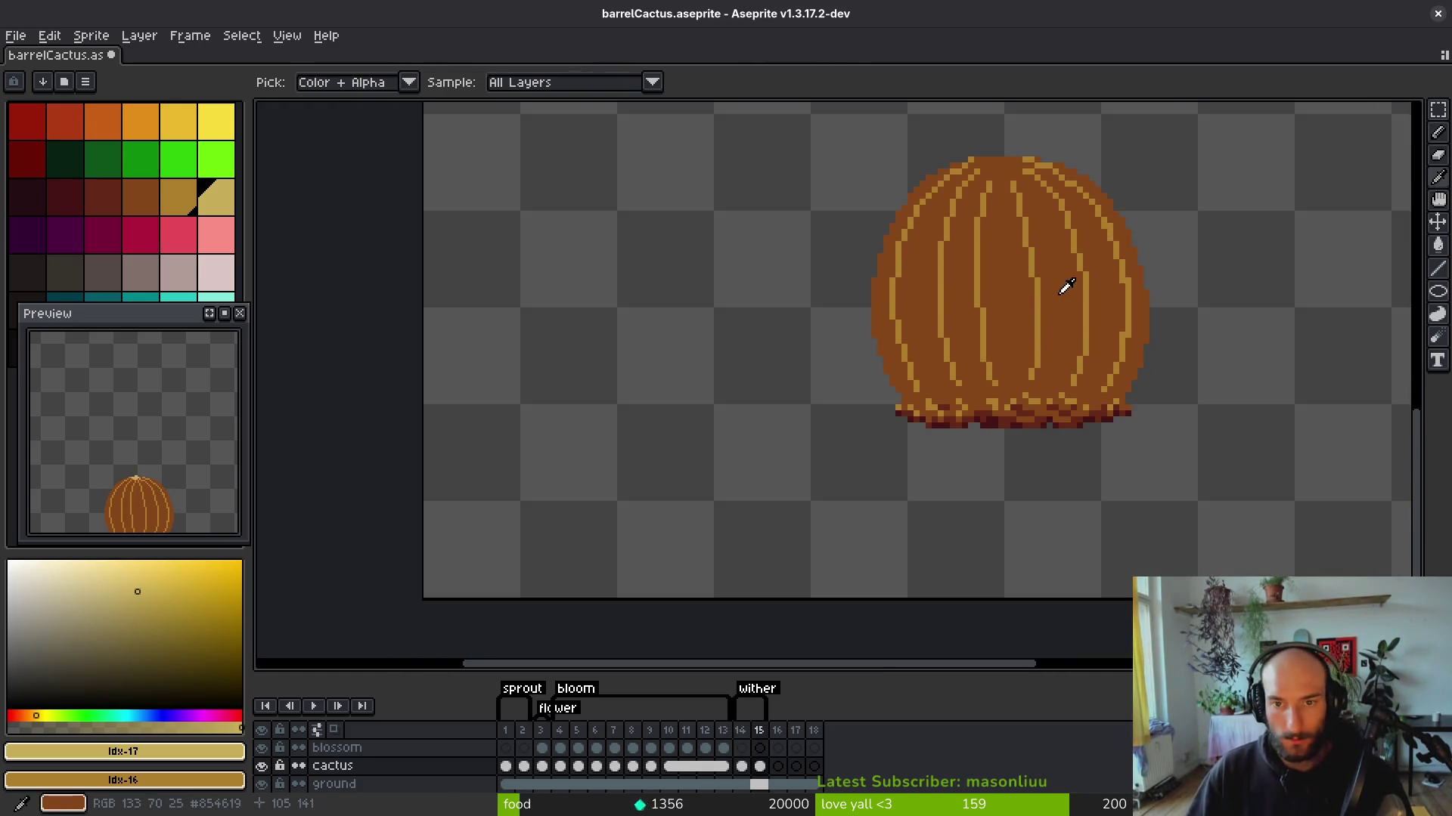
scroll(1032, 202, "up", 1)
key("ctrl+alt+c")
key("Escape")
key("m")
left_click_drag(877, 172, 1261, 353)
key("Right")
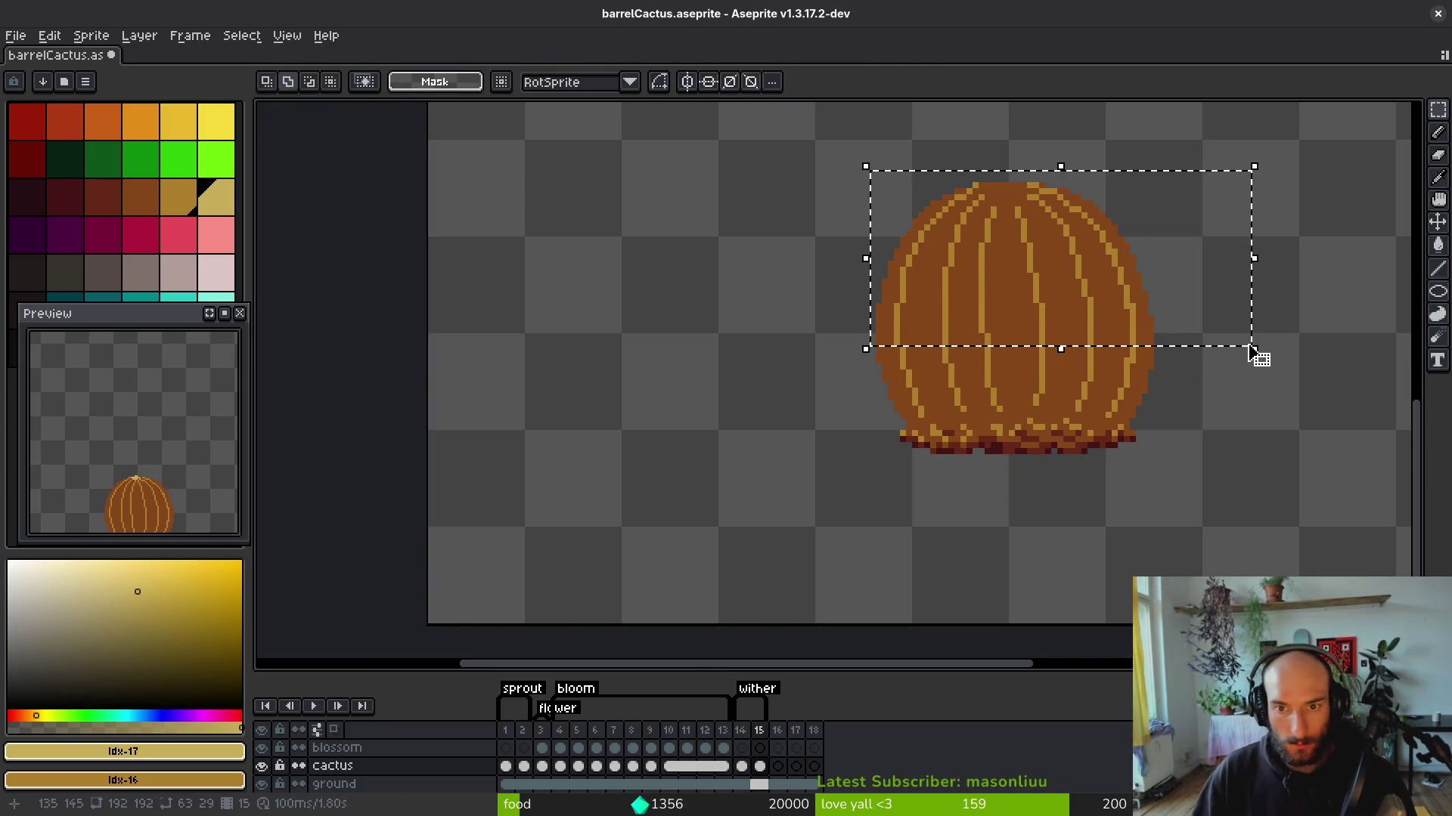
key("ctrl+s")
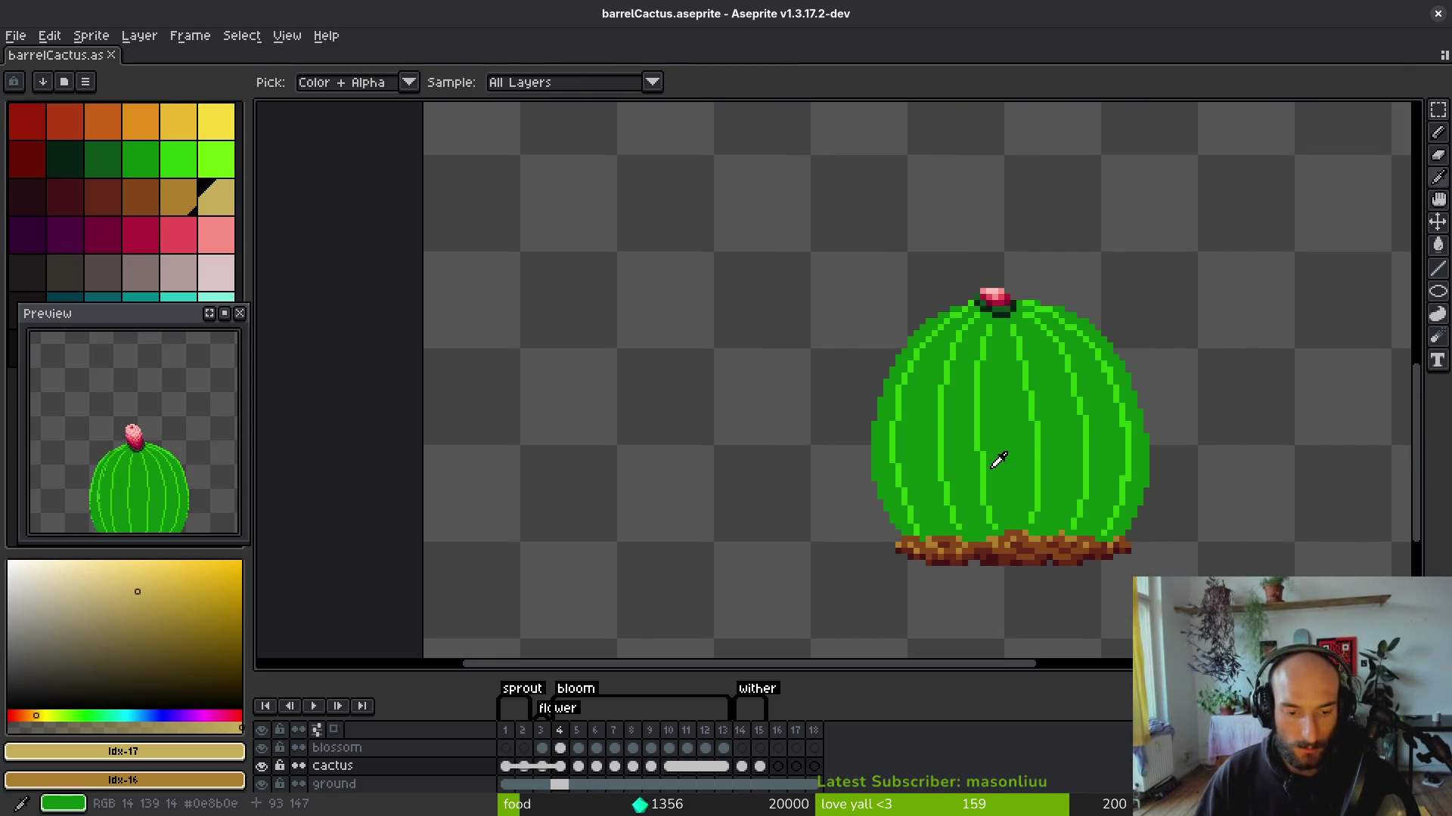
Eyedrop light green #2fc809 from a rib and pencil it along the cactus's upper-right and right rim.
left_click(926, 341)
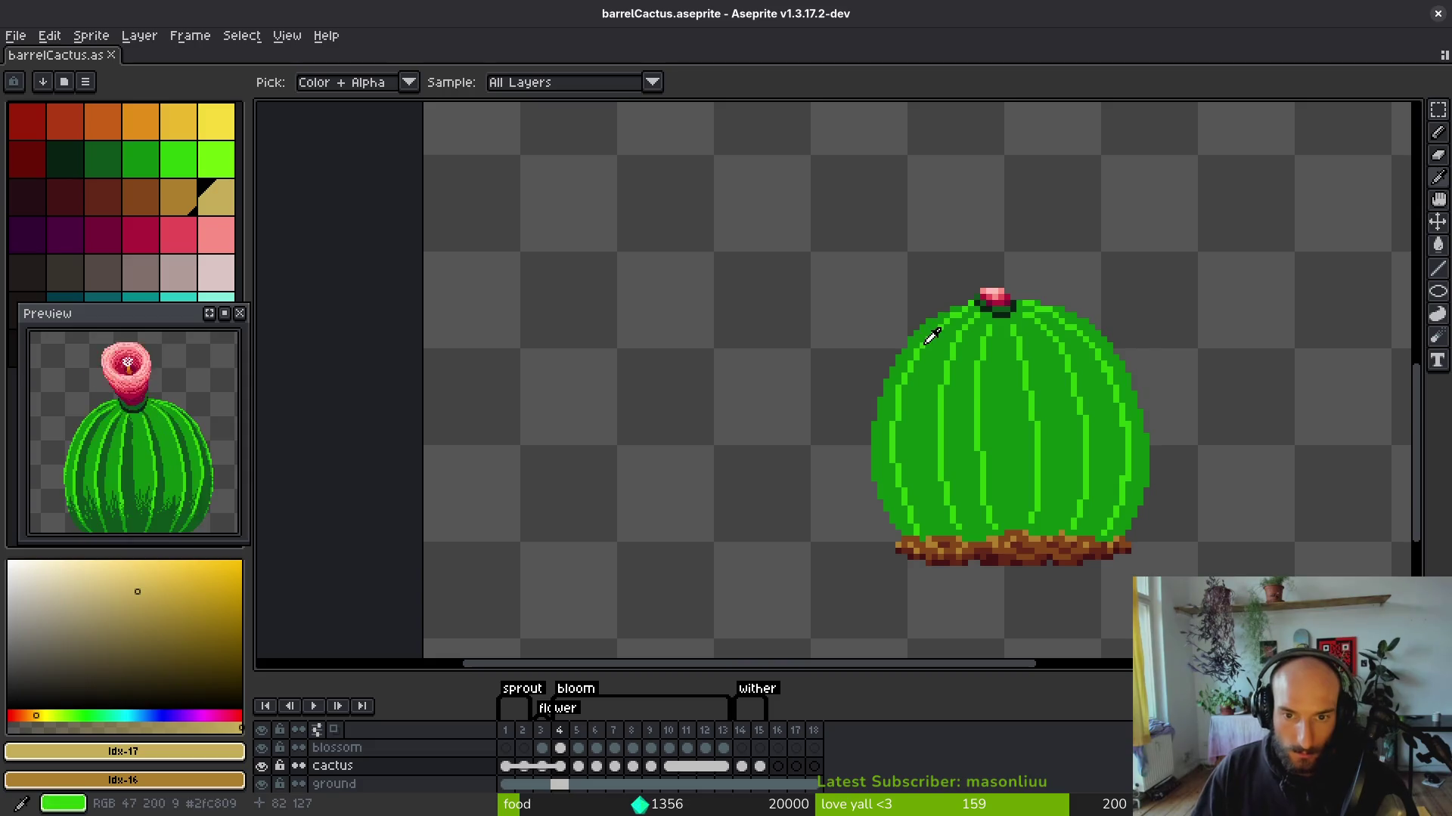
scroll(929, 338, "up", 3)
key("b")
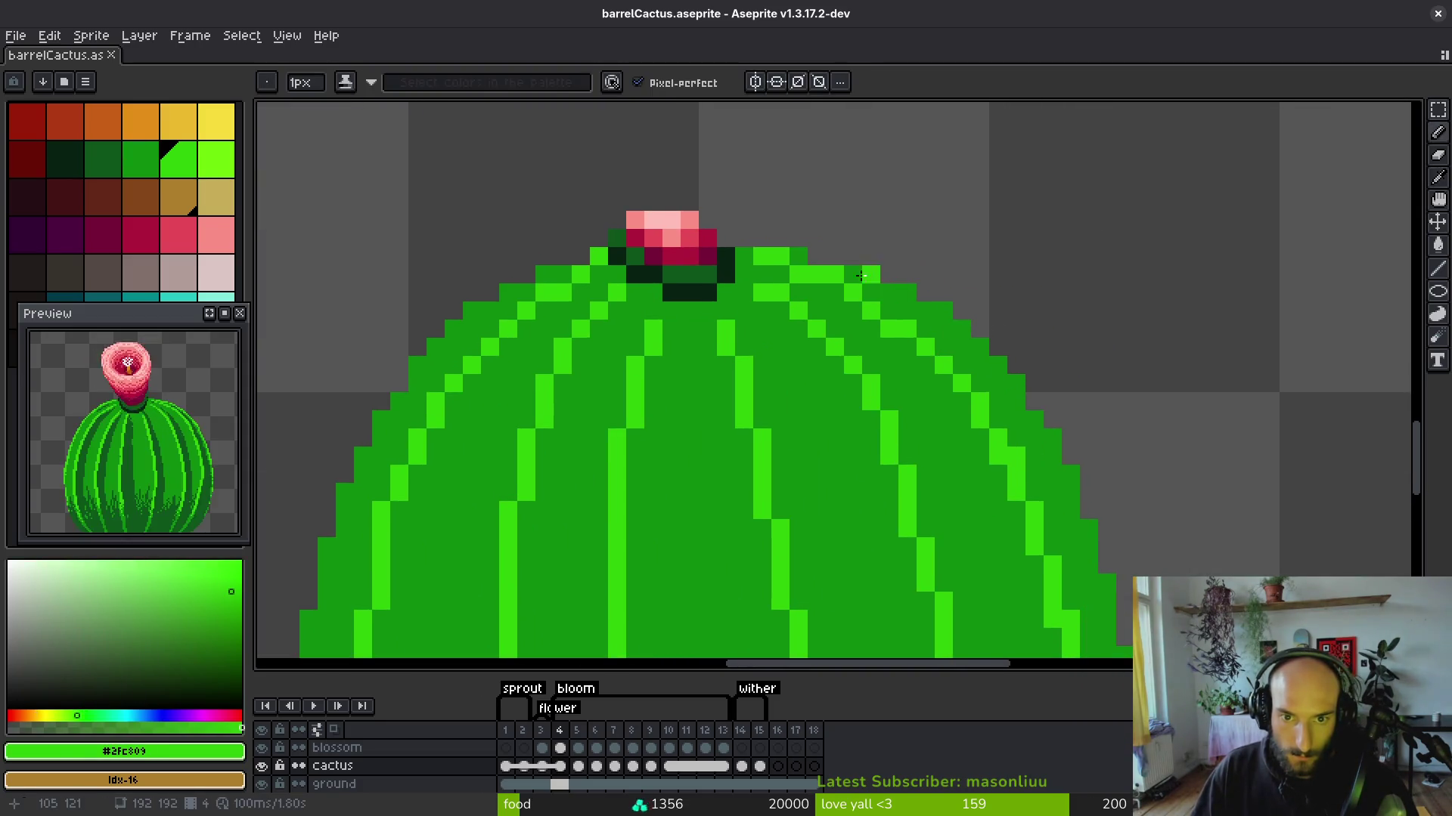
left_click_drag(930, 302, 973, 340)
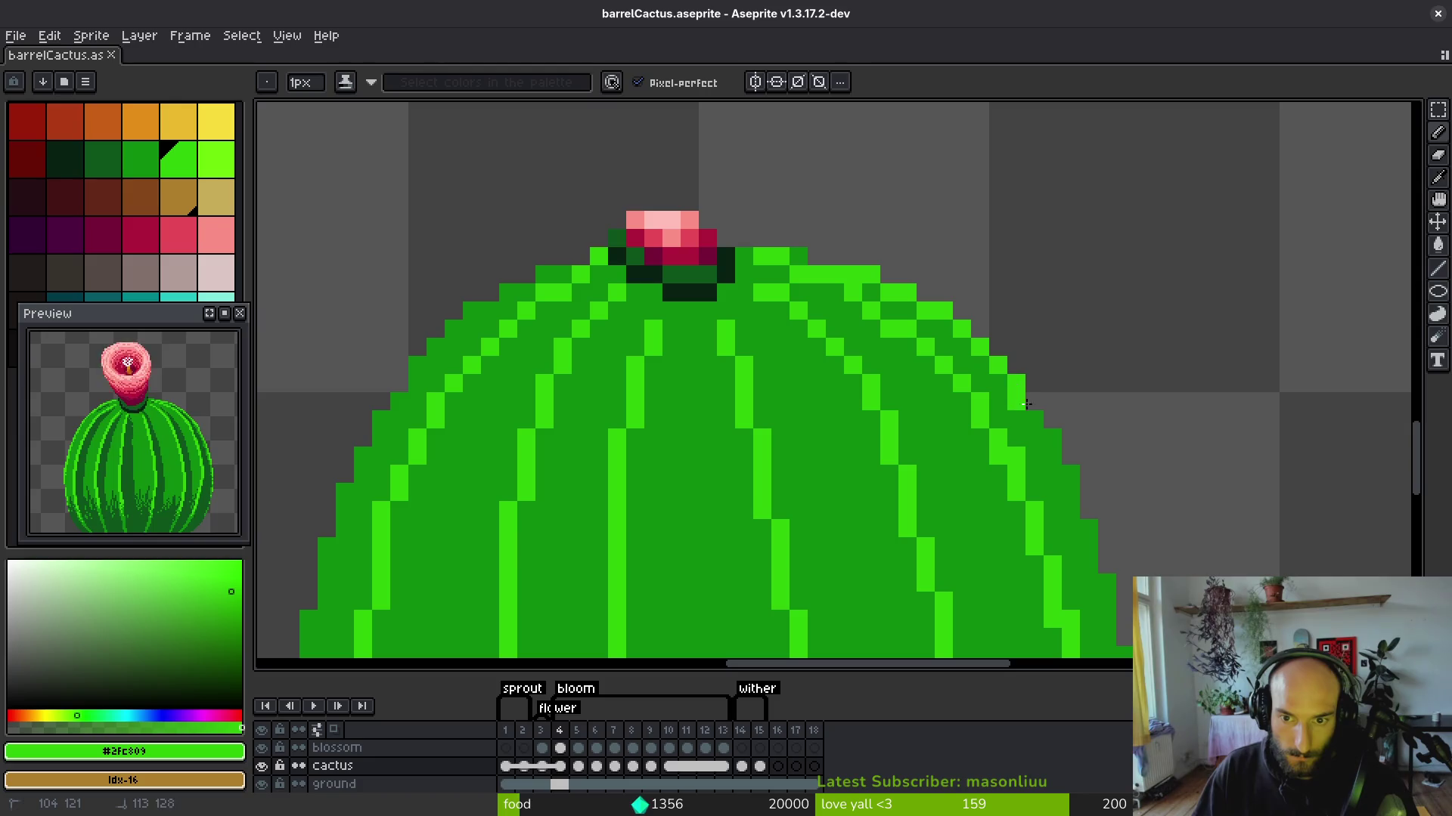
scroll(973, 342, "down", 4)
scroll(926, 356, "right", 4)
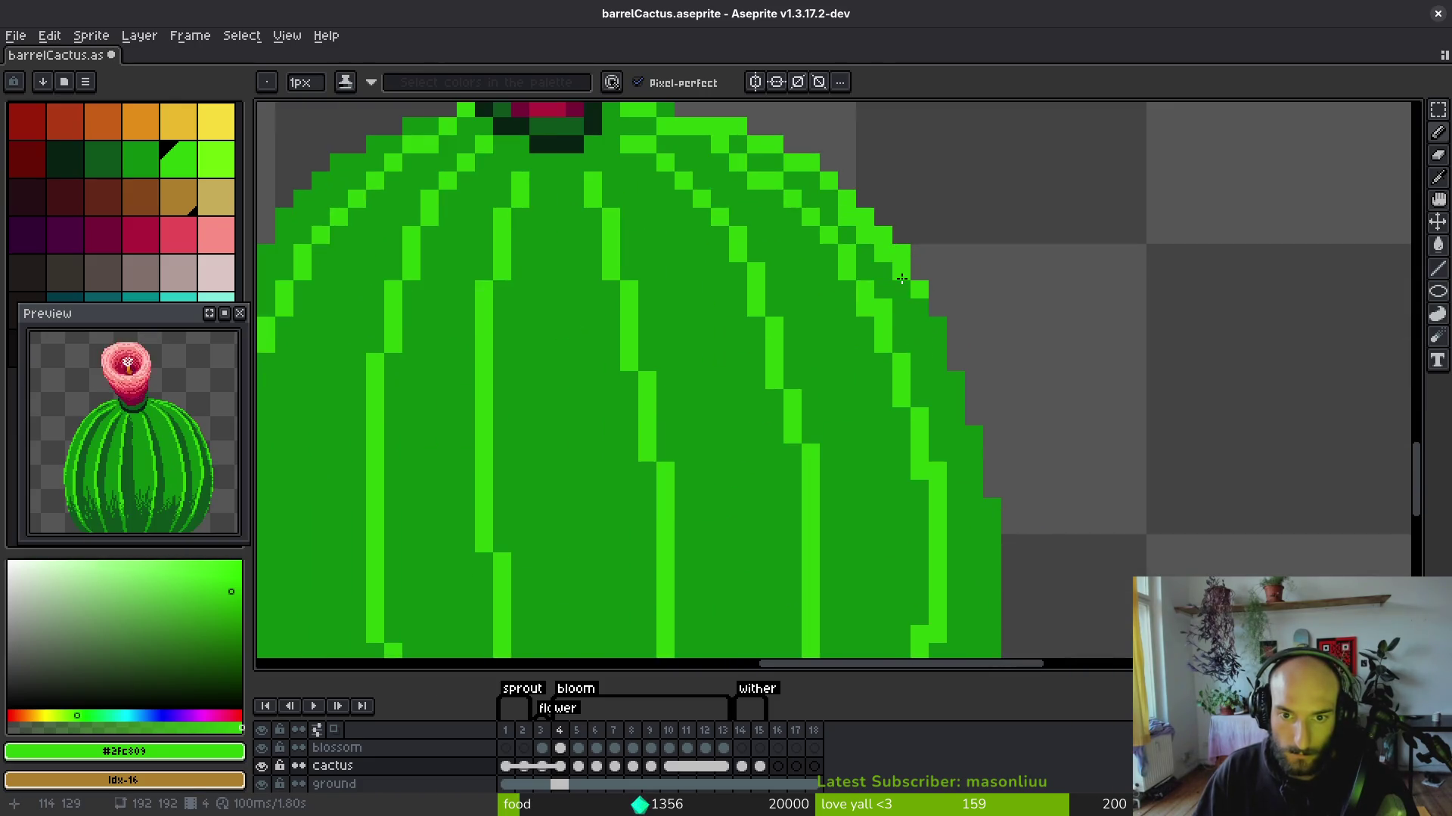
left_click_drag(901, 279, 925, 334)
left_click_drag(957, 421, 962, 446)
scroll(962, 446, "down", 3)
scroll(962, 446, "right", 1)
left_click_drag(941, 316, 940, 338)
Paint bright-green pixels along the top rim, undoing the stray upper-left rim stroke.
scroll(964, 478, "down", 3)
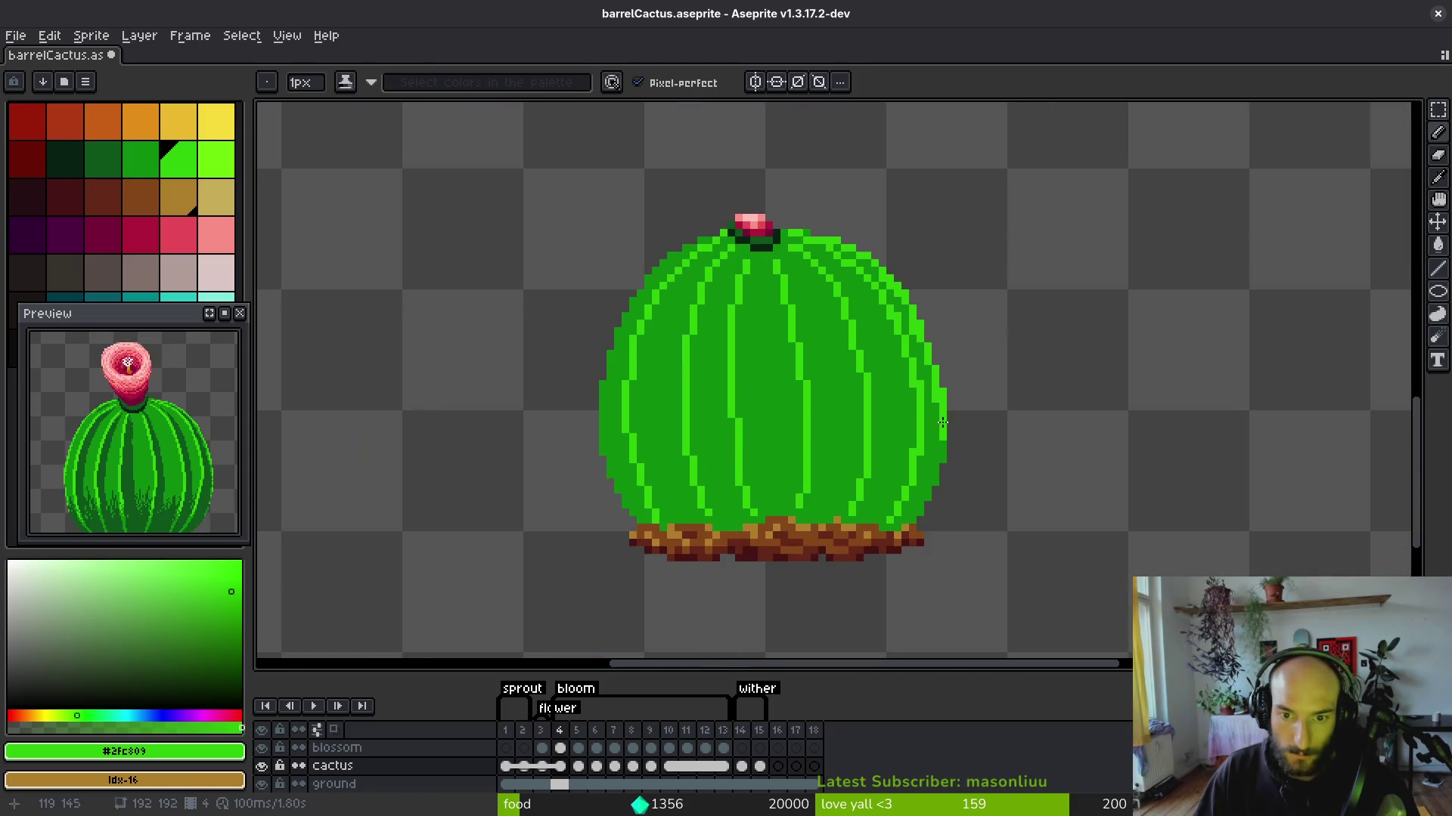
scroll(937, 457, "up", 1)
left_click_drag(939, 452, 997, 444)
scroll(838, 282, "up", 2)
left_click_drag(838, 282, 982, 277)
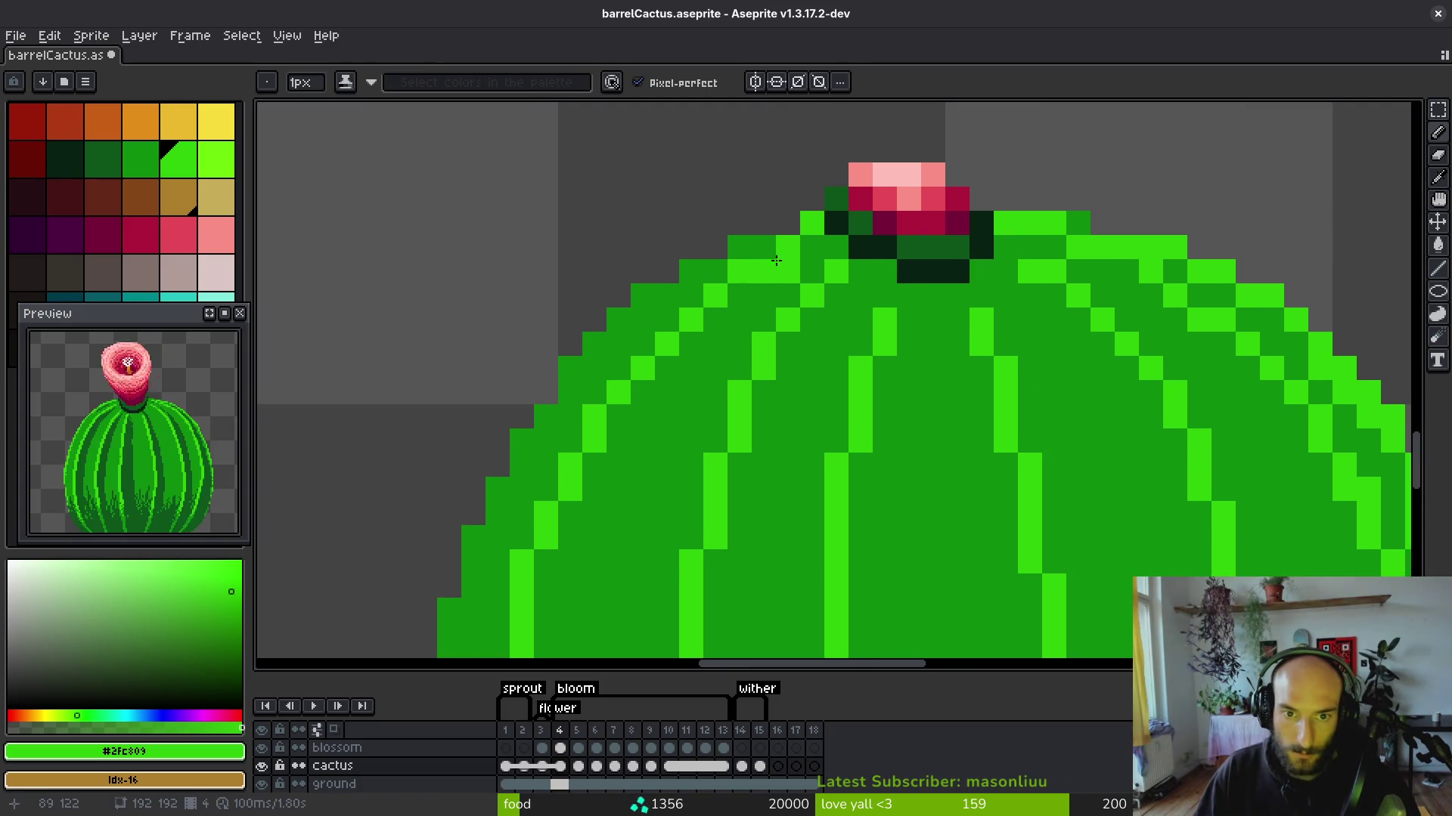
left_click_drag(778, 260, 702, 272)
left_click(691, 271)
left_click(639, 313)
mouse_move(662, 344)
left_mouse_down()
mouse_move(969, 222)
mouse_move(877, 253)
mouse_move(784, 420)
mouse_move(804, 441)
mouse_move(852, 271)
mouse_move(829, 250)
mouse_move(787, 452)
left_mouse_up()
key("ctrl+z")
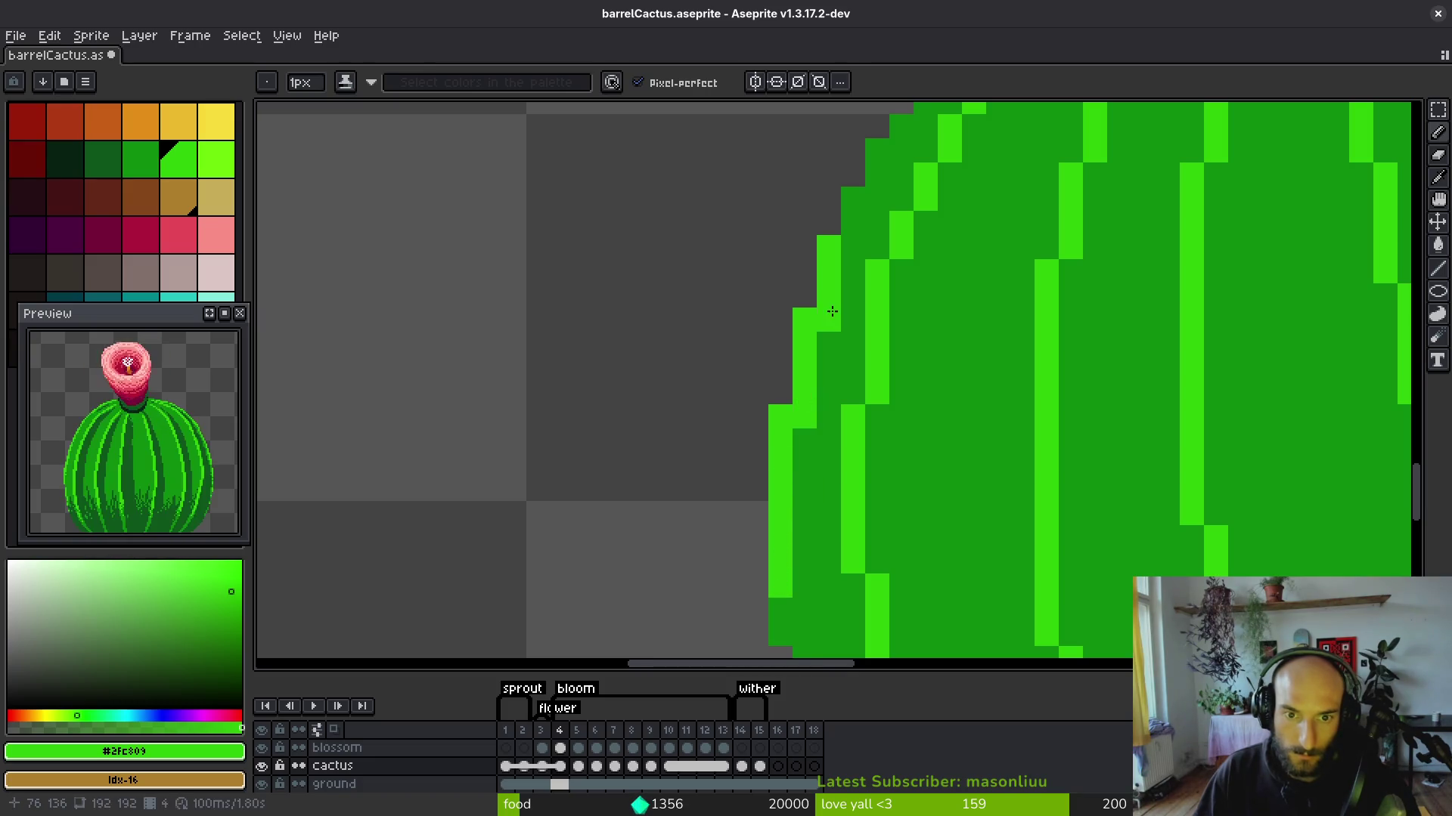
Add bright-green outline pixels along the cactus's left edge.
left_click_drag(902, 175, 860, 337)
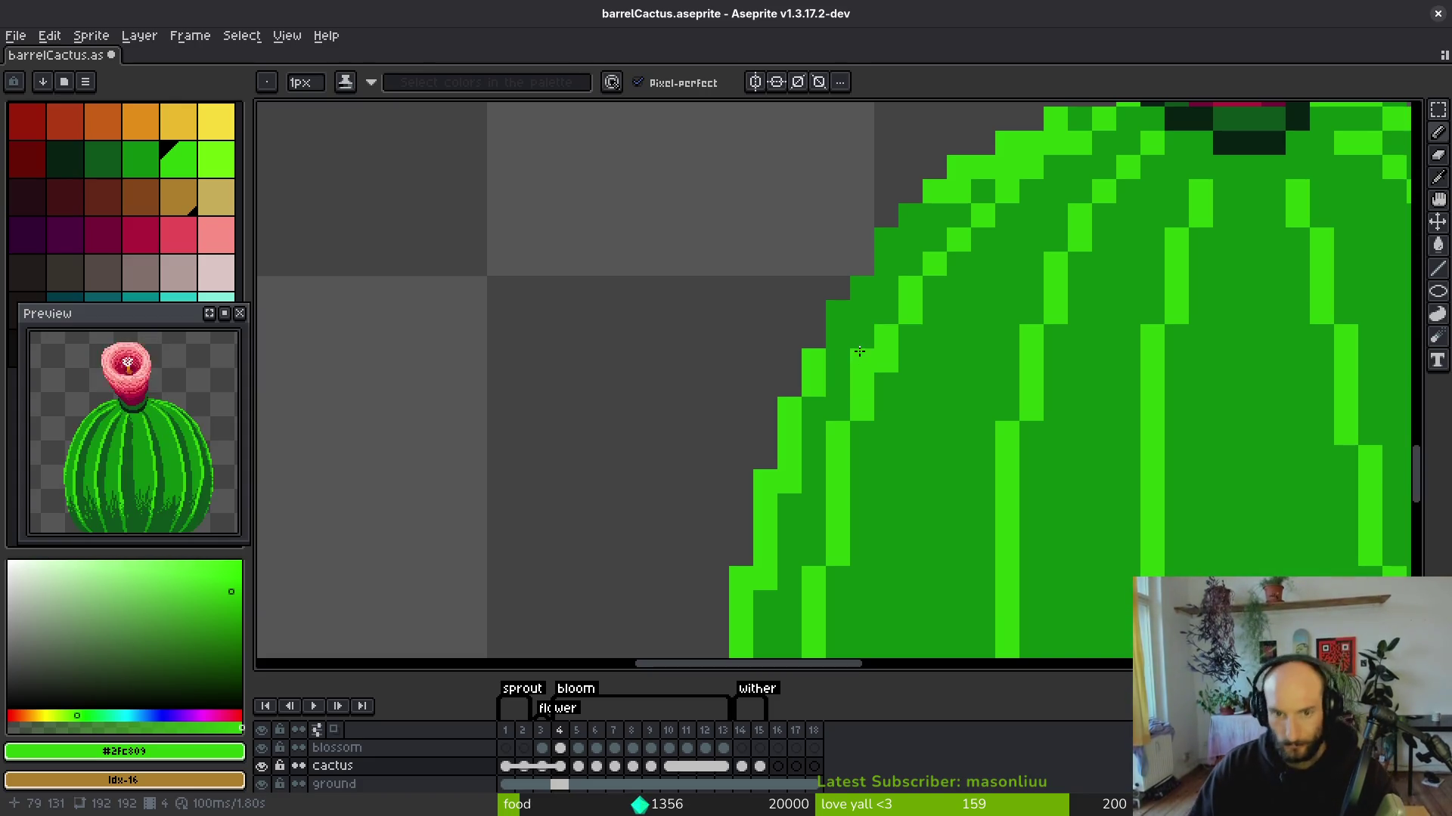
mouse_move(880, 256)
left_mouse_down()
mouse_move(934, 216)
mouse_move(932, 230)
left_mouse_up()
scroll(915, 227, "down", 3)
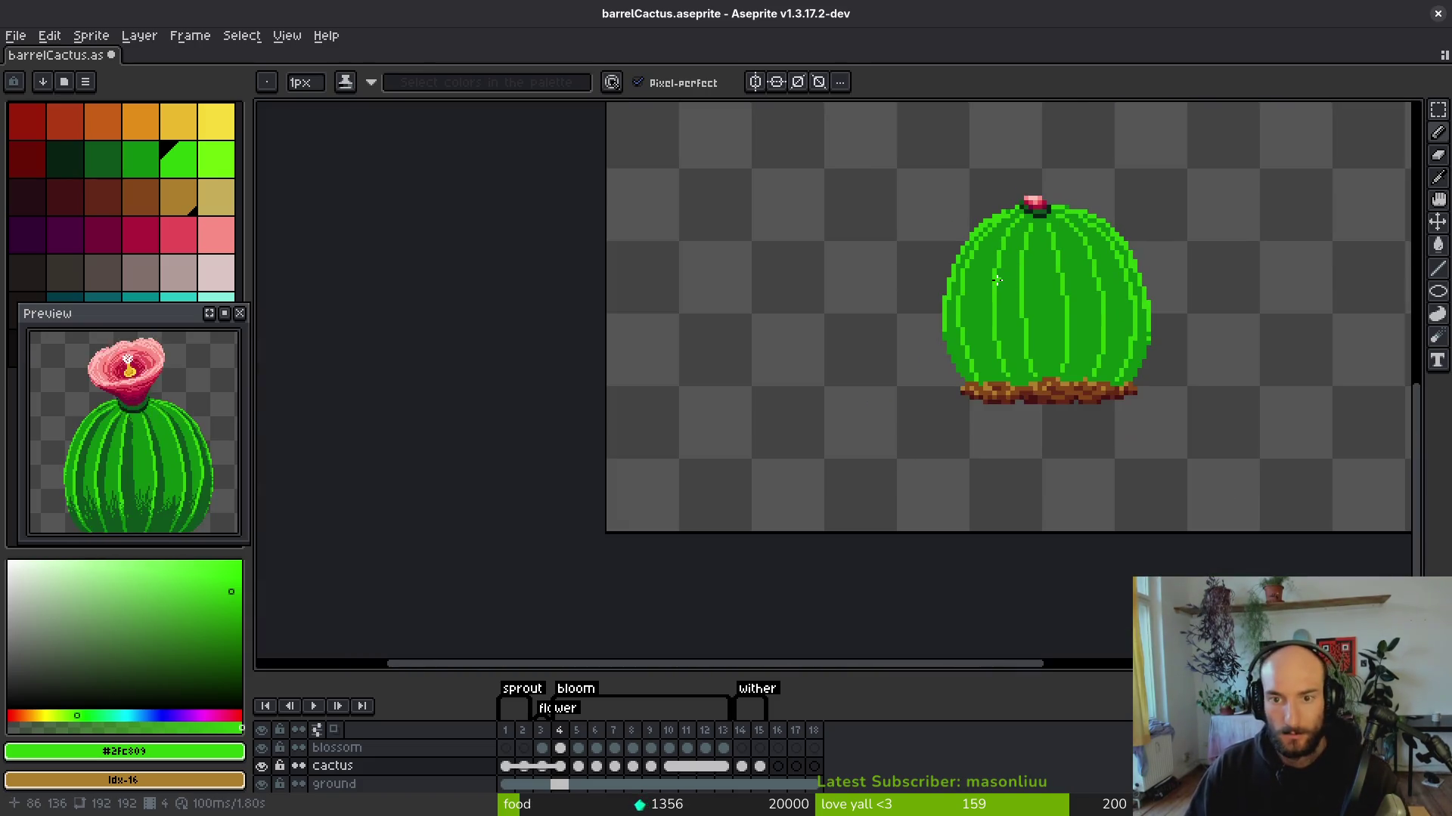
scroll(869, 289, "up", 3)
scroll(1047, 382, "down", 3)
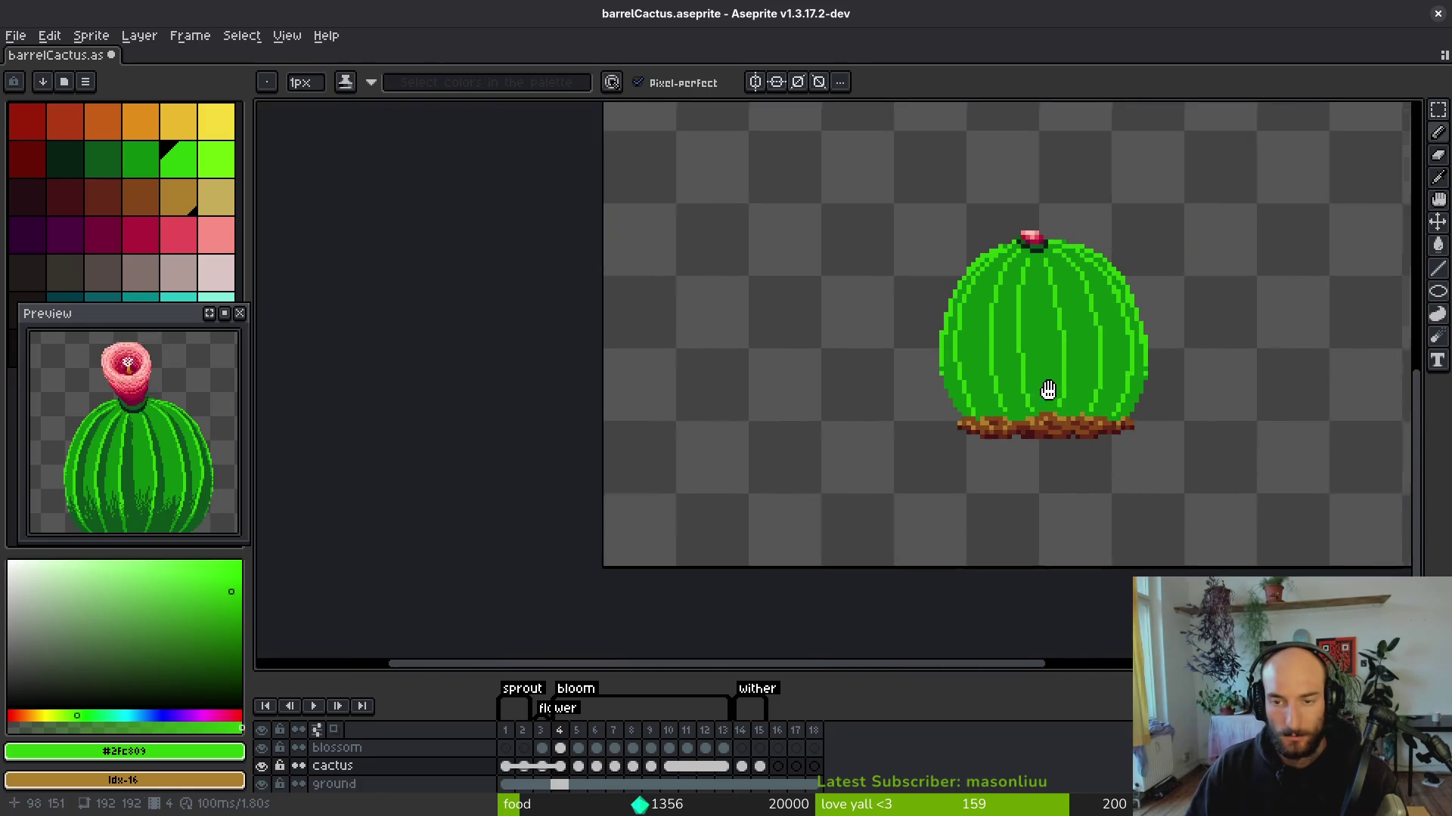
Step to frame 5 of the animation.
key("comma")
scroll(1023, 357, "up", 2)
key("period")
key("period")
scroll(1037, 347, "up", 4)
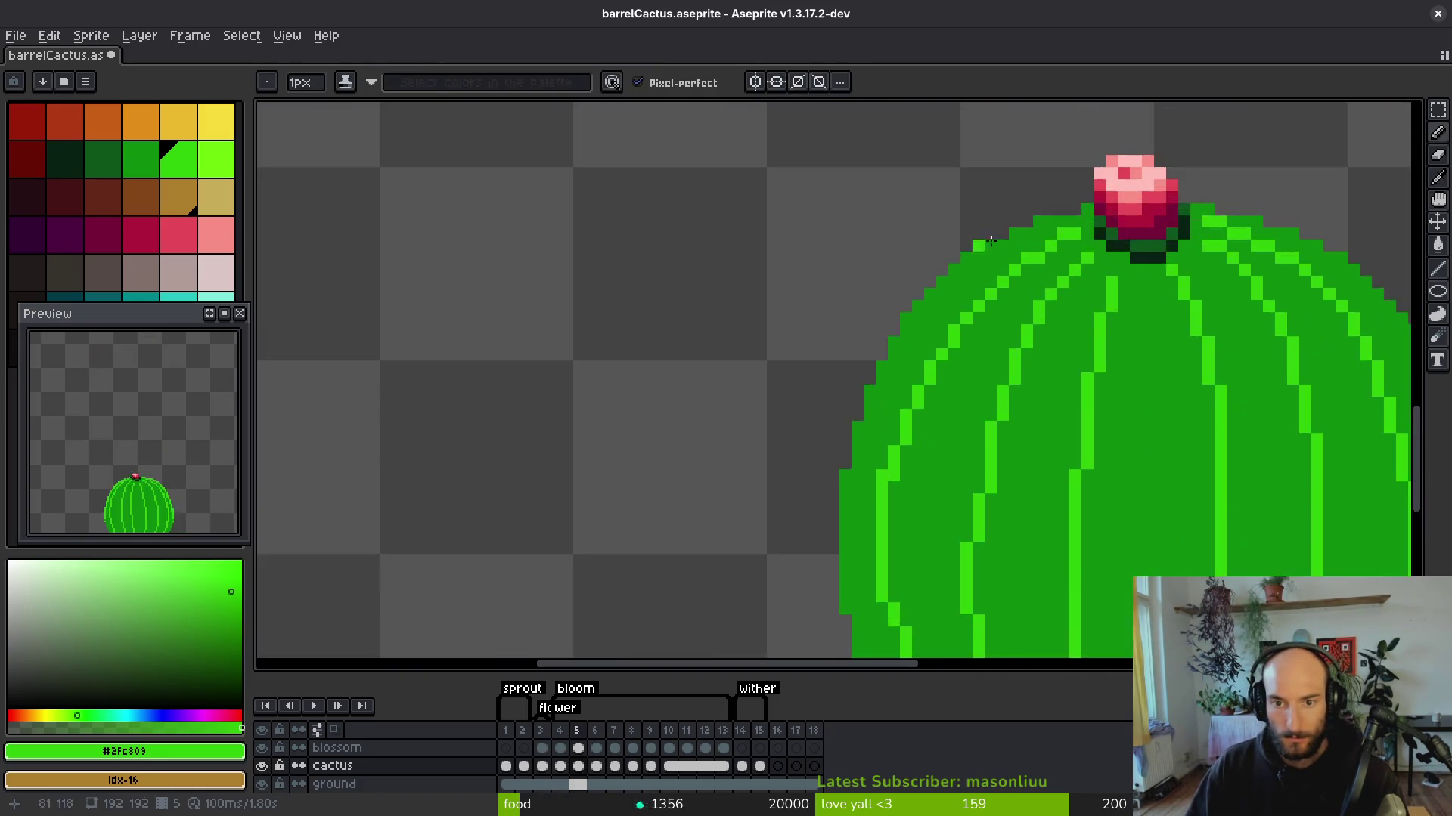
Stroke bright green along the top rim, make the pixel beside the flower dark green #0c8b0c, and line the left edge.
mouse_move(1100, 194)
left_mouse_down()
mouse_move(1009, 212)
mouse_move(869, 299)
mouse_move(881, 286)
mouse_move(895, 300)
mouse_move(843, 310)
mouse_move(744, 438)
mouse_move(820, 430)
mouse_move(959, 257)
mouse_move(824, 430)
mouse_move(798, 533)
left_mouse_up()
right_click(1106, 208, "alt")
right_click(1085, 212)
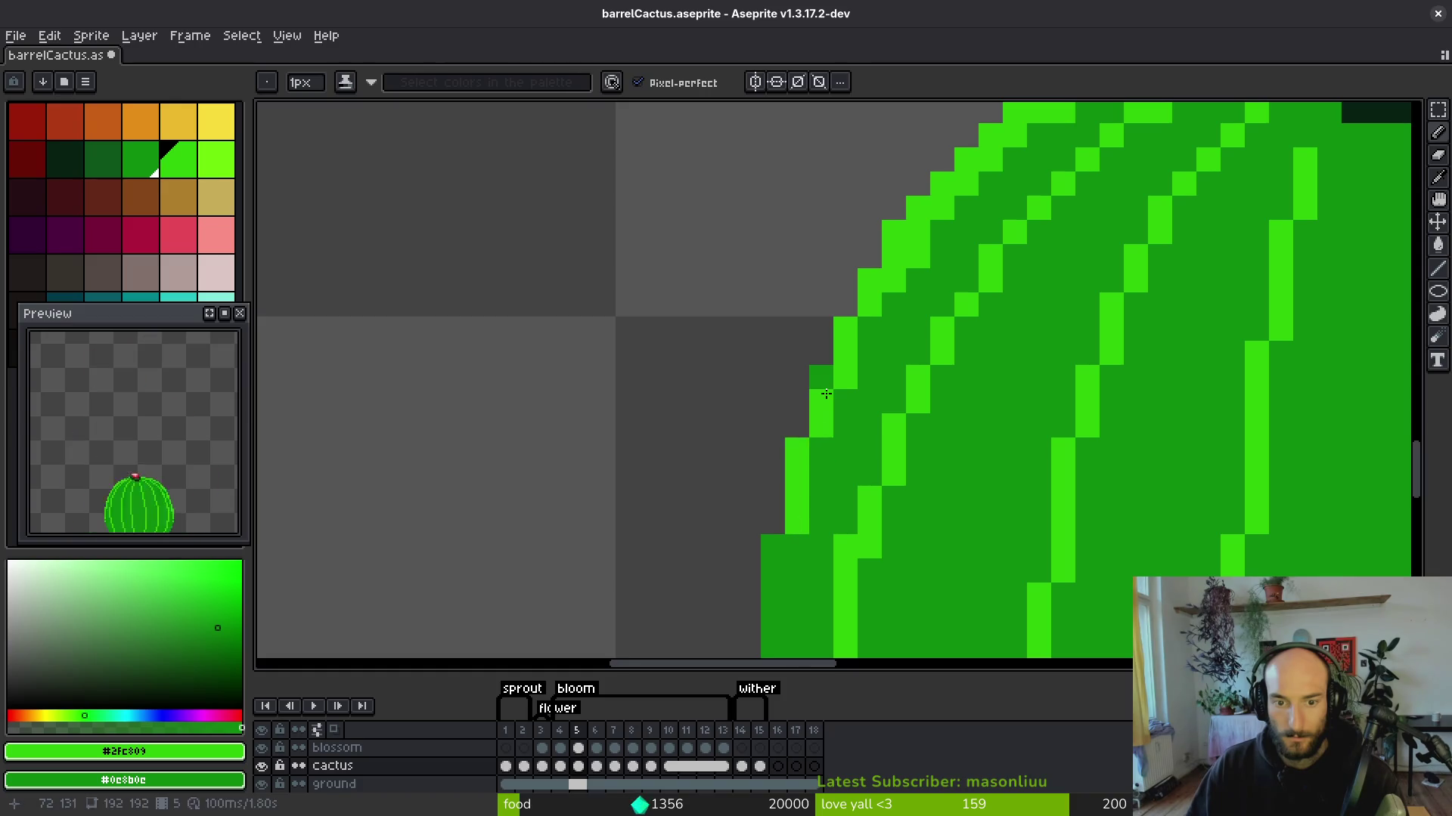
left_click_drag(878, 421, 830, 261)
mouse_move(815, 371)
left_mouse_down()
mouse_move(800, 611)
mouse_move(792, 558)
mouse_move(865, 326)
left_mouse_up()
key("ctrl+z")
key("ctrl+z")
Place bright-green pixels one by one along the cactus's upper-right edge.
scroll(761, 423, "down", 5)
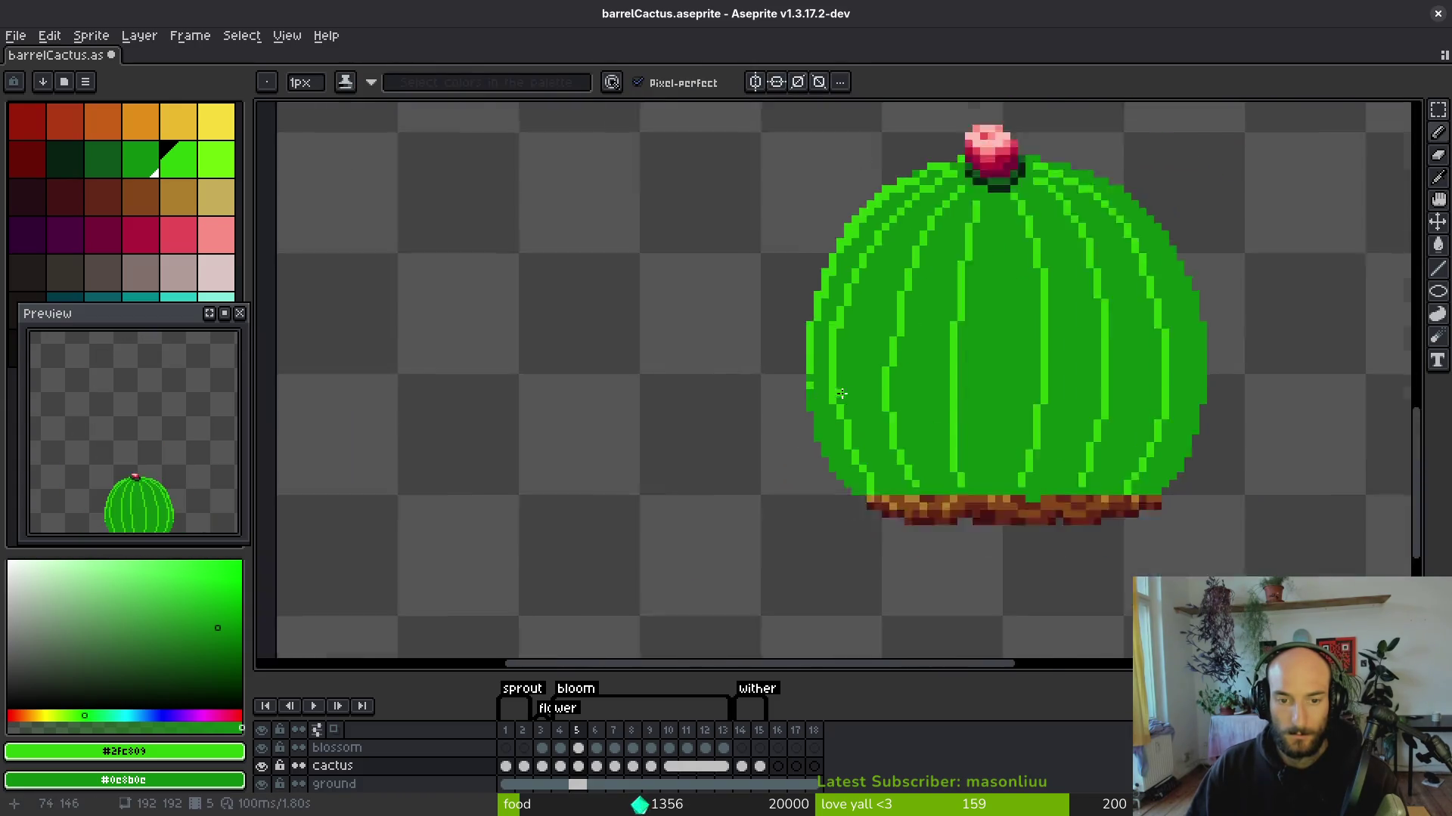
scroll(942, 197, "up", 6)
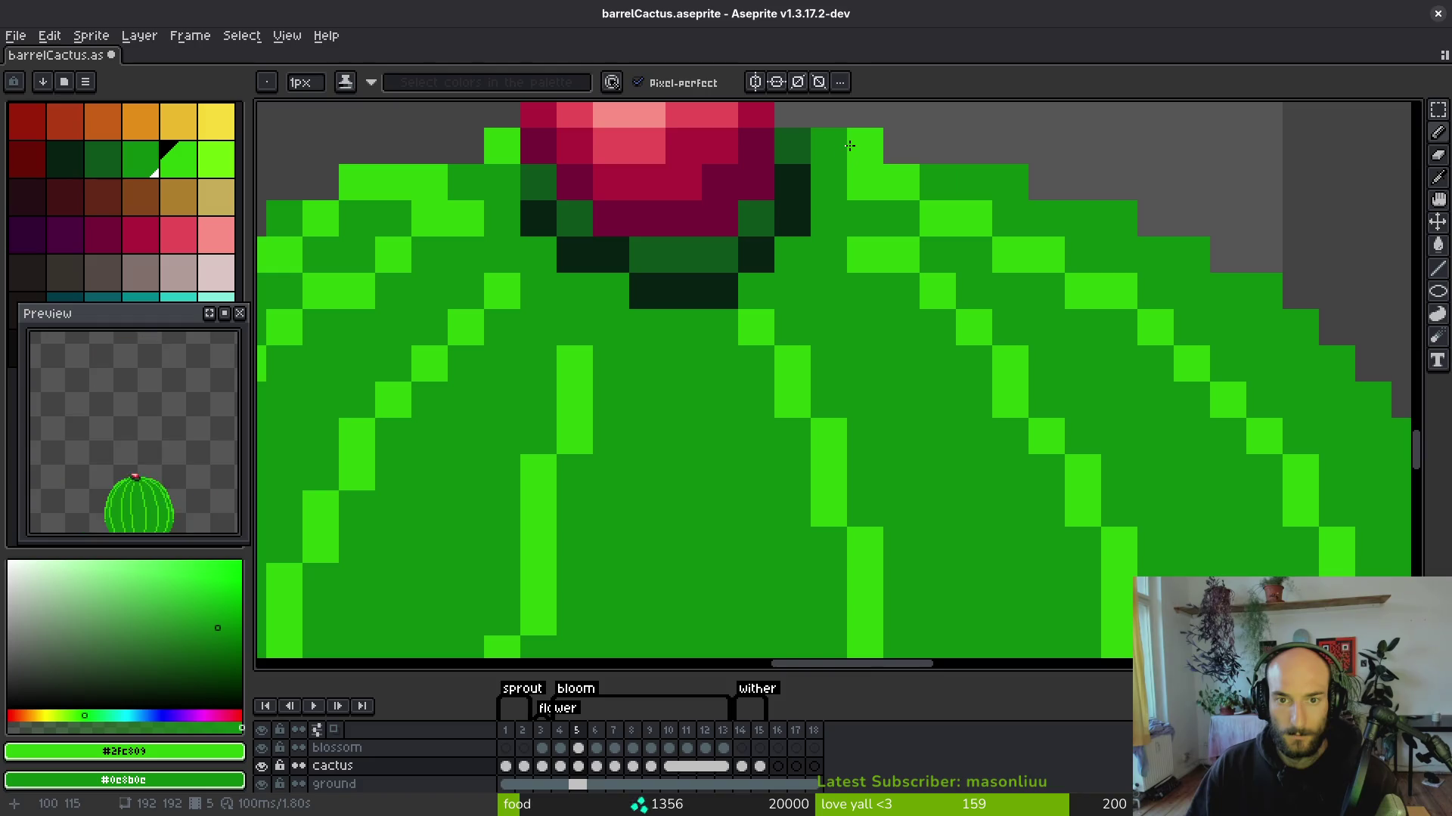
left_click(829, 145)
left_click(973, 181)
left_click(1010, 182)
left_click(1083, 218)
left_click(1119, 218)
left_click(1046, 218)
Draw two bright-green diagonals down the cactus's right edge.
left_click_drag(1192, 327, 1046, 334)
scroll(852, 285, "down", 1)
scroll(852, 236, "up", 1)
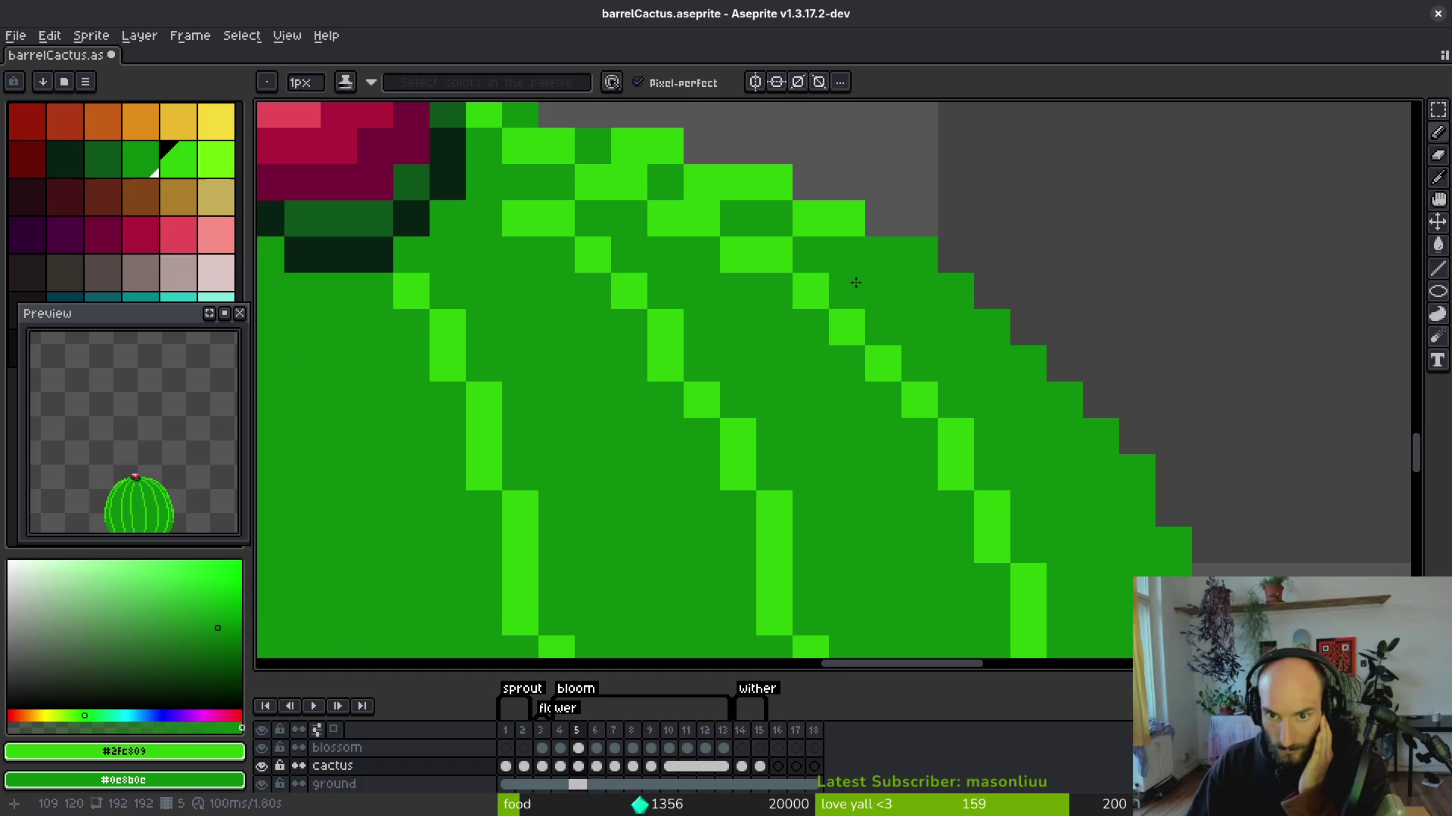
mouse_move(881, 254)
left_mouse_down()
mouse_move(1078, 459)
mouse_move(991, 327)
mouse_move(918, 255)
left_mouse_up()
mouse_move(1054, 381)
left_mouse_down()
mouse_move(968, 320)
mouse_move(823, 256)
mouse_move(856, 321)
left_mouse_up()
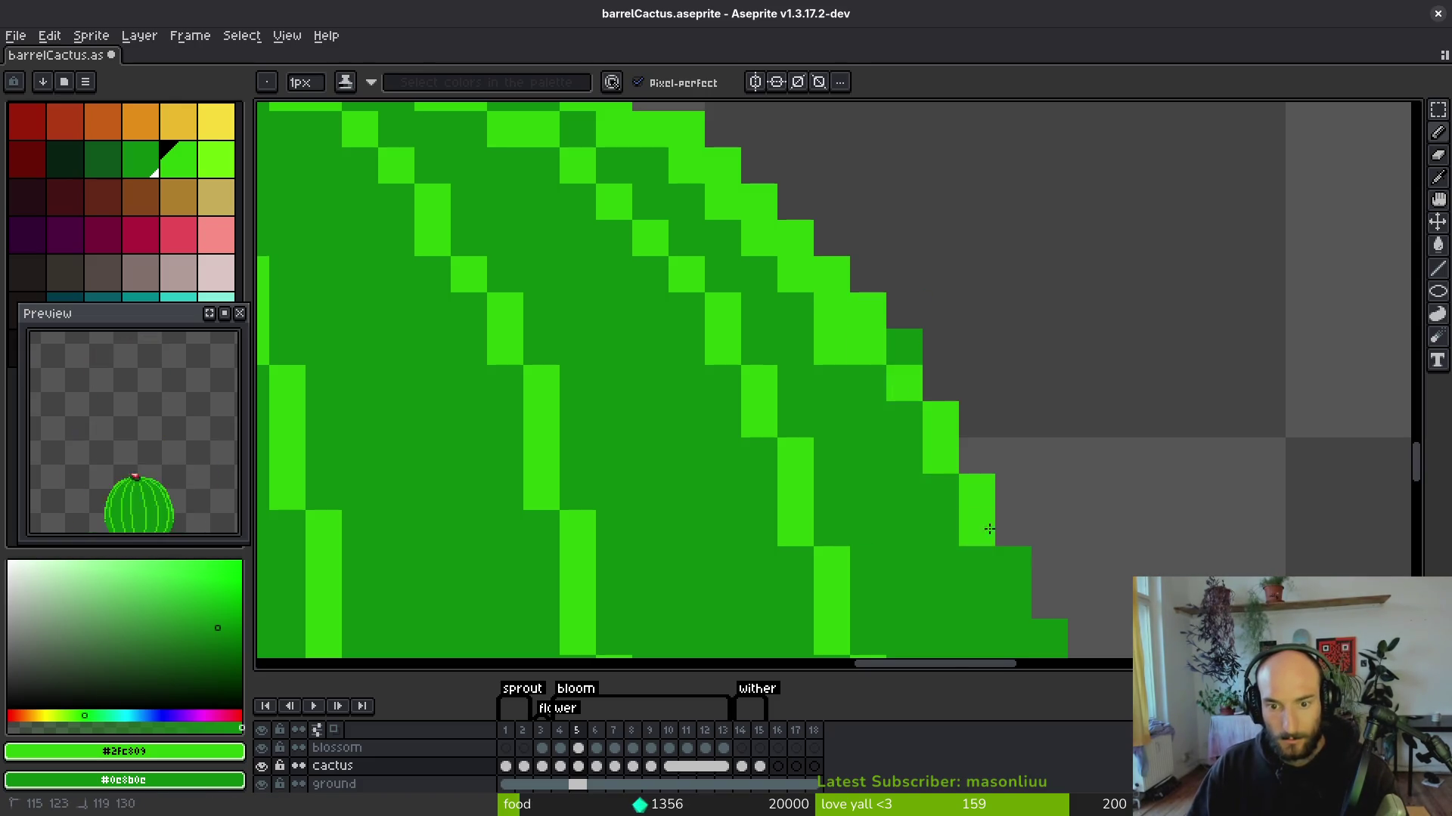
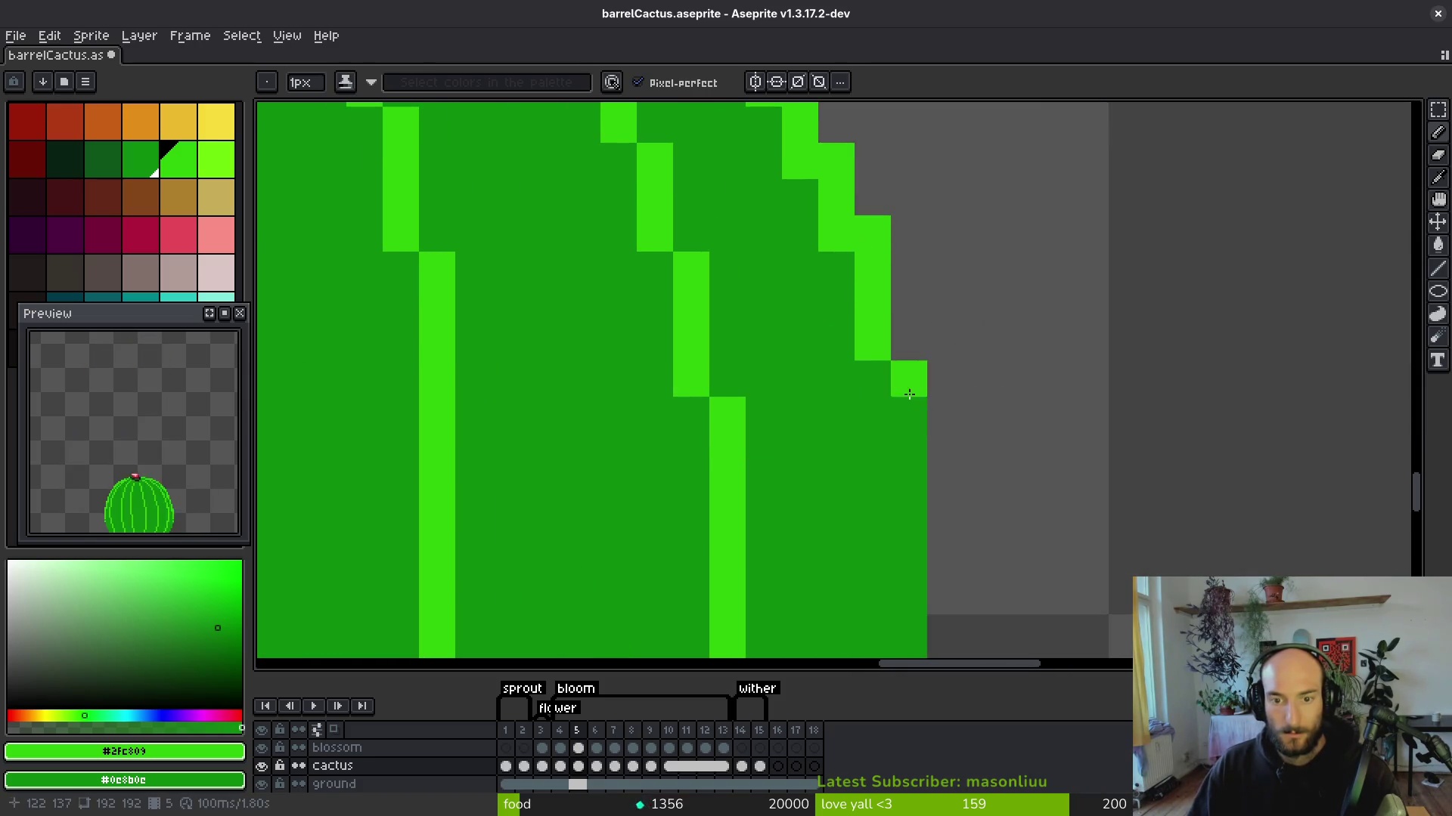
Paint a light-green highlight down the cactus's right edge on frame 5.
scroll(911, 378, "down", 10)
scroll(900, 347, "up", 8)
mouse_move(907, 363)
left_mouse_down()
mouse_move(911, 385)
mouse_move(911, 291)
left_mouse_up()
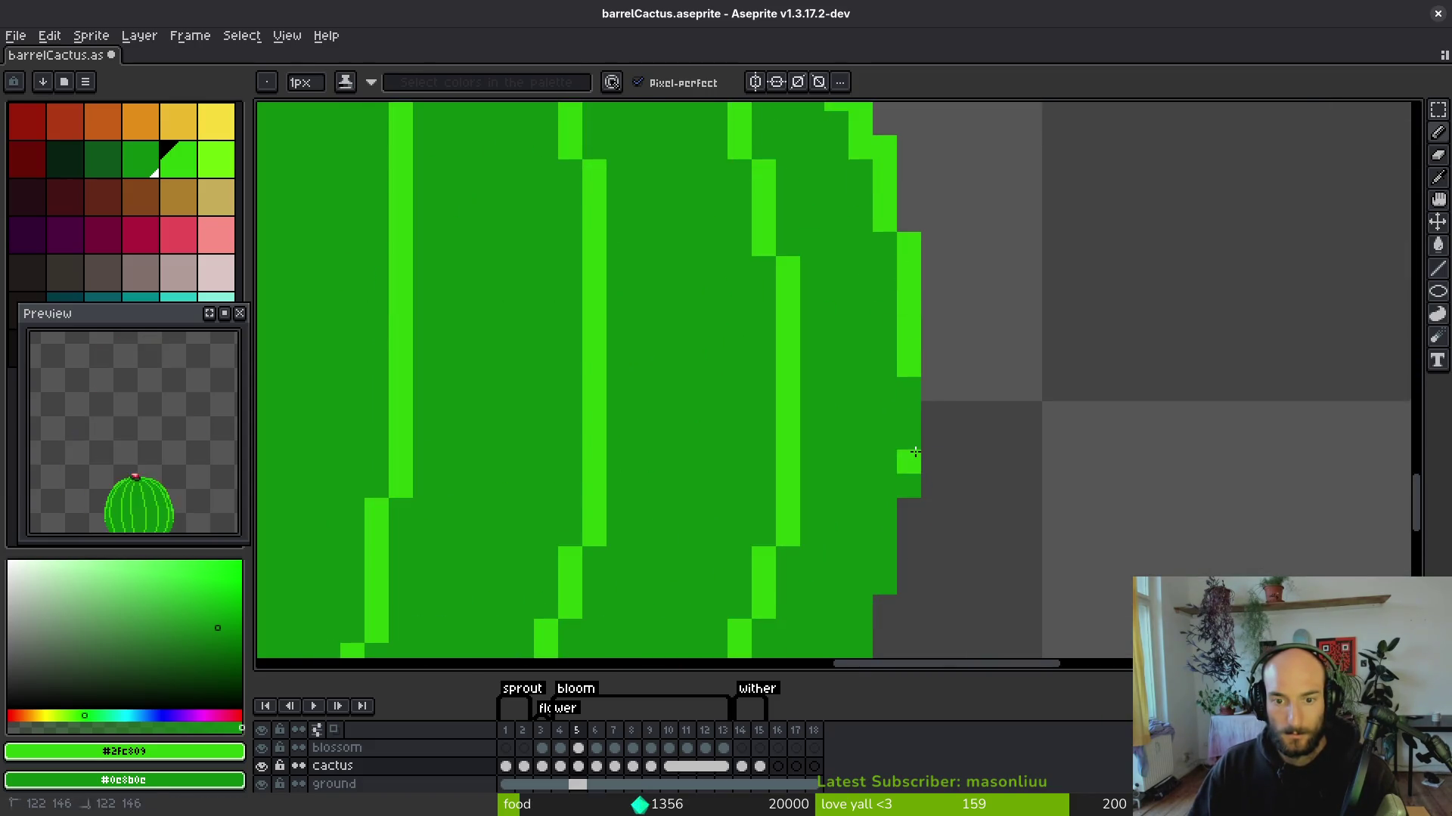
scroll(915, 426, "down", 7)
scroll(960, 427, "up", 1)
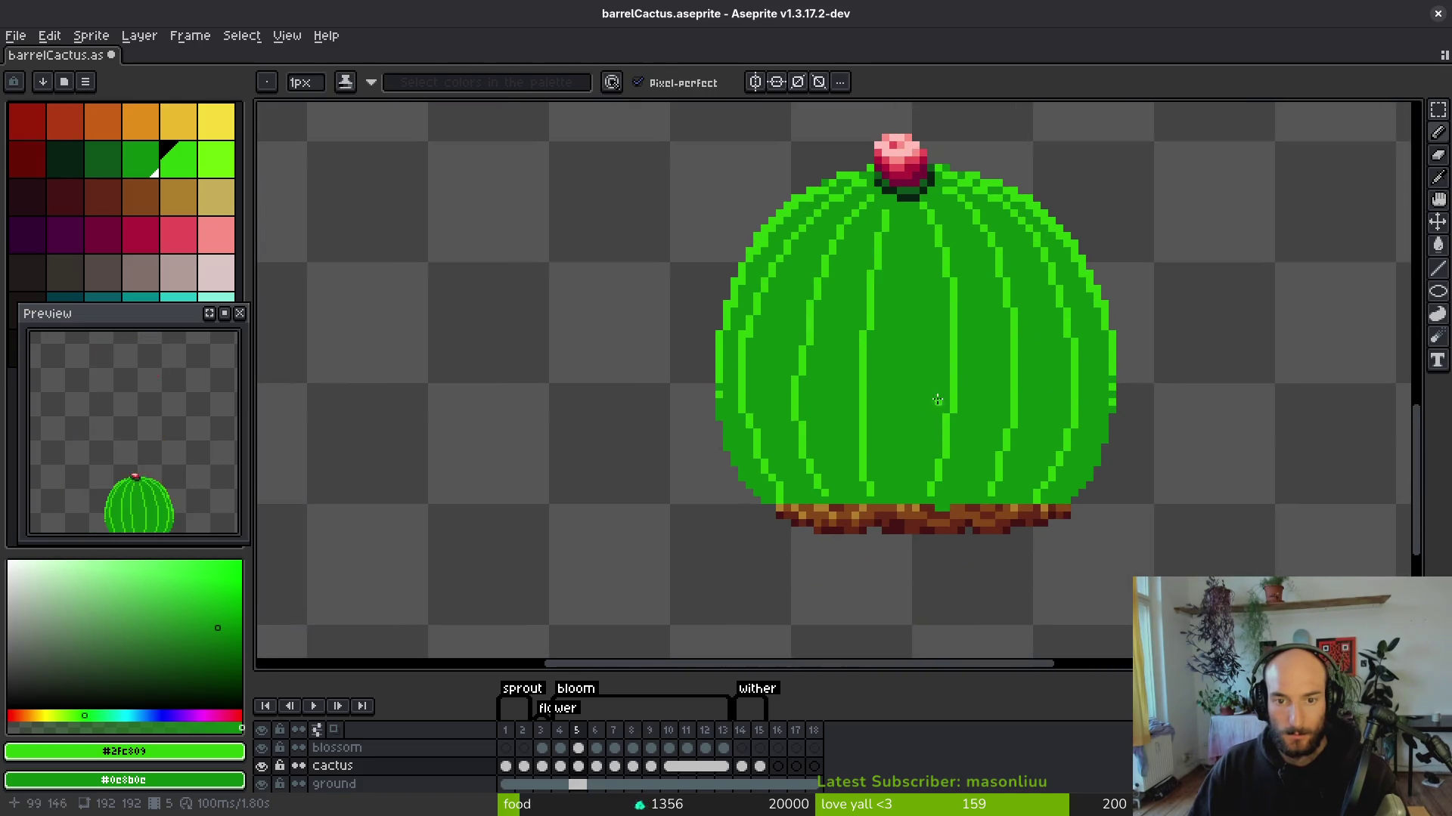
scroll(966, 427, "down", 1)
scroll(895, 431, "up", 1)
scroll(830, 462, "up", 3)
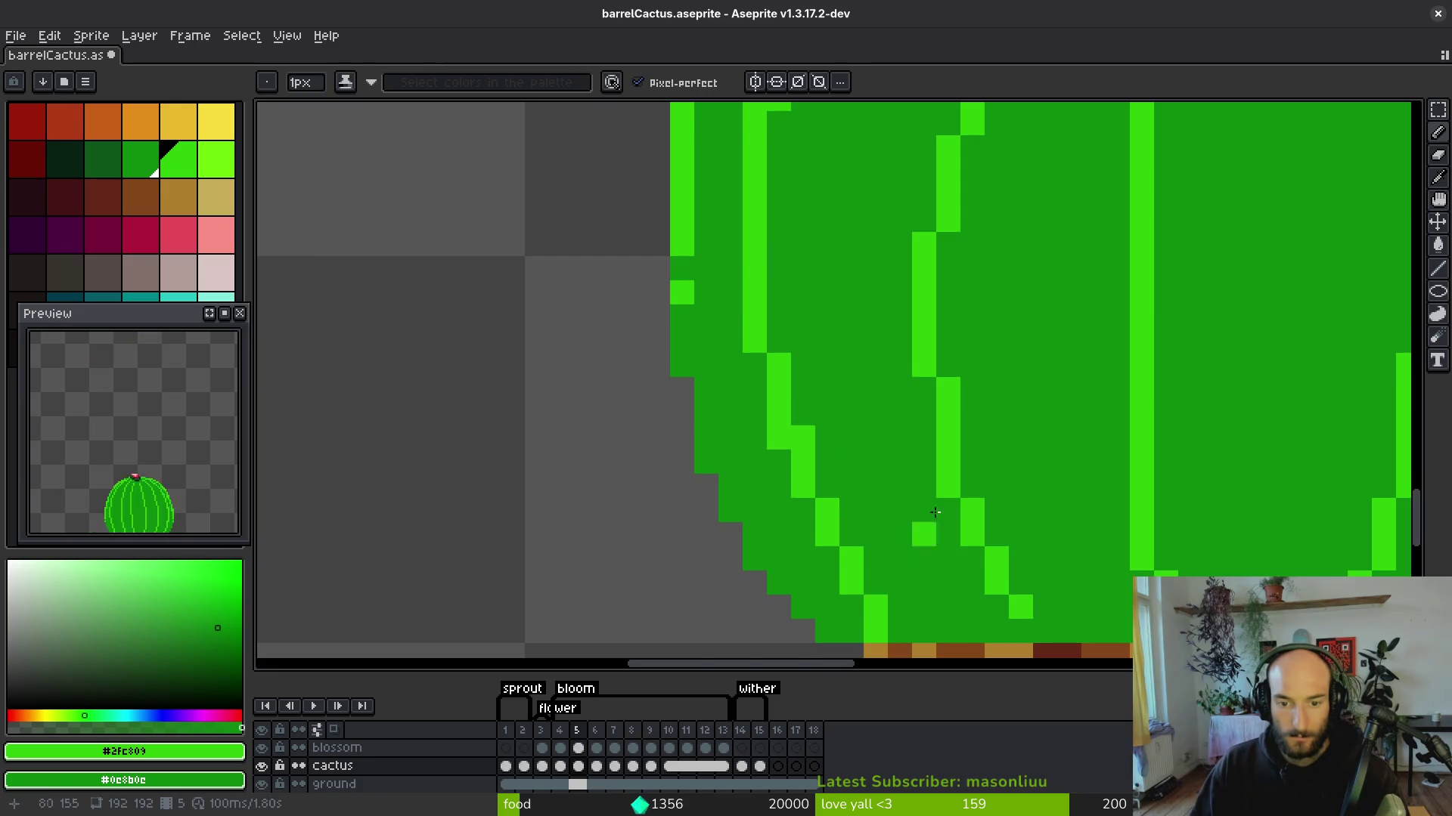
scroll(928, 532, "down", 5)
scroll(953, 453, "up", 2)
scroll(969, 427, "down", 3)
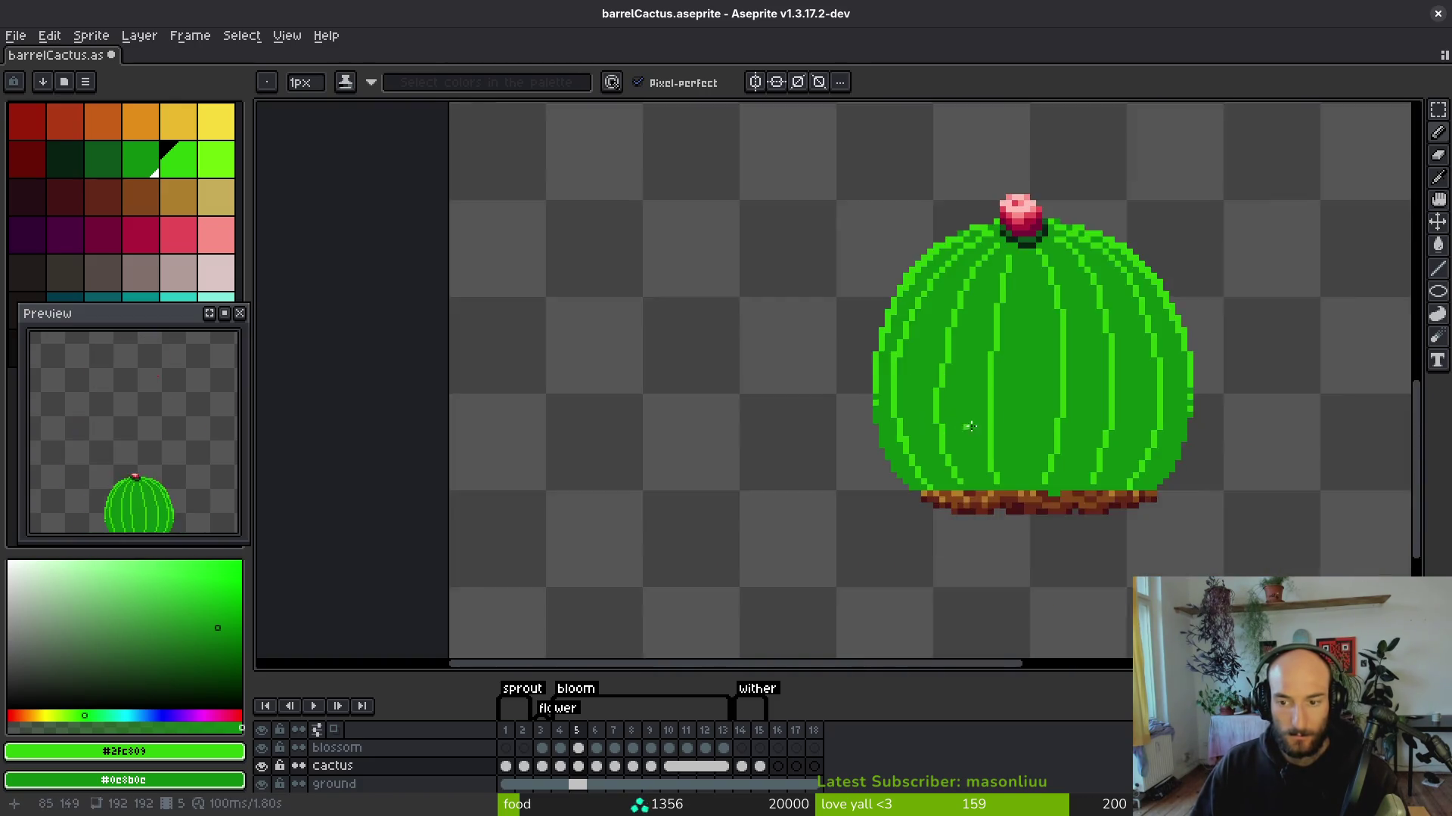
On frame 6, draw a light-green rim along the upper-left edge and touch up edge pixels.
key("comma")
scroll(983, 416, "up", 3)
scroll(916, 439, "down", 1)
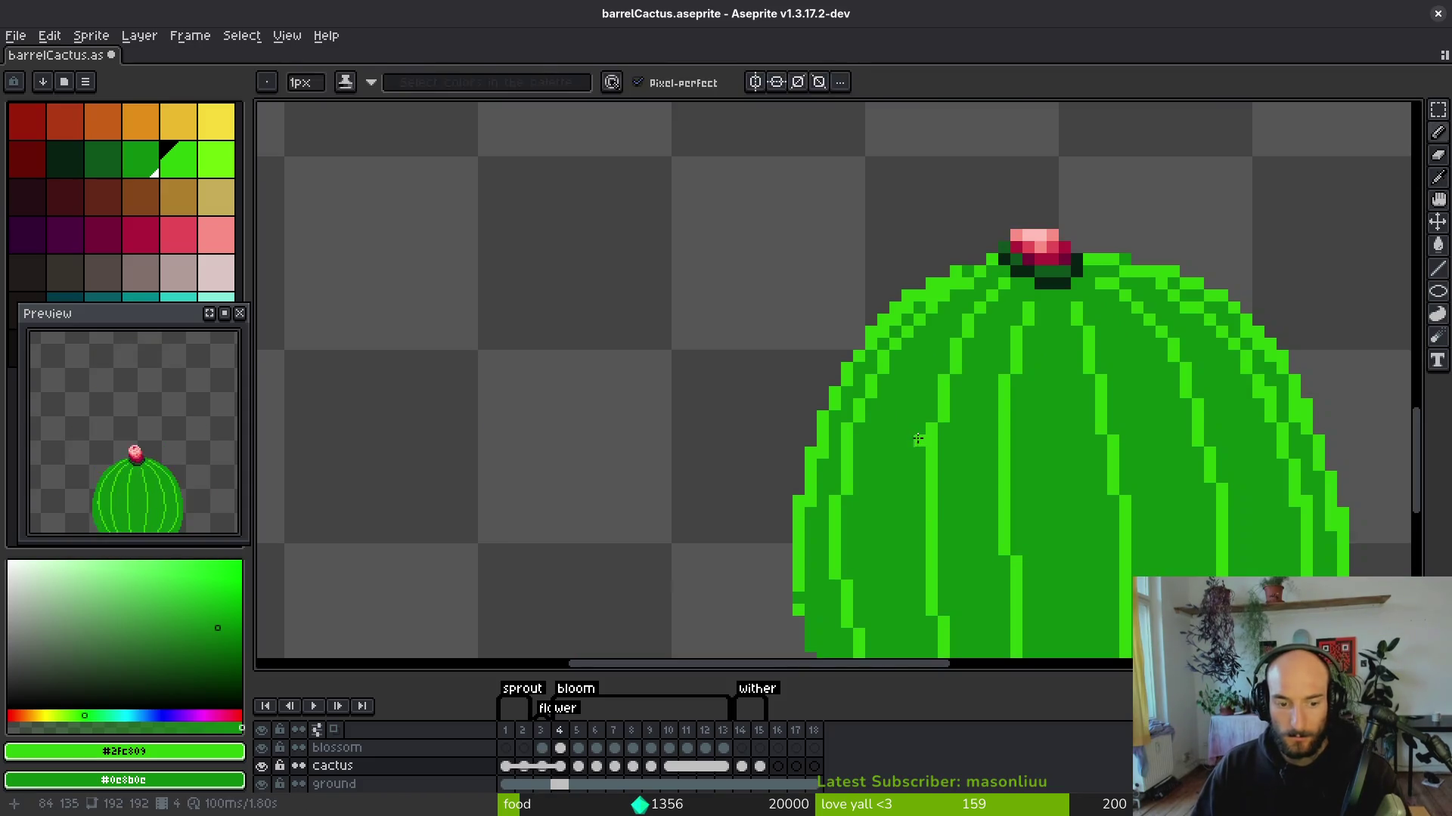
key("period")
key("period")
scroll(956, 446, "up", 3)
mouse_move(1001, 275)
left_mouse_down()
mouse_move(839, 374)
mouse_move(805, 416)
mouse_move(801, 402)
mouse_move(1149, 273)
mouse_move(1081, 325)
mouse_move(953, 544)
left_mouse_up()
left_click(1126, 286)
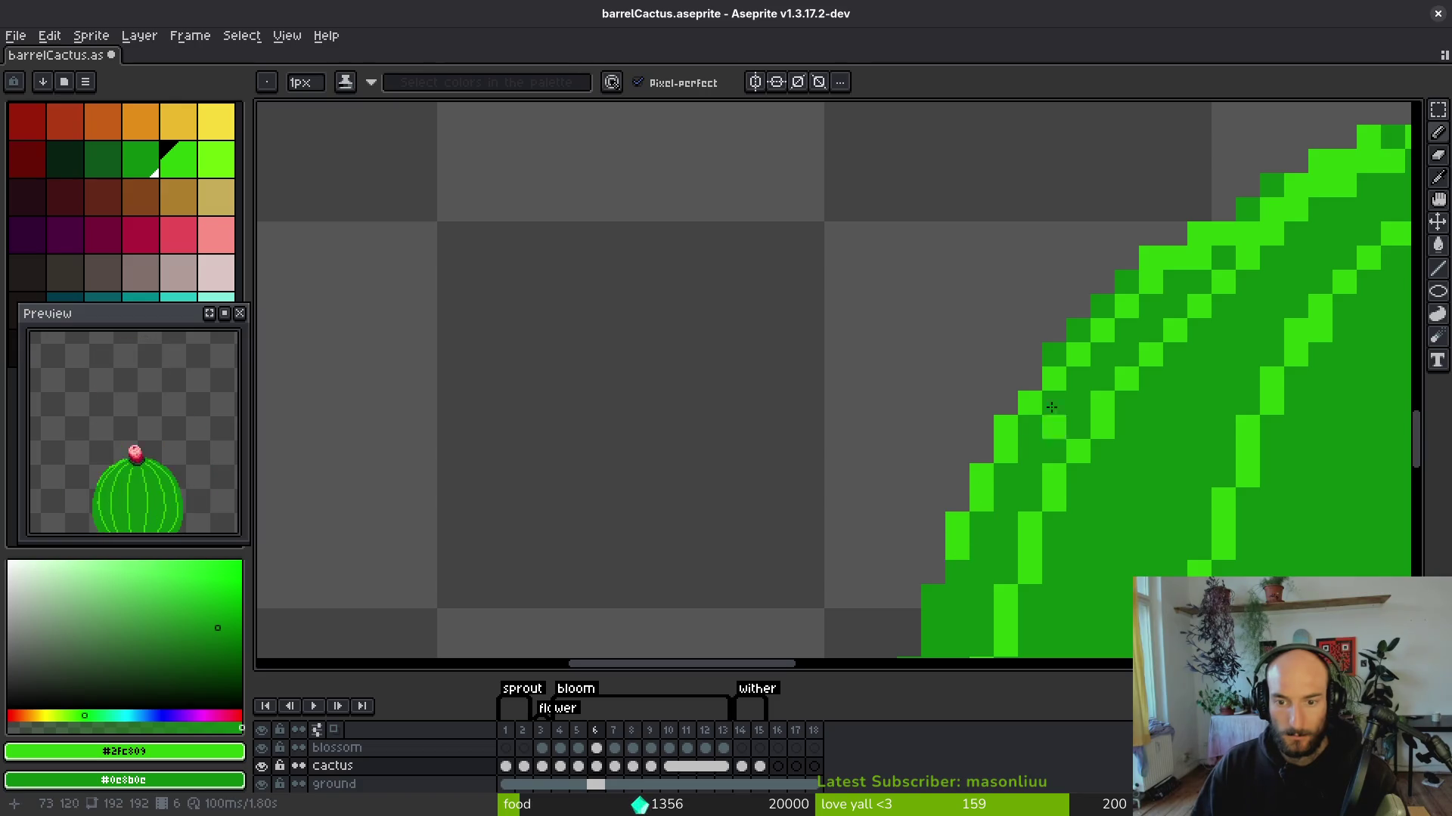
Extend the light-green rim down the cactus's left edge, undoing two stray pixels.
left_click_drag(1029, 423, 1081, 237)
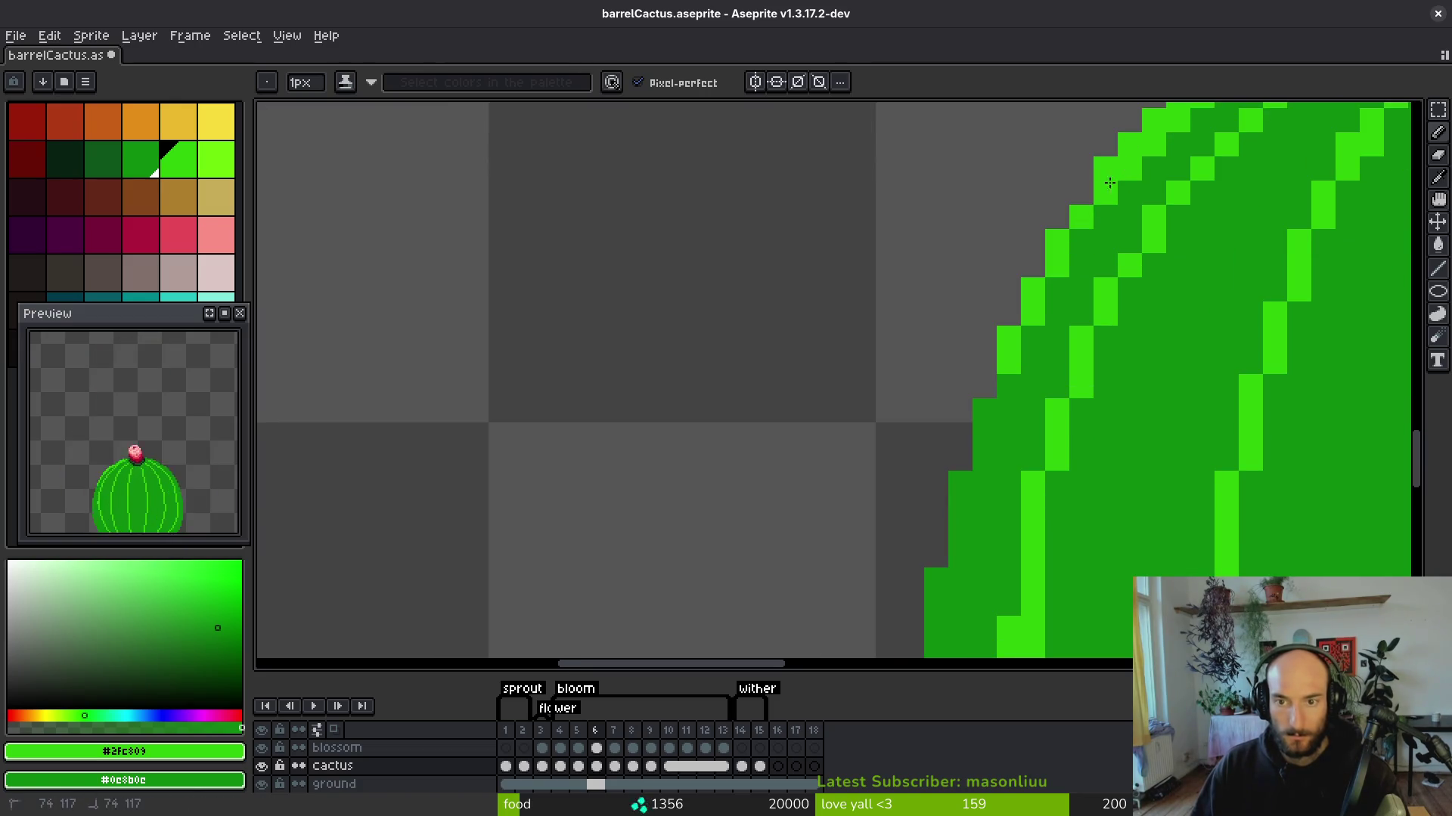
mouse_move(1015, 389)
left_mouse_down()
mouse_move(982, 457)
mouse_move(991, 276)
left_mouse_up()
mouse_move(981, 220)
left_mouse_down()
mouse_move(966, 344)
mouse_move(973, 326)
mouse_move(913, 201)
left_mouse_up()
mouse_move(917, 278)
left_mouse_down()
mouse_move(892, 296)
mouse_move(869, 448)
left_mouse_up()
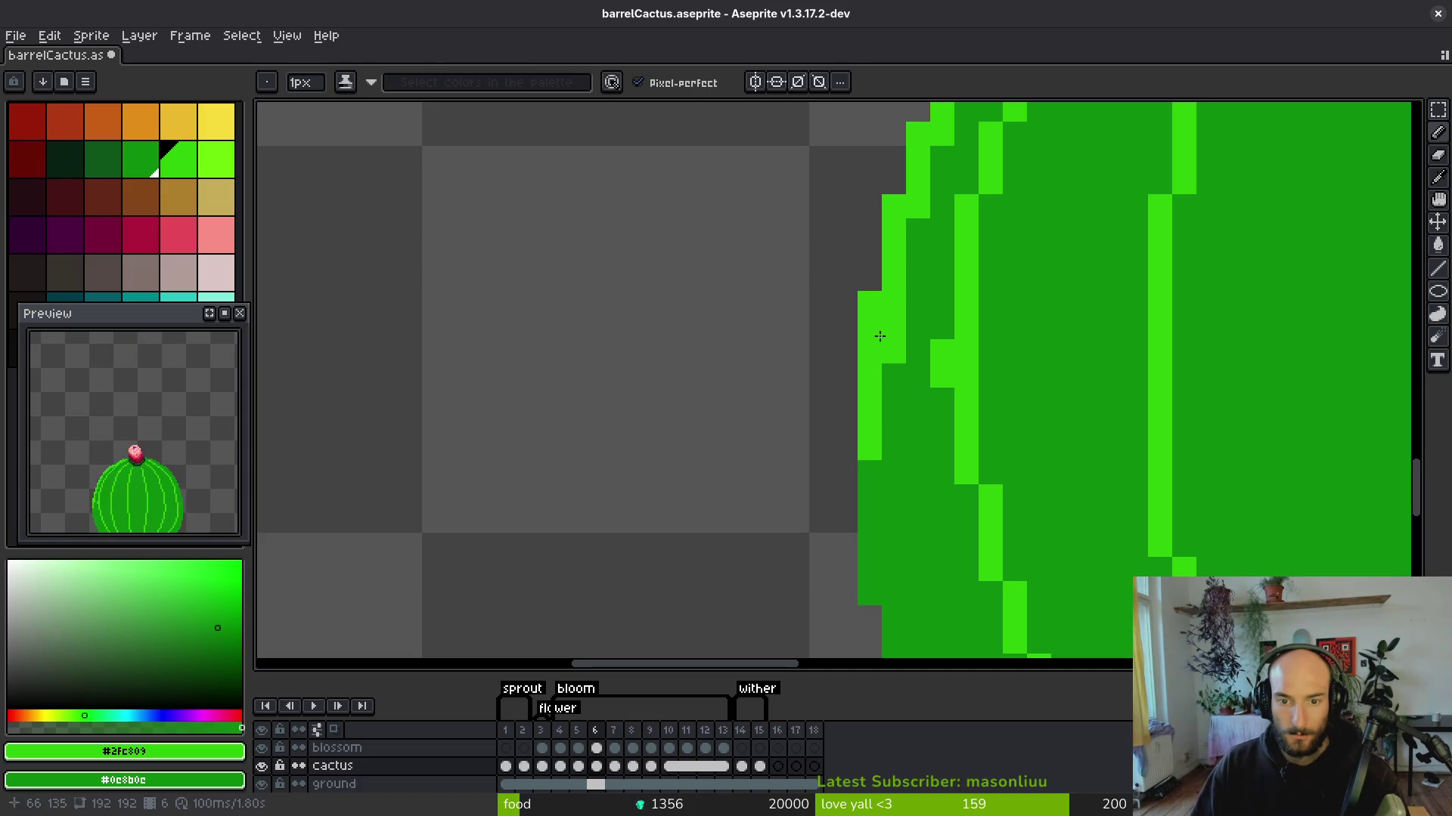
key("ctrl+z")
left_click(895, 490)
Paint light-green highlight pixels across the cactus top beside the flower.
left_click_drag(1194, 522, 1096, 498)
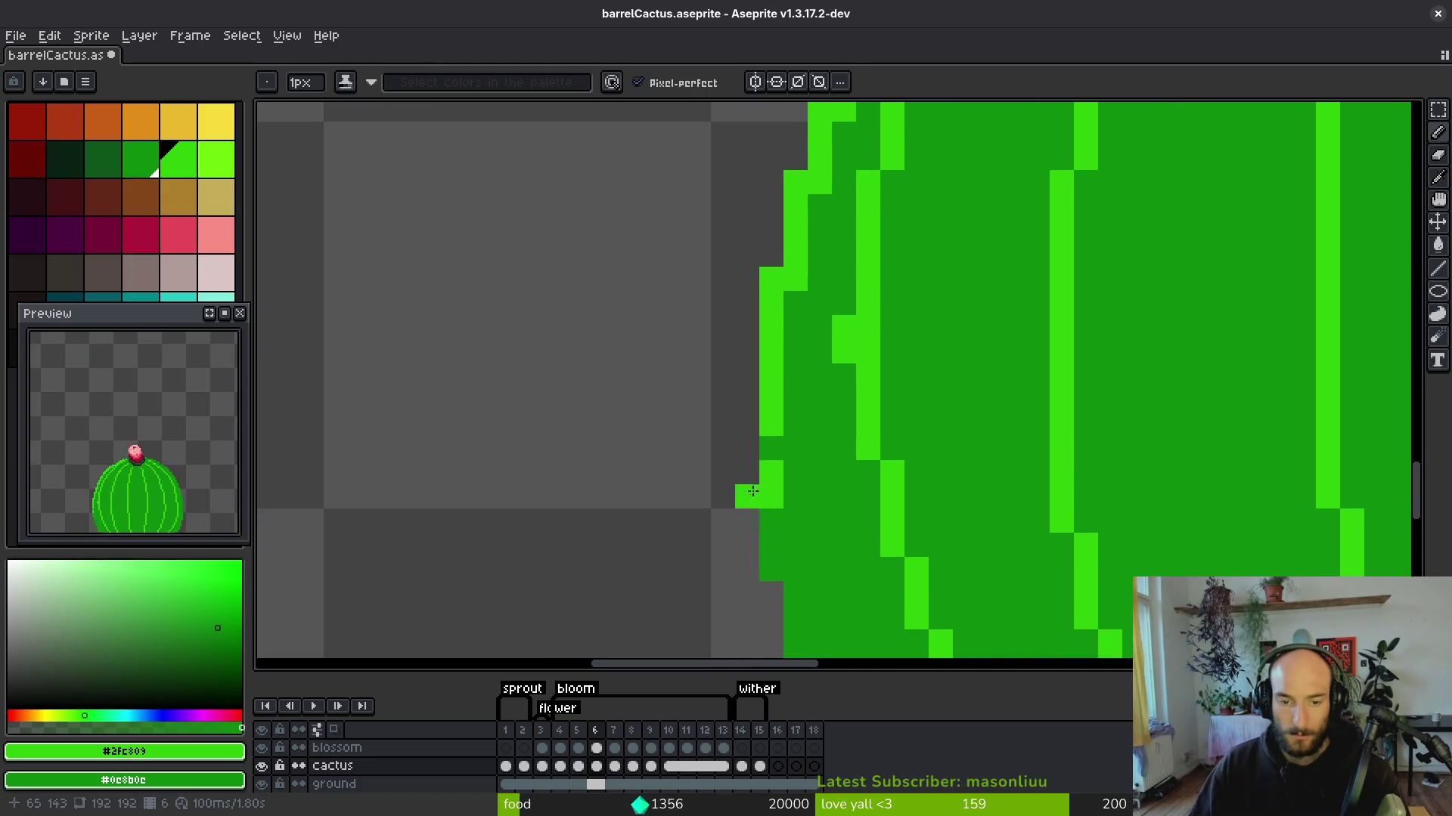
scroll(956, 398, "down", 5)
scroll(785, 319, "up", 5)
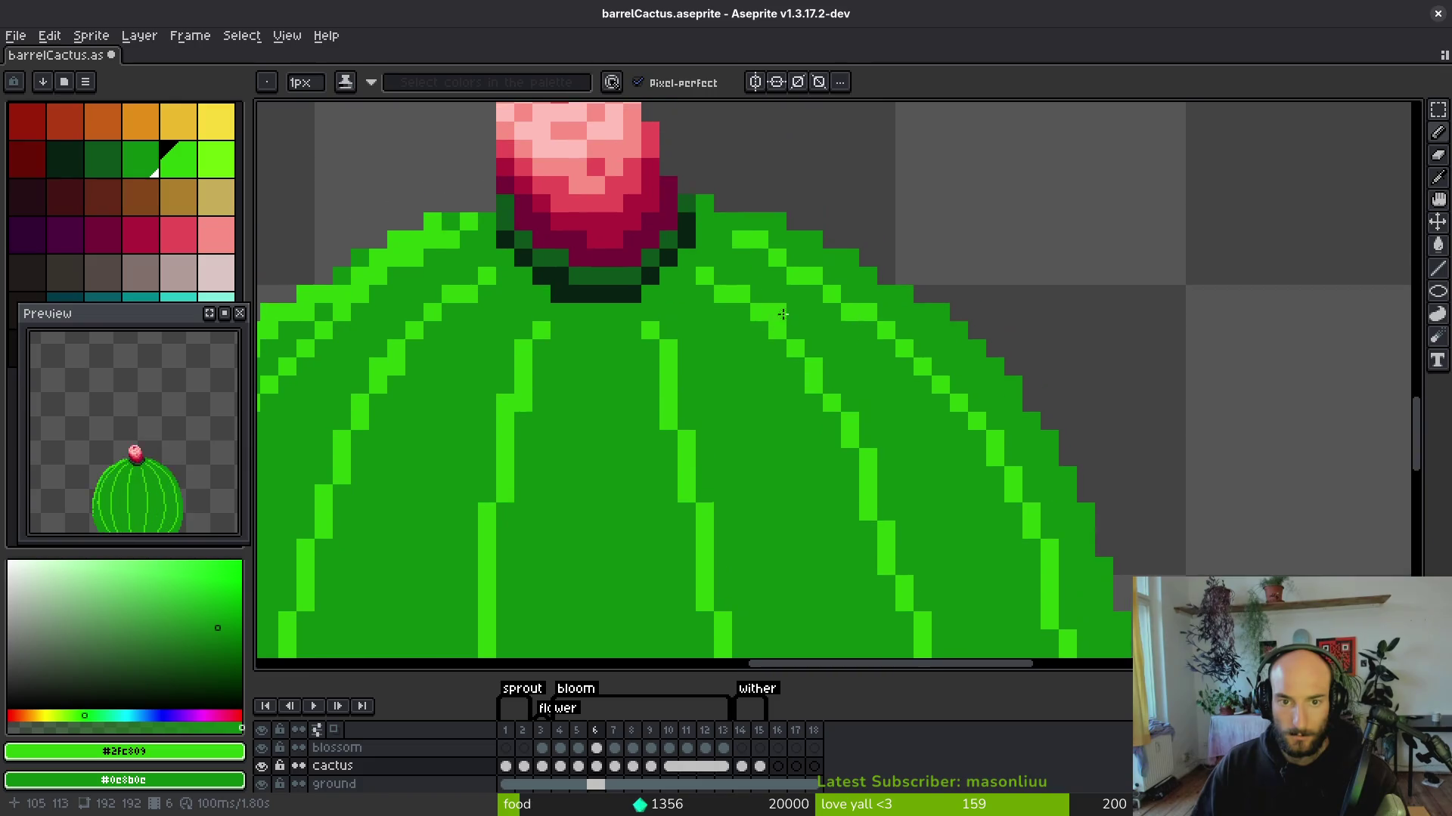
left_click_drag(704, 202, 823, 249)
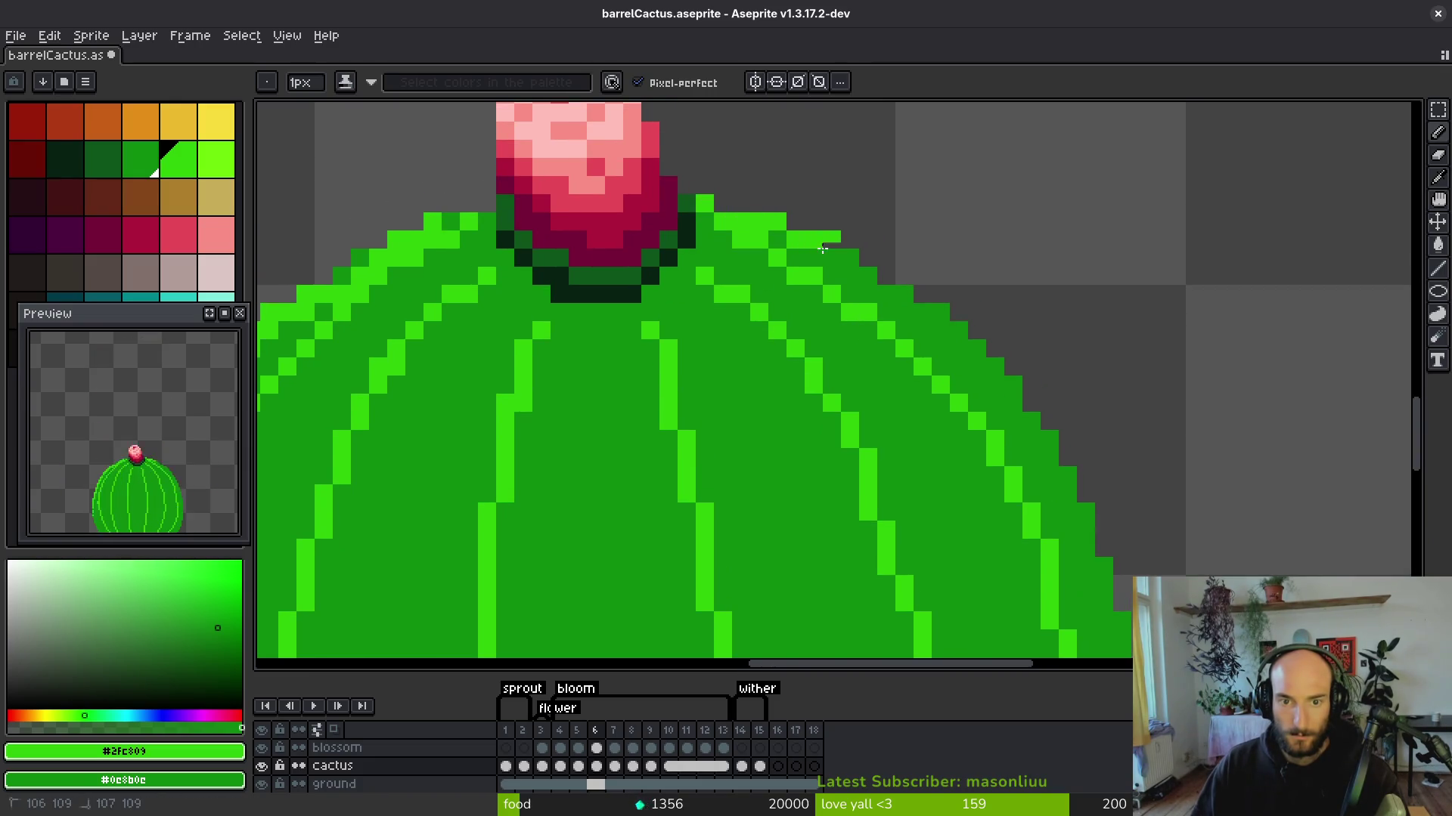
Draw the light-green rim down the cactus's right edge on frame 6.
left_click_drag(958, 327, 941, 311)
left_click_drag(1095, 457, 861, 282)
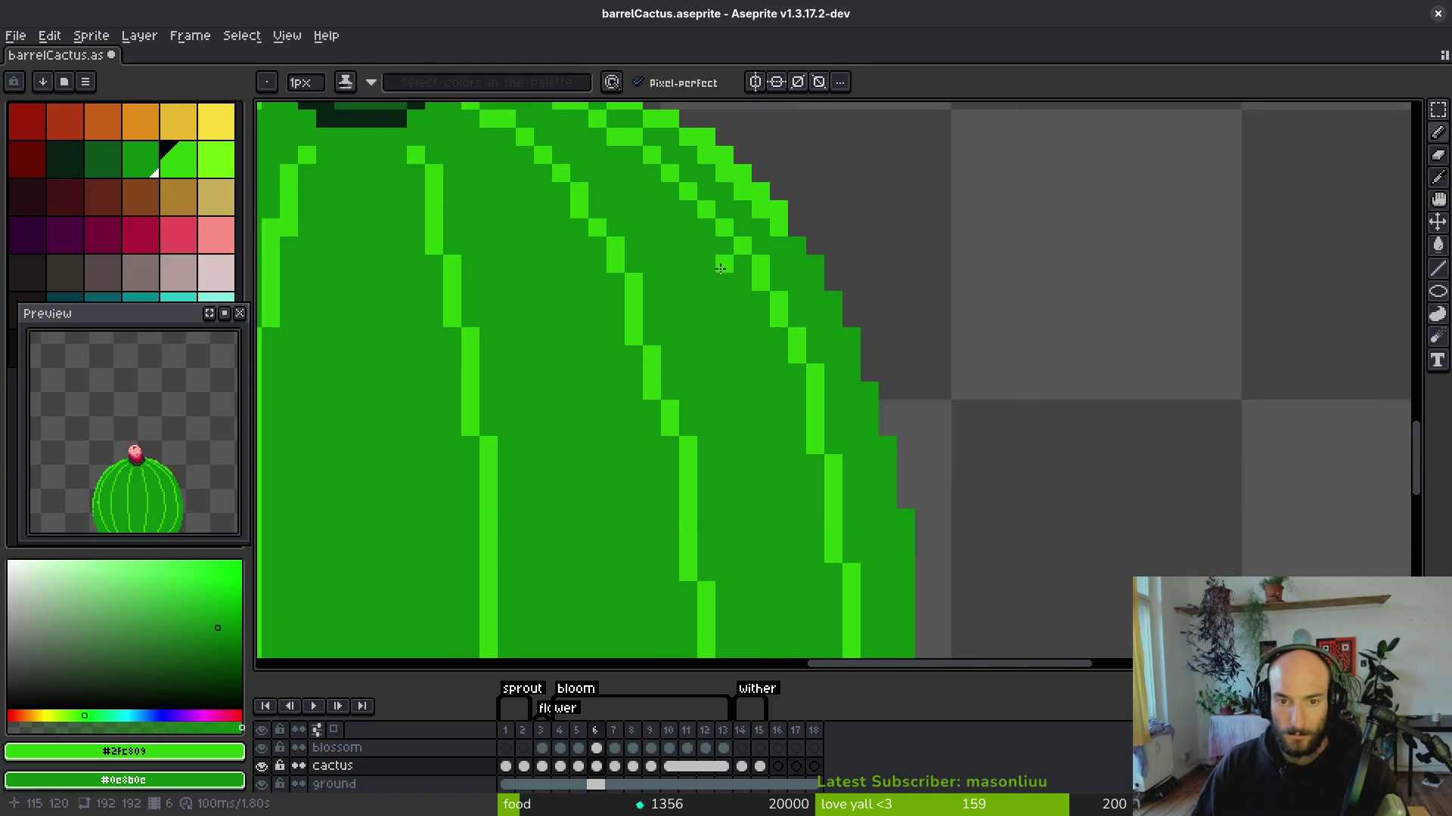
left_click_drag(801, 244, 894, 451)
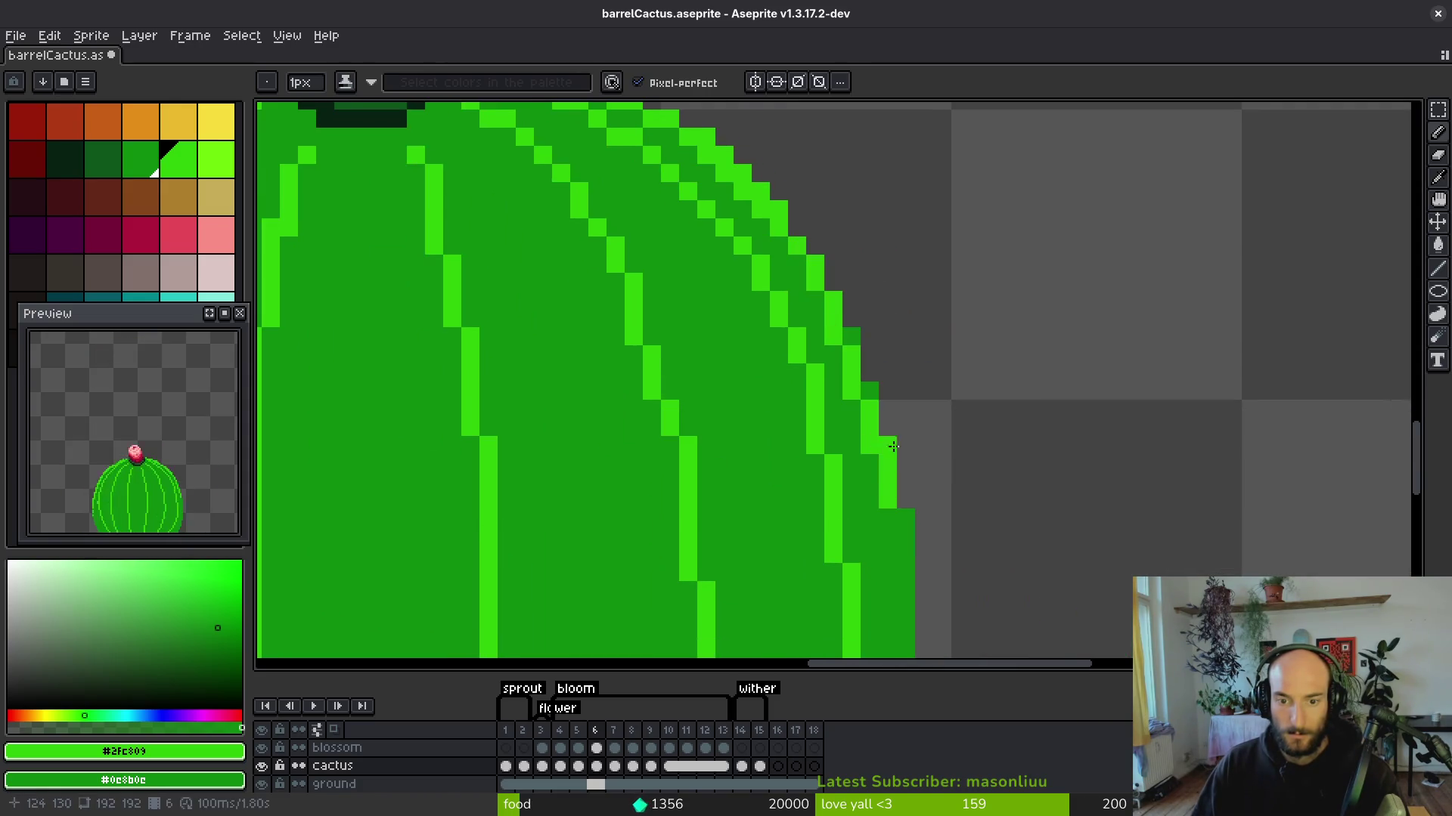
left_click_drag(906, 532, 883, 446)
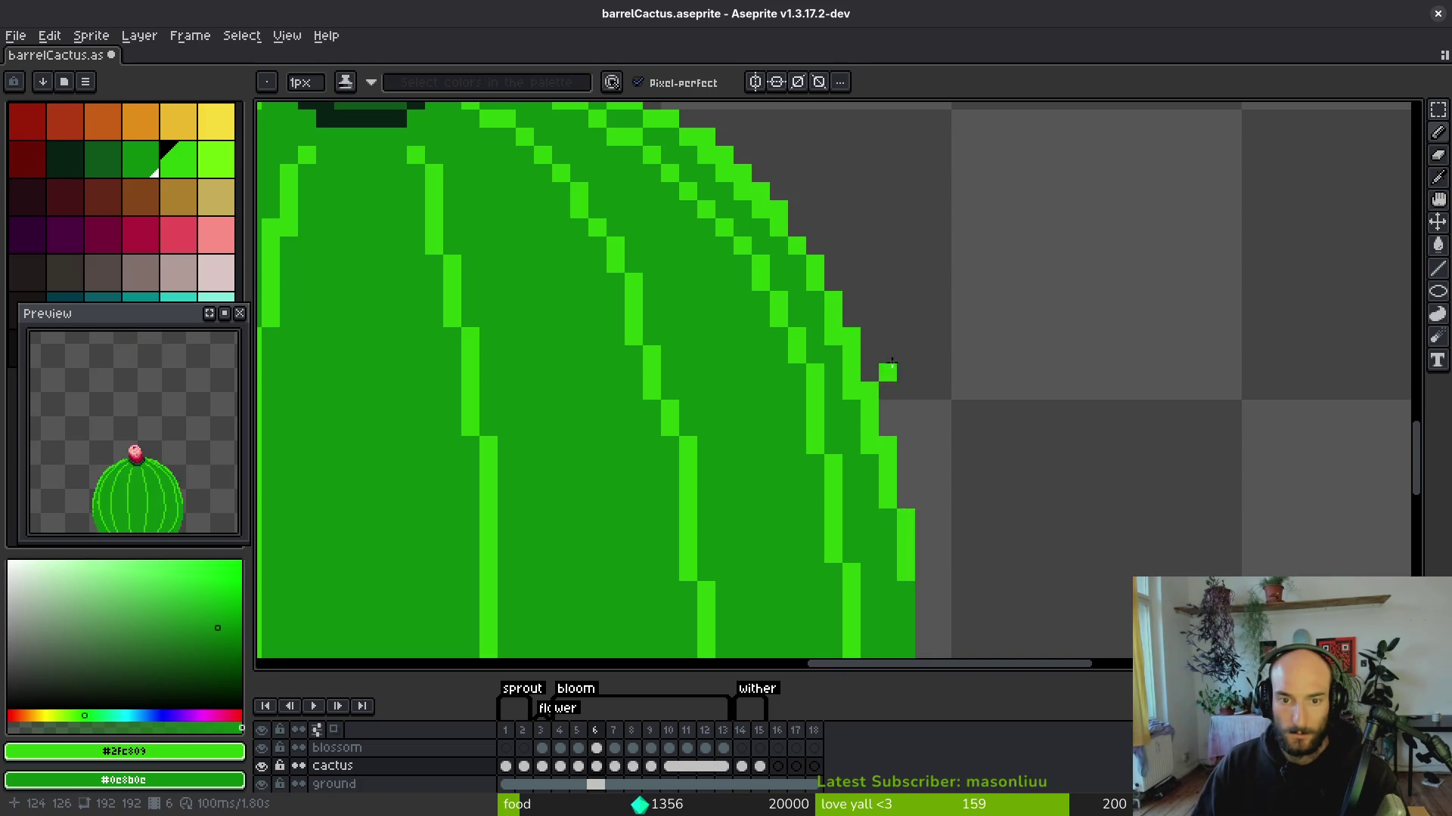
scroll(887, 370, "down", 3)
scroll(893, 296, "up", 3)
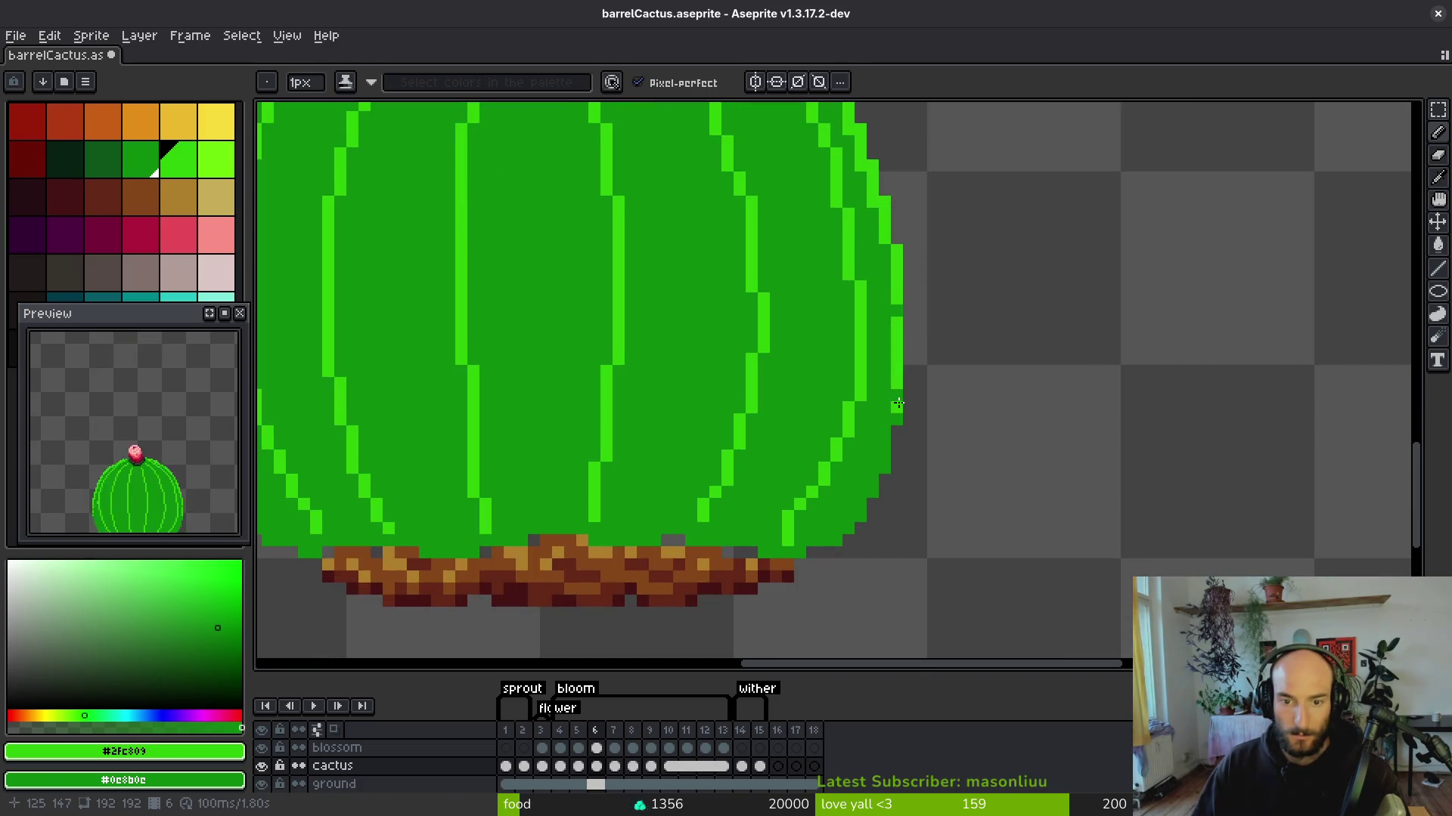
scroll(897, 397, "down", 3)
scroll(915, 382, "up", 3)
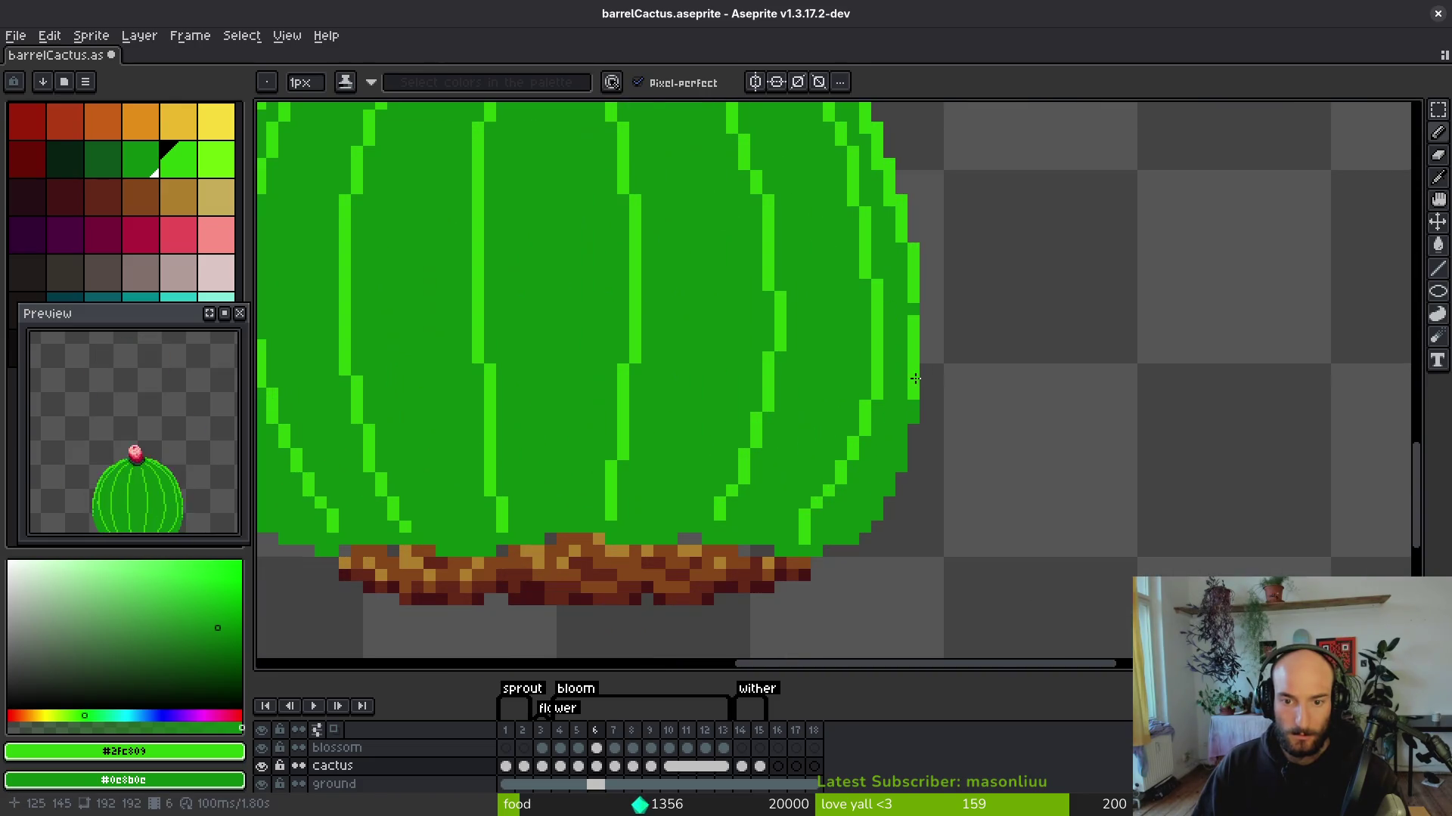
scroll(911, 371, "down", 3)
scroll(876, 359, "up", 3)
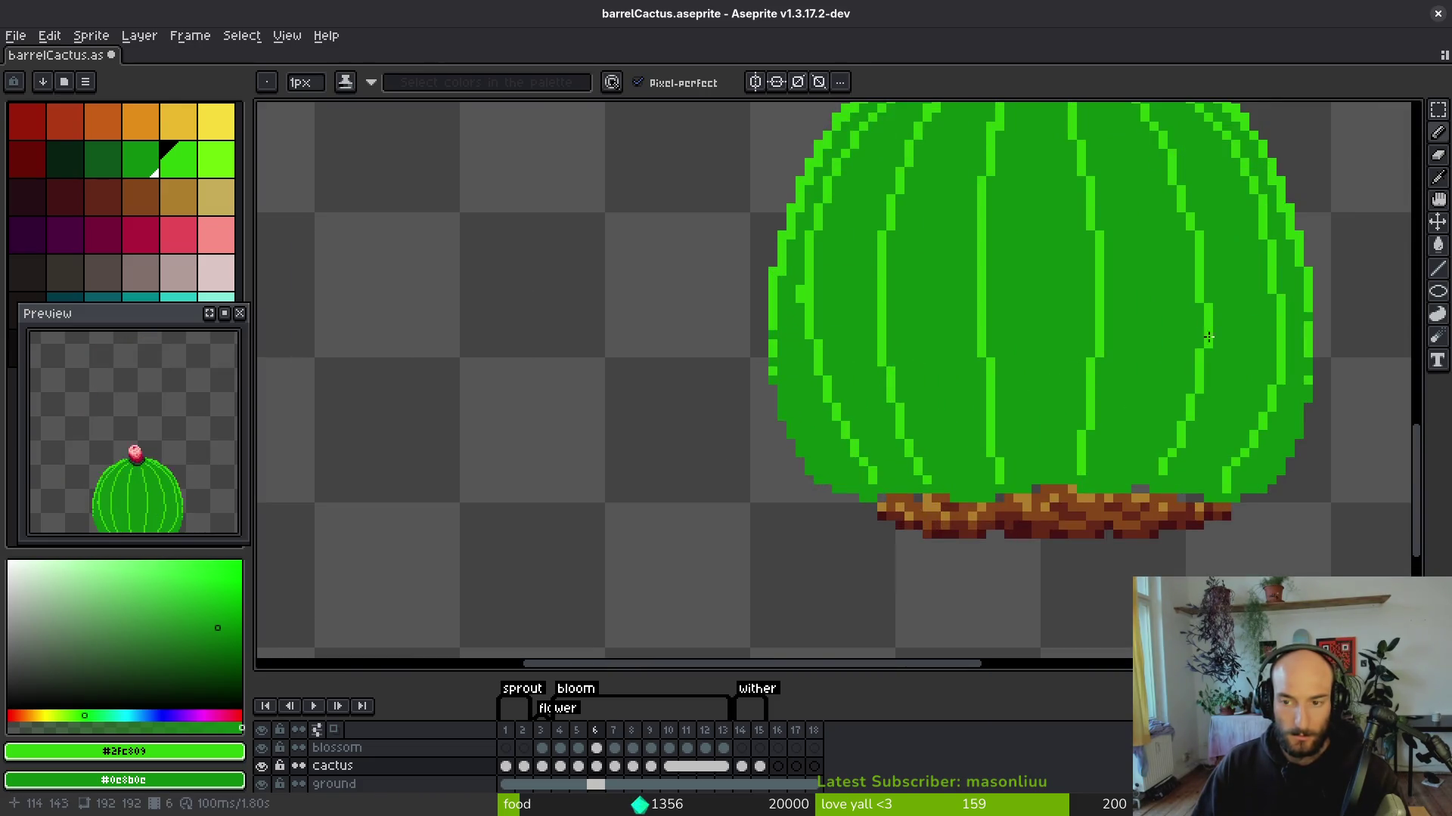
scroll(1194, 378, "up", 1)
scroll(1073, 418, "down", 3)
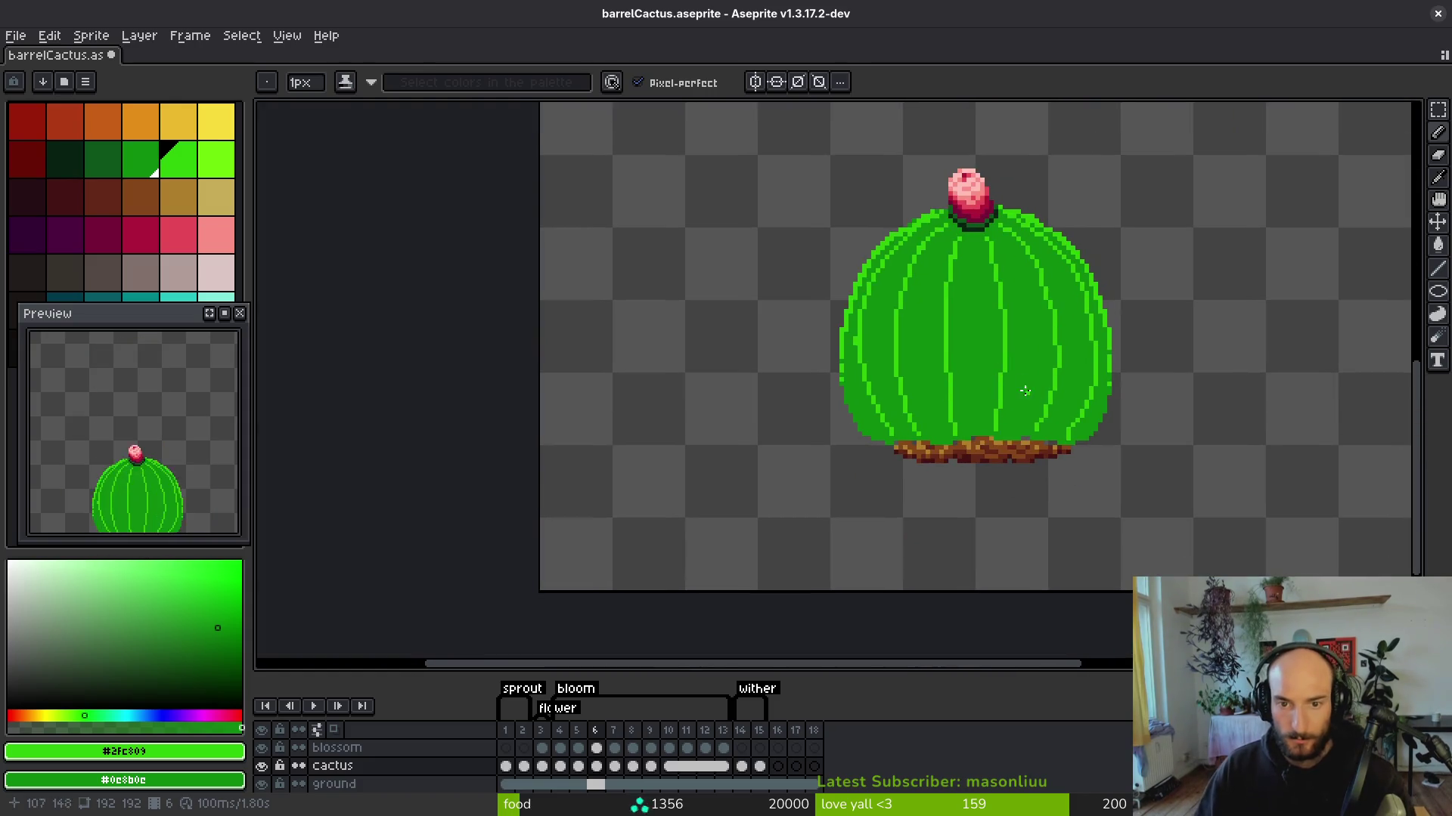
scroll(901, 247, "up", 2)
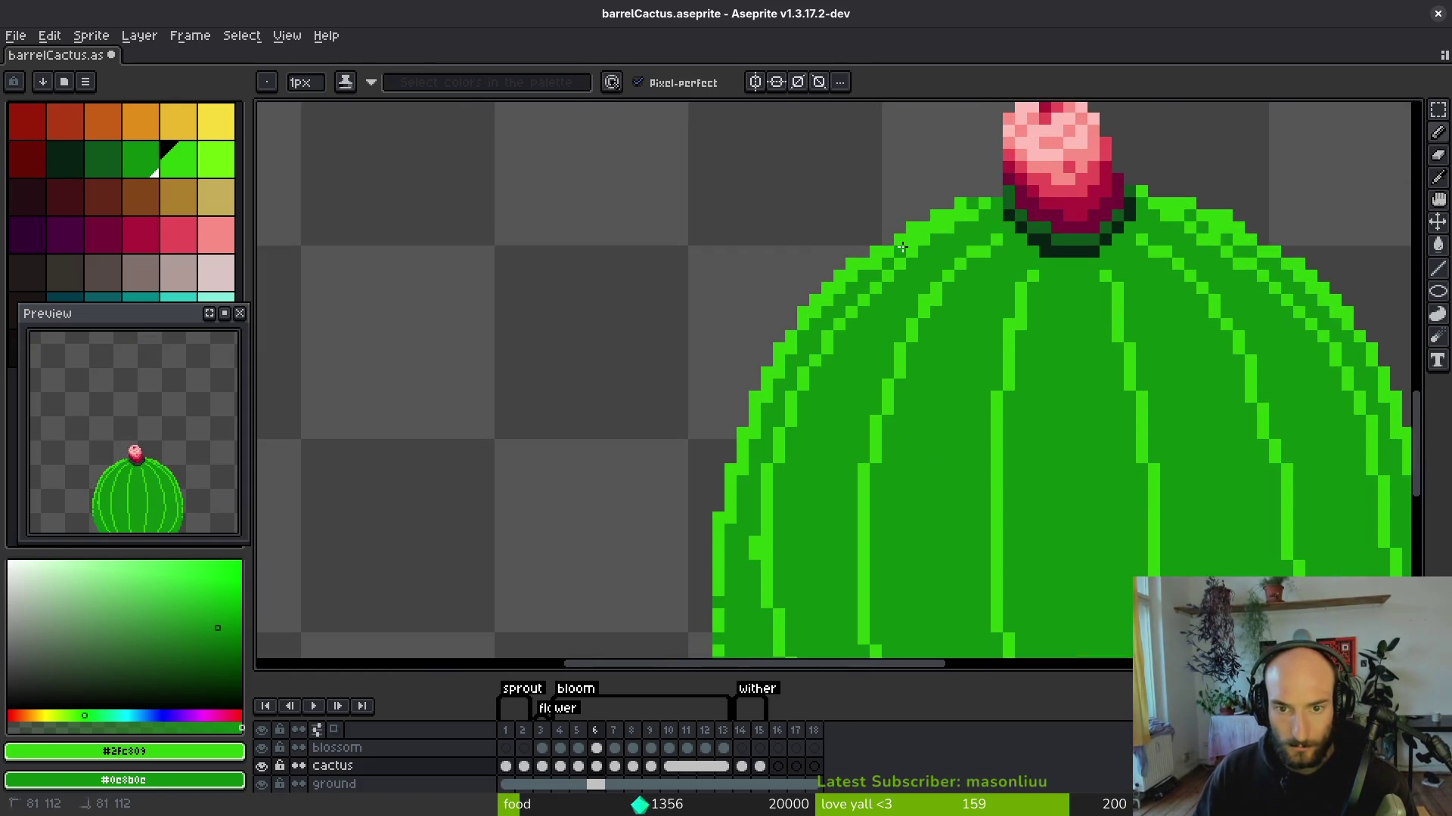
scroll(945, 214, "down", 3)
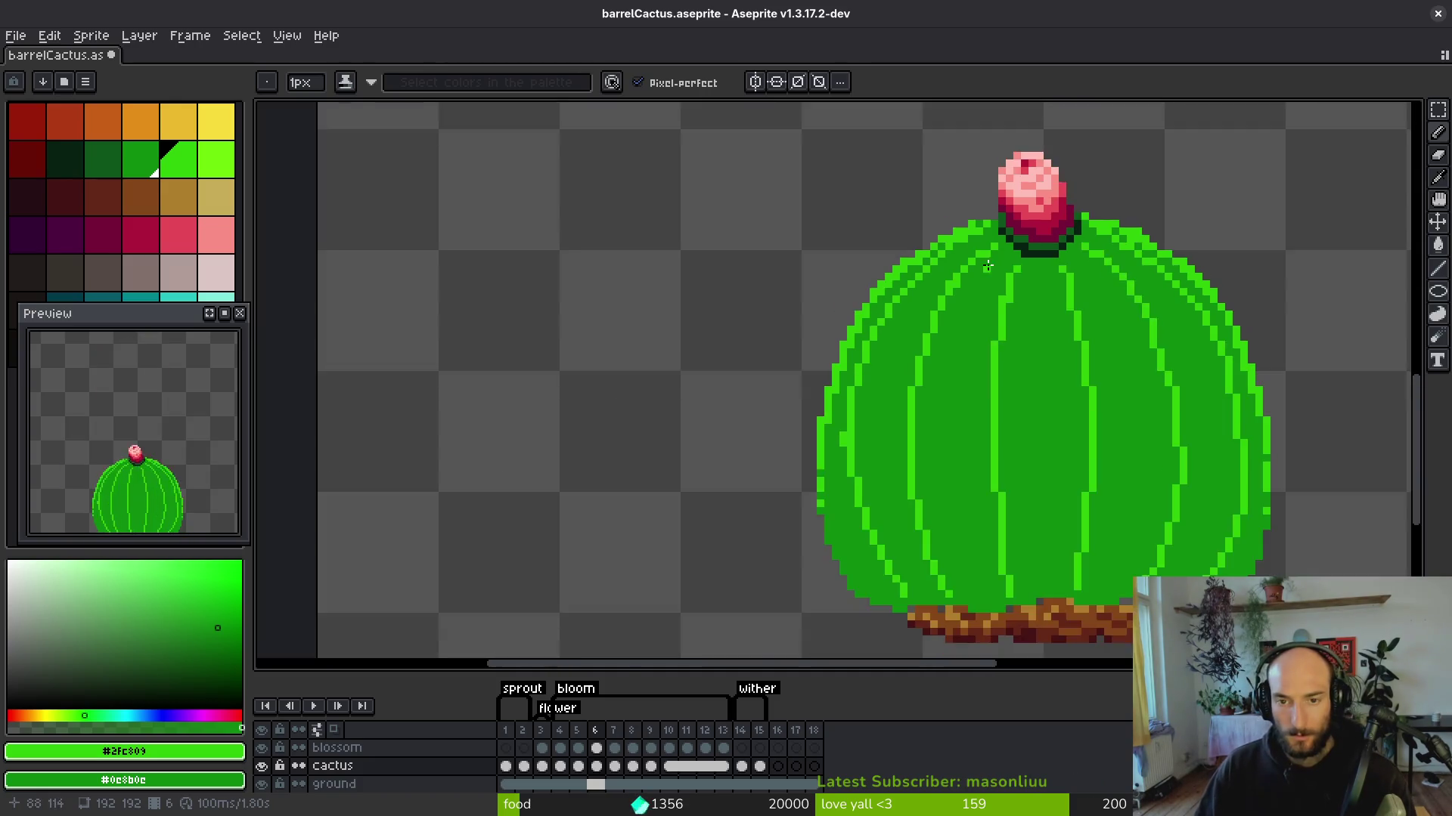
scroll(943, 338, "up", 4)
Sample the light green and draw a highlight rim along the upper-left edge near the flower.
scroll(929, 325, "down", 3)
key("alt")
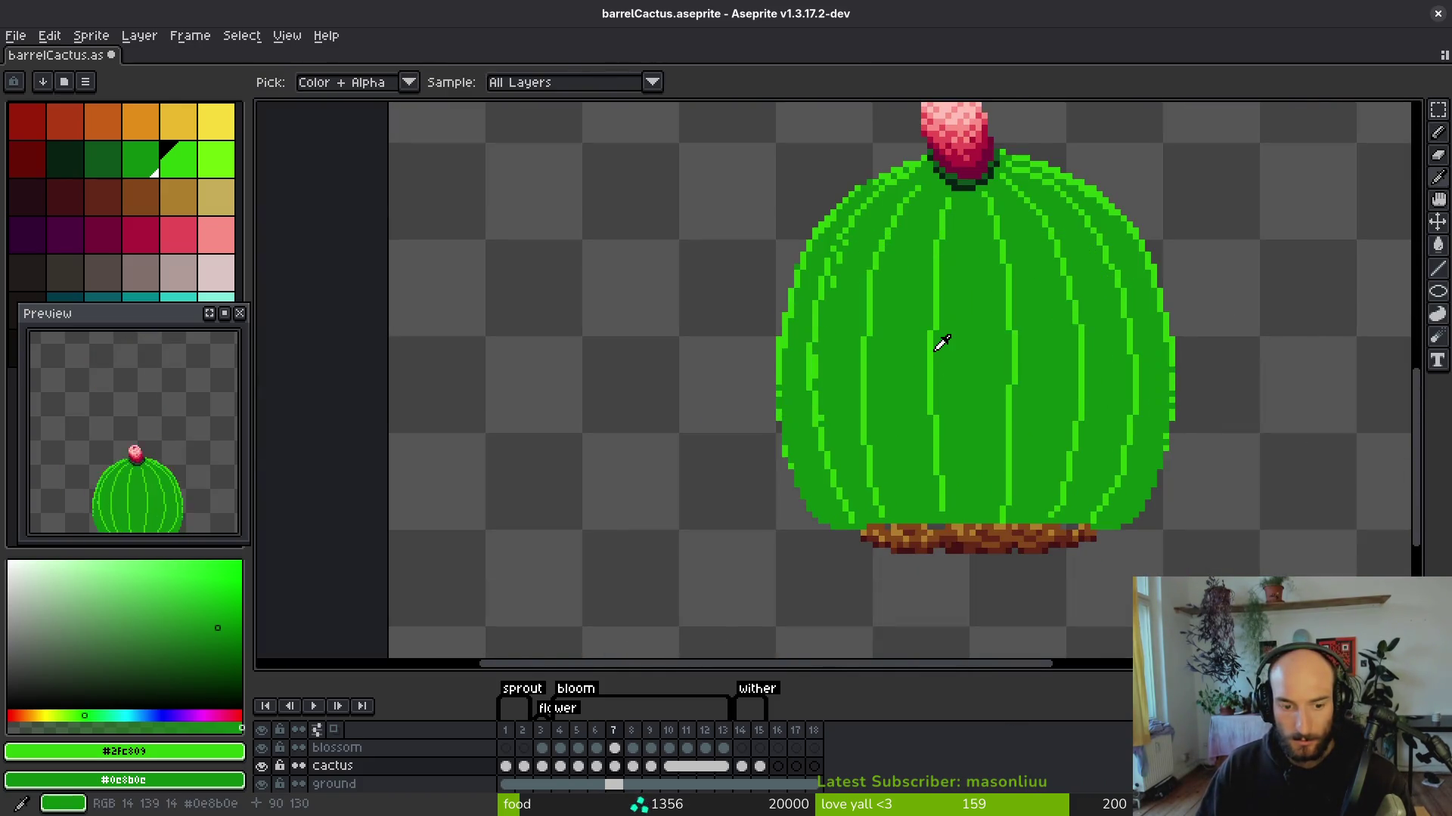
scroll(940, 340, "up", 3)
scroll(1043, 279, "up", 1)
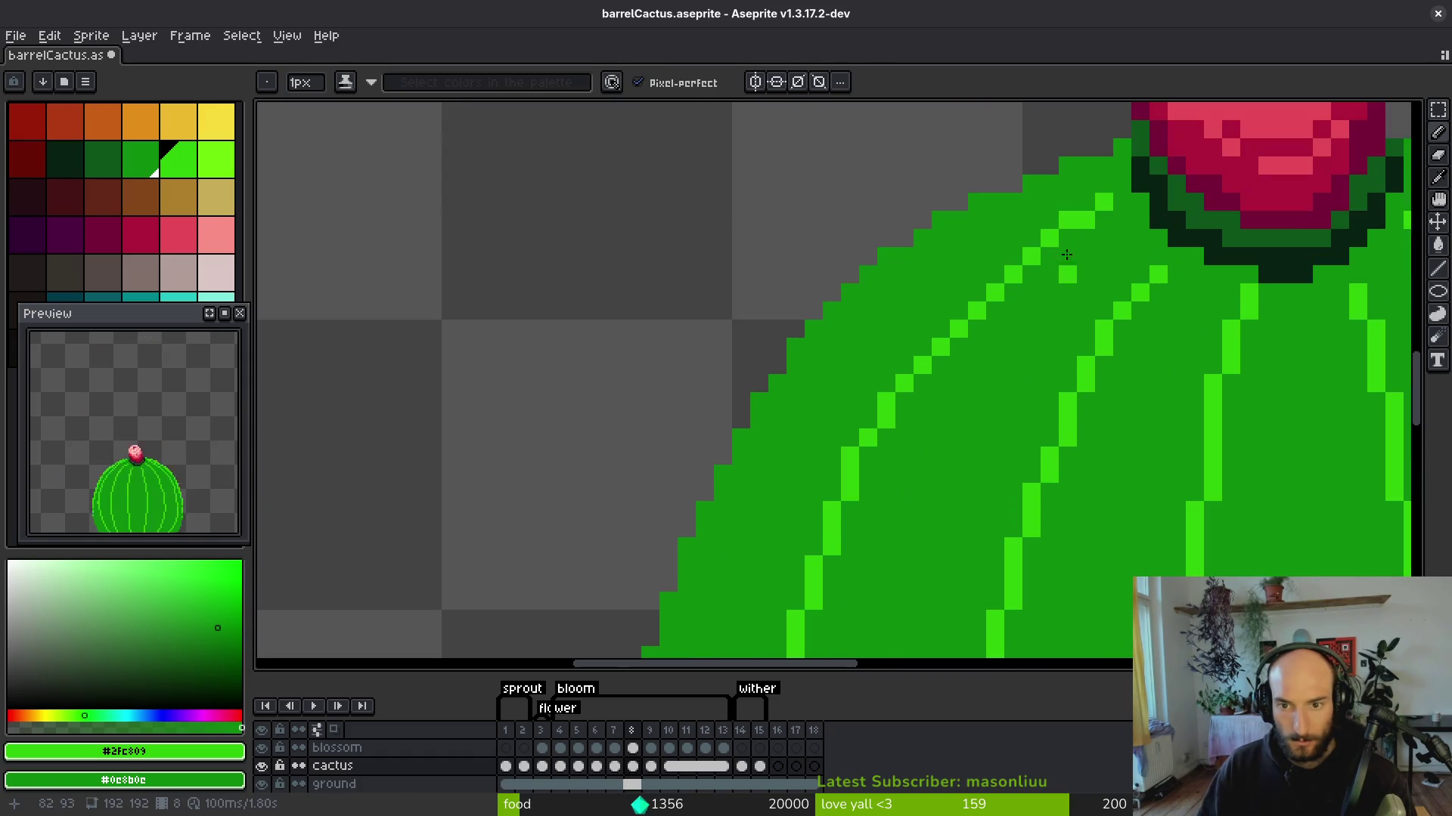
left_click_drag(961, 226, 877, 262)
mouse_move(813, 341)
left_mouse_down()
mouse_move(928, 234)
mouse_move(1049, 184)
left_mouse_up()
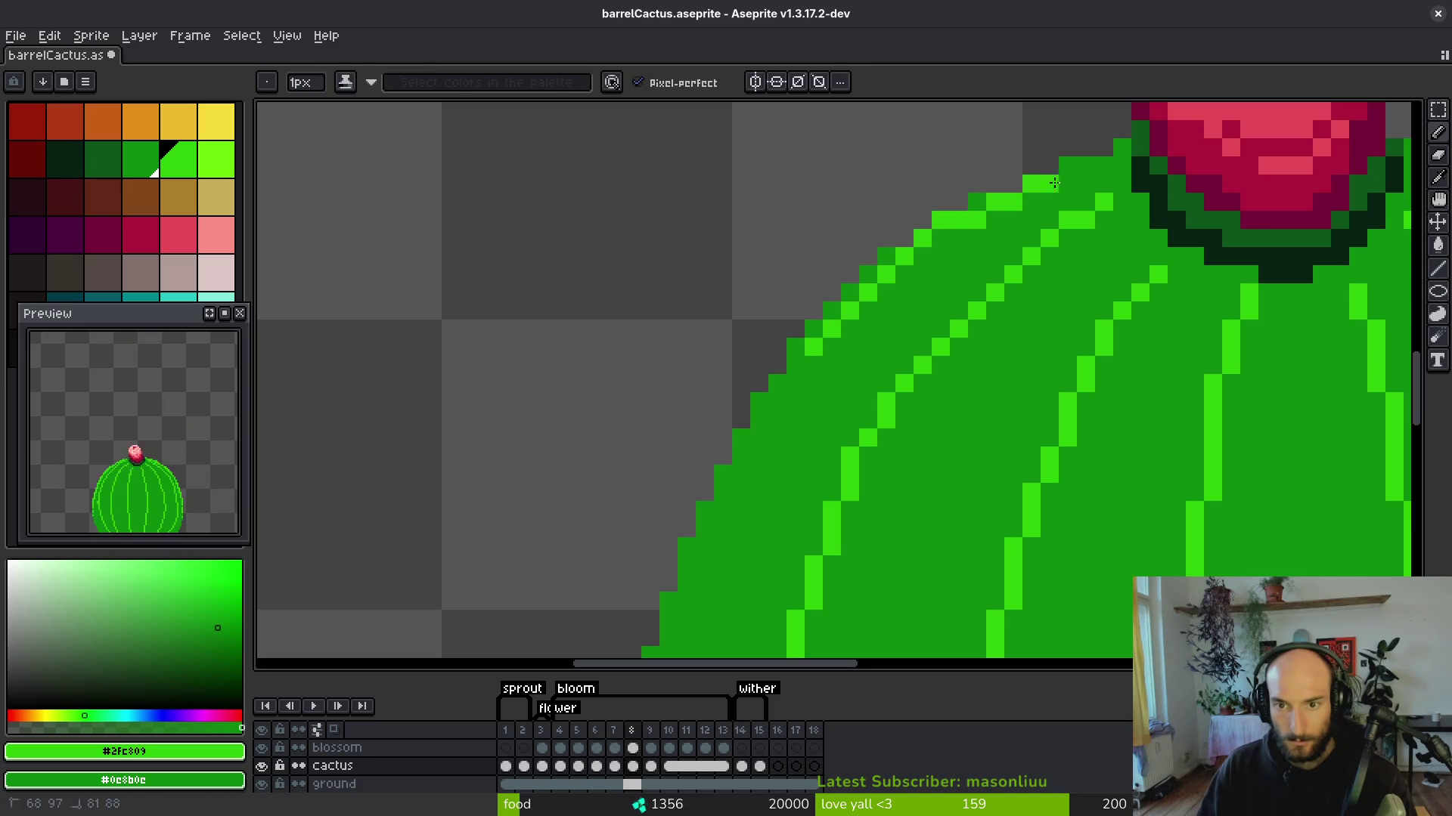
mouse_move(933, 243)
left_mouse_down()
mouse_move(1050, 198)
mouse_move(976, 221)
mouse_move(866, 434)
left_mouse_up()
mouse_move(933, 366)
left_mouse_down()
mouse_move(1023, 230)
mouse_move(959, 401)
mouse_move(989, 256)
left_mouse_up()
Paint light-green pixels down the left edge, reverting one stray pixel to dark green.
left_click_drag(1046, 143, 1040, 204)
scroll(1007, 204, "down", 3)
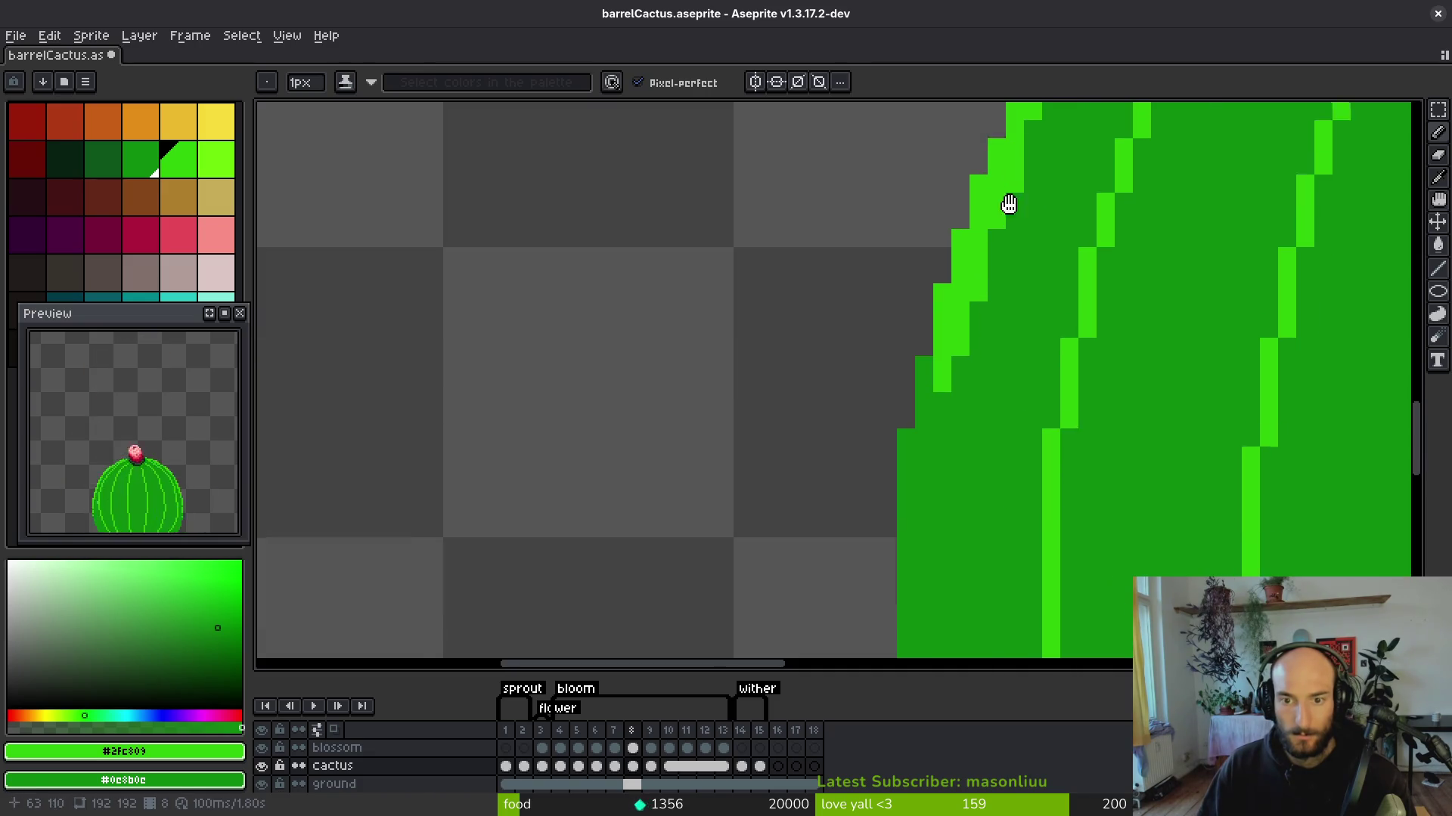
mouse_move(926, 343)
left_mouse_down()
mouse_move(911, 582)
mouse_move(942, 401)
left_mouse_up()
scroll(982, 356, "down", 3)
scroll(982, 356, "up", 2)
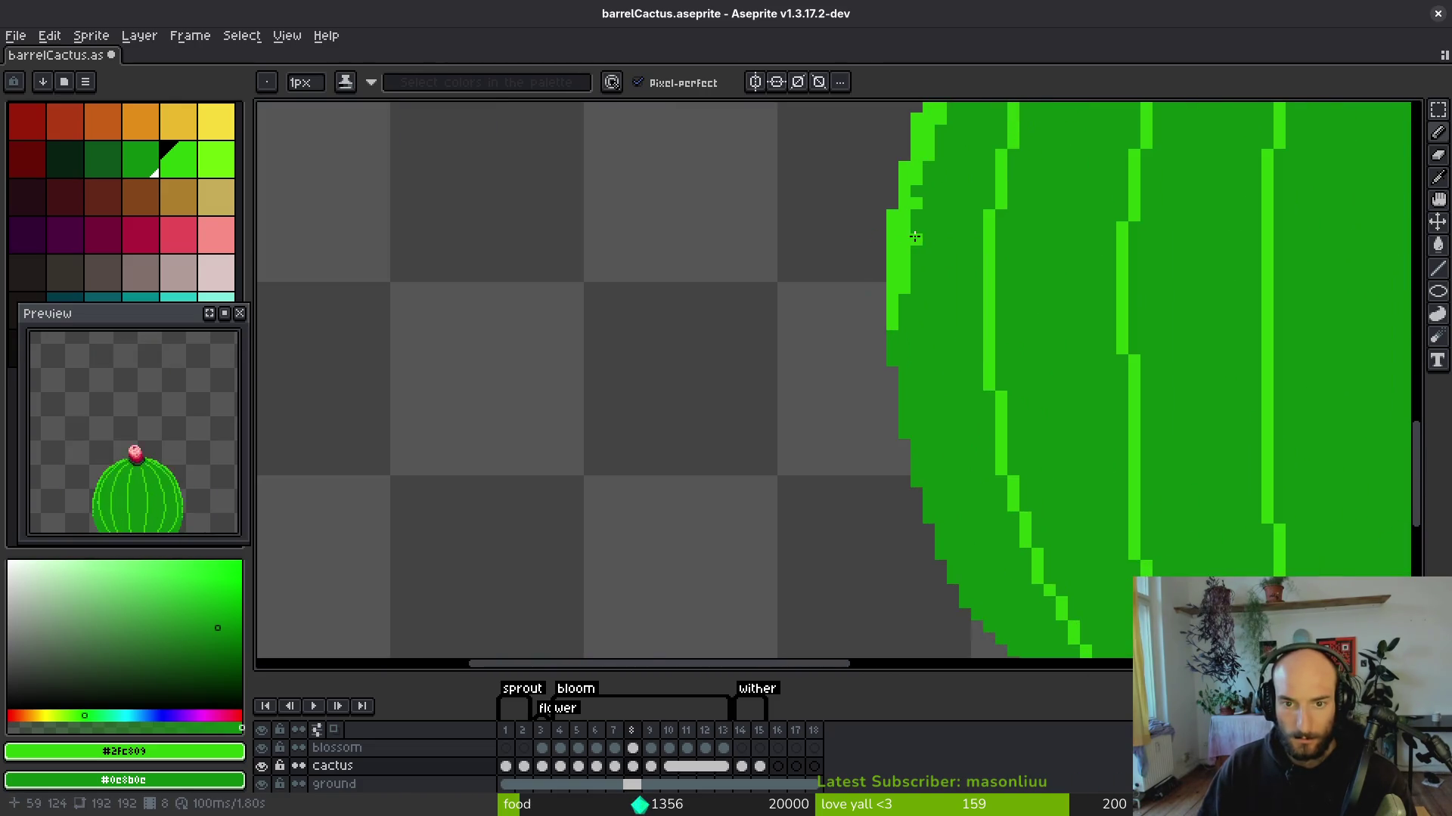
left_click_drag(904, 223, 894, 338)
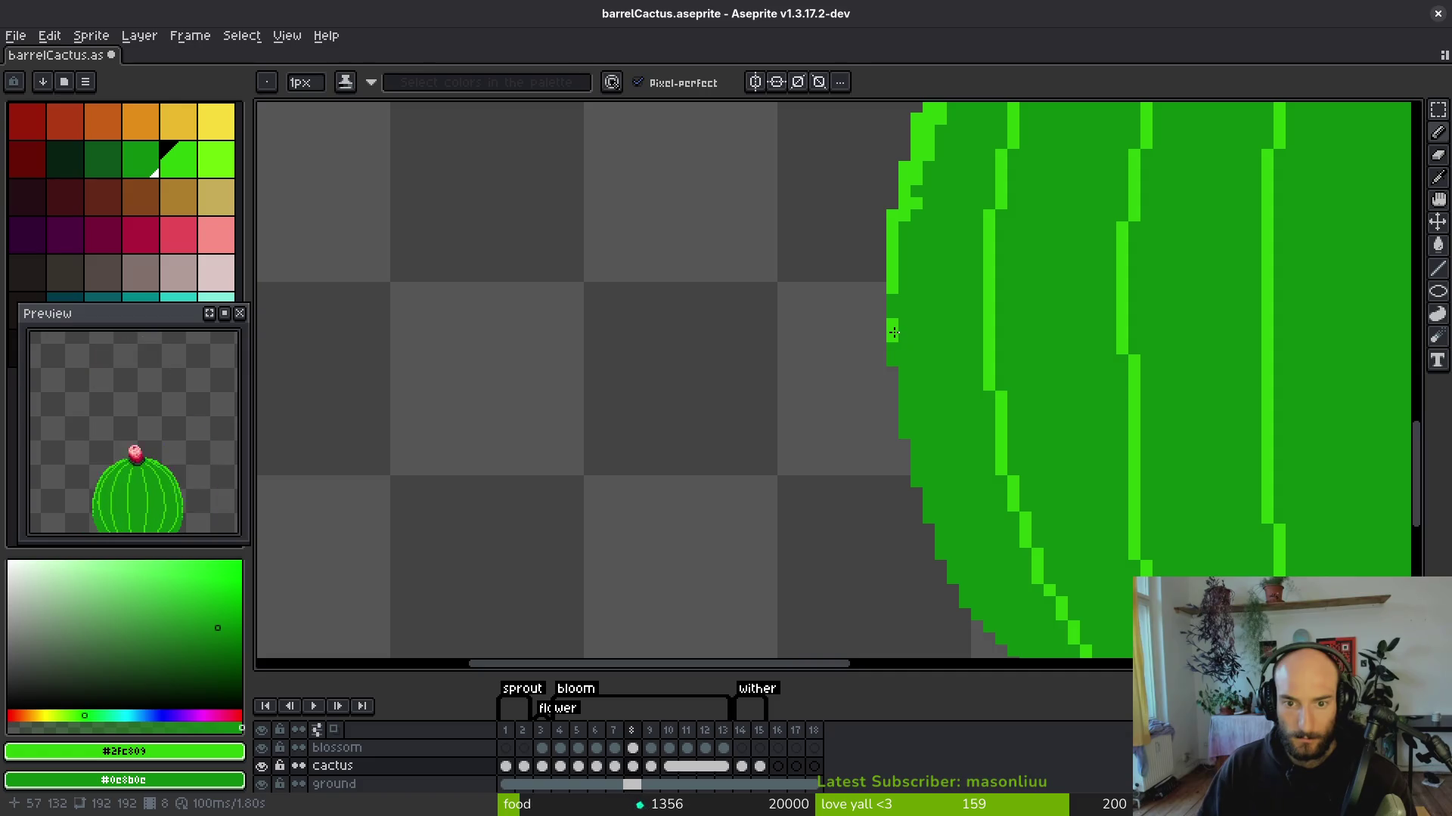
scroll(925, 150, "down", 3)
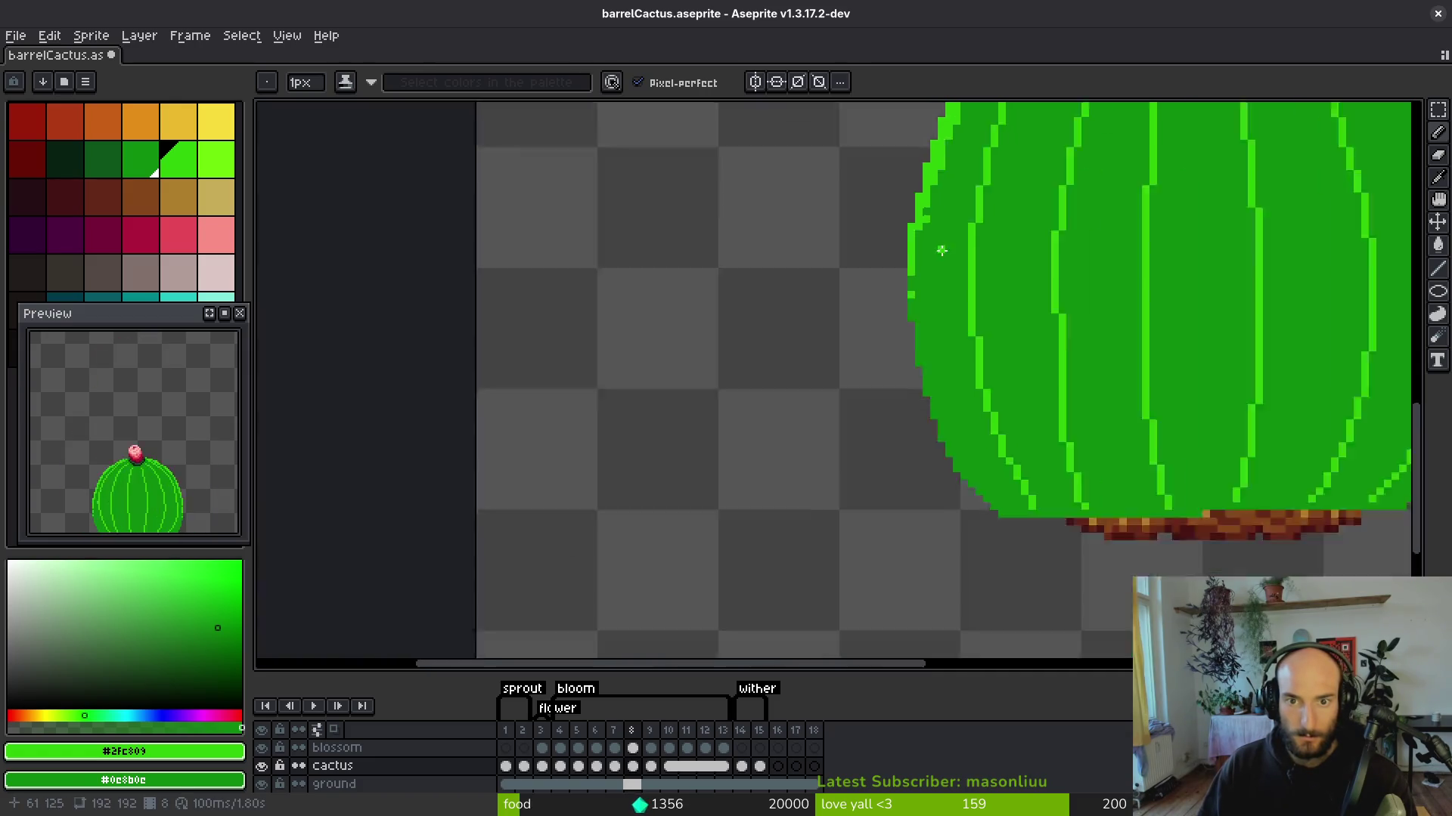
scroll(929, 290, "up", 2)
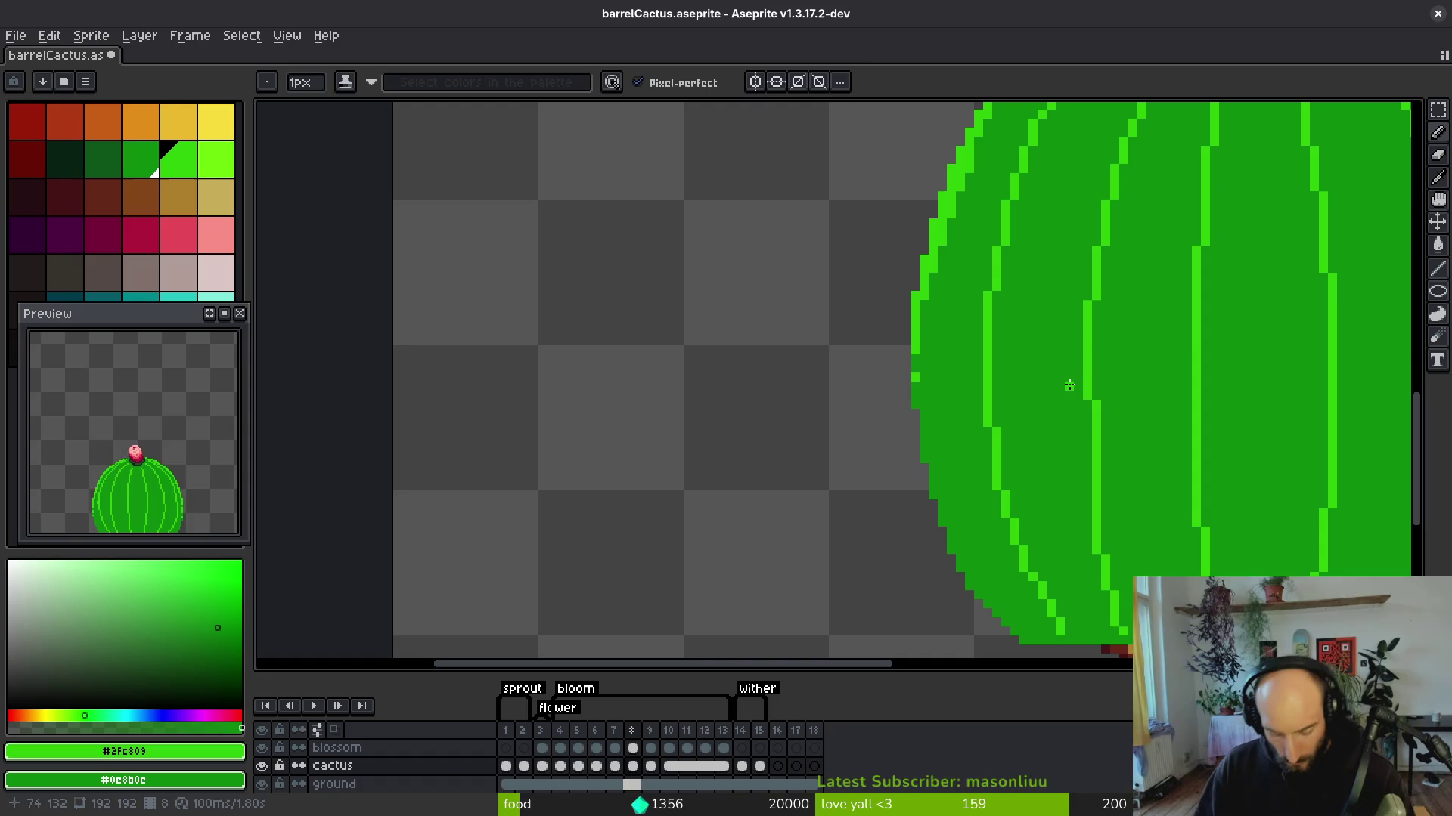
scroll(937, 481, "up", 1)
right_click(915, 404)
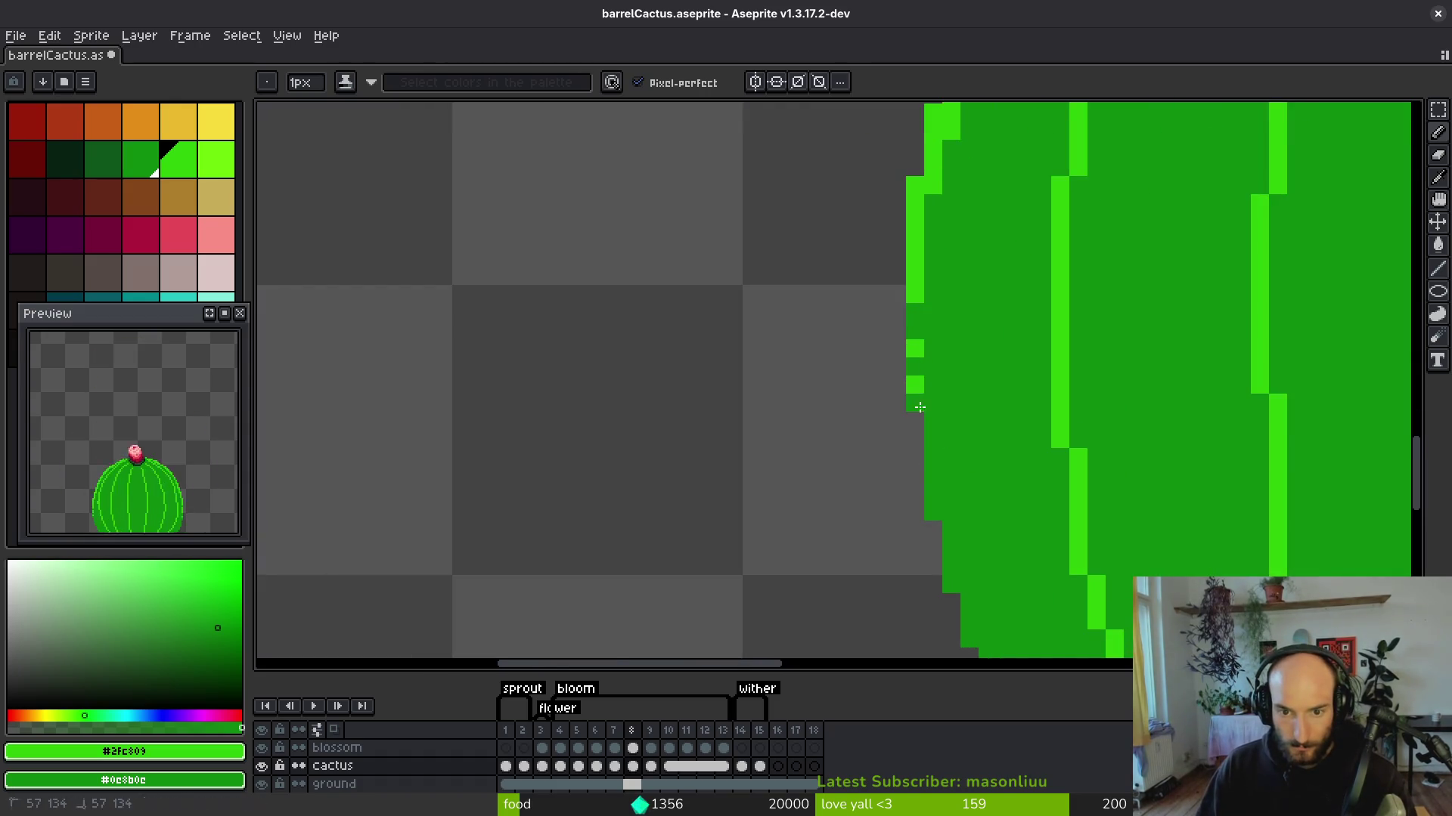
Add a lower left-edge pixel and draw a bright-green highlight along the right rim.
left_click(933, 475)
scroll(765, 401, "right", 4)
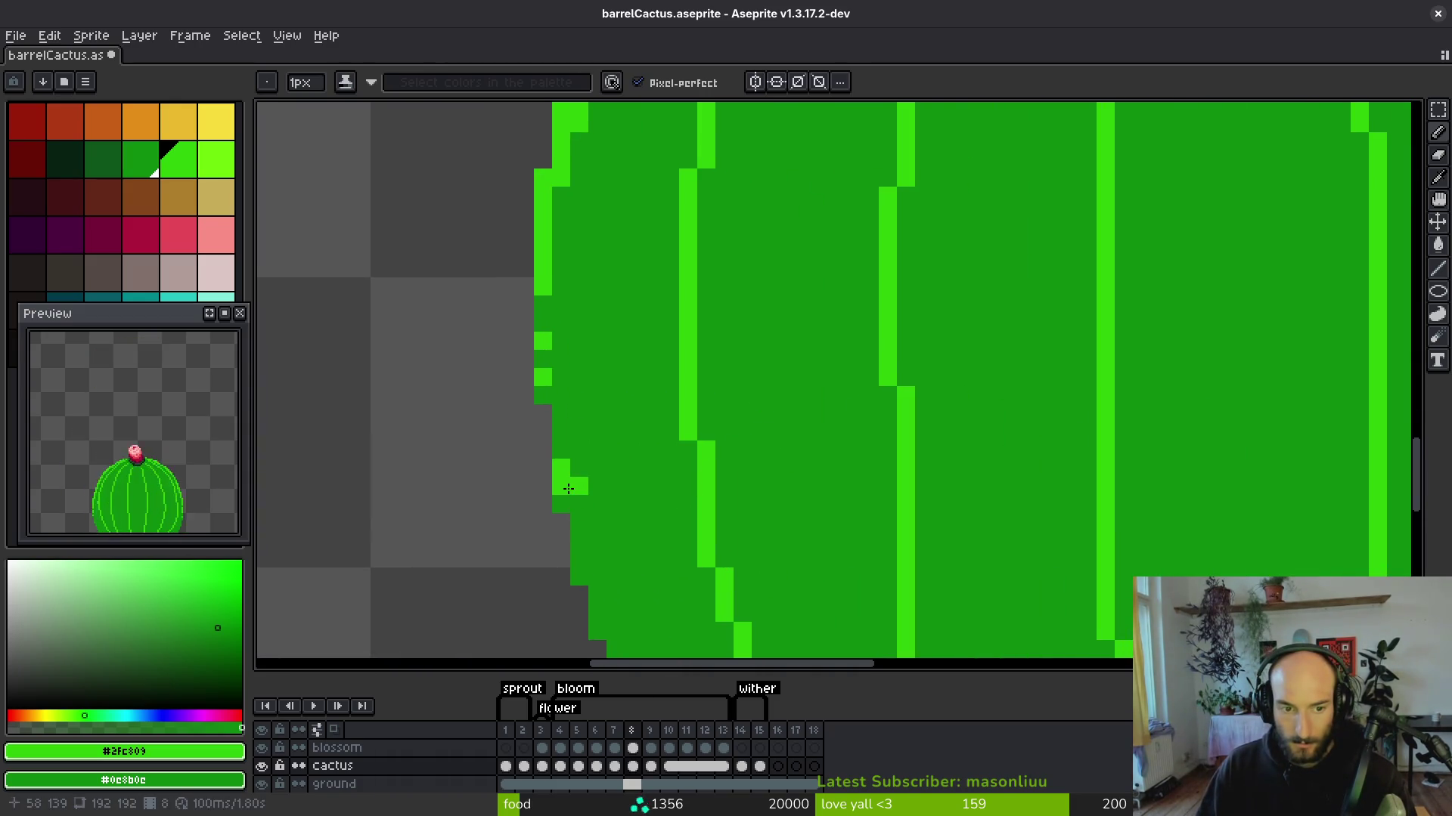
scroll(680, 423, "down", 3)
scroll(794, 391, "up", 2)
scroll(626, 230, "up", 1)
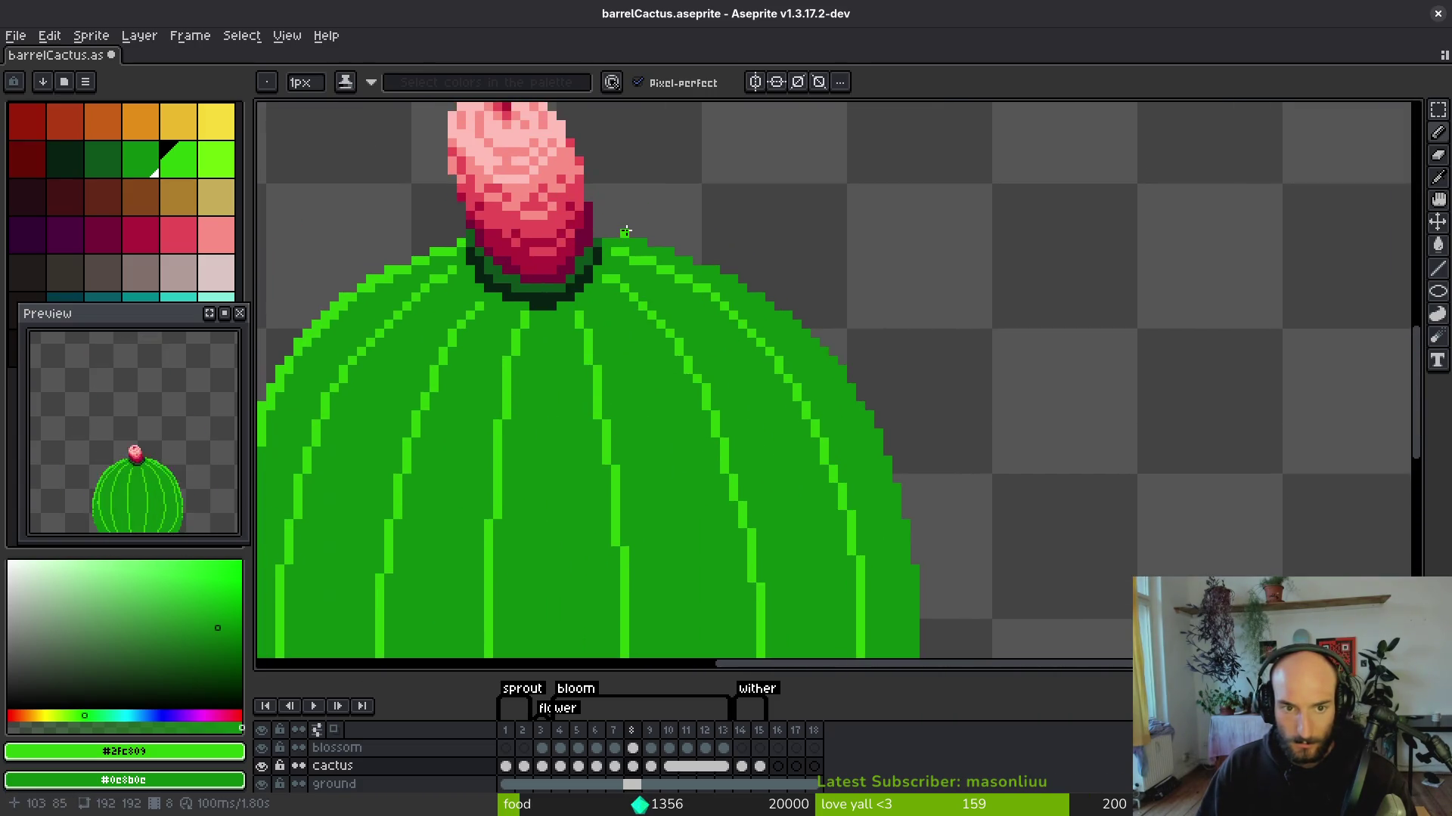
scroll(607, 243, "up", 2)
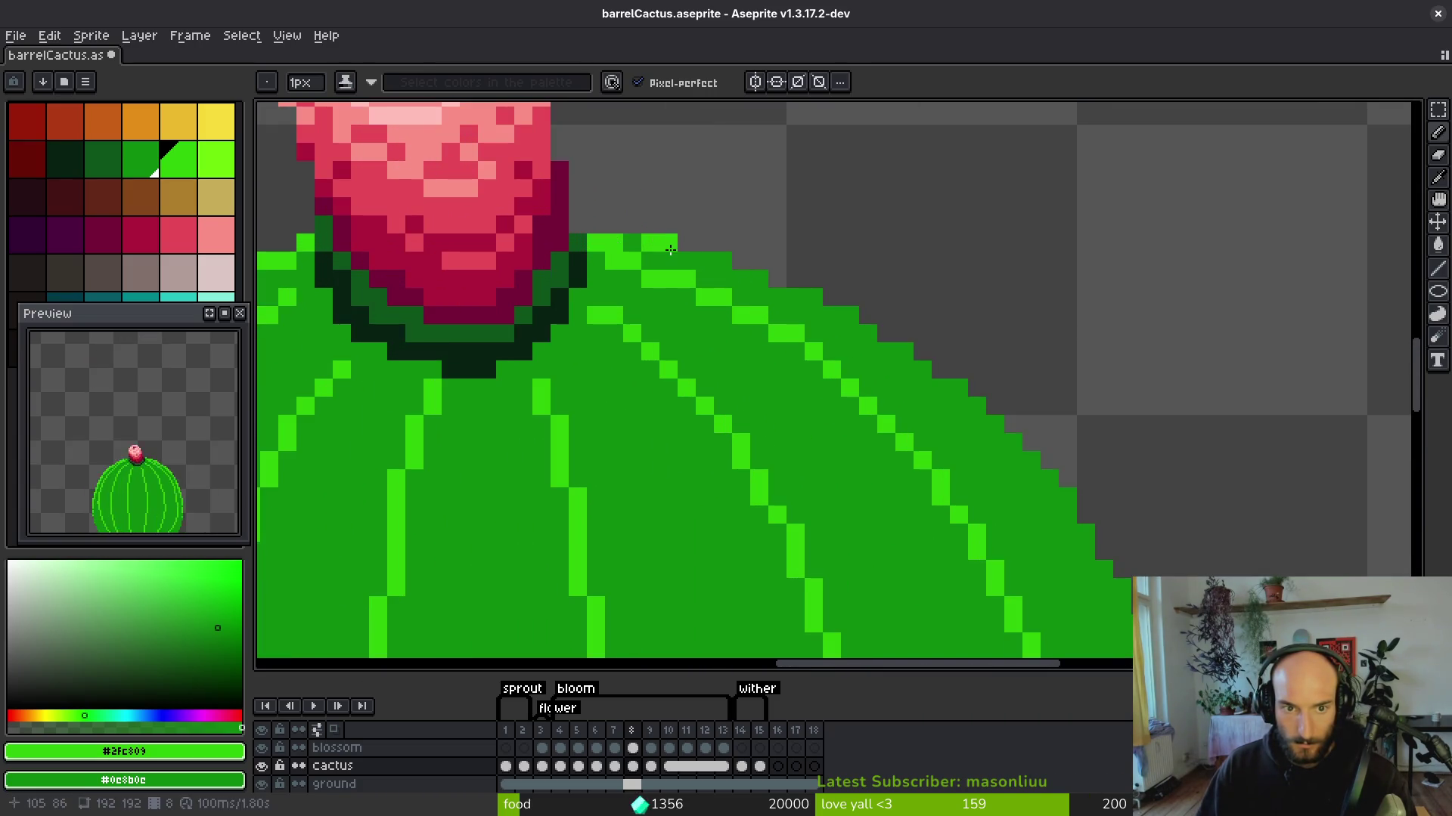
mouse_move(727, 280)
left_mouse_down()
mouse_move(1005, 438)
mouse_move(1053, 496)
left_mouse_up()
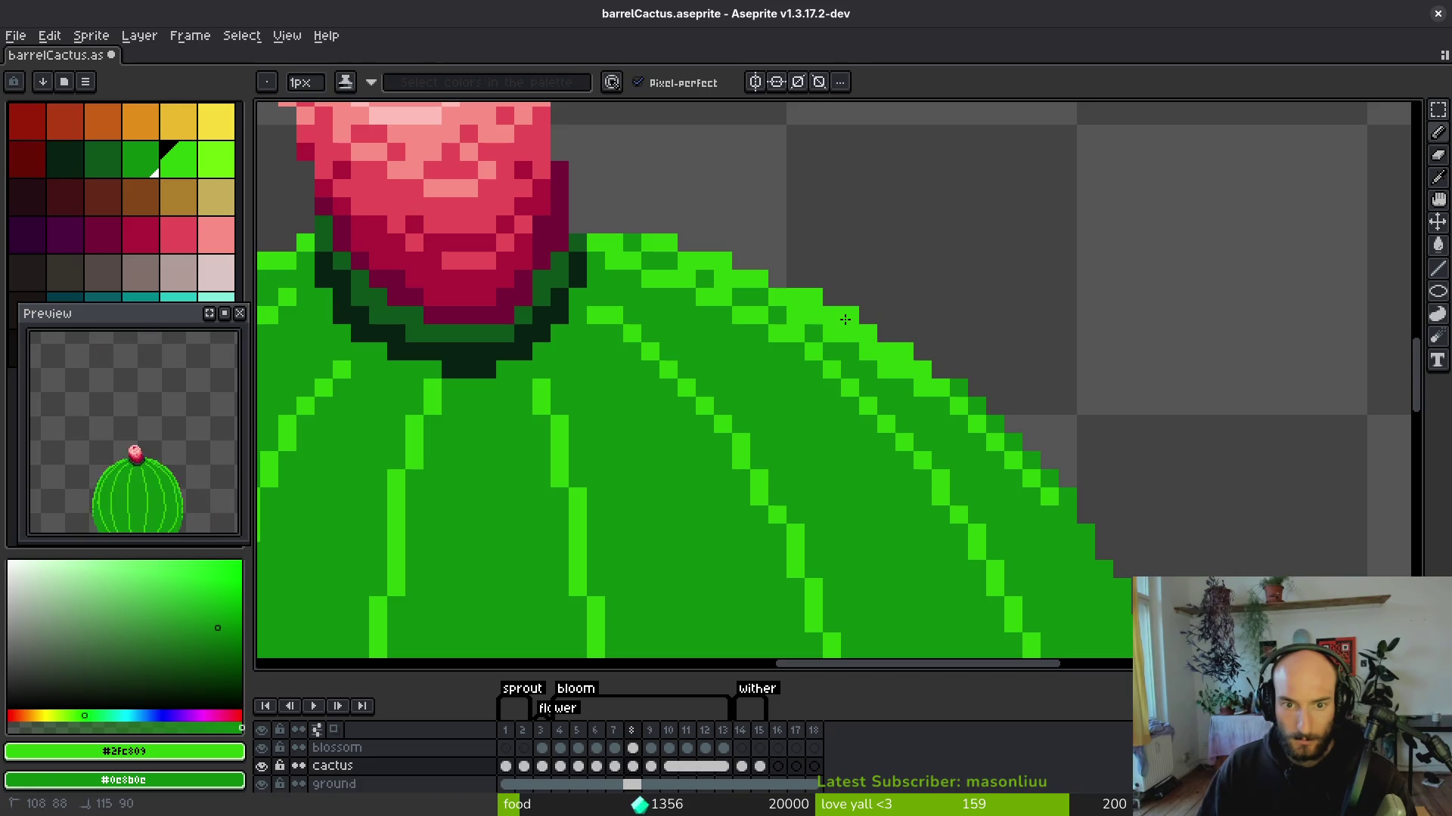
scroll(652, 266, "down", 3)
scroll(652, 266, "right", 5)
mouse_move(689, 202)
left_mouse_down()
mouse_move(854, 431)
mouse_move(888, 530)
left_mouse_up()
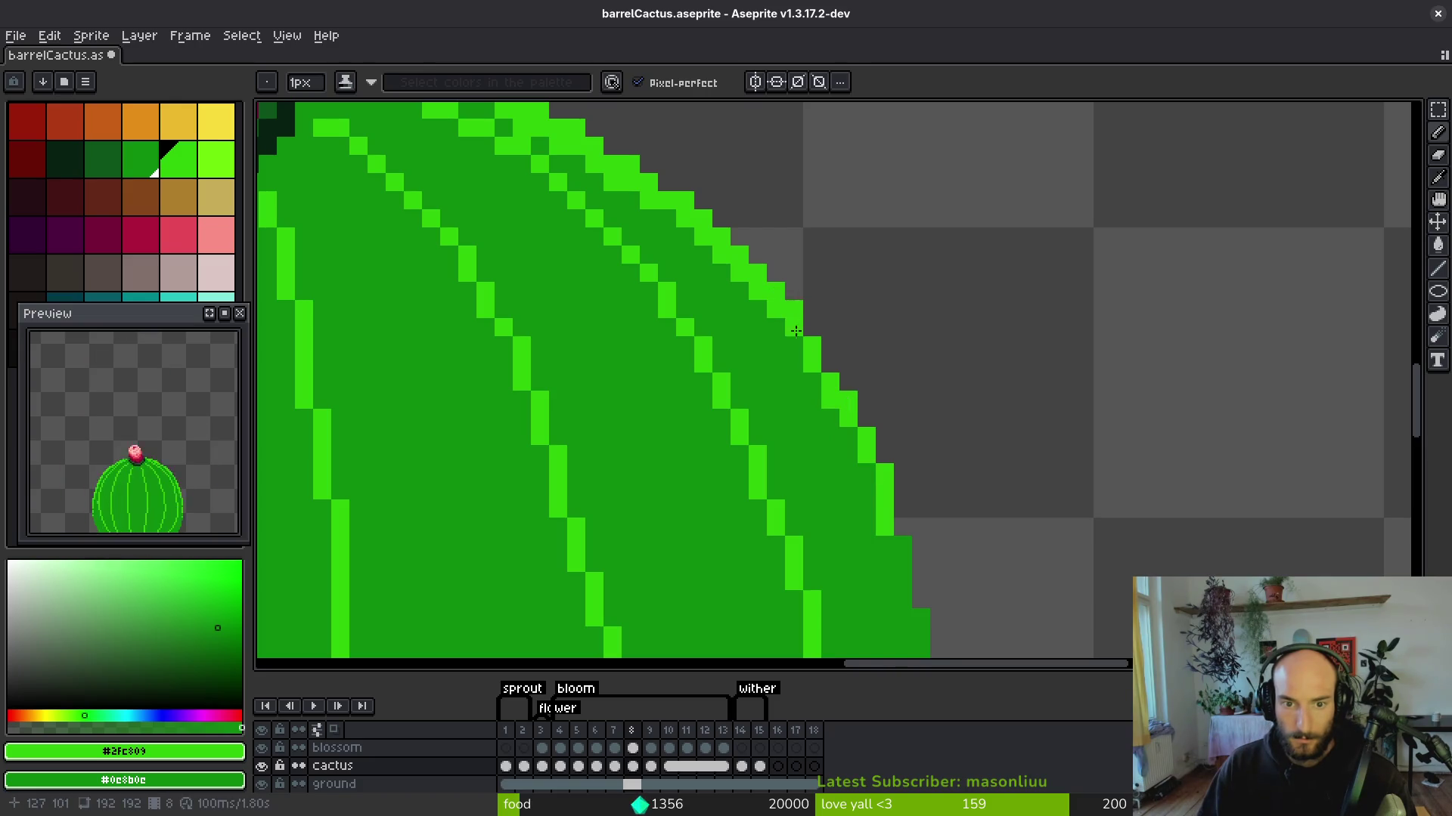
Extend the bright-green highlight down the lower-right rim with a corner pixel.
scroll(783, 310, "down", 3)
scroll(784, 310, "right", 2)
left_click_drag(769, 263, 842, 509)
scroll(843, 509, "down", 3)
scroll(842, 509, "right", 1)
left_click_drag(816, 314, 816, 484)
left_click(799, 314)
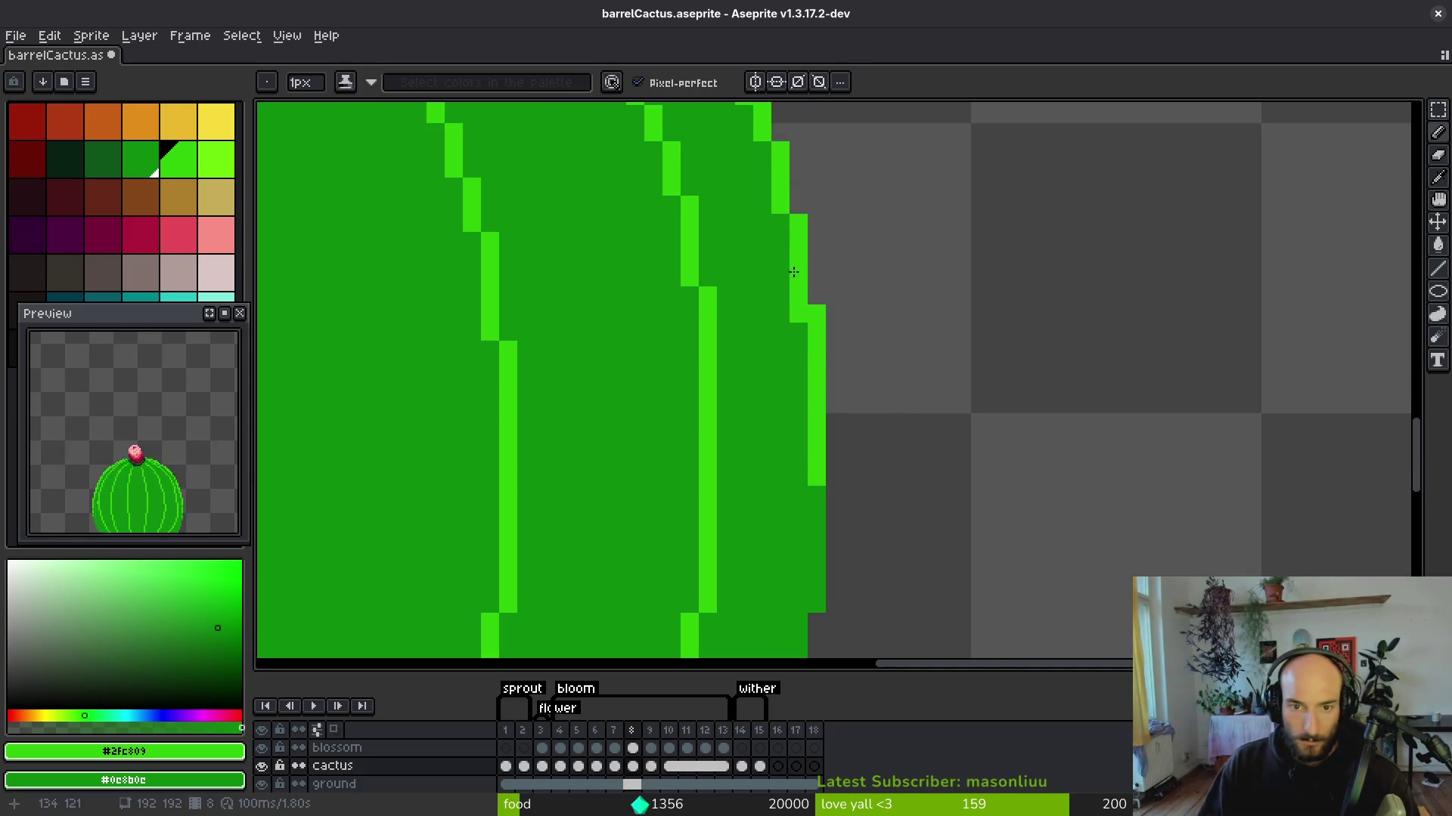
Bring the cactus body back into view and advance to frame 9.
scroll(802, 336, "up", 3)
scroll(802, 337, "left", 1)
scroll(766, 292, "up", 5)
scroll(765, 292, "left", 1)
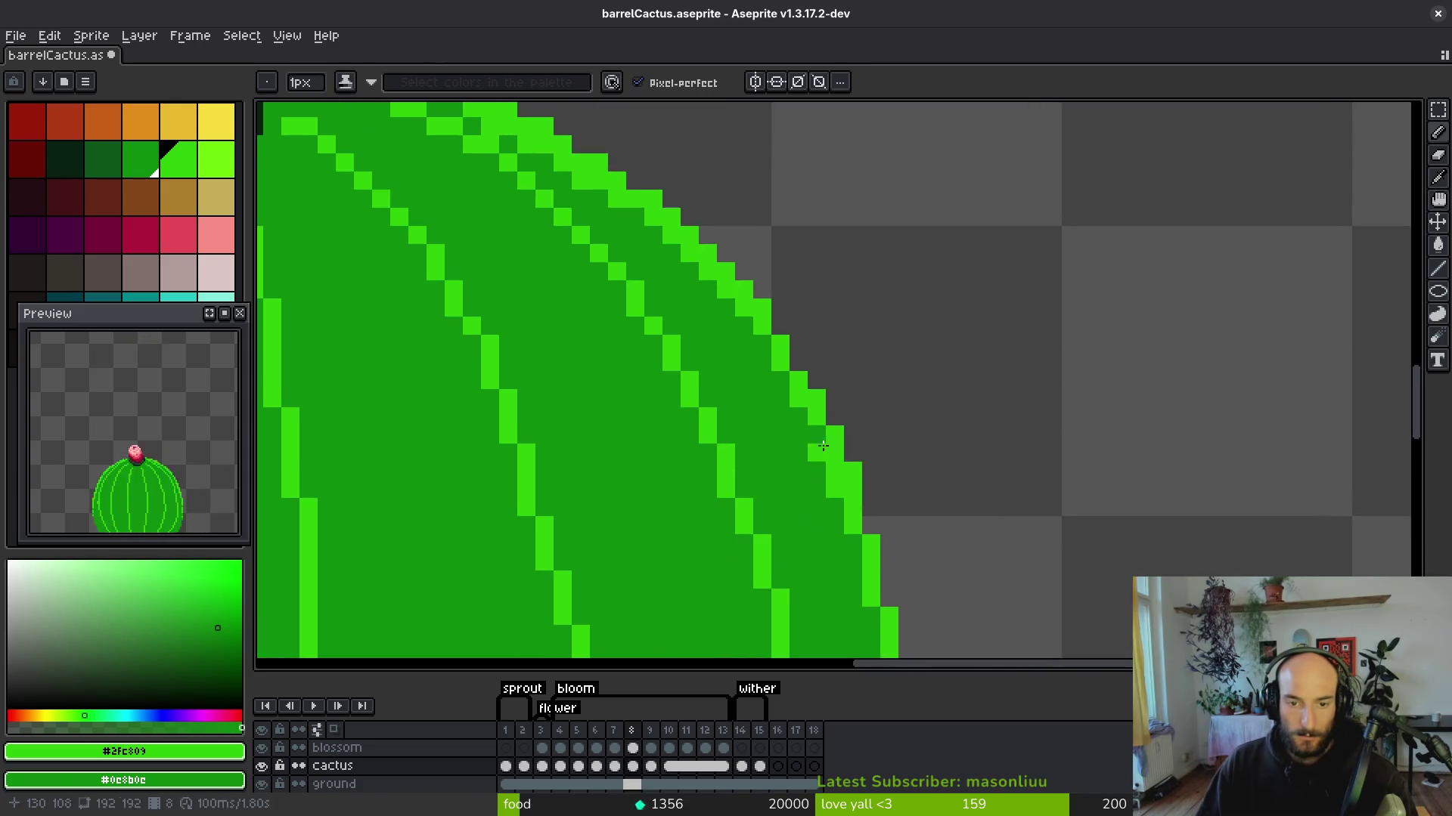
scroll(769, 344, "down", 6)
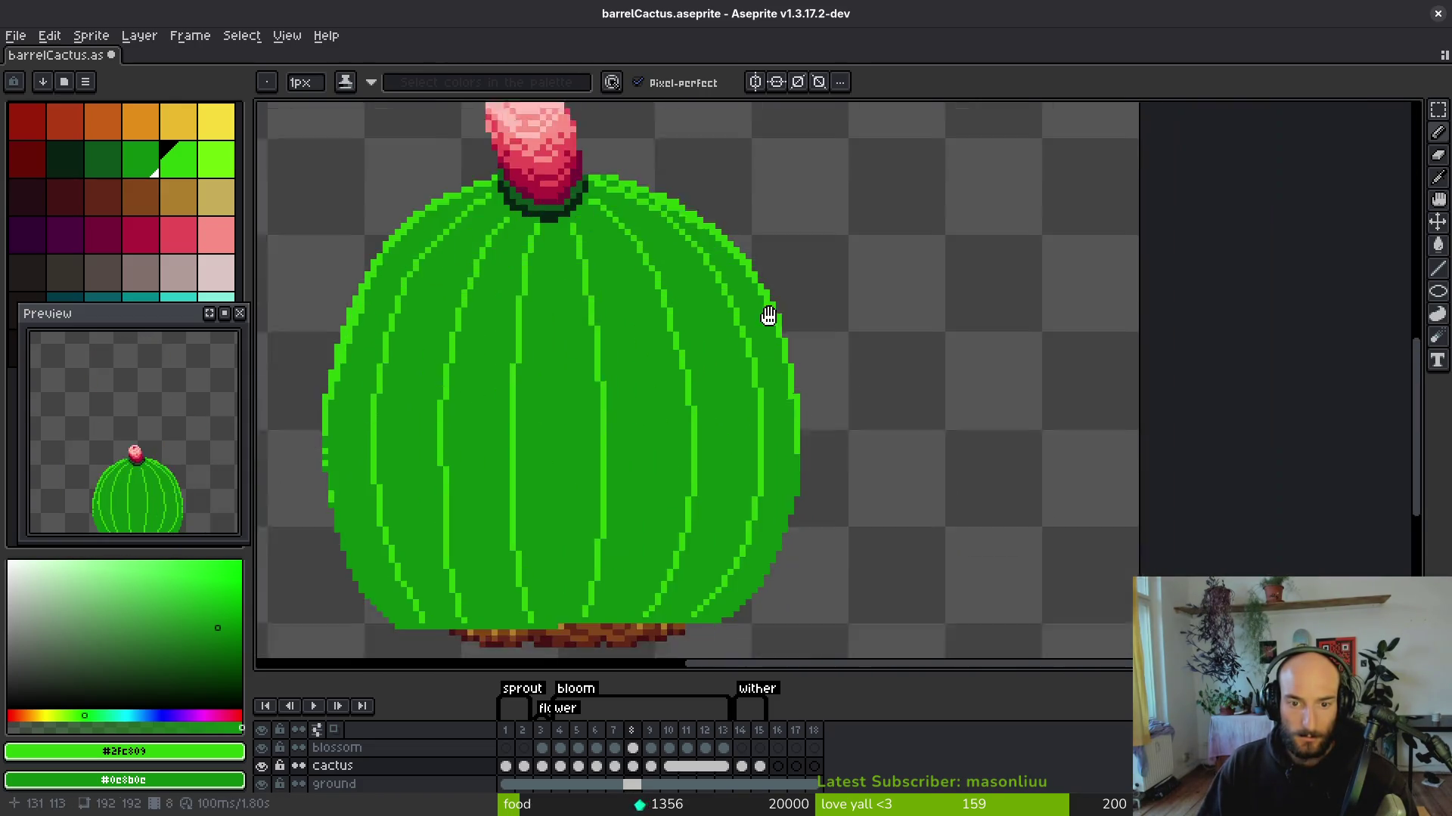
scroll(789, 491, "up", 4)
scroll(804, 497, "down", 4)
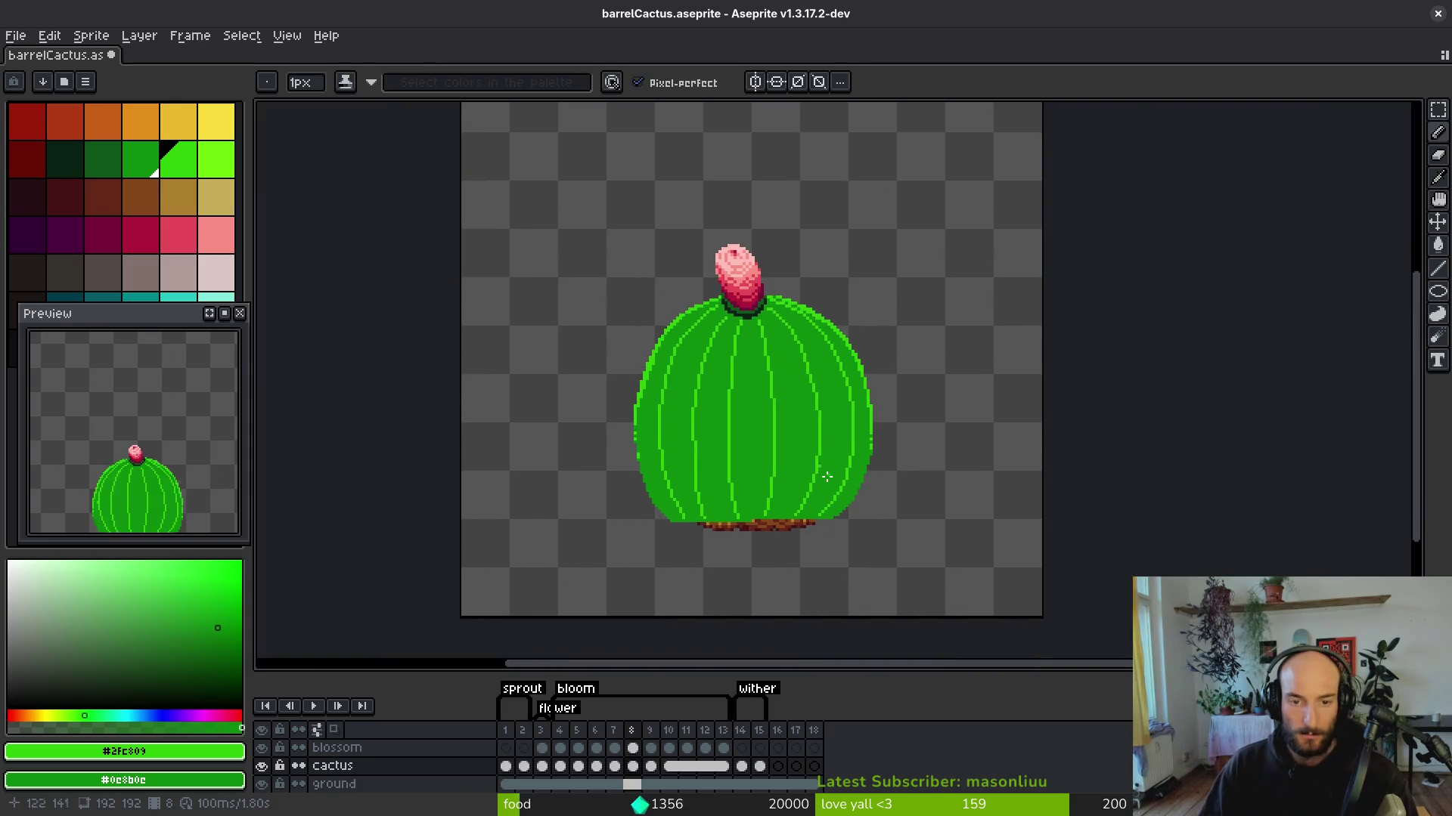
scroll(738, 464, "up", 5)
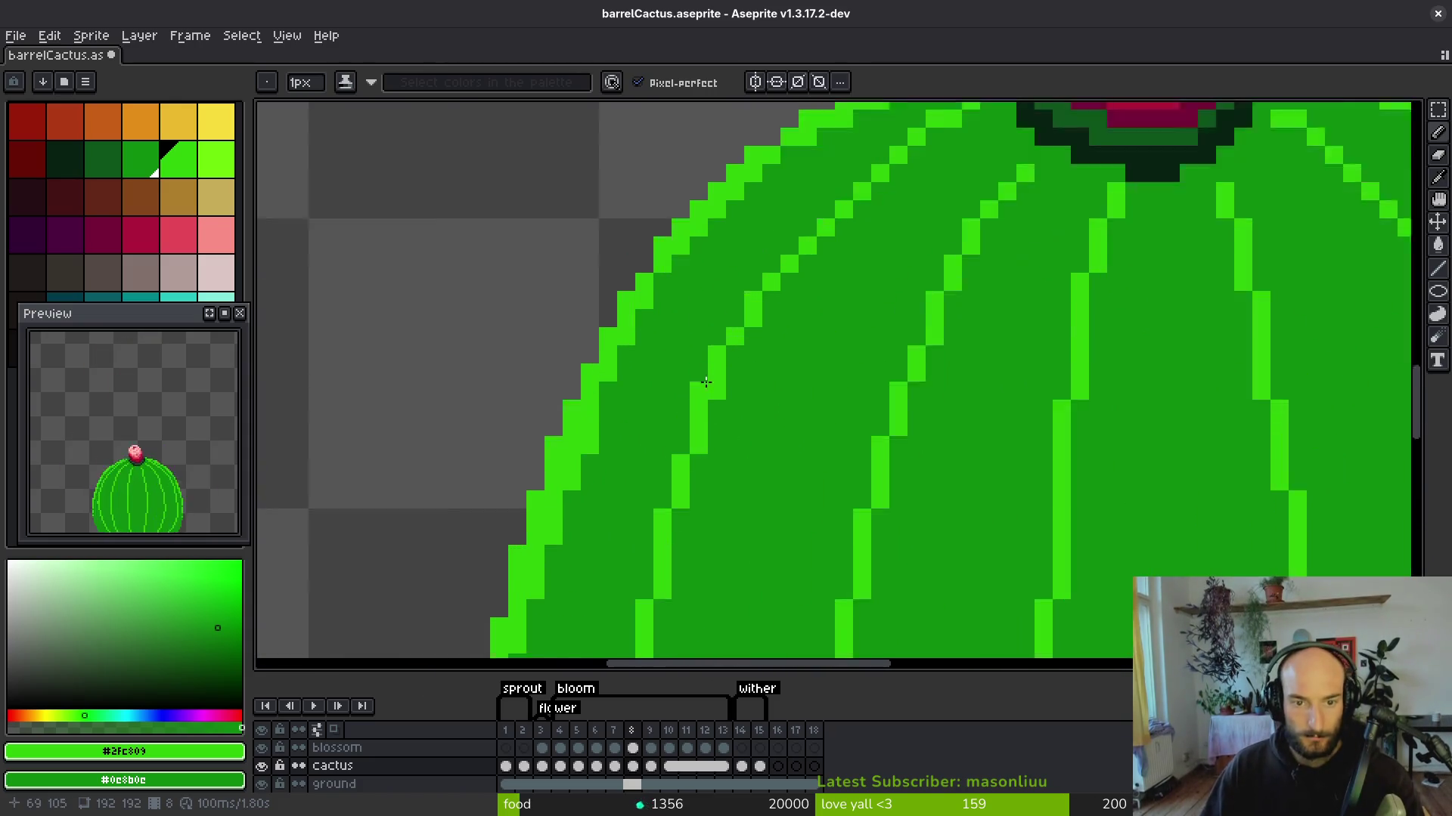
scroll(825, 281, "down", 5)
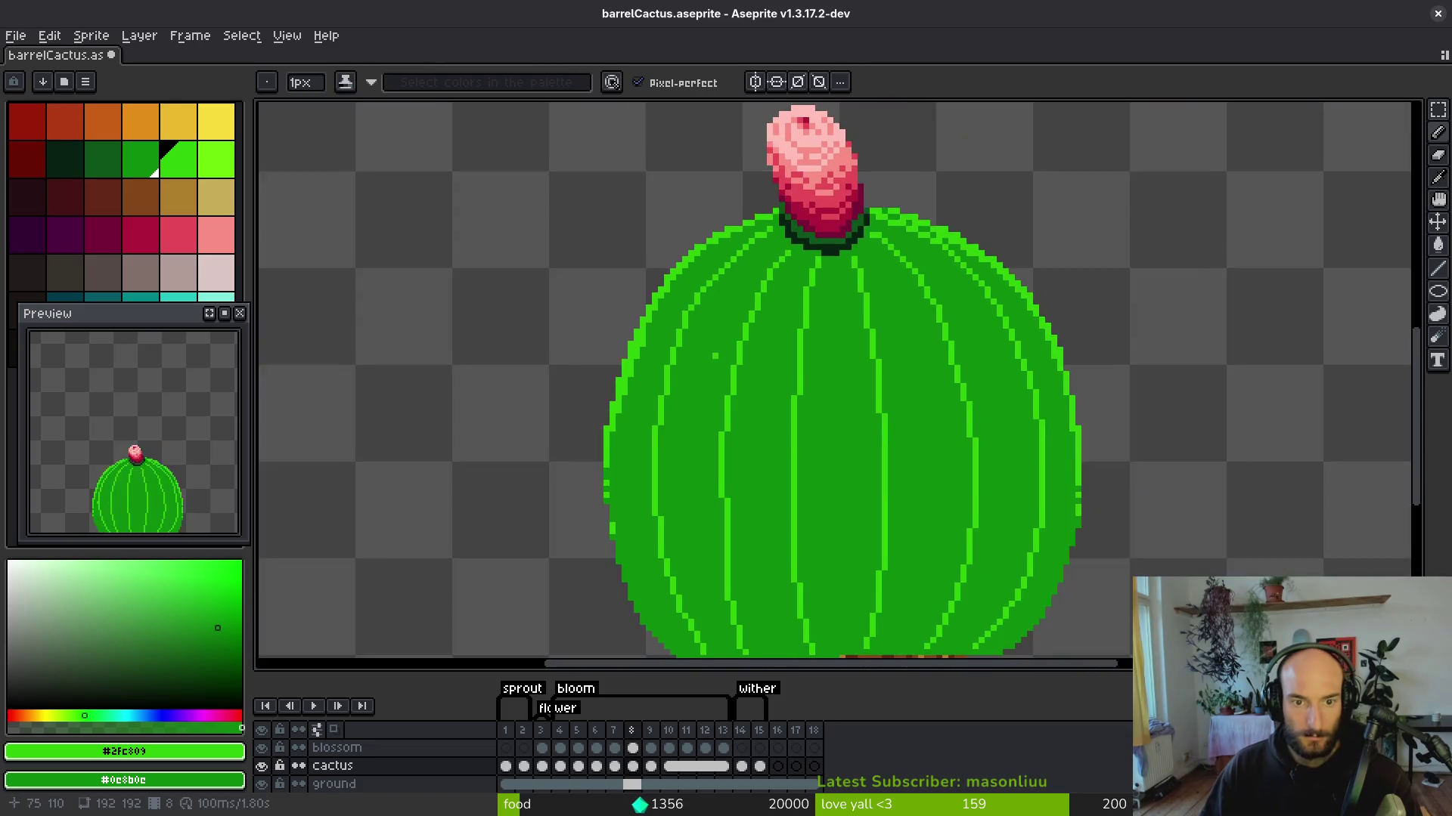
scroll(825, 281, "up", 4)
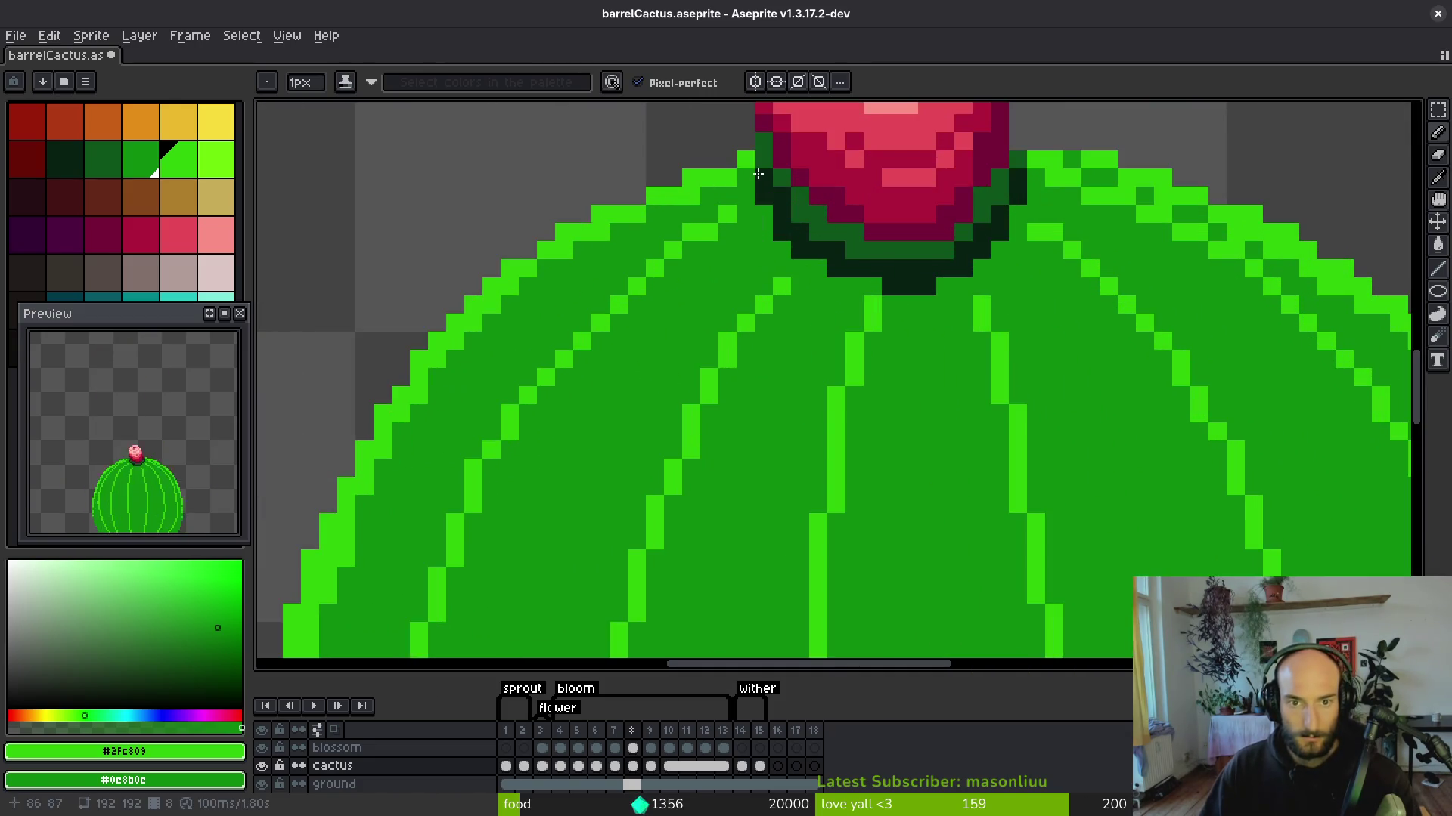
scroll(758, 174, "down", 3)
left_click_drag(787, 441, 825, 328)
key("period")
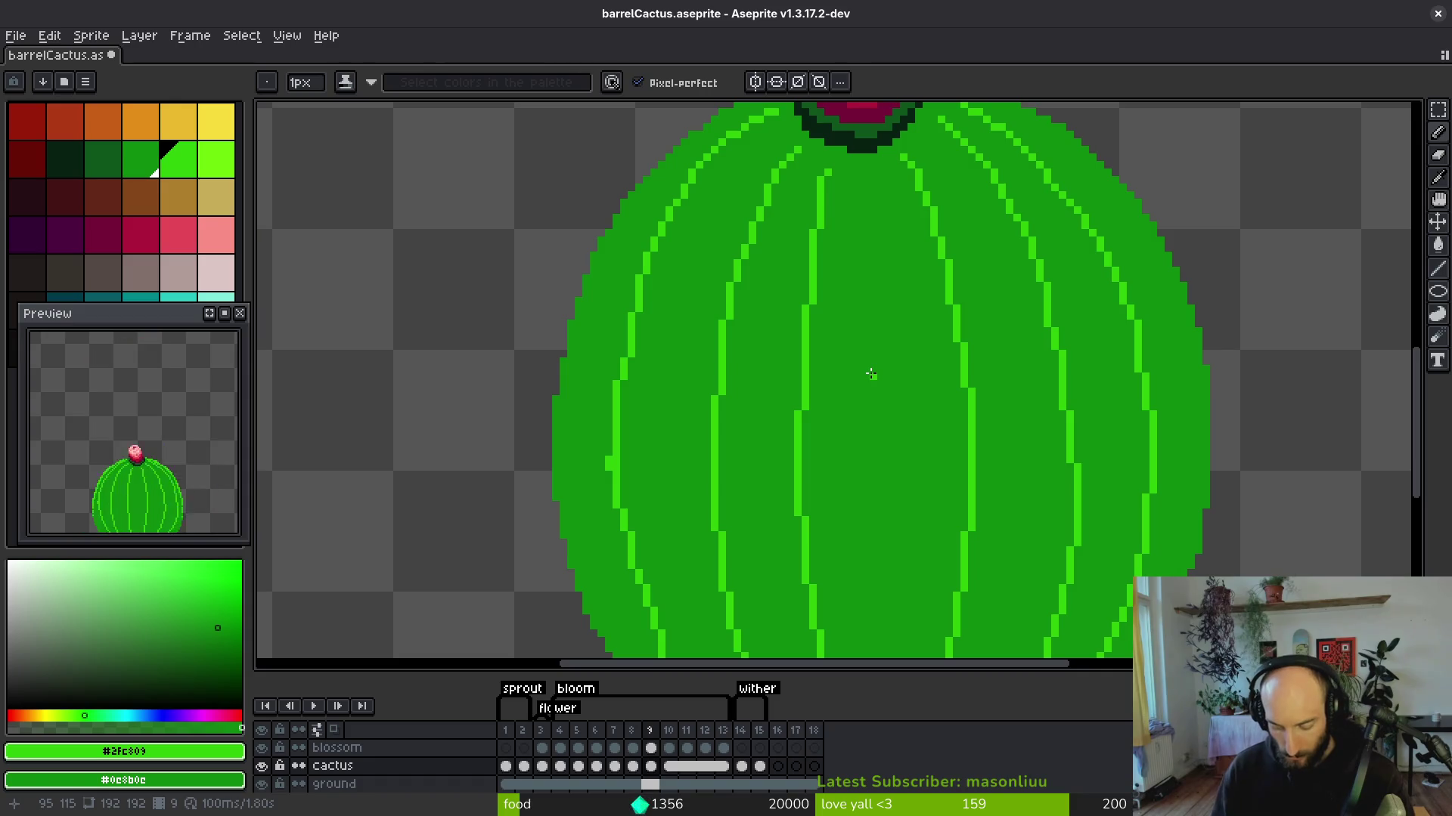
Highlight the cactus's upper-left edge in bright green with two rows of pixels.
scroll(788, 355, "down", 1)
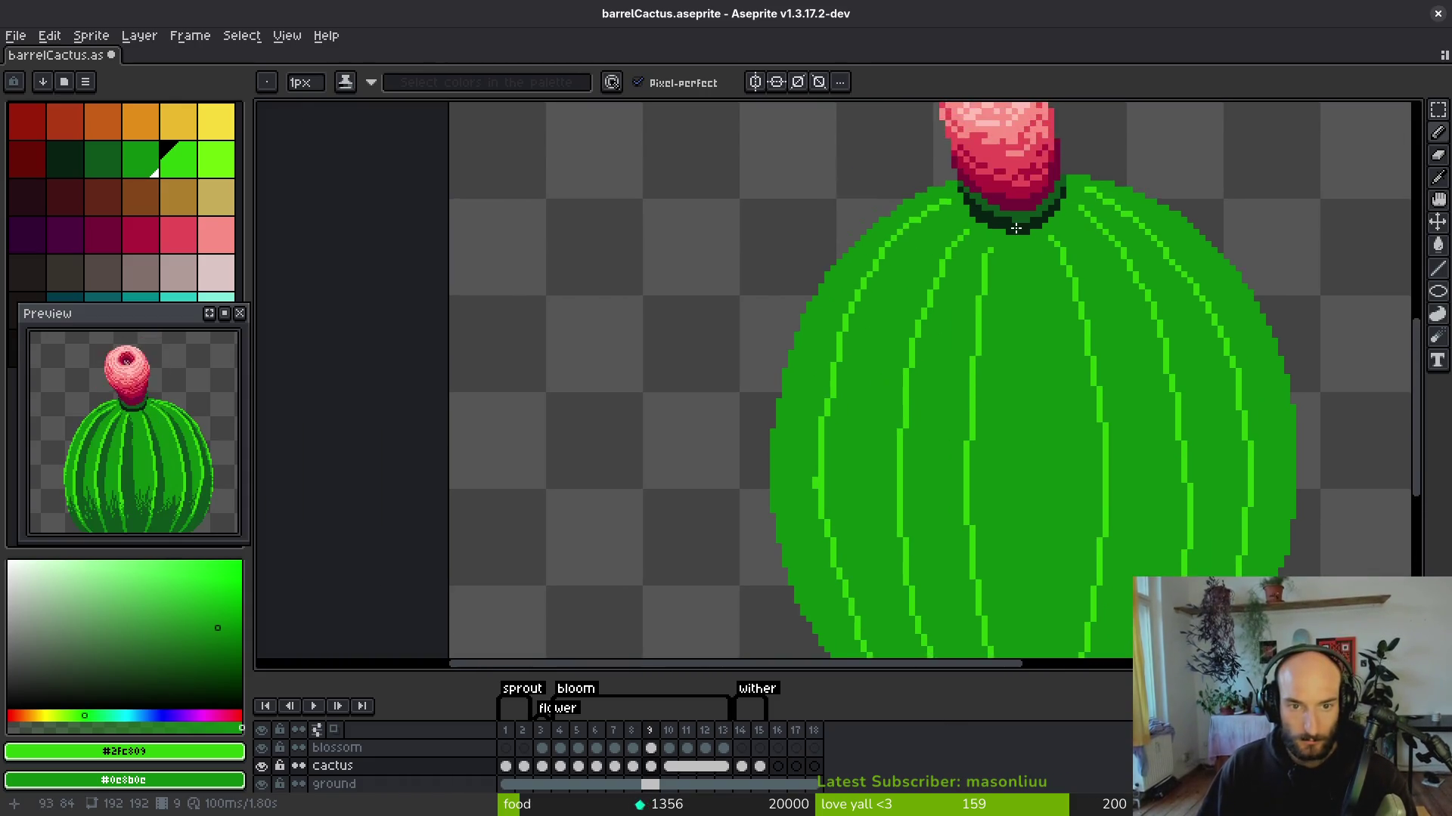
scroll(1069, 275, "up", 3)
mouse_move(1184, 217)
left_mouse_down()
mouse_move(1013, 295)
mouse_move(901, 389)
mouse_move(798, 528)
left_mouse_up()
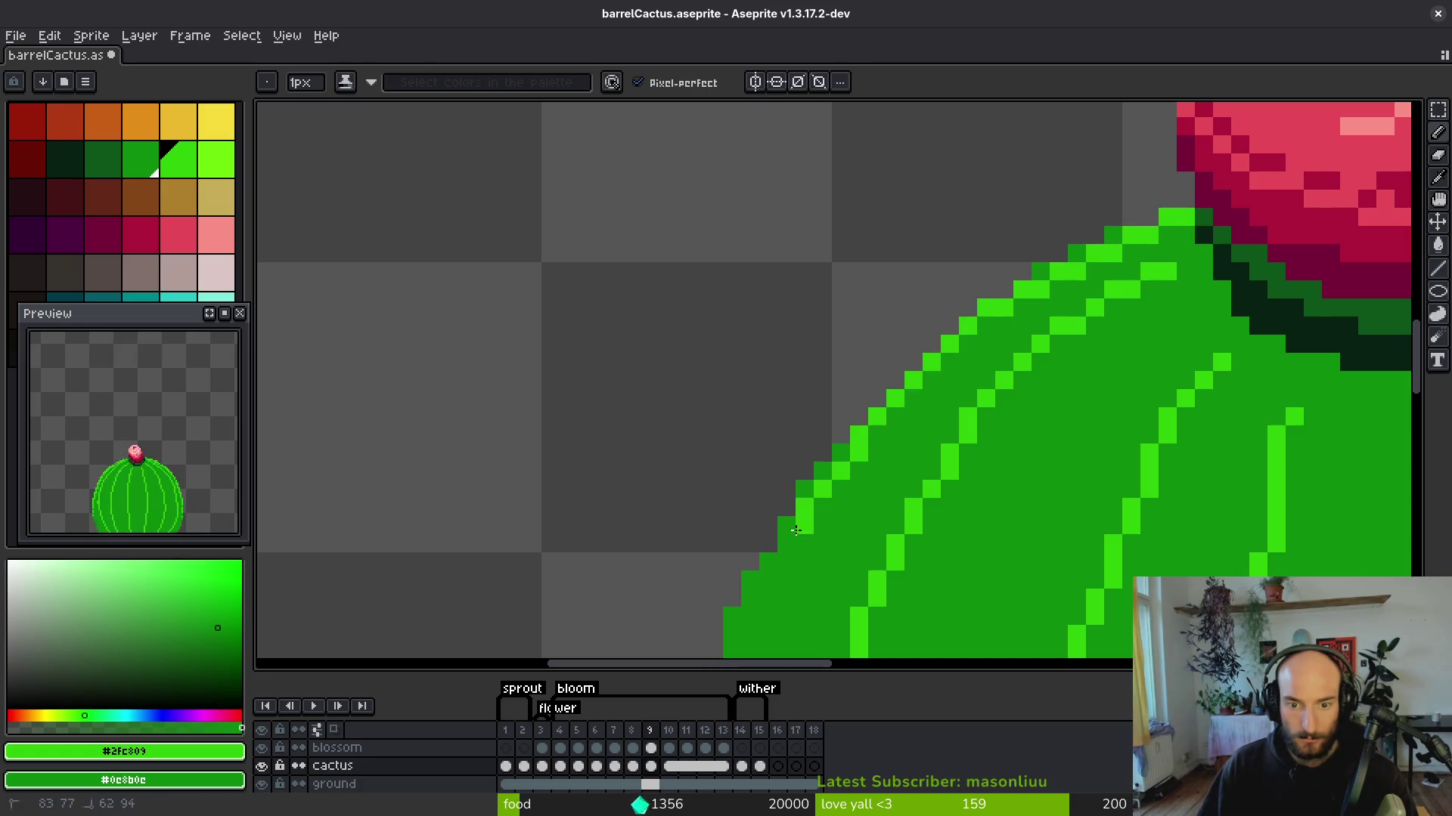
left_click_drag(877, 434, 958, 346)
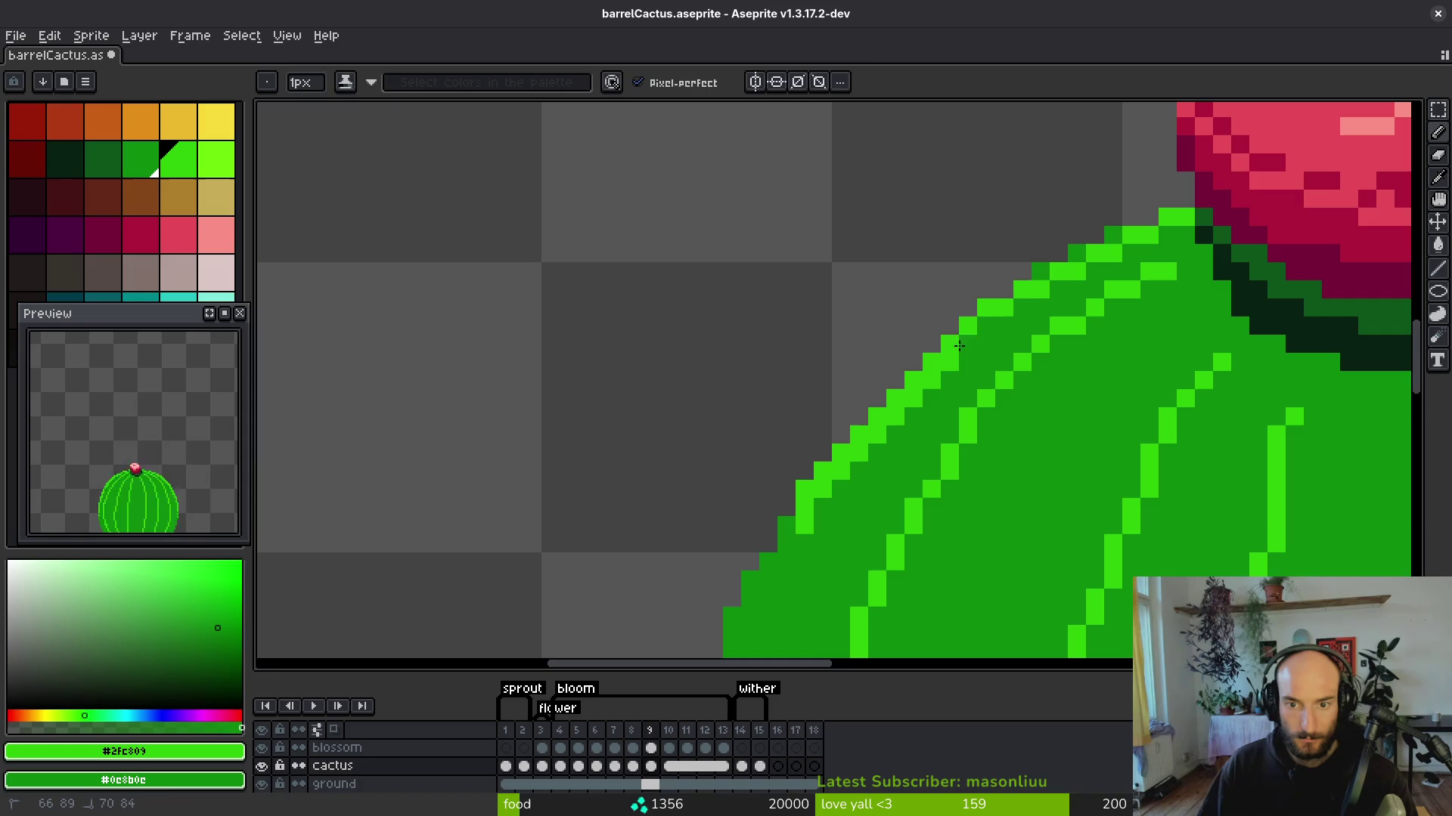
key("Return")
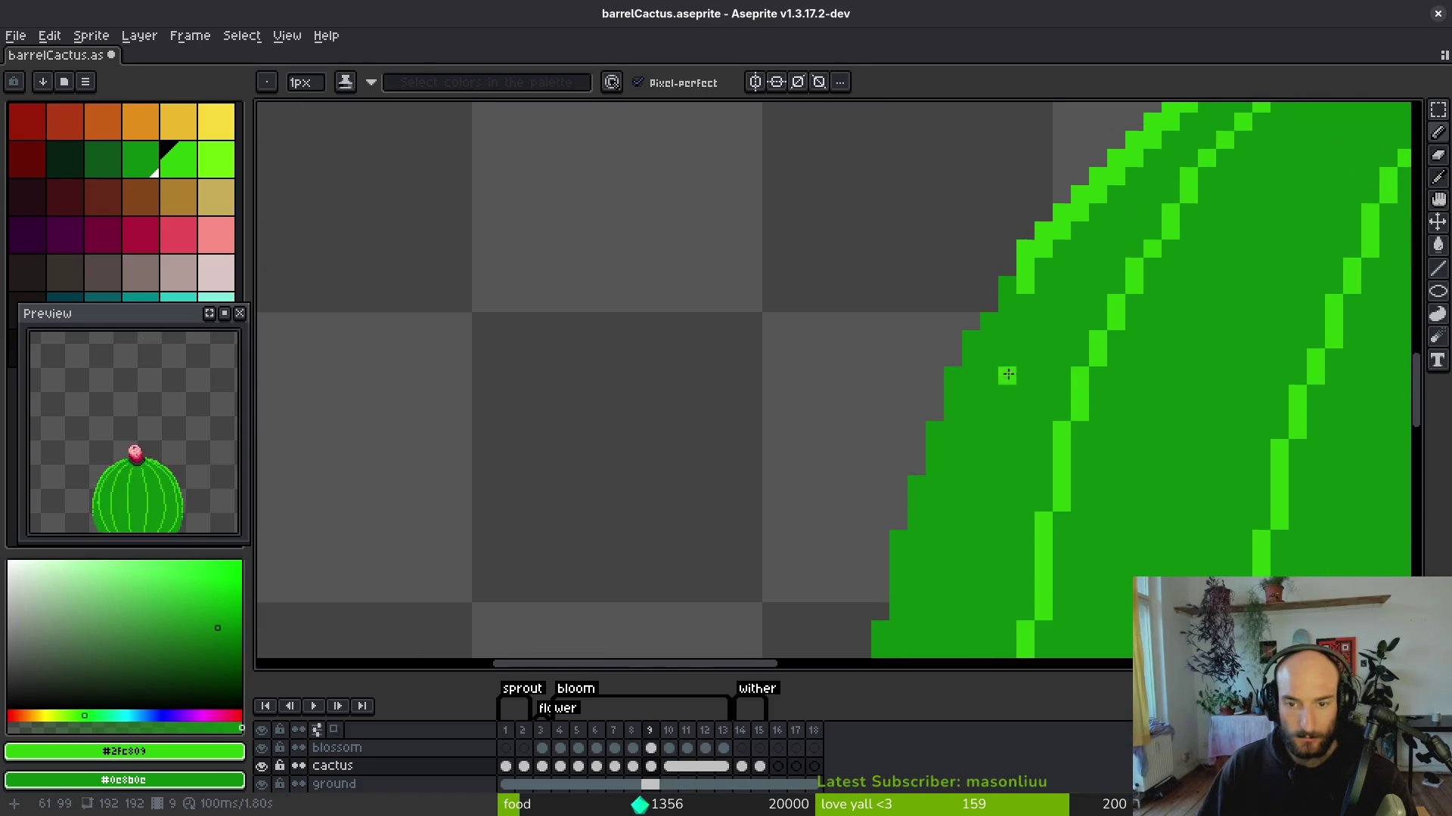
Trace the bright-green highlight down the cactus's left edge.
left_click_drag(1013, 288, 914, 522)
mouse_move(971, 336)
left_mouse_down()
mouse_move(916, 510)
mouse_move(917, 563)
left_mouse_up()
mouse_move(916, 563)
left_mouse_down()
mouse_move(970, 402)
mouse_move(920, 579)
mouse_move(948, 312)
left_mouse_up()
mouse_move(953, 234)
left_mouse_down()
mouse_move(931, 340)
mouse_move(931, 503)
left_mouse_up()
left_click_drag(936, 560, 901, 321)
left_click(906, 313)
left_click_drag(919, 391, 932, 427)
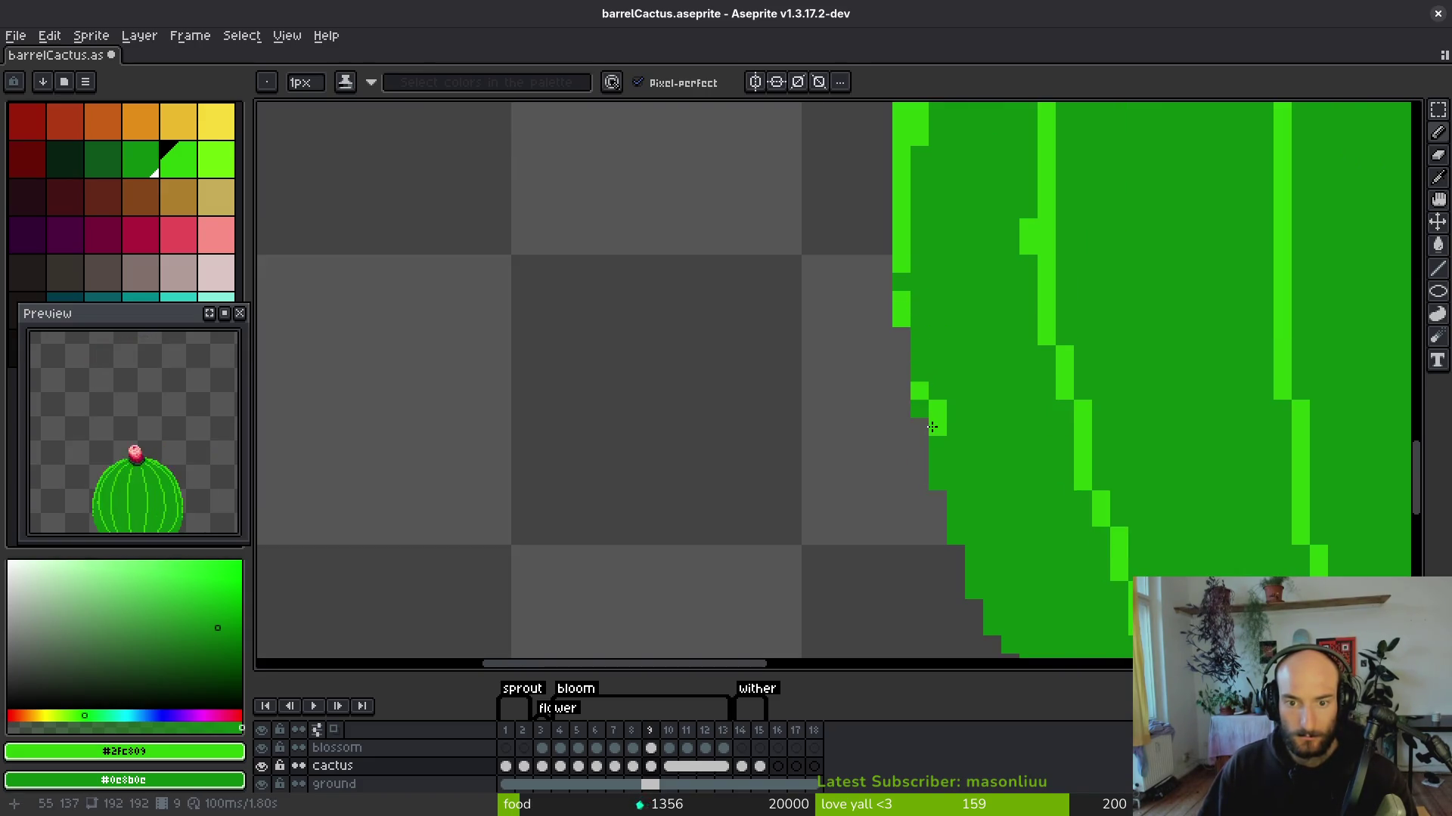
scroll(968, 394, "down", 4)
scroll(859, 228, "up", 4)
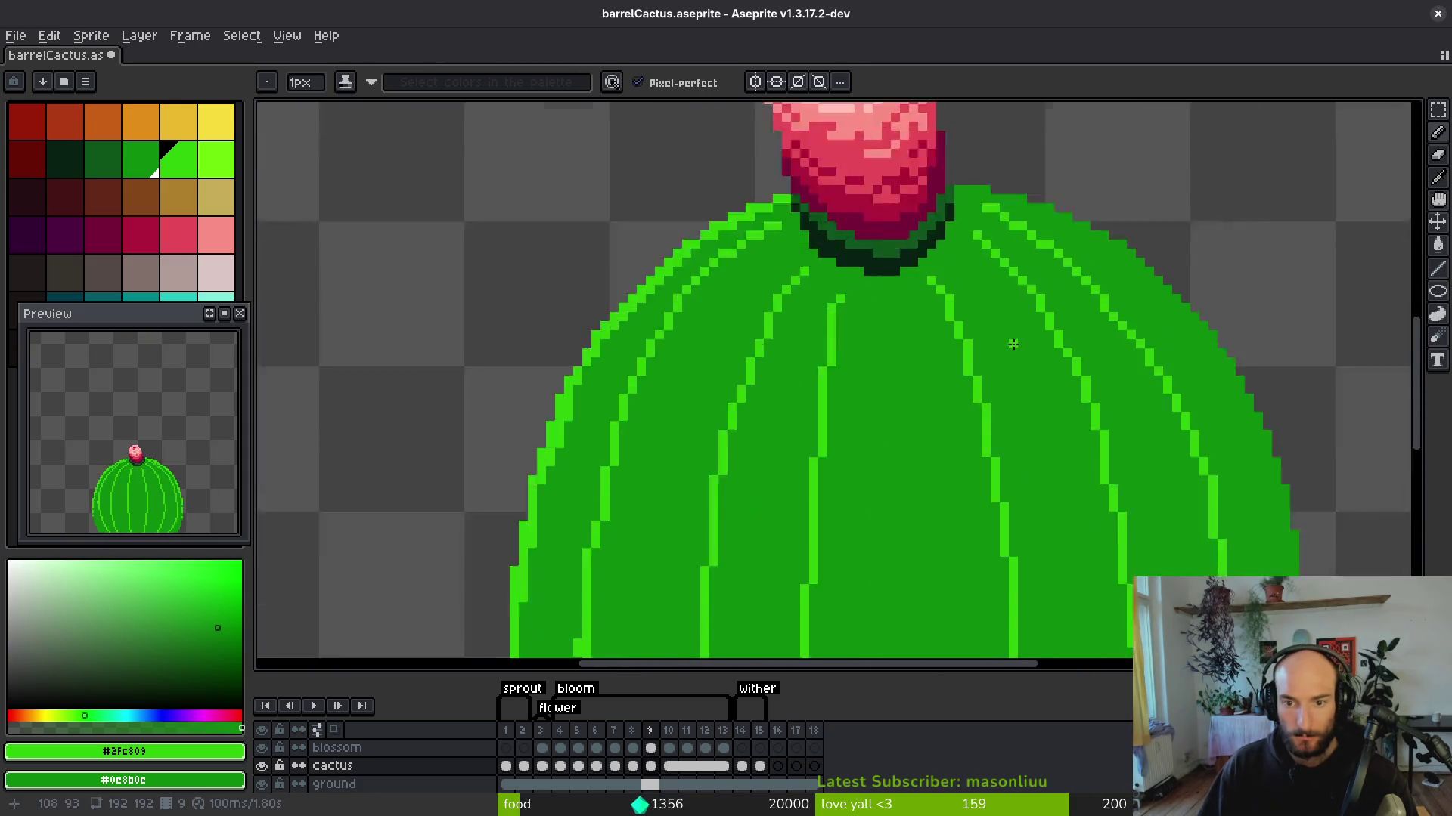
Highlight the top and right edges in bright green, repainting two right-edge pixels darker.
mouse_move(859, 228)
left_mouse_down()
mouse_move(898, 225)
mouse_move(881, 242)
mouse_move(966, 251)
mouse_move(1123, 321)
mouse_move(1350, 545)
mouse_move(1305, 475)
left_mouse_up()
left_click_drag(1122, 323, 1127, 327)
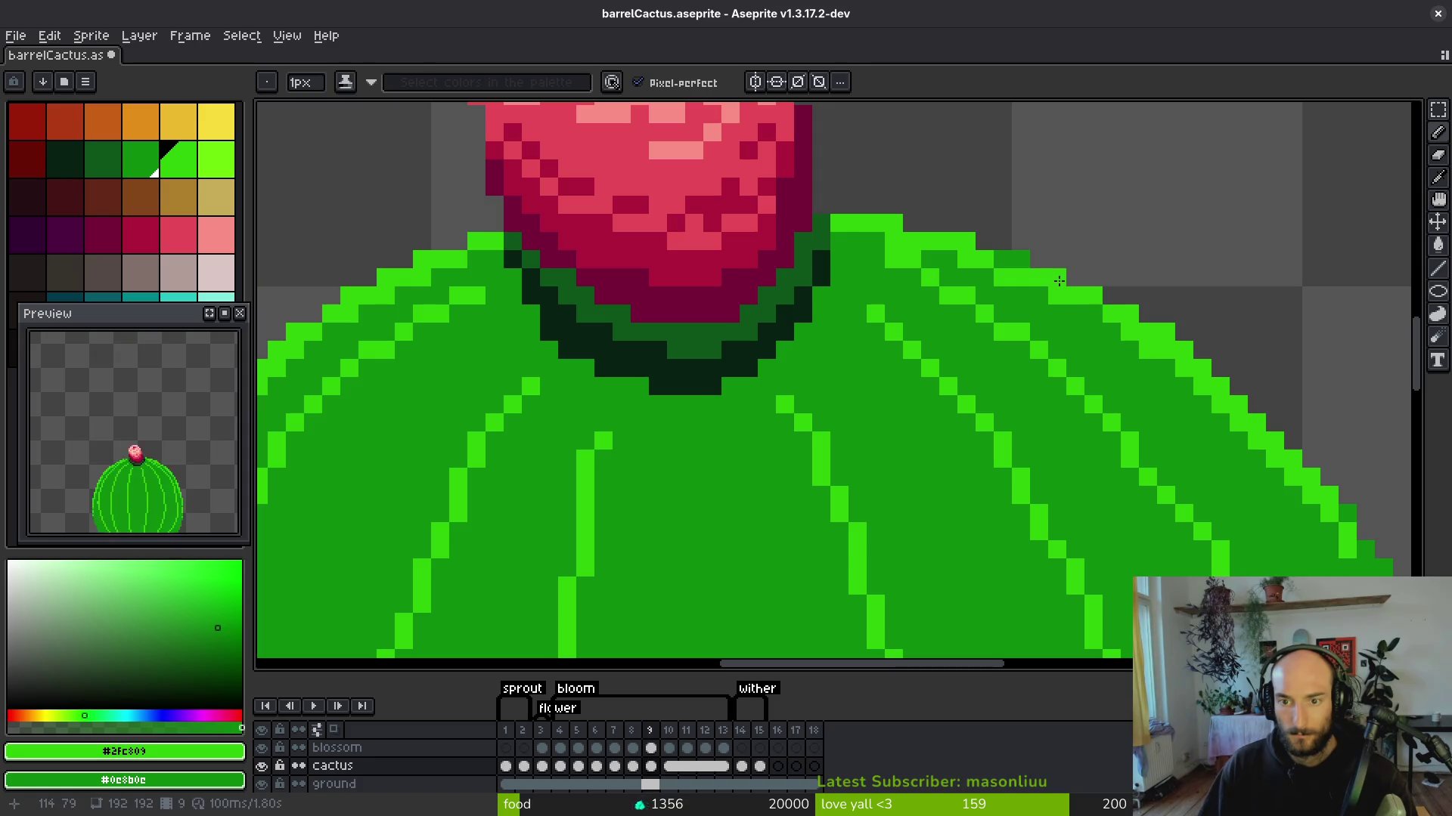
scroll(798, 310, "right", 5)
scroll(798, 310, "down", 2)
left_click_drag(848, 307, 966, 567)
left_click_drag(966, 567, 805, 254)
mouse_move(795, 189)
left_mouse_down()
mouse_move(839, 355)
mouse_move(816, 234)
mouse_move(839, 288)
mouse_move(873, 540)
mouse_move(870, 435)
mouse_move(891, 493)
left_mouse_up()
scroll(868, 408, "down", 1)
scroll(868, 404, "up", 1)
right_click(877, 398)
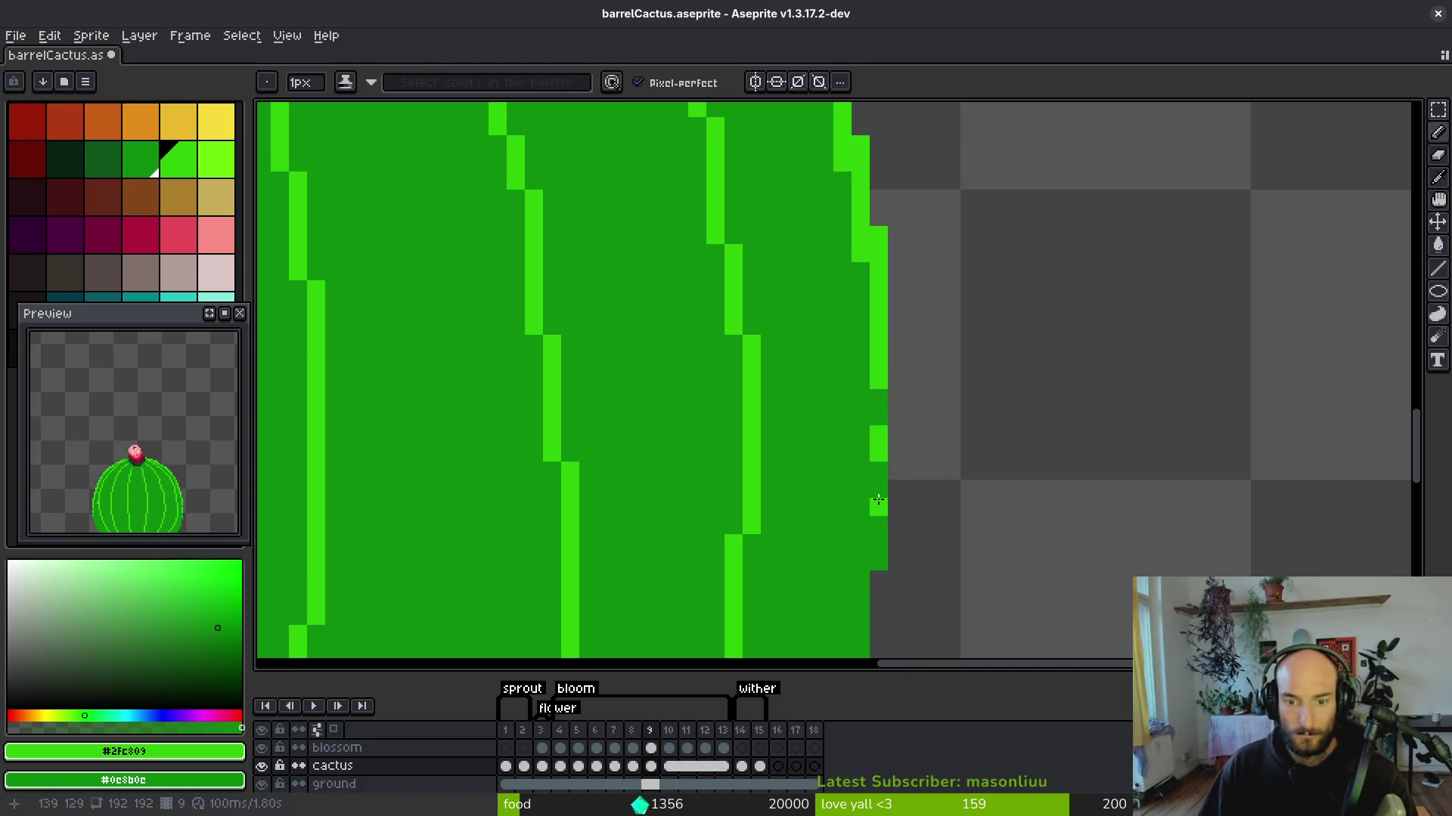
scroll(913, 424, "down", 5)
left_click_drag(742, 397, 877, 499)
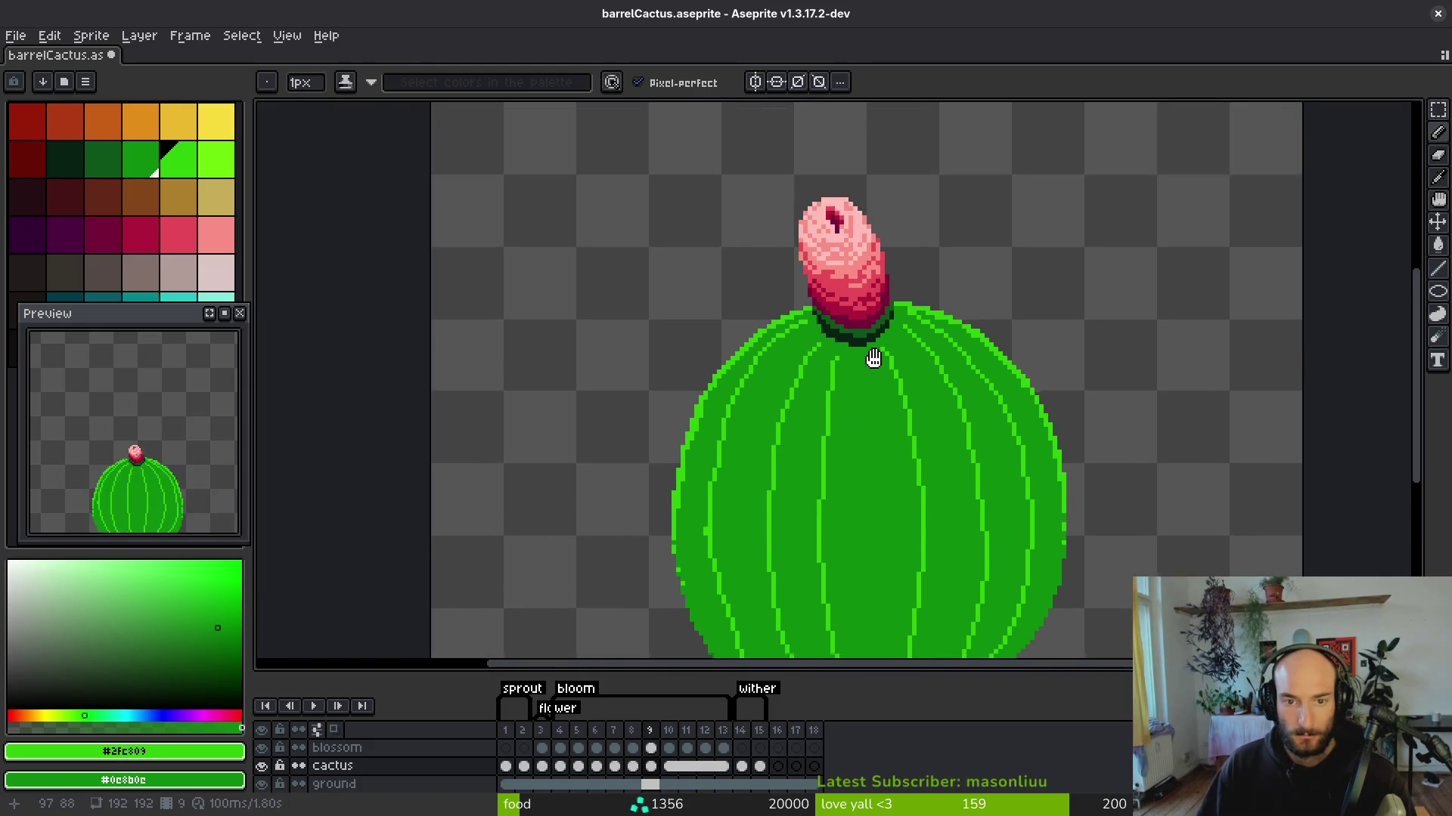
scroll(1012, 379, "up", 3)
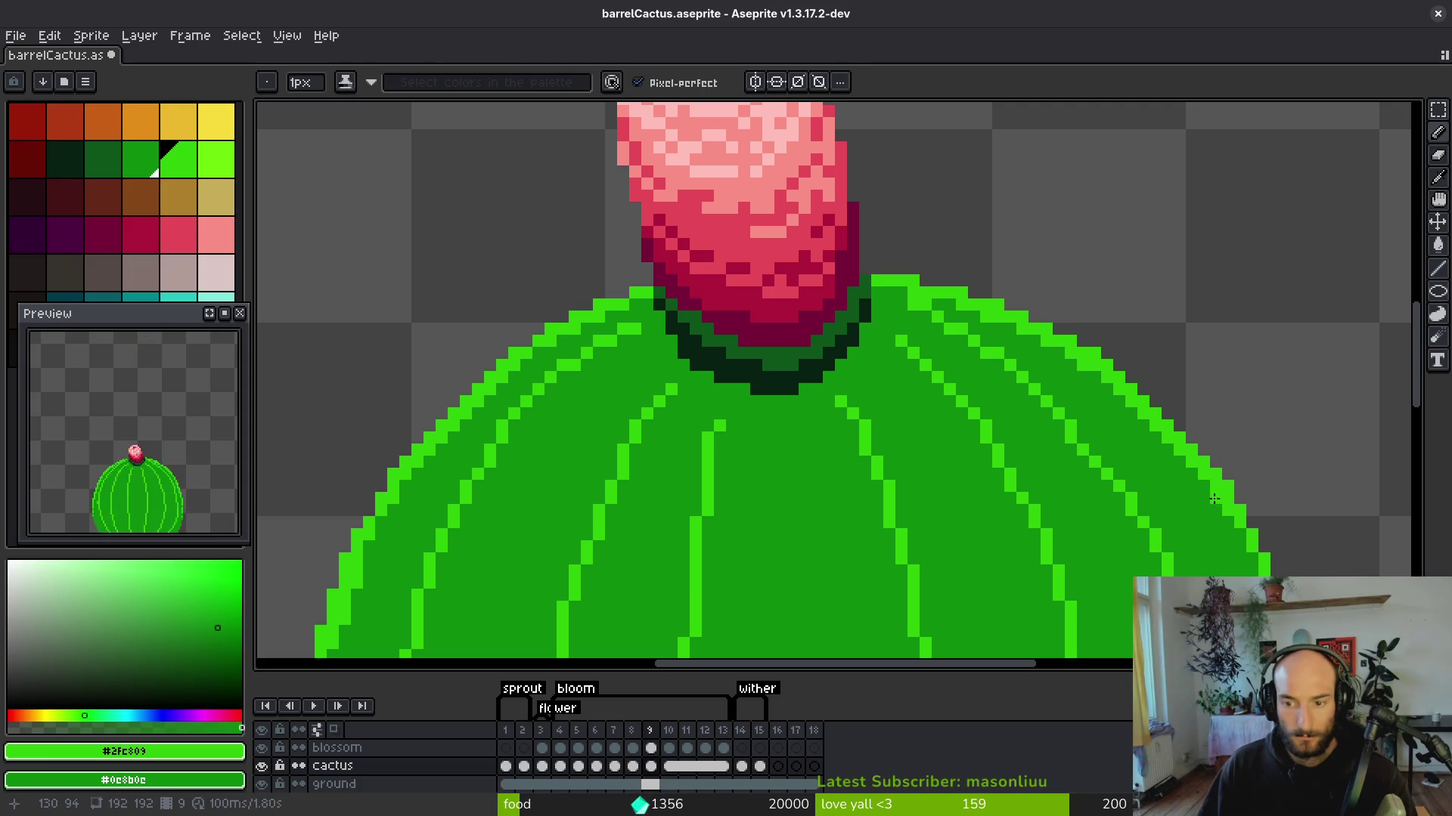
scroll(1244, 536, "down", 3)
Step back to frame 3 and sample the dark groove green #0d541b from the cactus.
key("Right")
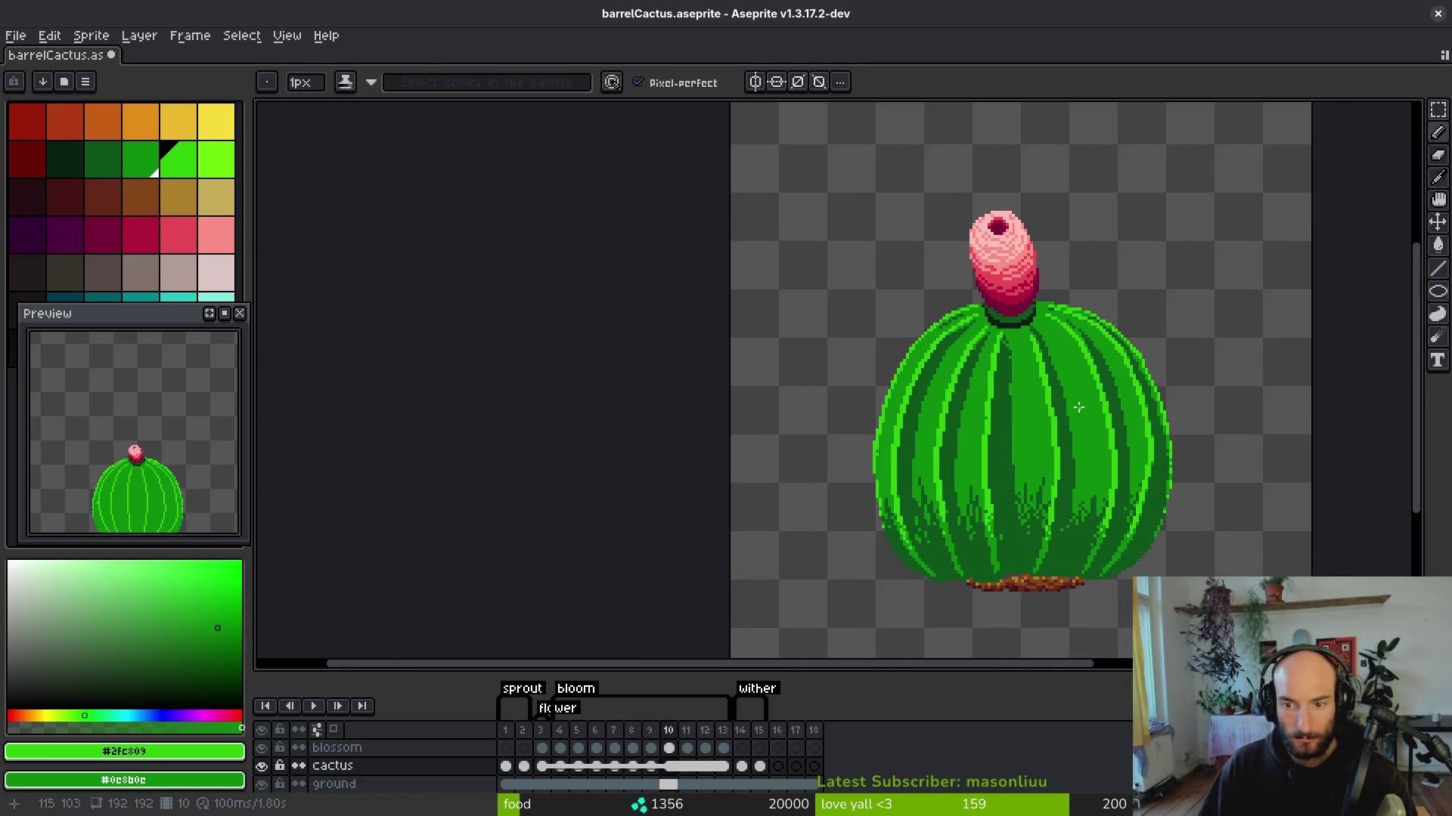
key("Left")
key("Left")
key("Left")
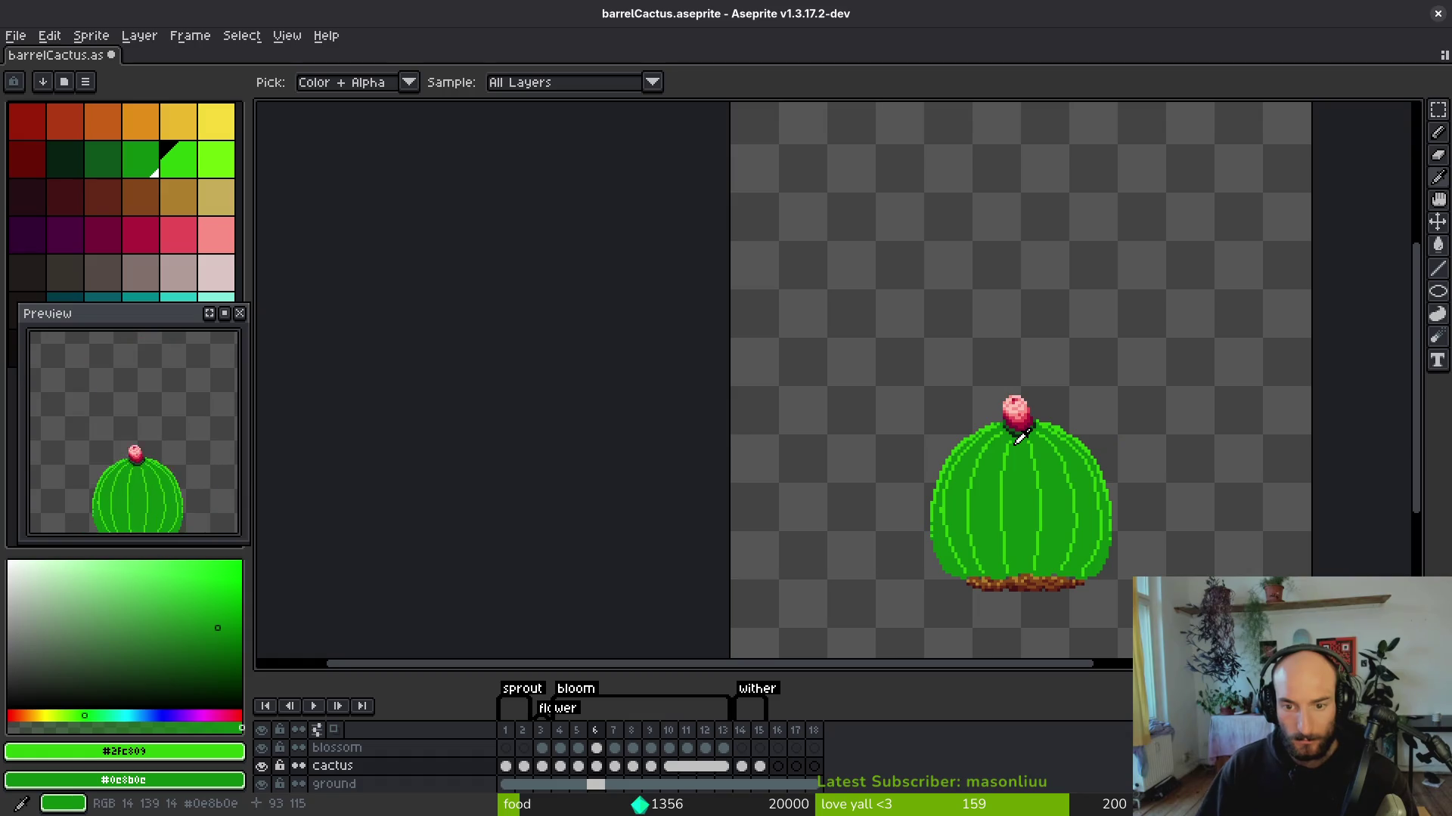
key("Left")
key("Left")
scroll(957, 493, "up", 3)
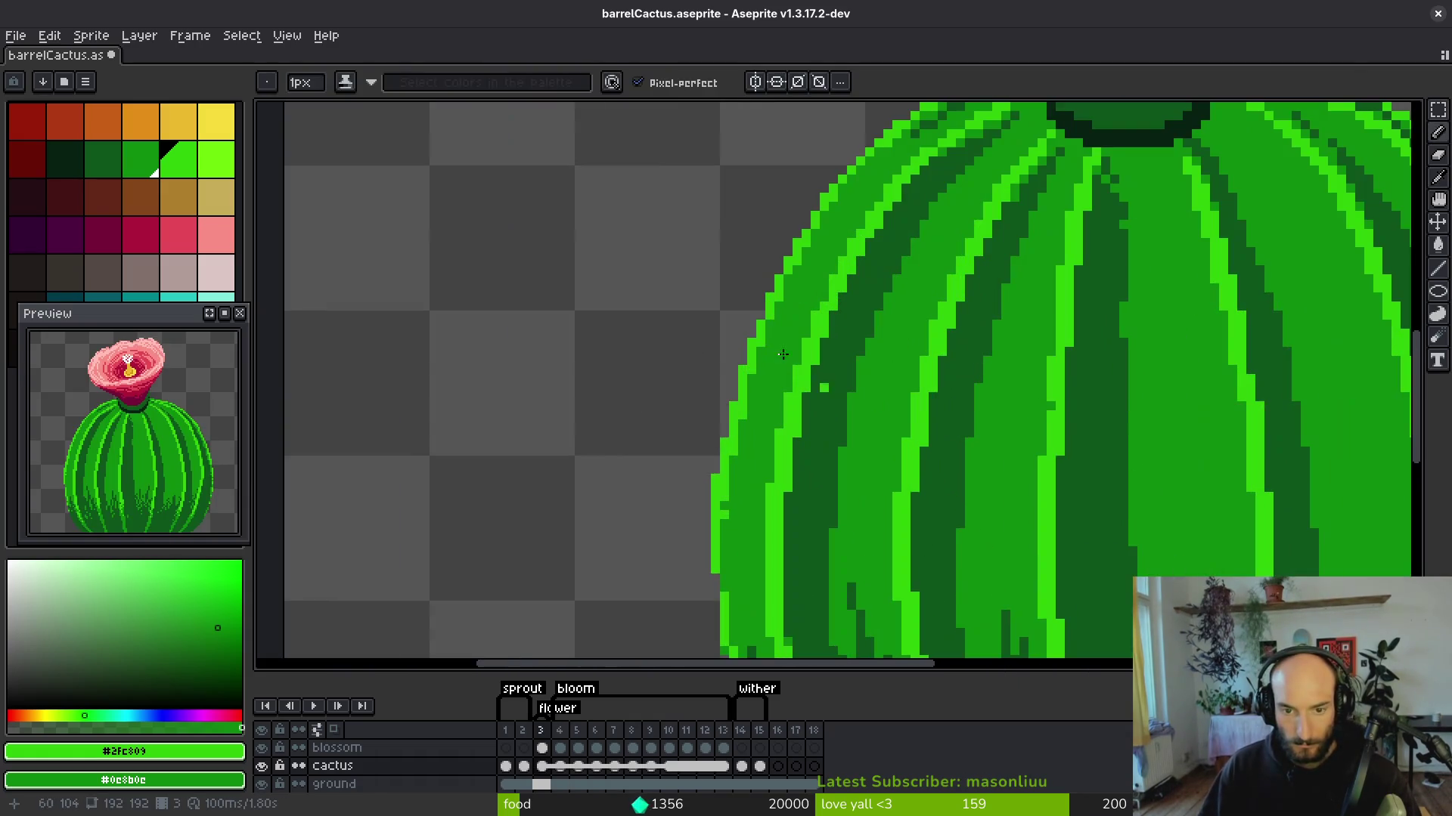
left_click(875, 300, "alt")
scroll(1108, 131, "up", 2)
On frame 4, draw a dark-green groove down one of the ribs.
key("Right")
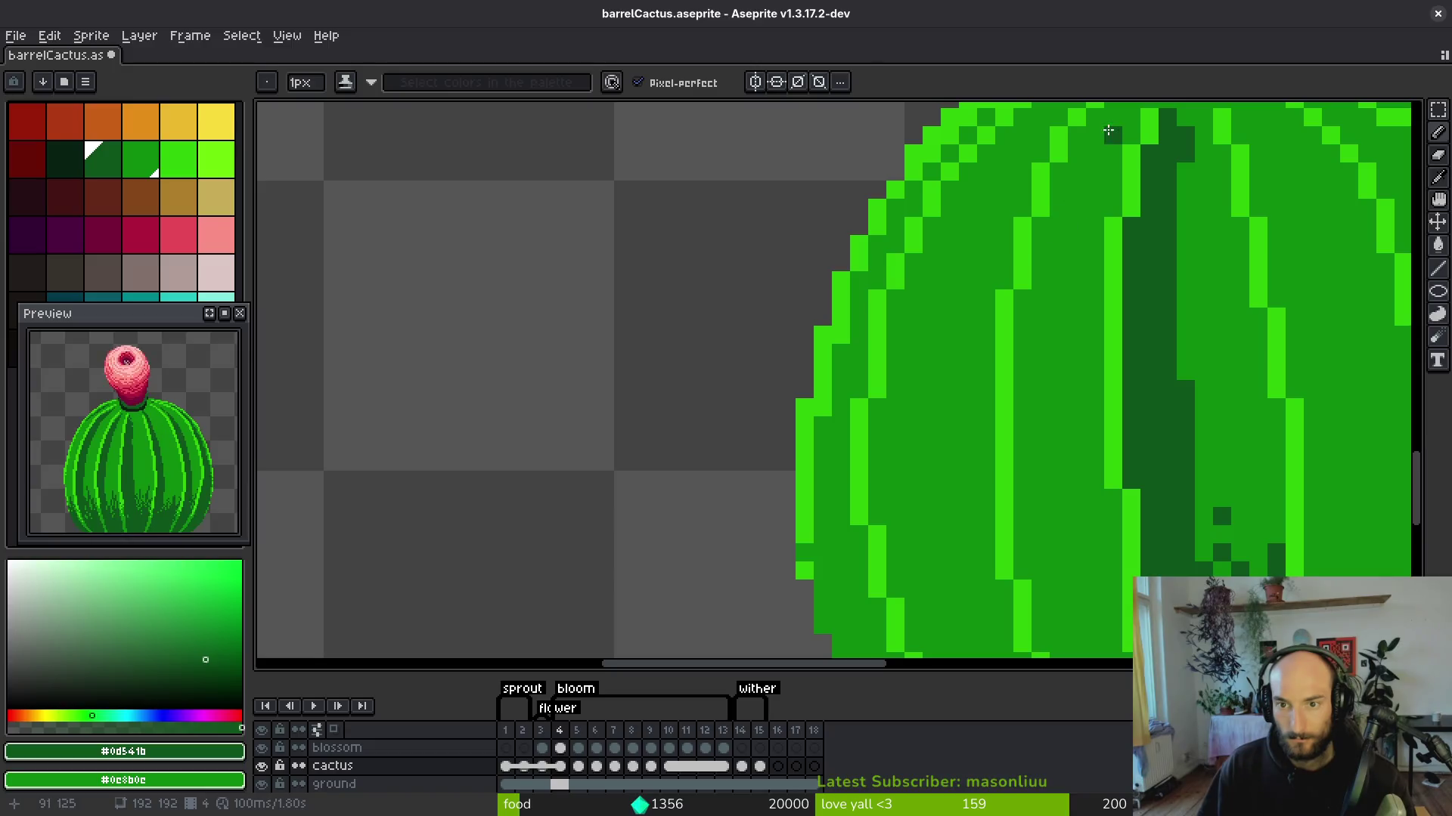
mouse_move(1123, 104)
left_mouse_down()
mouse_move(1043, 348)
mouse_move(1041, 452)
left_mouse_up()
scroll(1017, 328, "down", 2)
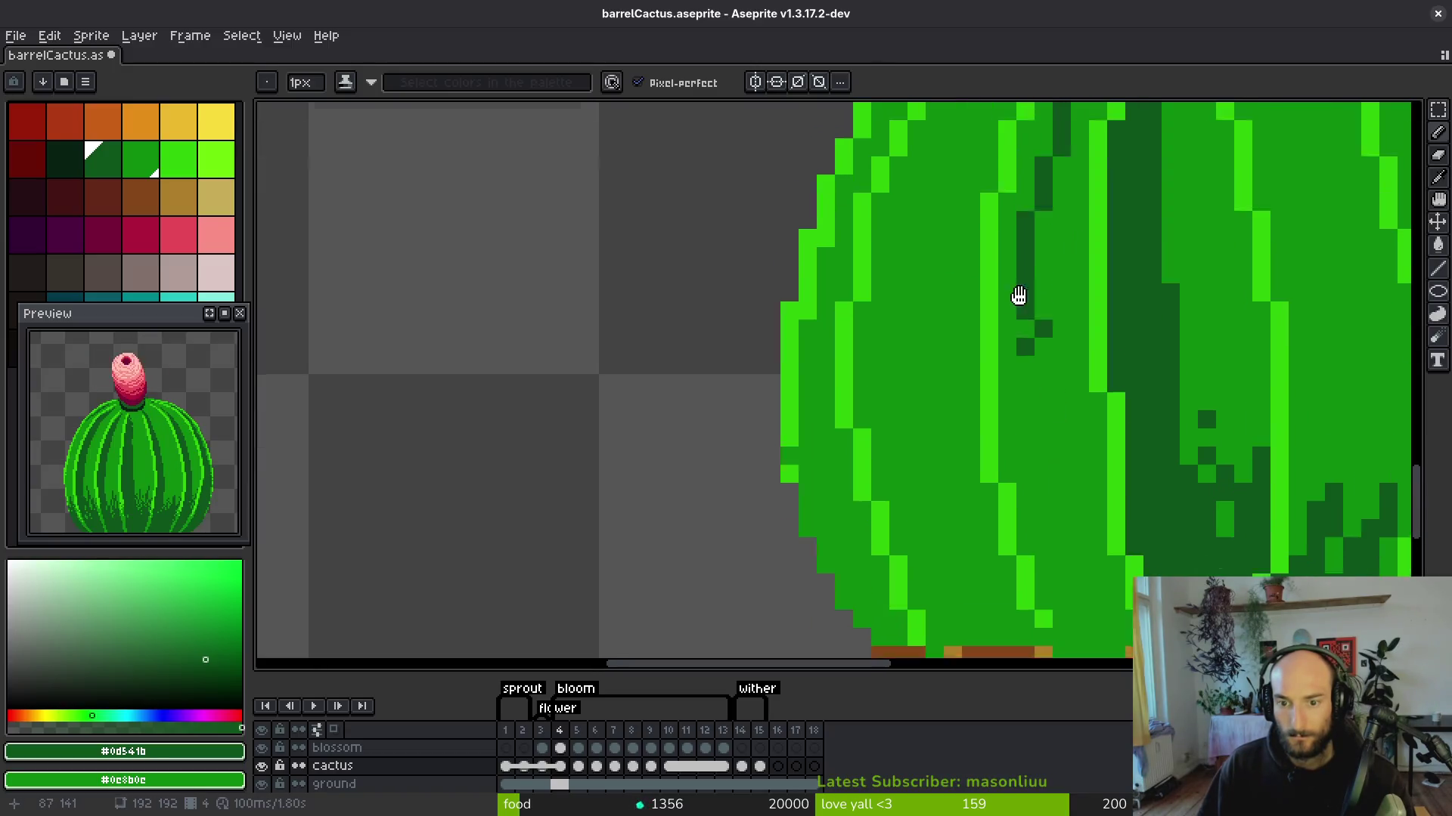
left_click_drag(1021, 277, 1079, 608)
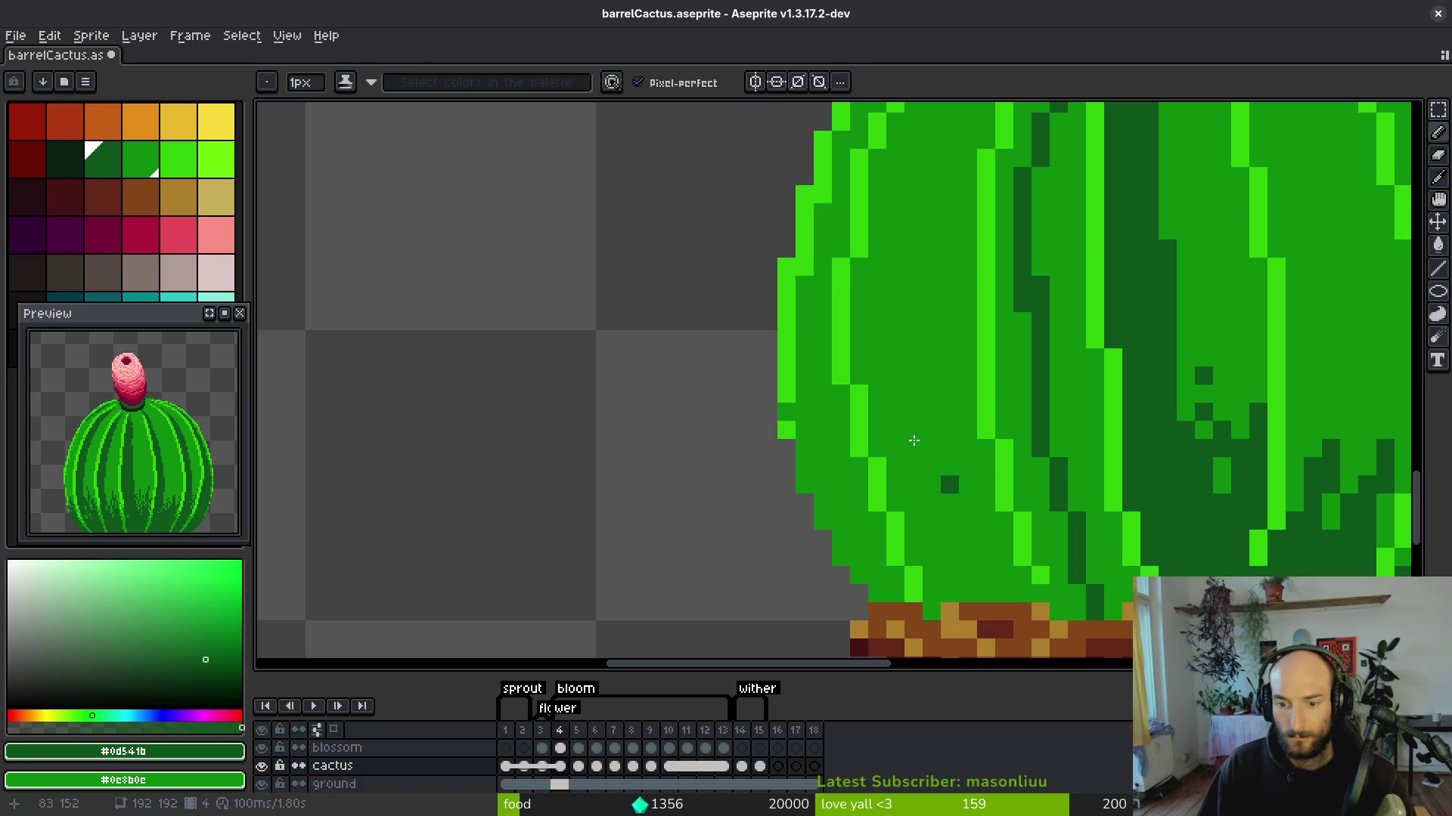
scroll(968, 520, "down", 2)
scroll(989, 333, "down", 1)
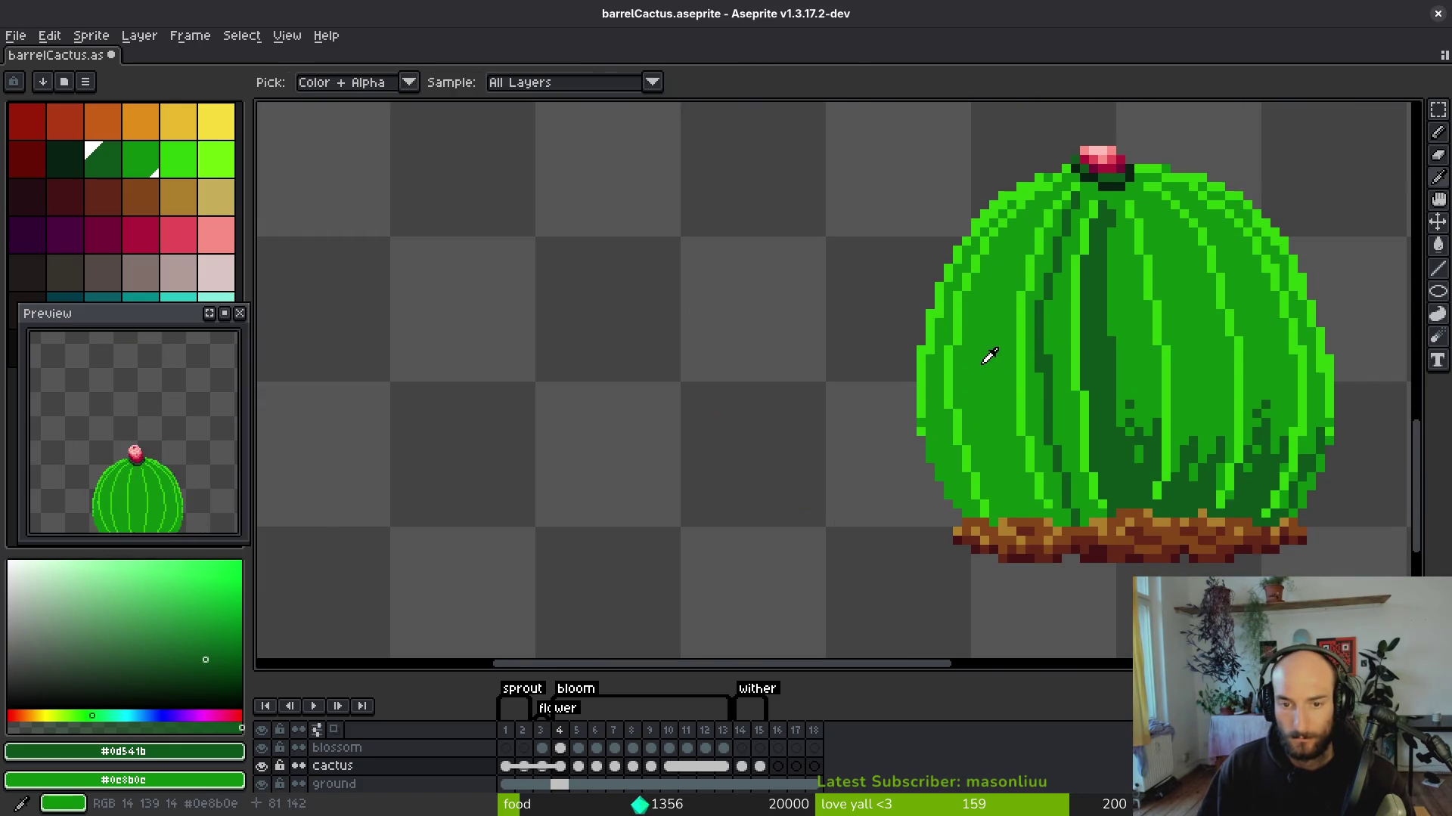
scroll(991, 356, "up", 2)
scroll(976, 348, "down", 2)
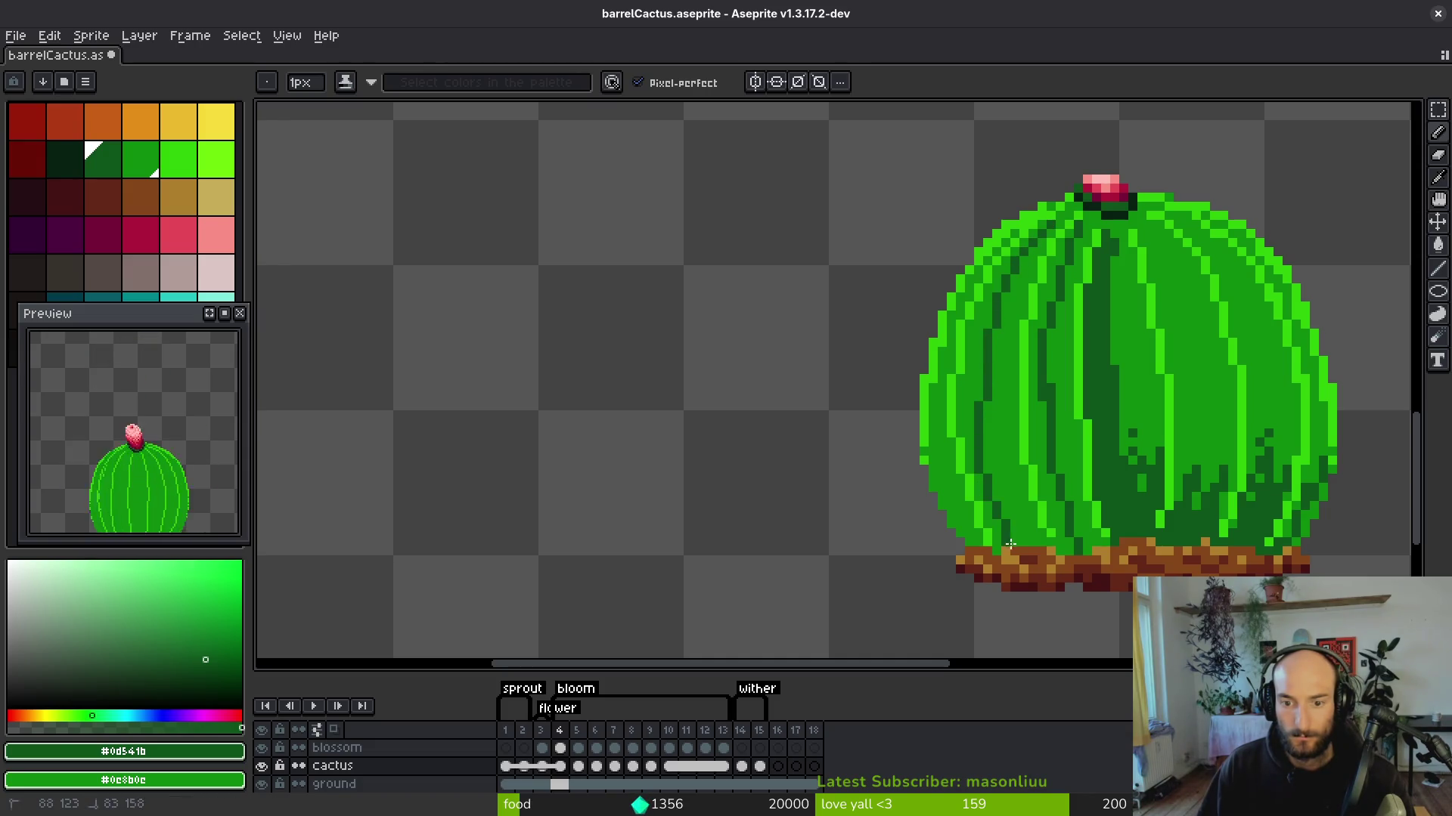
scroll(983, 492, "up", 3)
scroll(994, 424, "up", 1)
scroll(994, 425, "down", 1)
Draw a dark-green #0d541b groove down the cactus body, redoing the first stroke.
mouse_move(937, 176)
left_mouse_down()
mouse_move(940, 259)
mouse_move(925, 209)
left_mouse_up()
key("ctrl+z")
left_click(945, 176)
left_click_drag(908, 260, 927, 352)
Bucket-fill medium-green areas and a vertical rib stripe with dark green.
key("g")
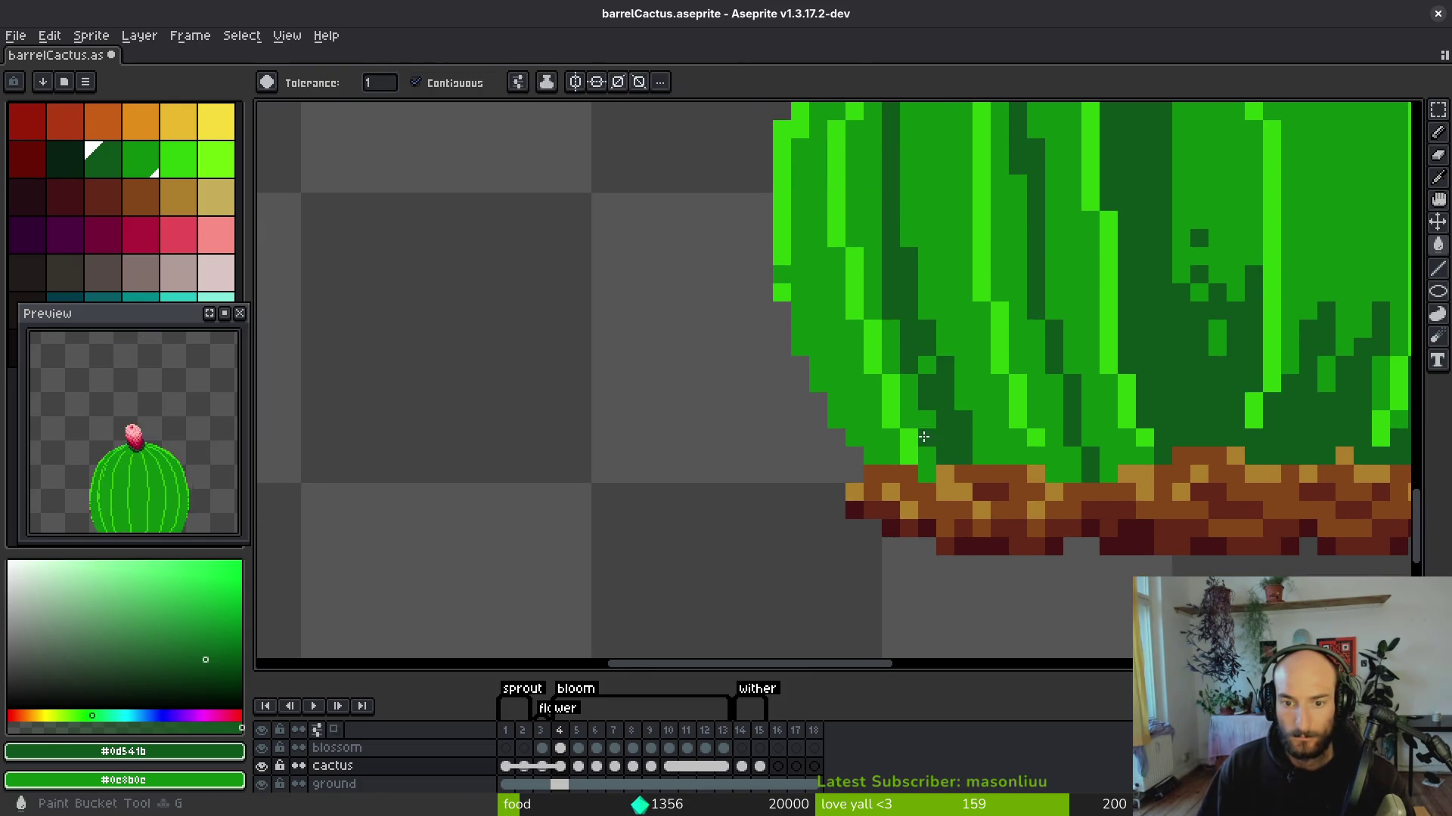
left_click(917, 401)
left_click(855, 189)
left_click(935, 357)
key("ctrl+z")
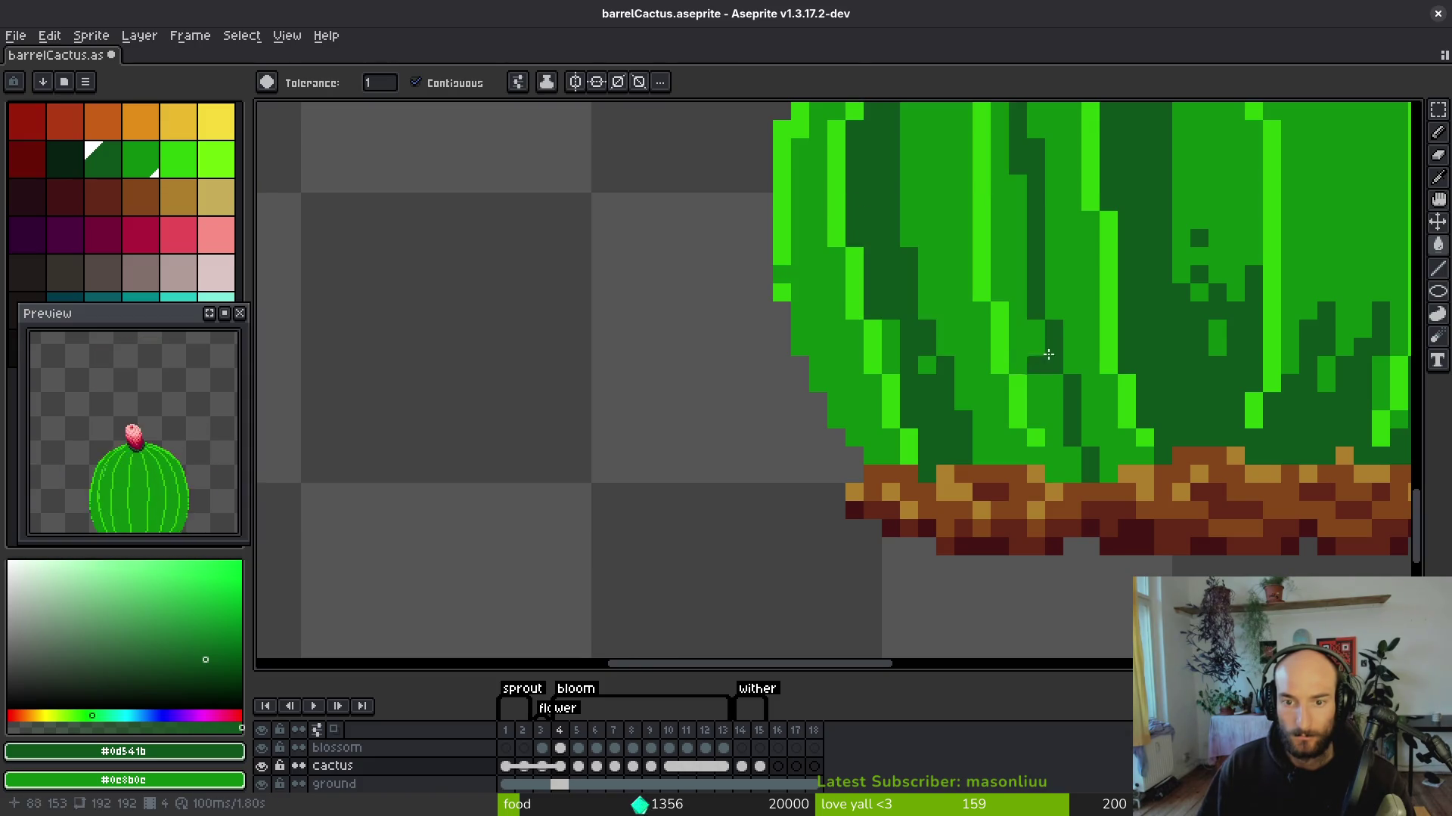
left_click(1054, 446)
scroll(1065, 468, "down", 3)
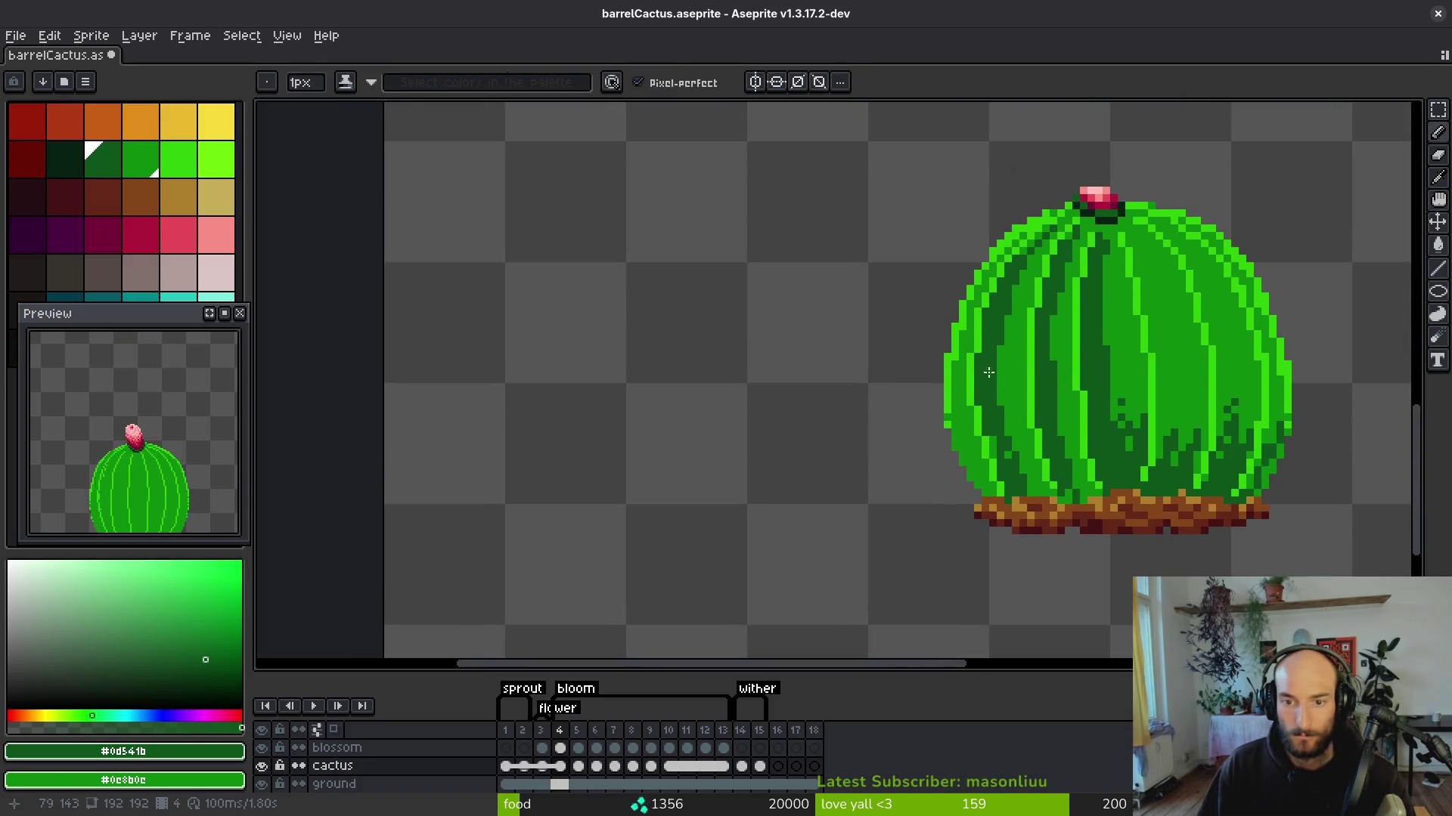
Pencil dark-green shading along the lower-left outline and the lower ribs.
key("b")
scroll(967, 318, "up", 3)
left_click_drag(938, 307, 954, 423)
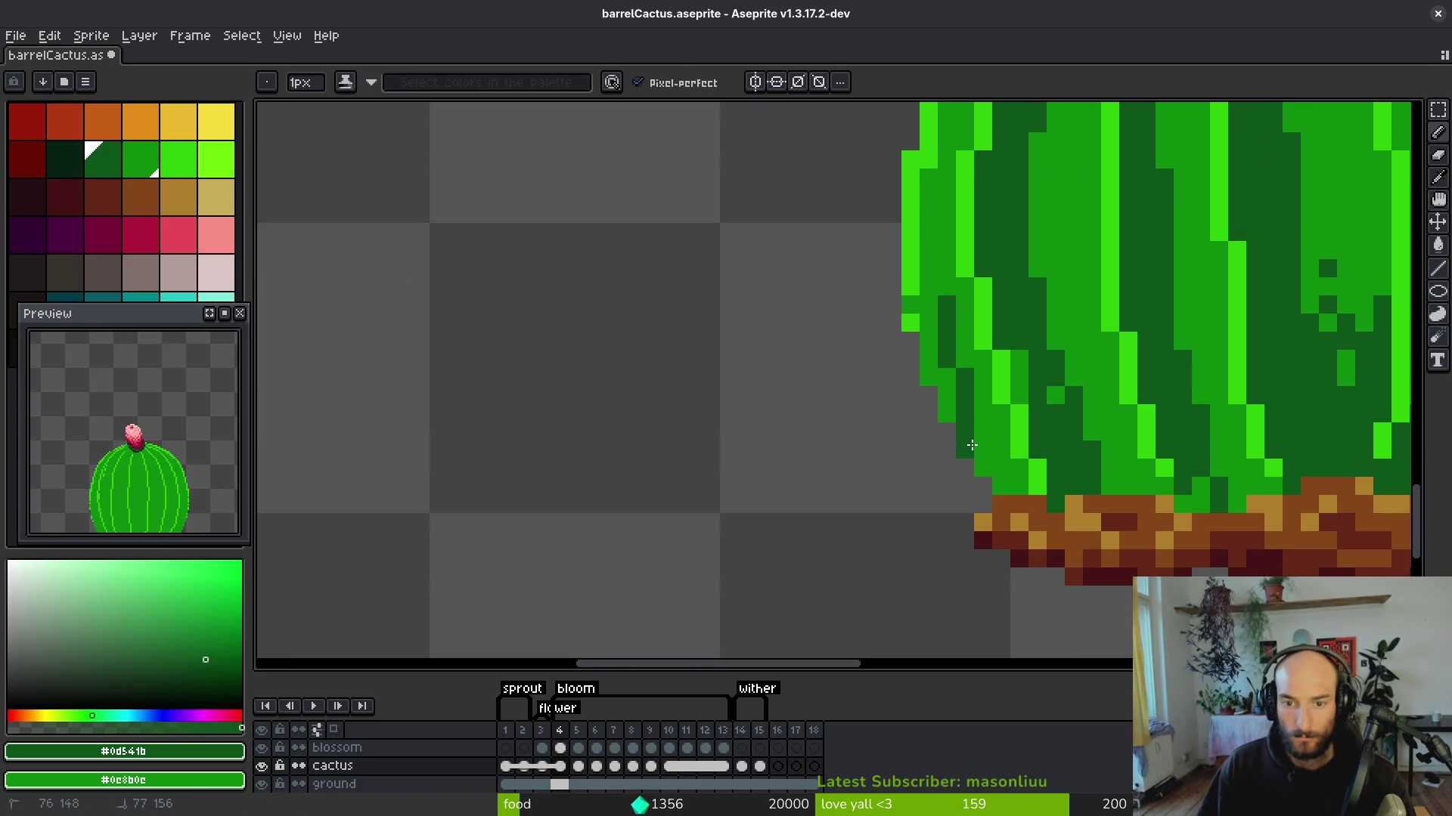
key("ctrl+z")
mouse_move(920, 344)
left_mouse_down()
mouse_move(975, 396)
mouse_move(947, 304)
left_mouse_up()
mouse_move(1092, 359)
left_mouse_down()
mouse_move(1120, 452)
mouse_move(1092, 414)
left_mouse_up()
scroll(1028, 372, "right", 3)
mouse_move(990, 284)
left_mouse_down()
mouse_move(1013, 355)
mouse_move(993, 348)
left_mouse_up()
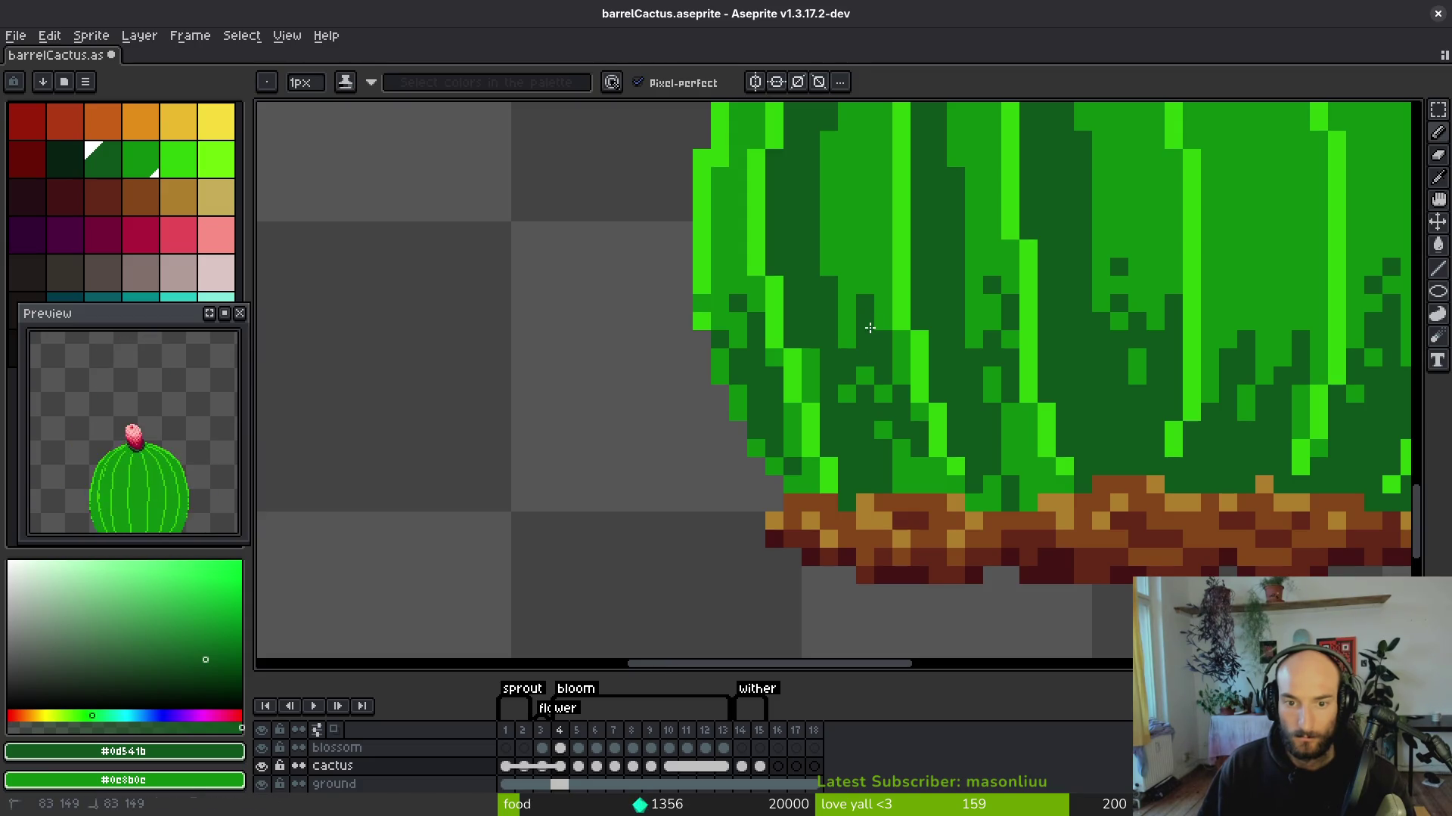
Touch up the shading with sampled mid-green and dark-green pixels on the lower ribs.
right_click(870, 327, "alt")
left_click(889, 322, "alt")
left_click(881, 349)
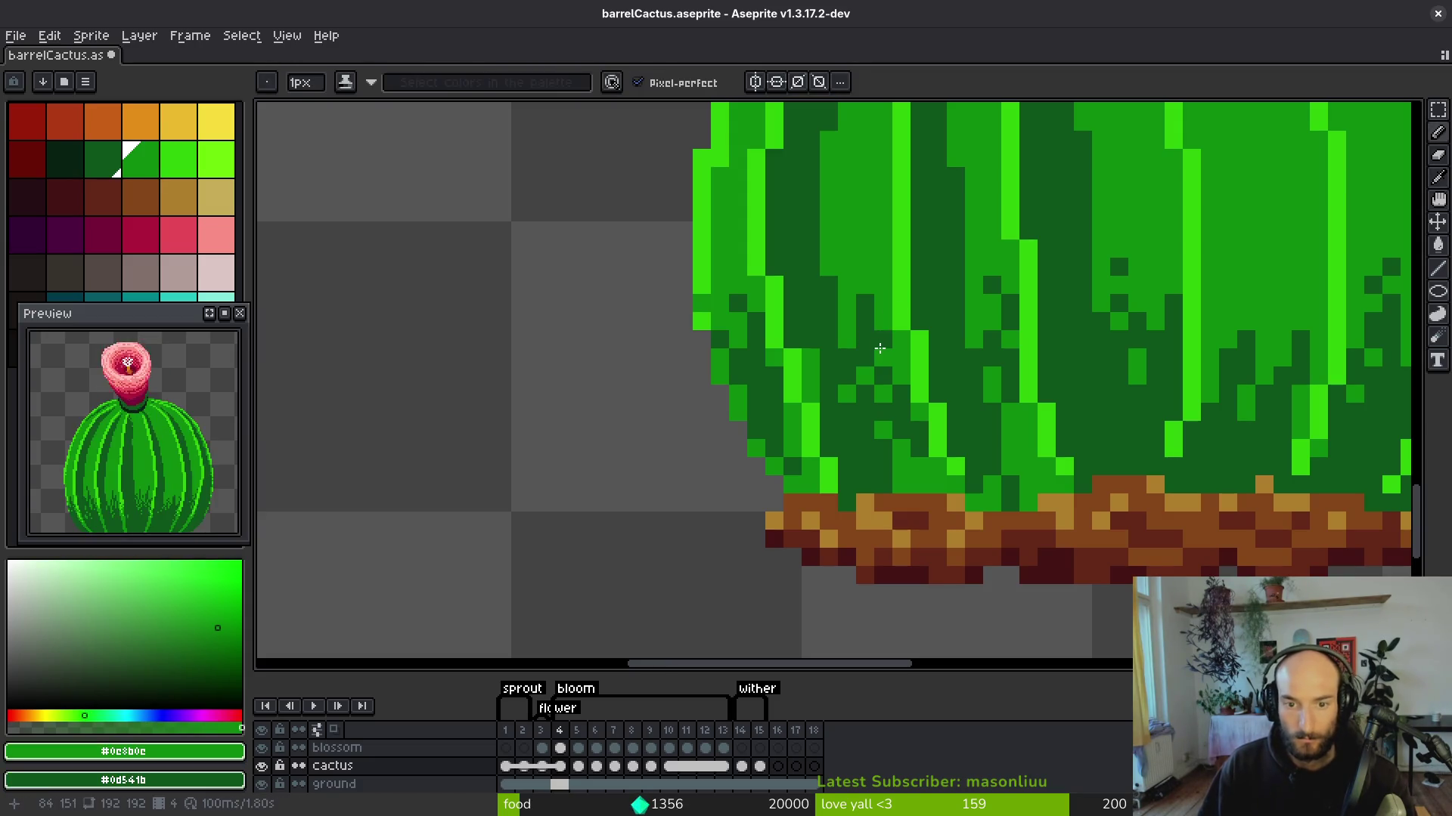
left_click(889, 388, "alt")
left_click(900, 355)
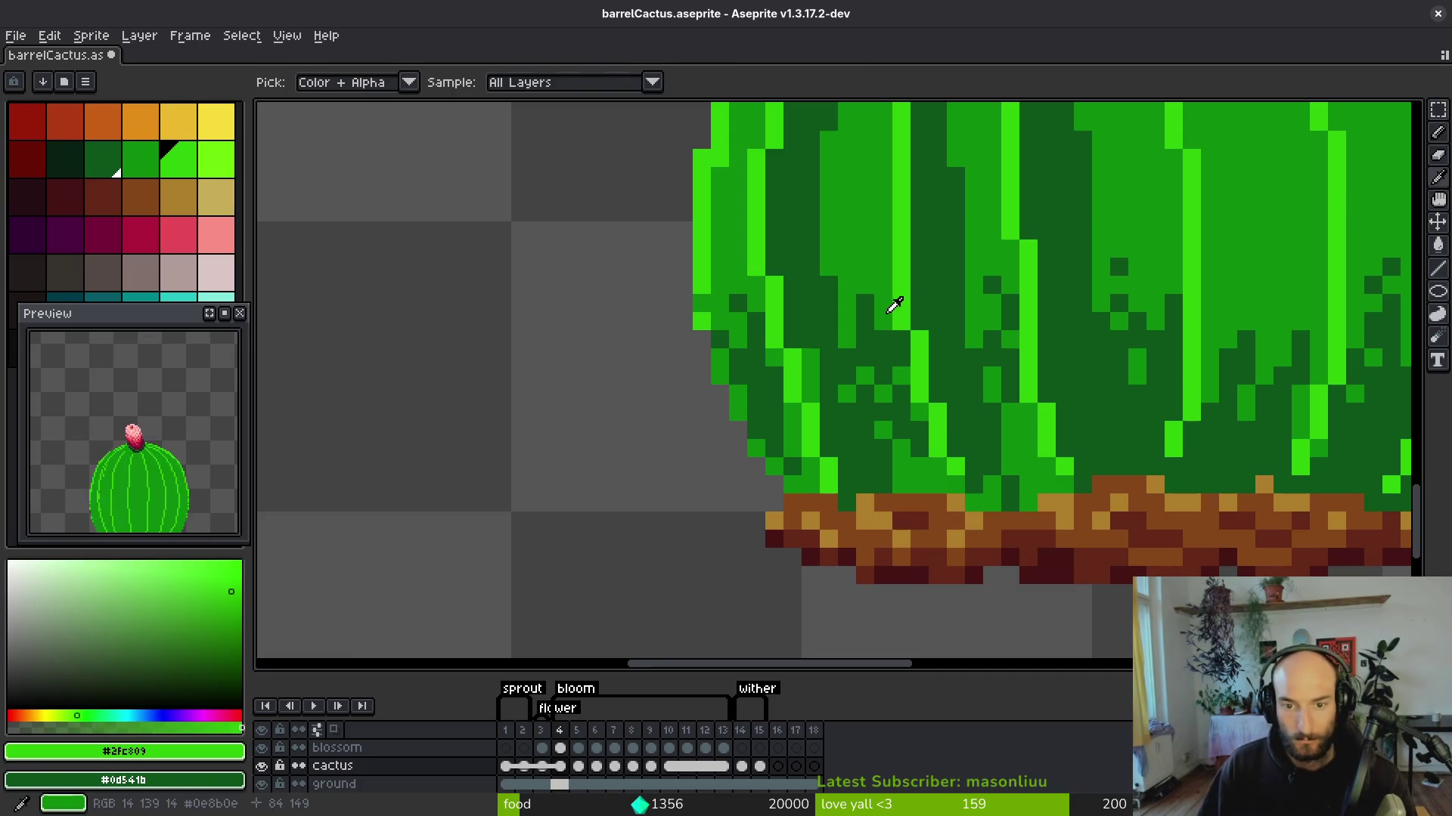
left_click(938, 448)
Fill the light-green patches just above the soil with dark green.
key("g")
left_click(925, 484)
left_click(997, 487)
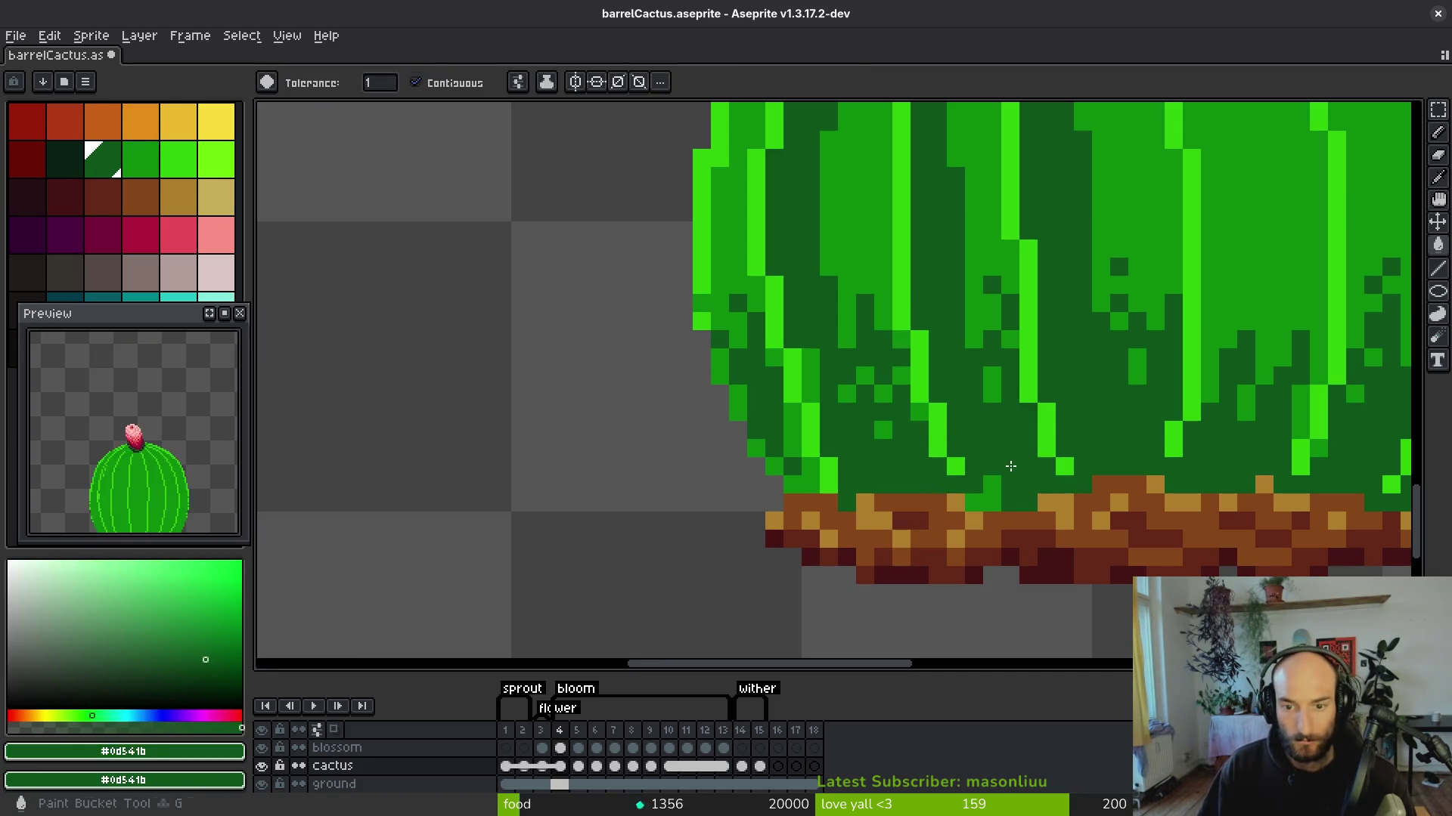
left_click(808, 479)
left_click(793, 446)
left_click(793, 419)
scroll(793, 420, "down", 3)
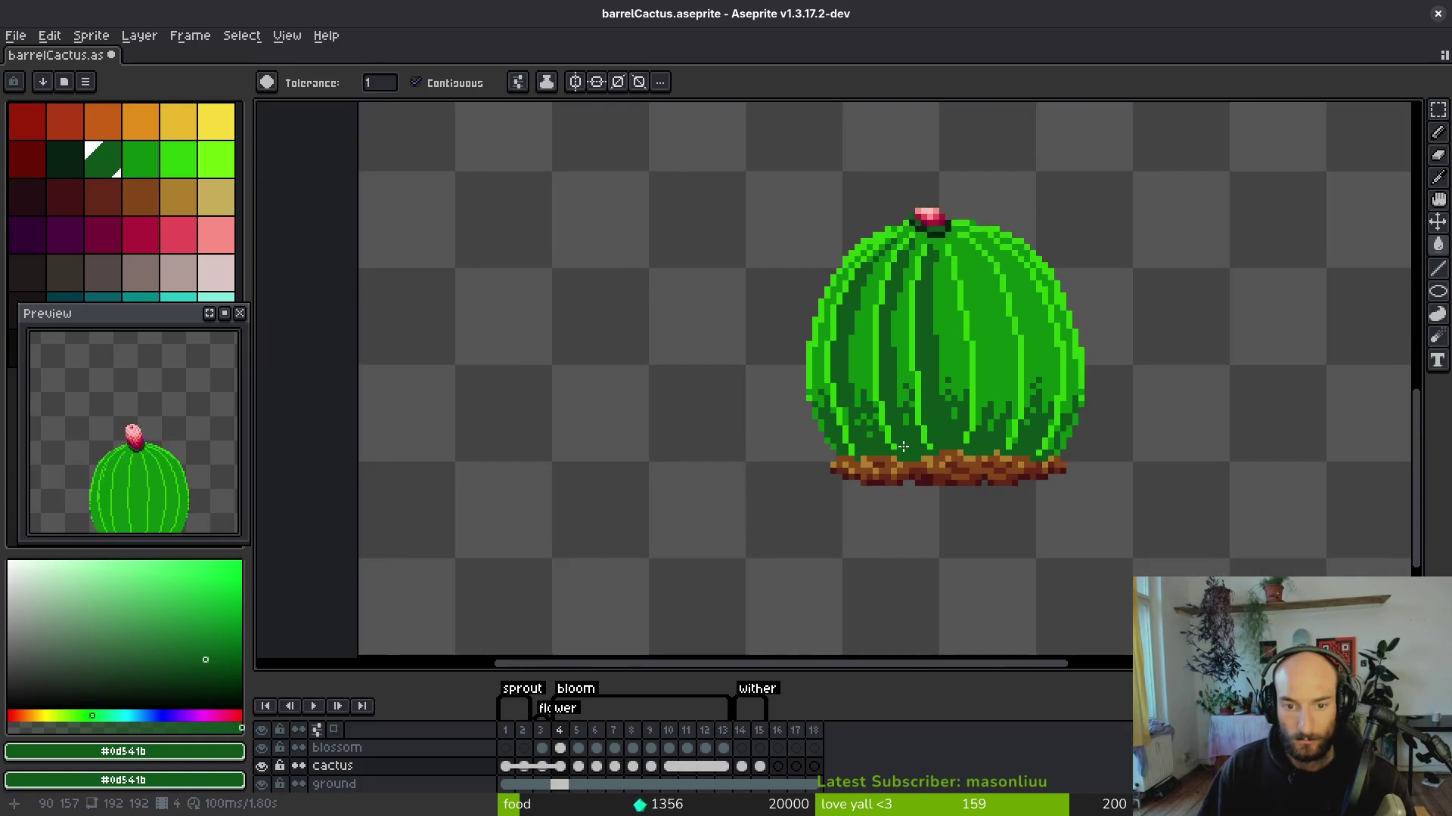
scroll(831, 408, "up", 3)
key("b")
scroll(869, 393, "down", 4)
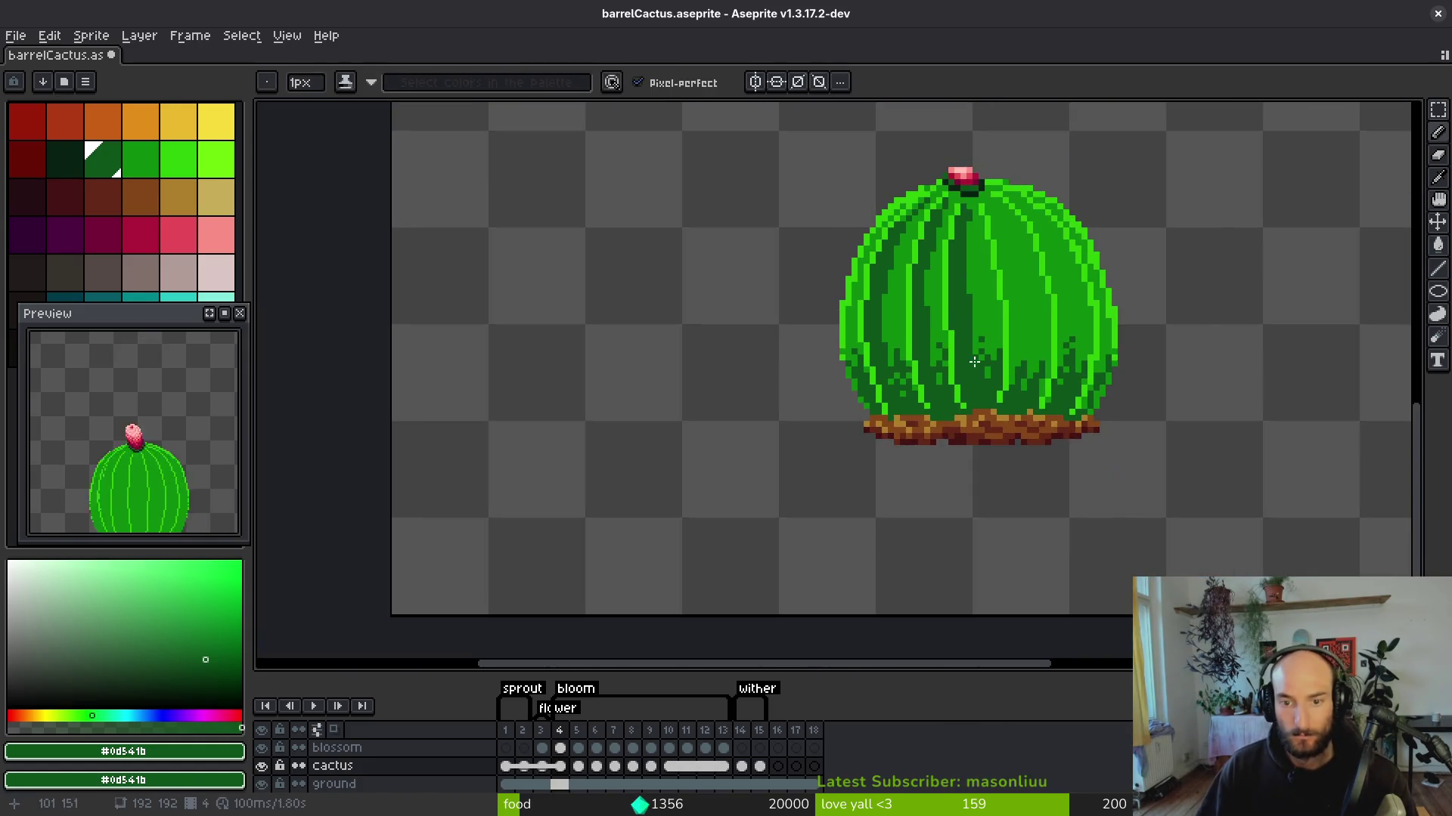
Darken a scattered set of pixels across the cactus's right side.
scroll(886, 414, "up", 6)
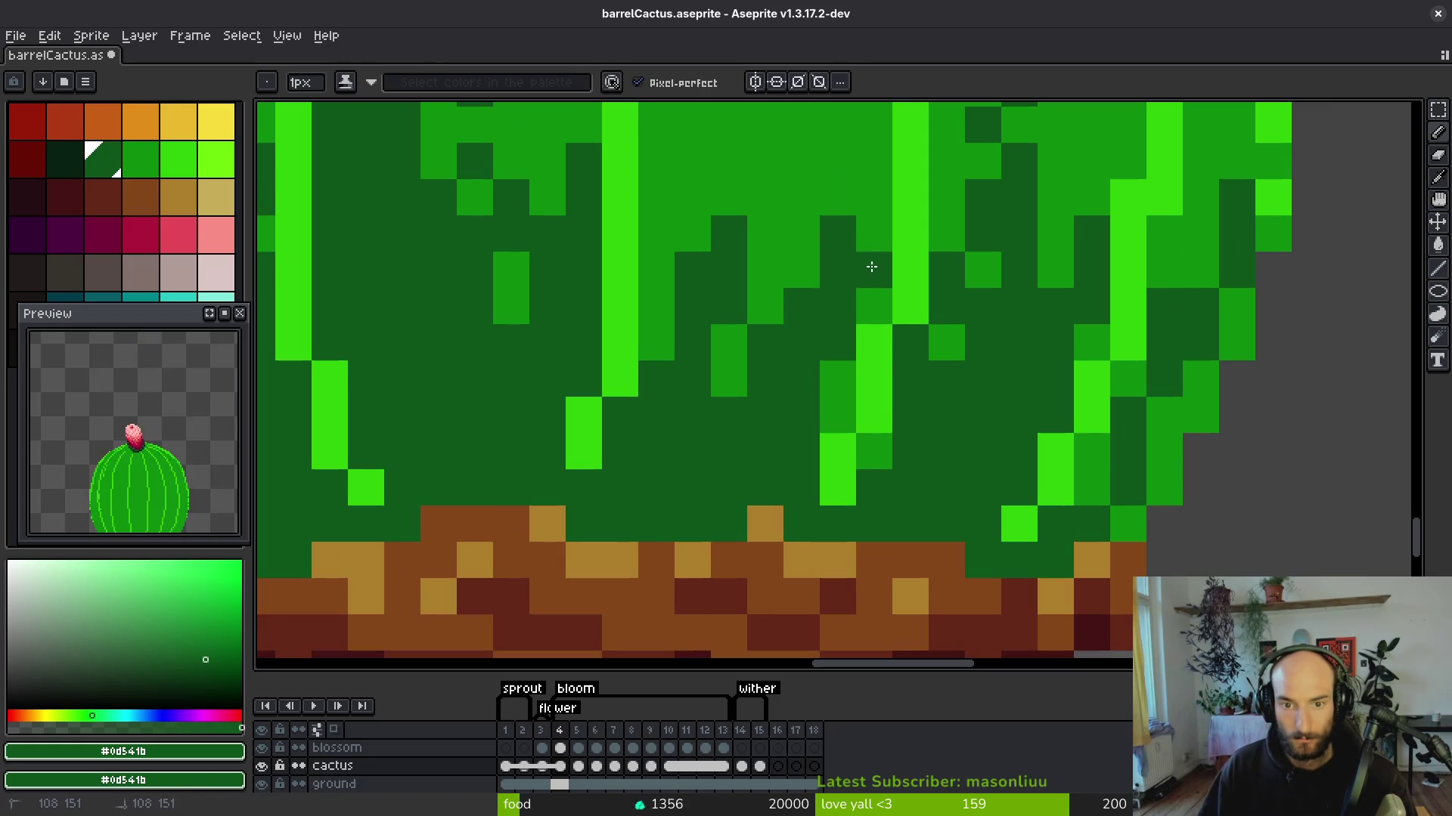
scroll(964, 376, "right", 3)
left_click(992, 341)
left_click(956, 413)
left_click(956, 449)
left_click(992, 378)
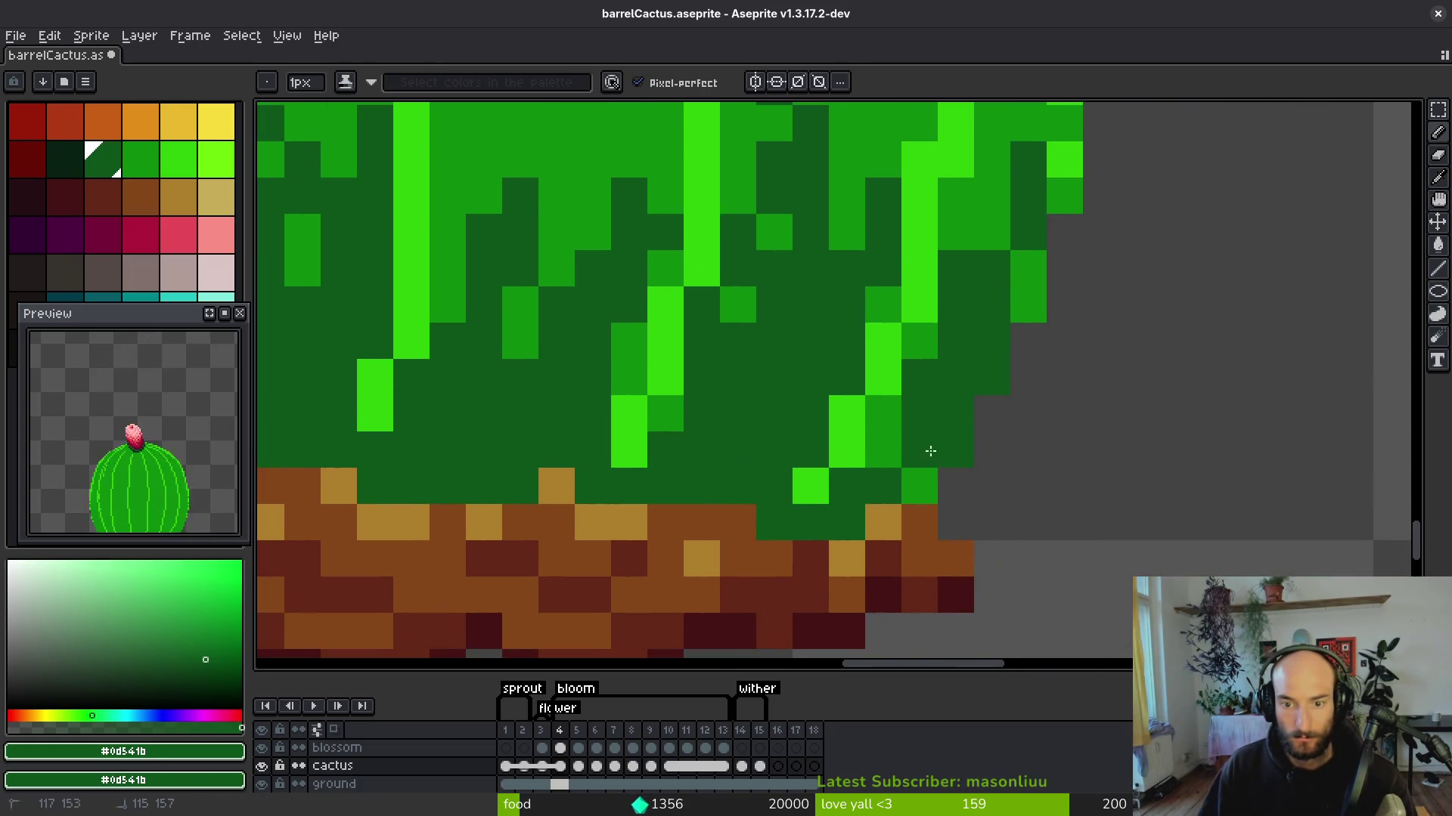
left_click(920, 485)
left_click(883, 449)
left_click(883, 413)
left_click(920, 340)
key("ctrl+z")
Darken more pixels along the cactus's right edge and lower right side.
scroll(1021, 286, "down", 1)
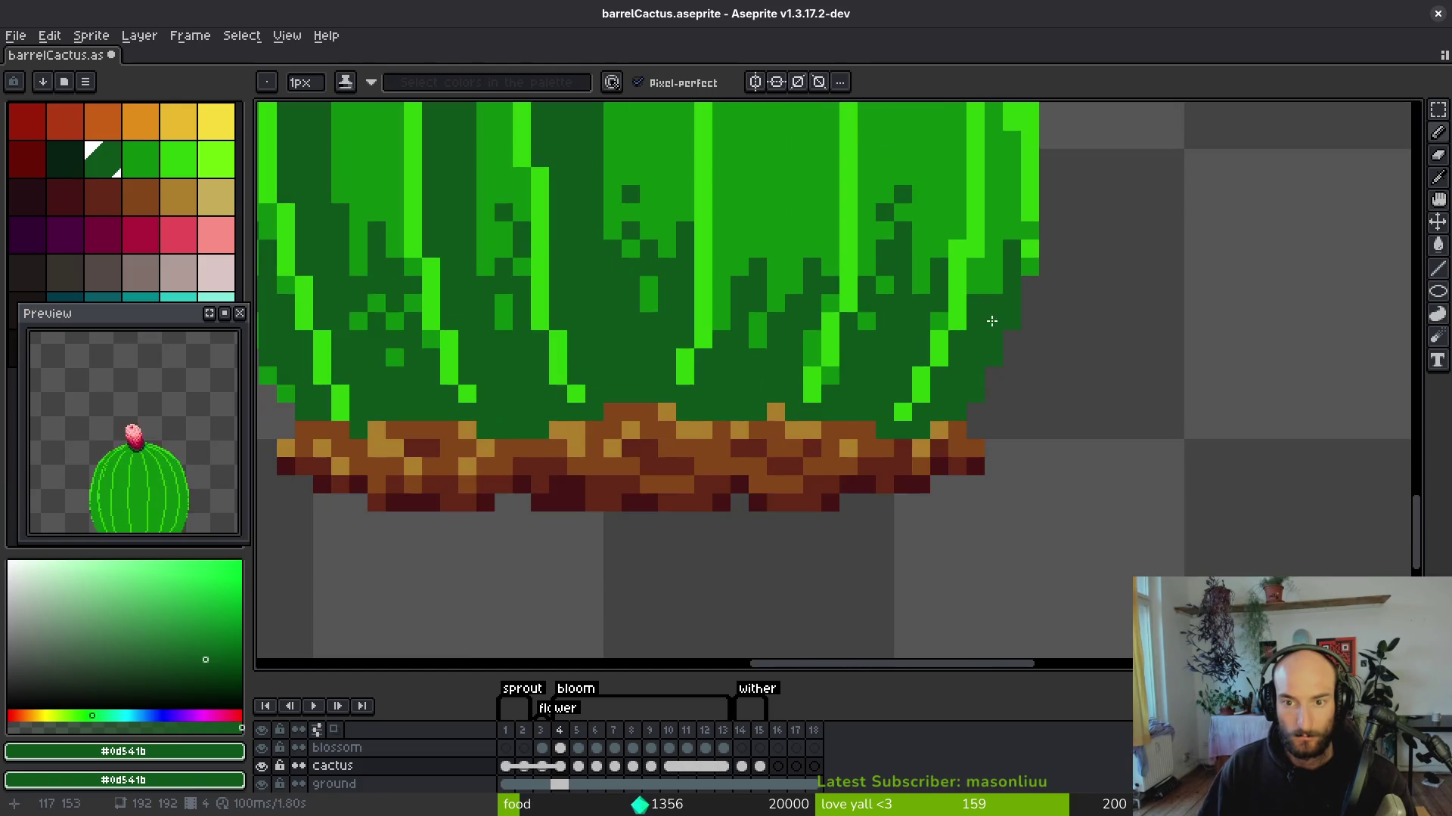
left_click(994, 267)
left_click(995, 250)
left_click_drag(974, 225, 969, 376)
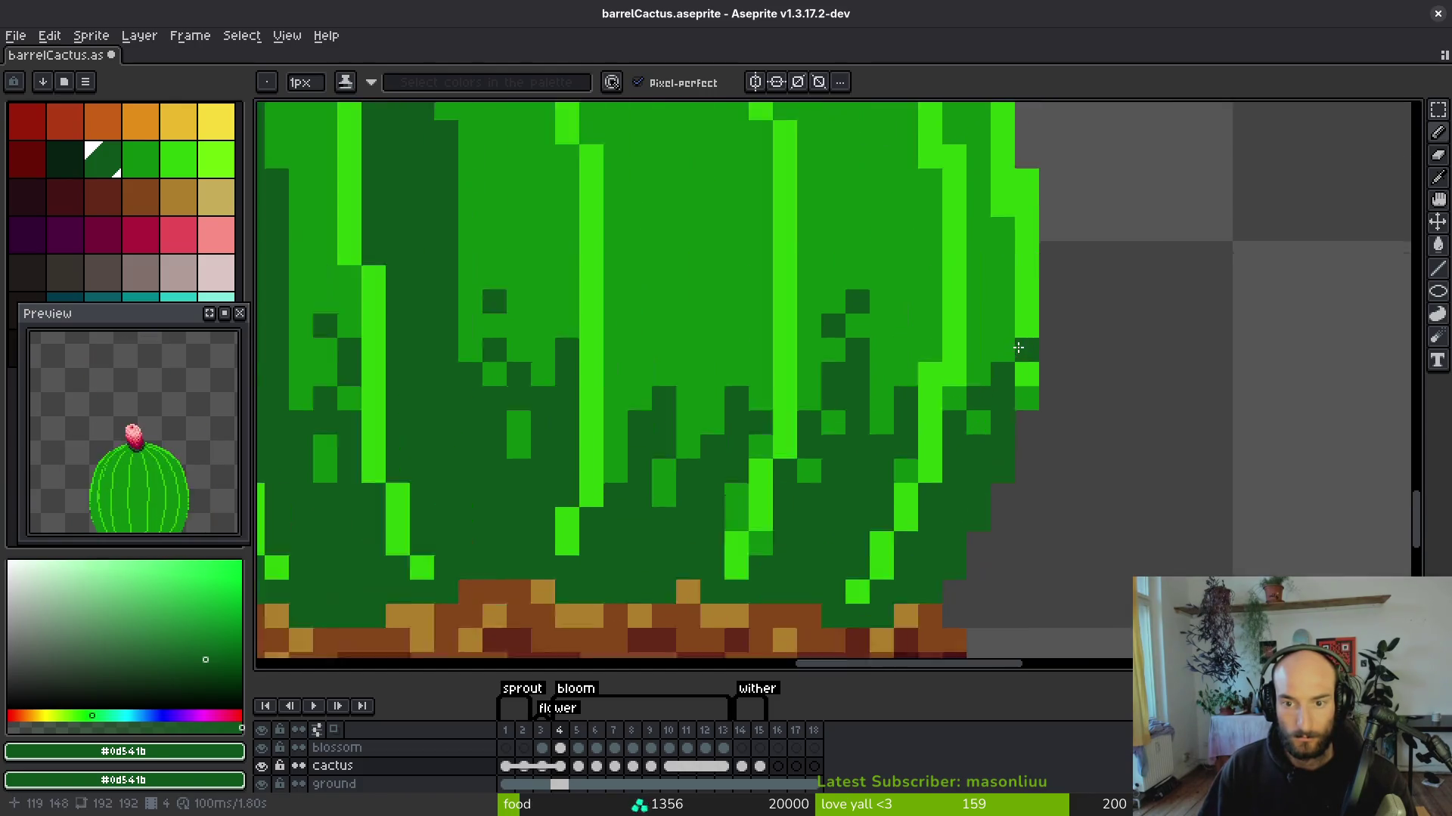
scroll(969, 376, "down", 2)
scroll(969, 377, "up", 2)
left_click(734, 413)
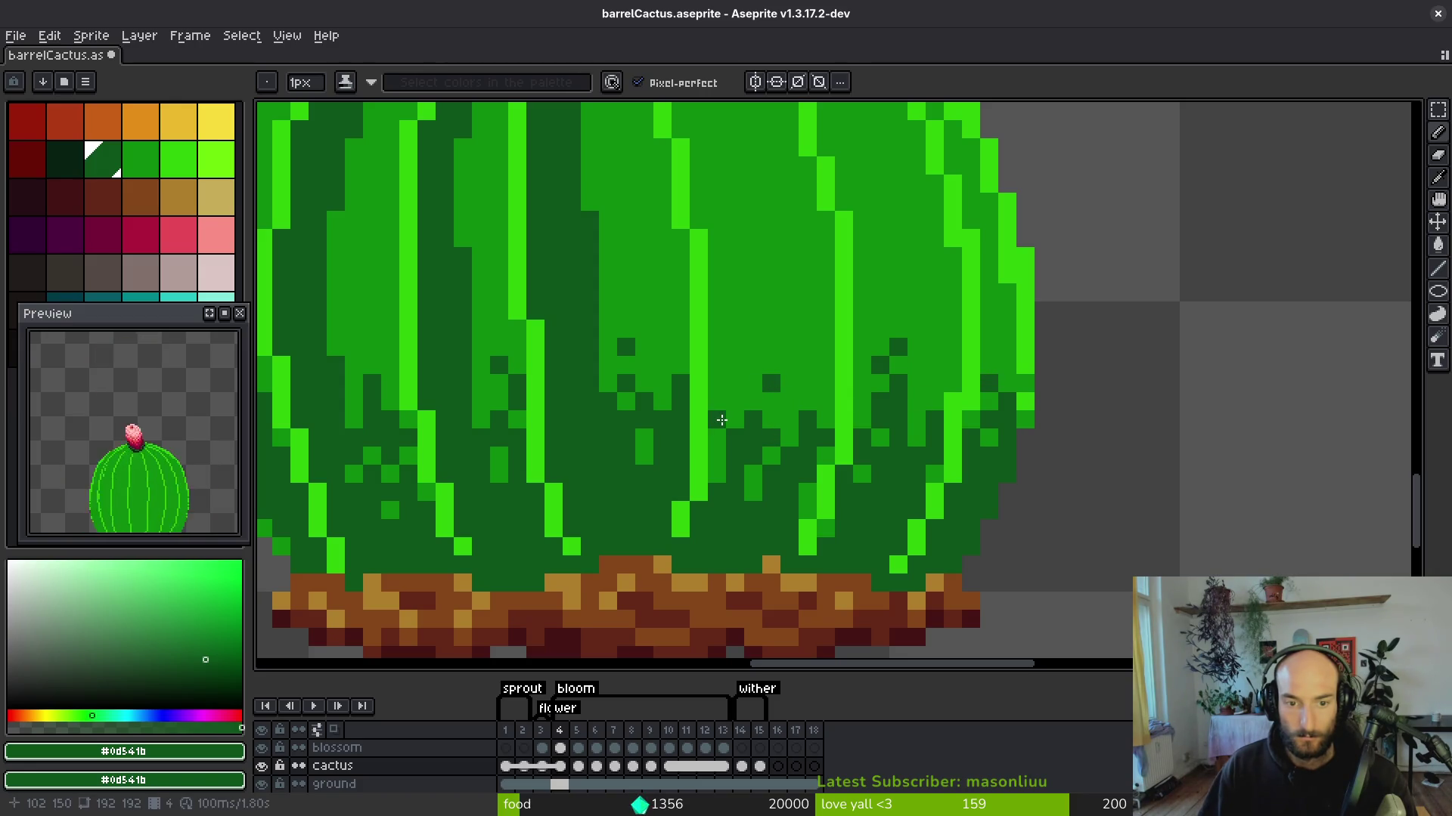
Add a dark-green shading pixel and a diagonal dark stroke across the upper ribs.
scroll(722, 420, "down", 1)
scroll(722, 420, "up", 1)
scroll(874, 424, "down", 2)
scroll(874, 424, "down", 1)
scroll(877, 378, "up", 2)
left_click(882, 312)
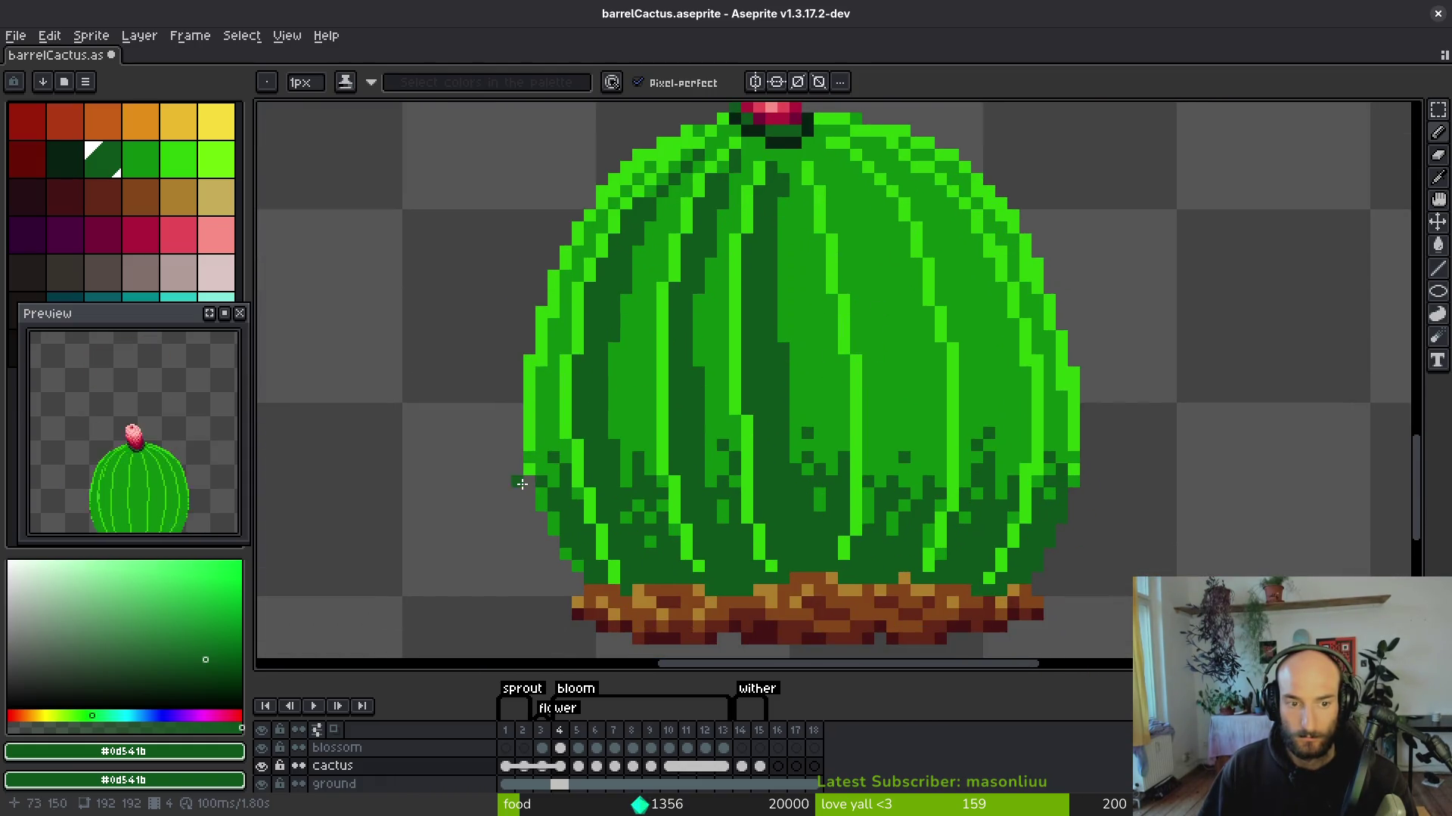
scroll(825, 499, "down", 1)
scroll(827, 514, "up", 1)
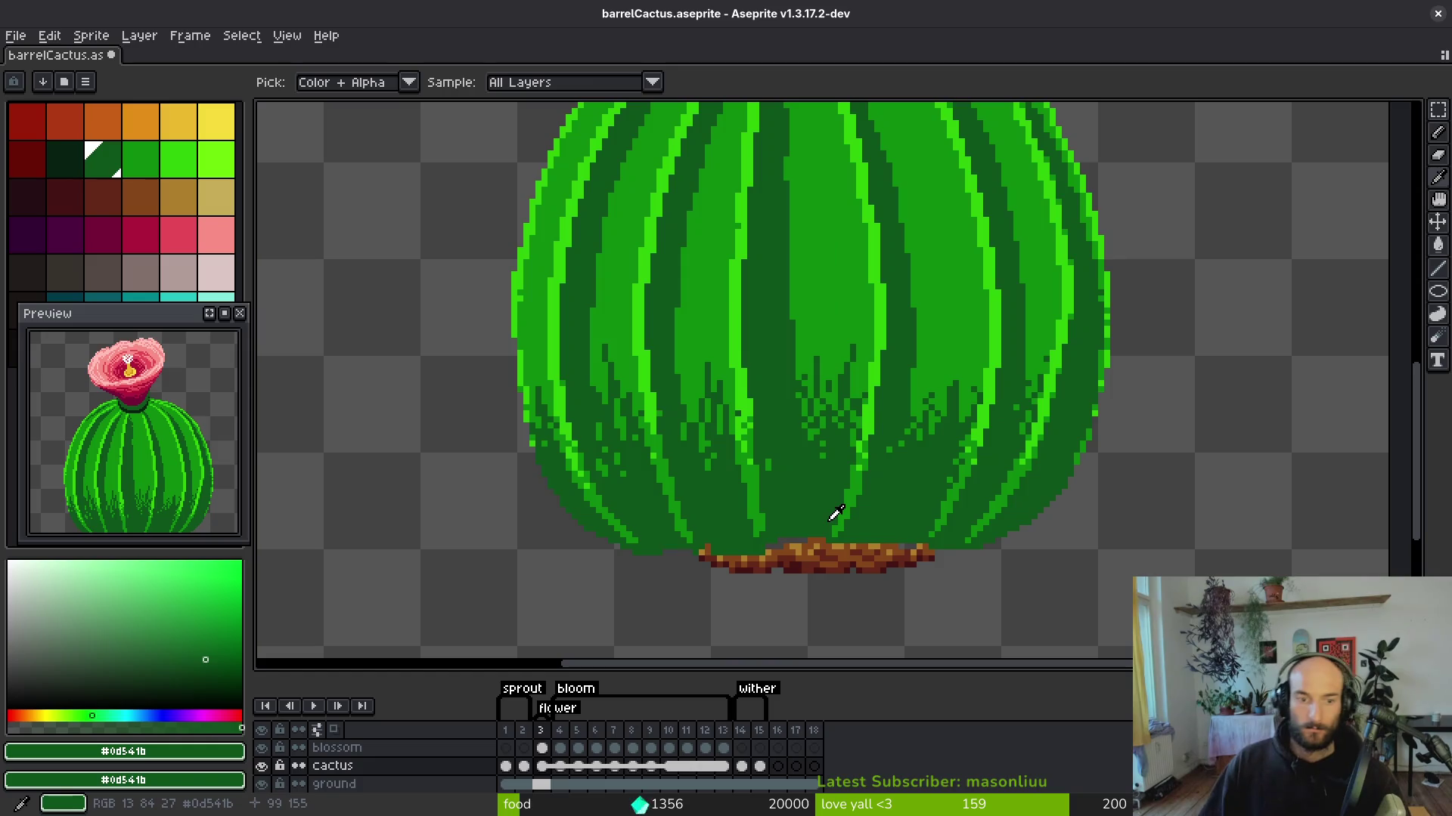
scroll(827, 522, "down", 1)
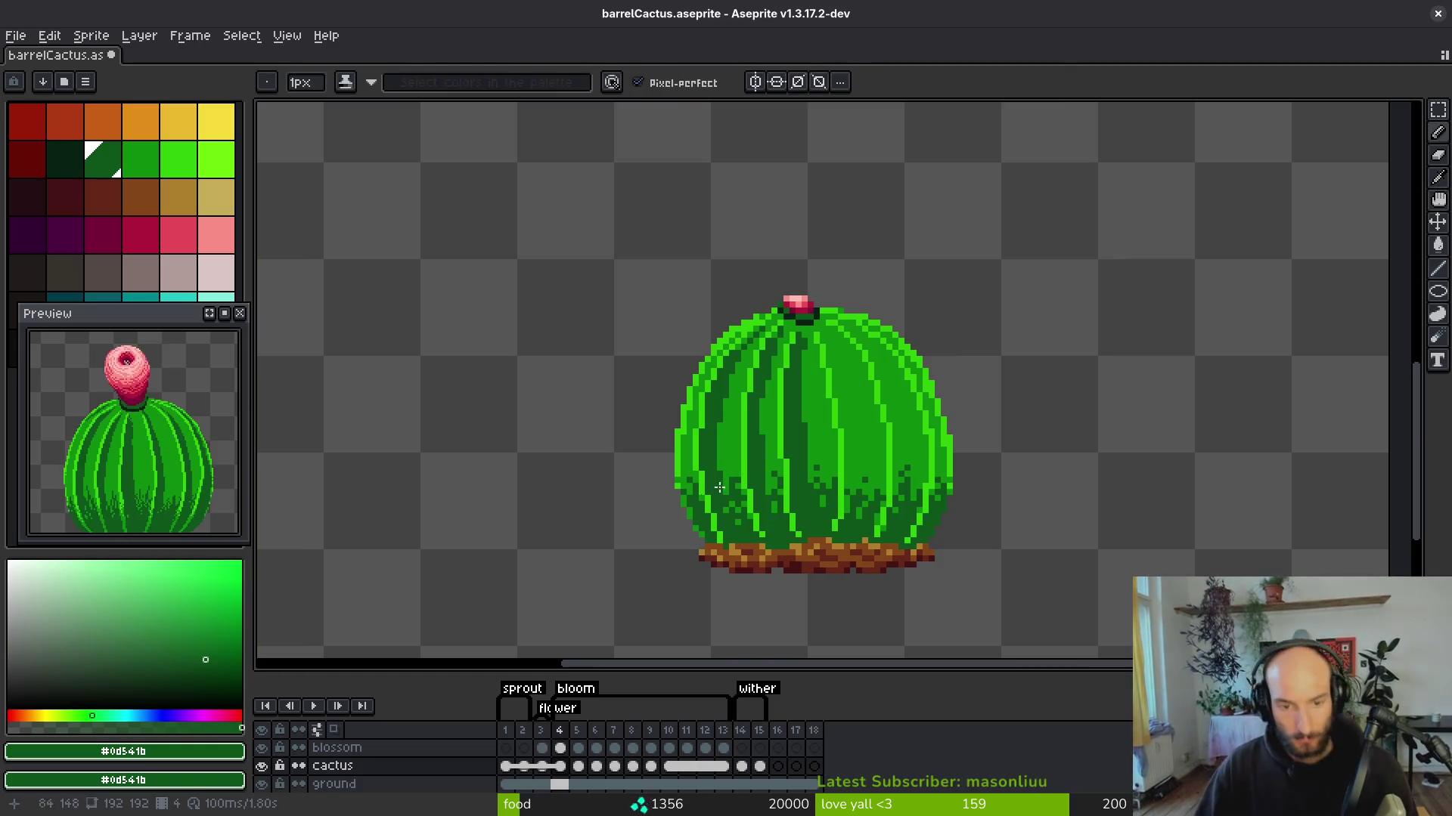
scroll(735, 480, "up", 1)
scroll(749, 511, "down", 2)
scroll(823, 545, "up", 2)
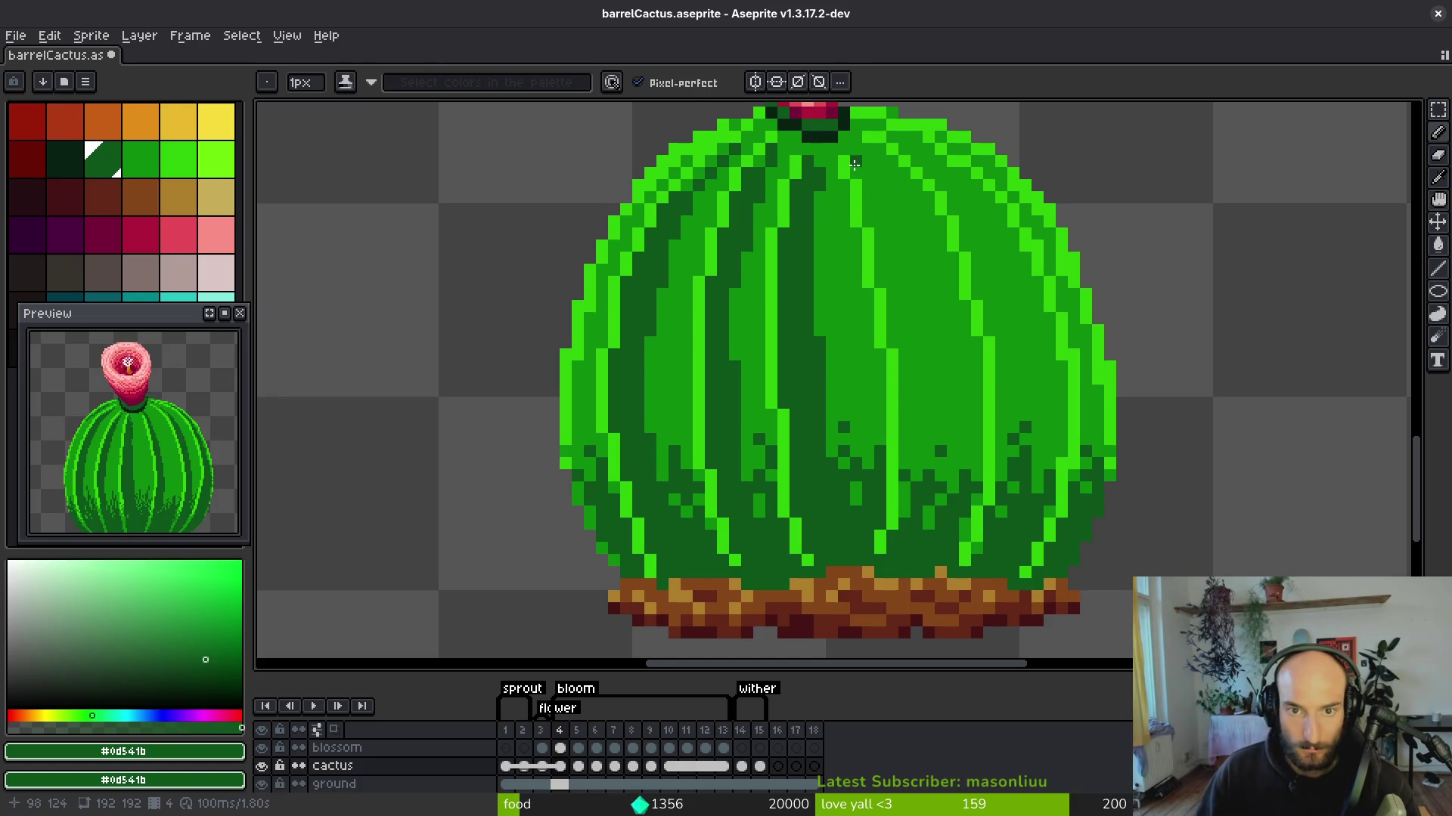
left_click_drag(855, 165, 891, 230)
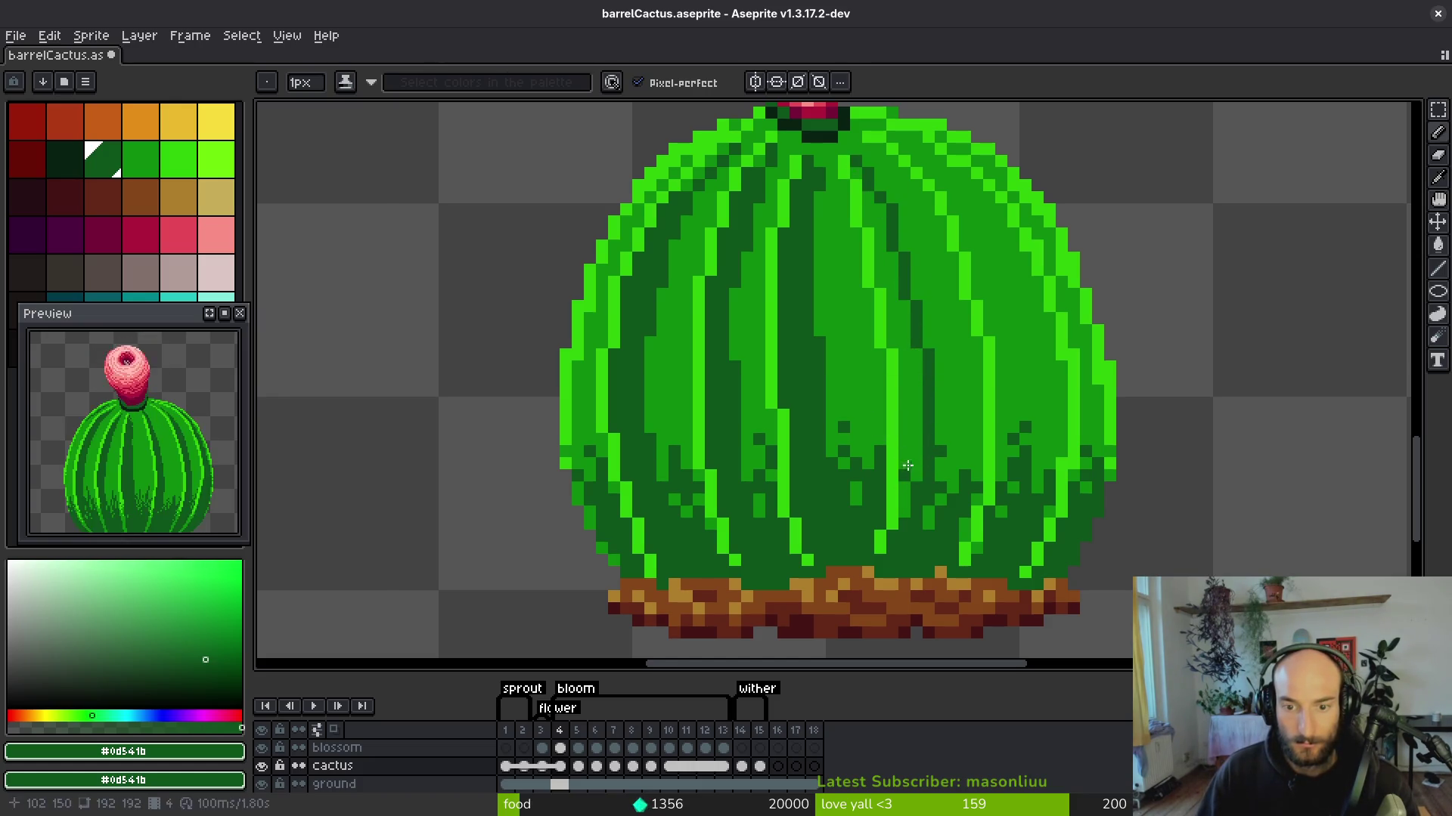
Fill a right-side green stripe dark and draw dark green down the right edge.
key("g")
key("b")
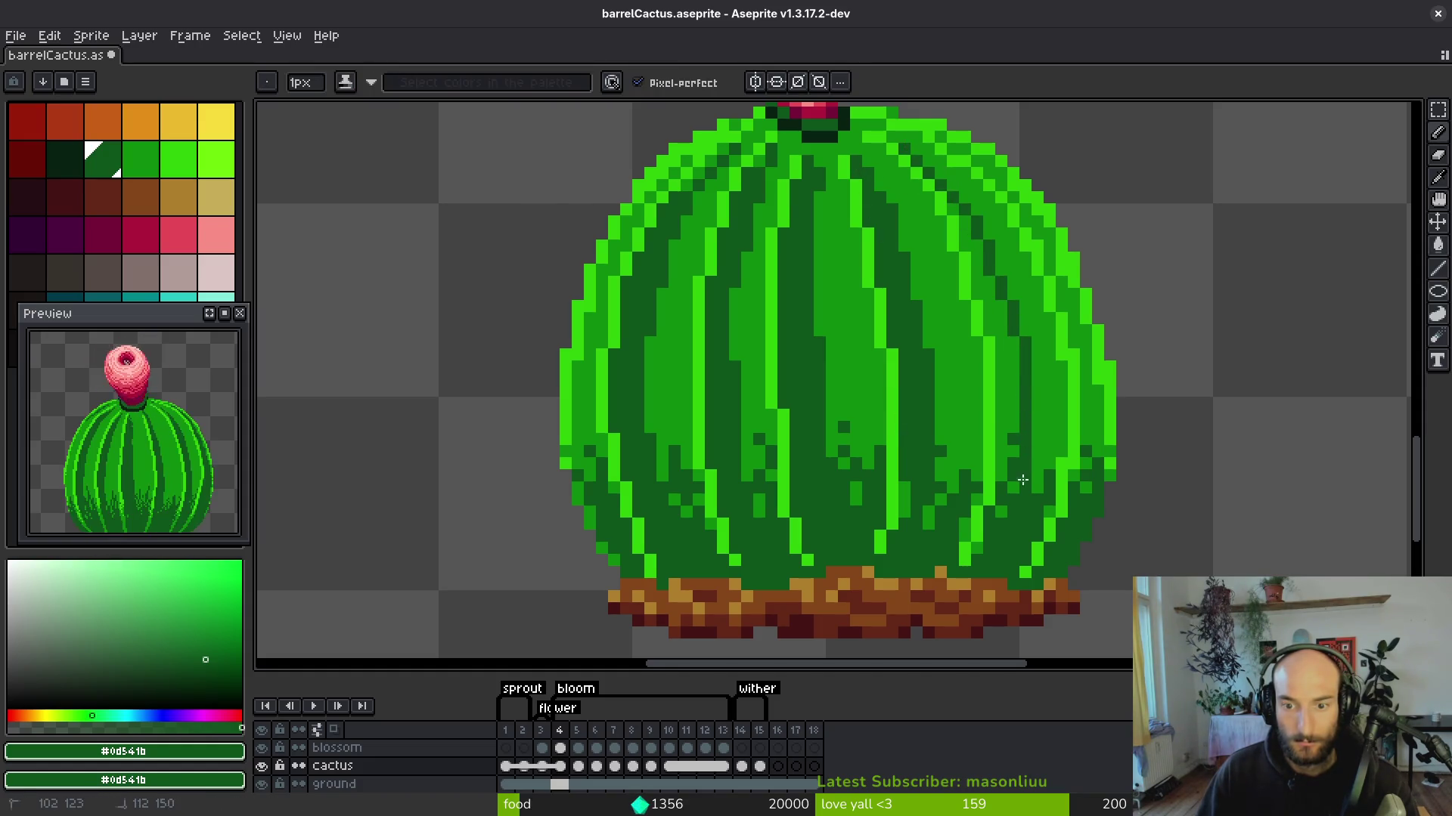
key("g")
left_click(980, 268)
key("b")
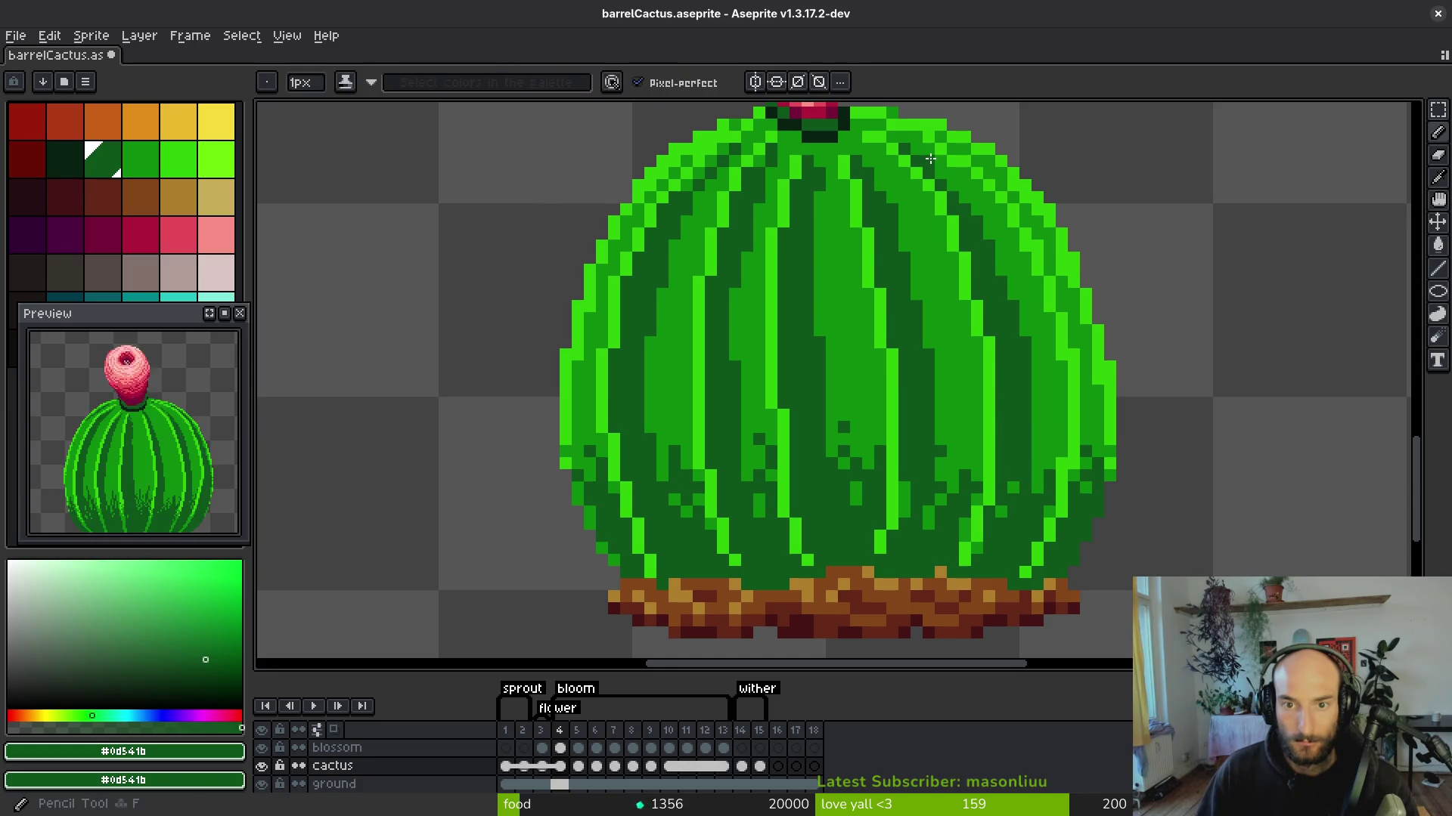
left_click_drag(1033, 222, 1056, 270)
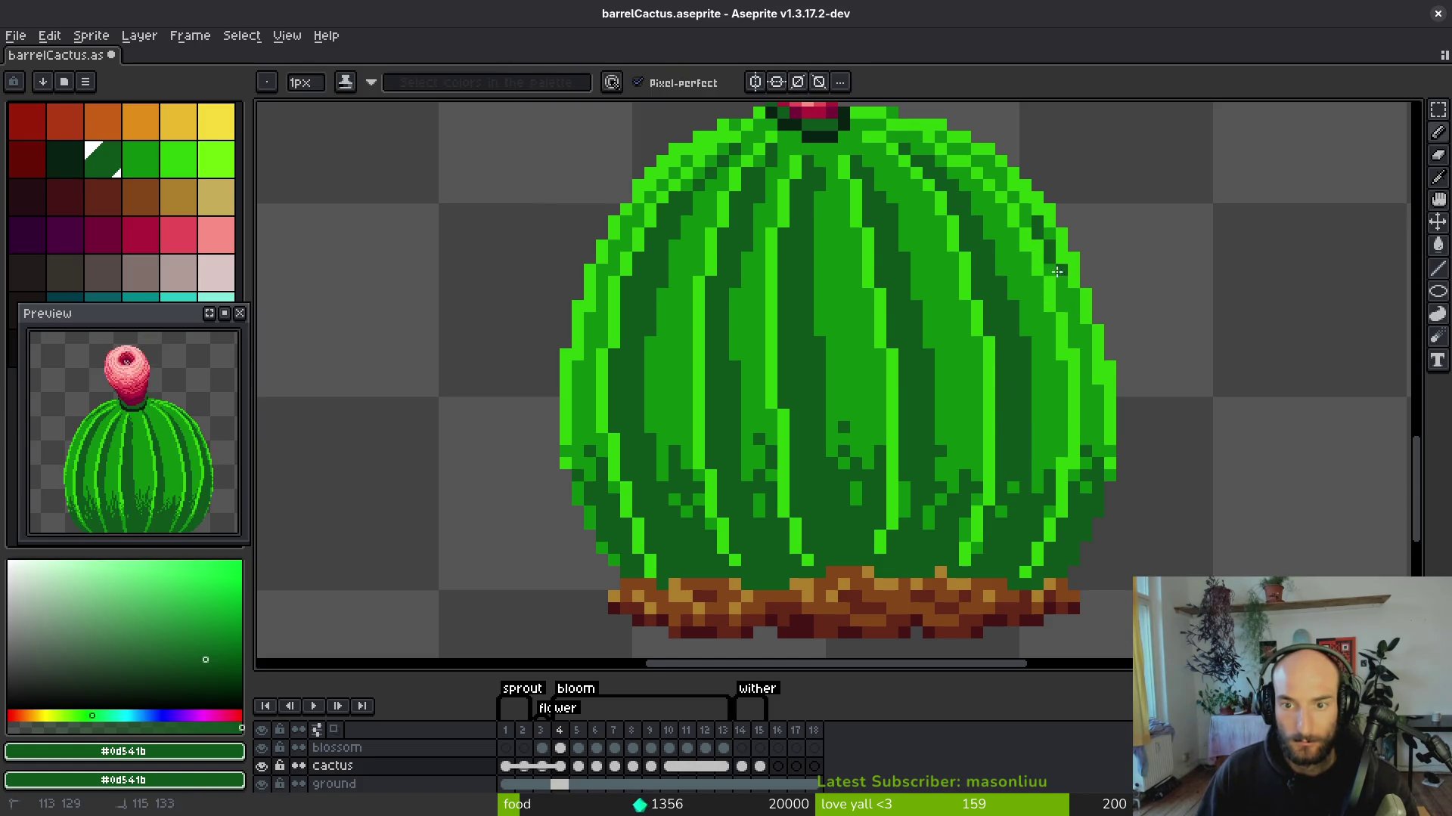
left_click_drag(1086, 404, 1075, 478)
Paint two dark-green pixels near the cactus's upper rim.
scroll(1076, 368, "up", 2)
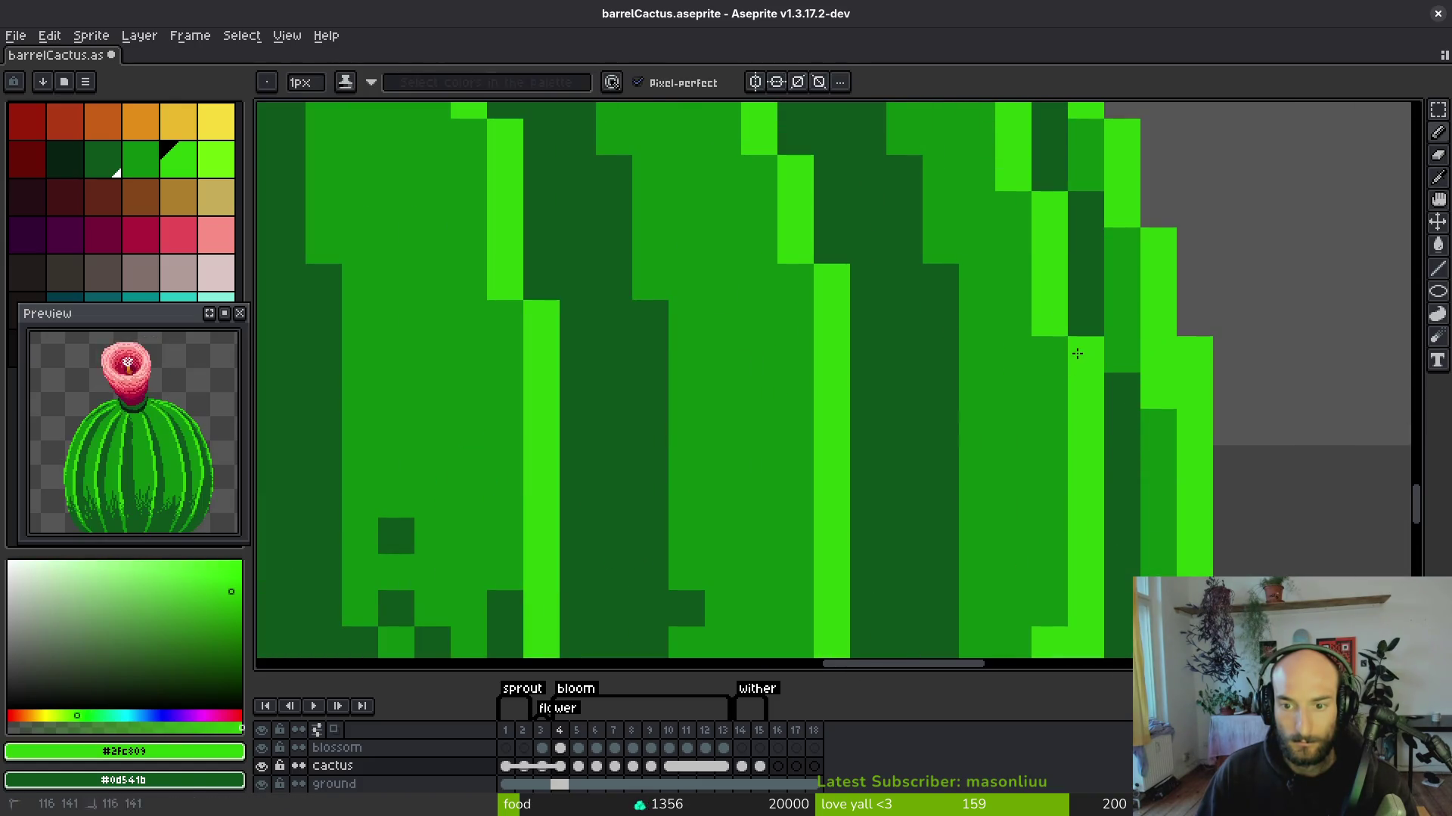
scroll(1021, 318, "down", 1)
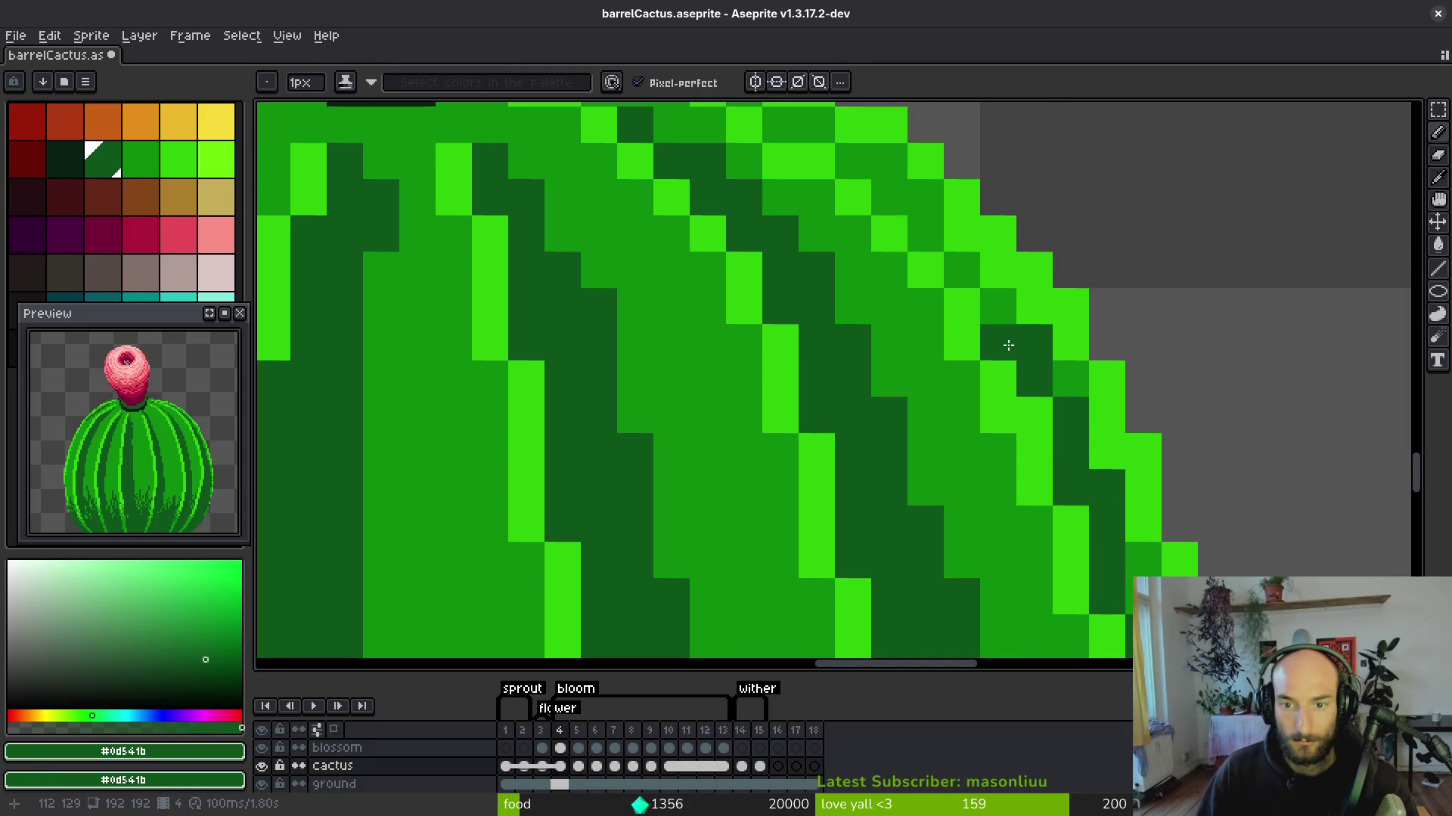
scroll(998, 325, "up", 3)
left_click(871, 174)
left_click(899, 205)
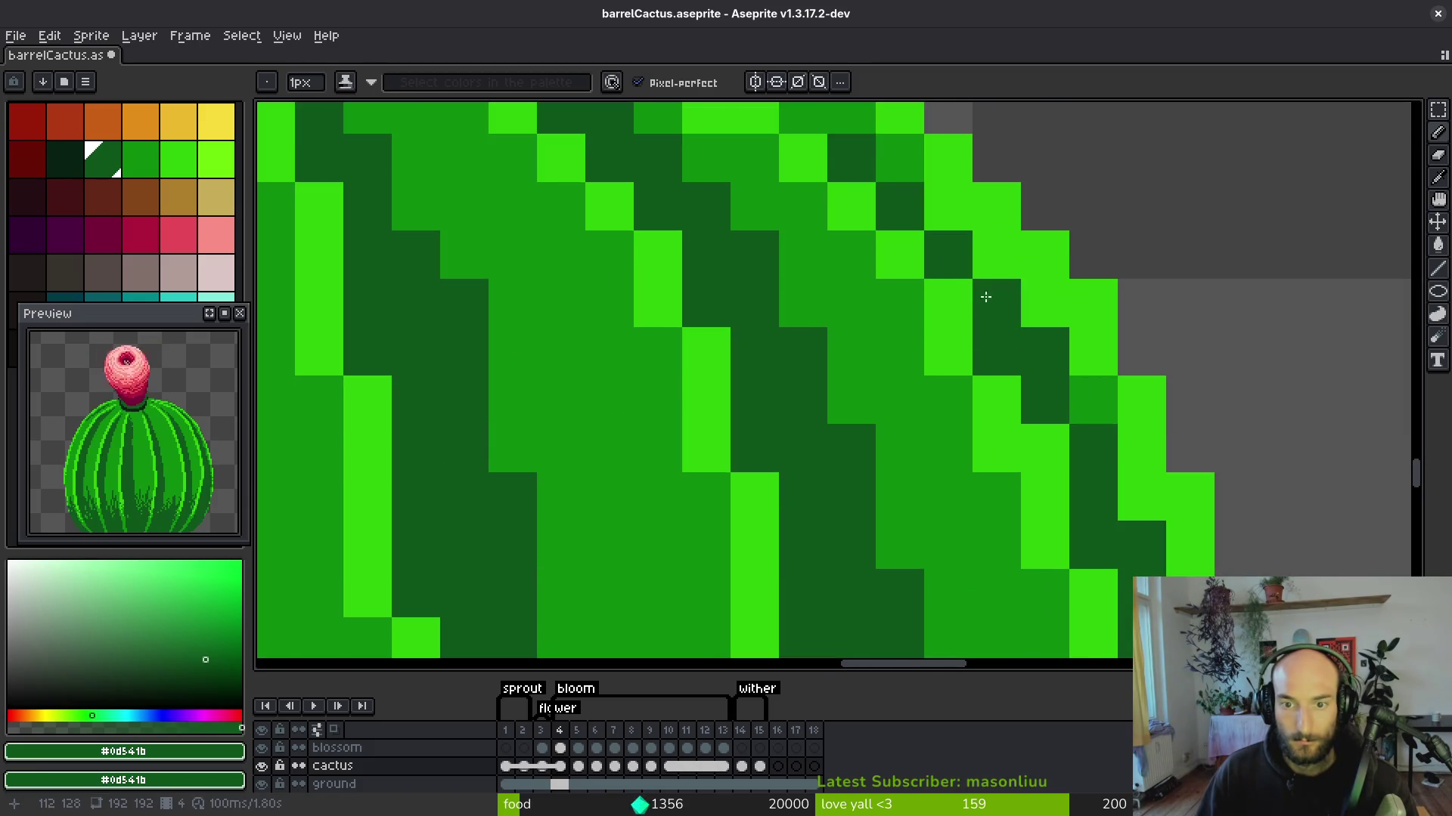
Sample the bright light green and dark groove green from the cactus, then advance to frame 5.
key("alt")
scroll(1030, 394, "down", 5)
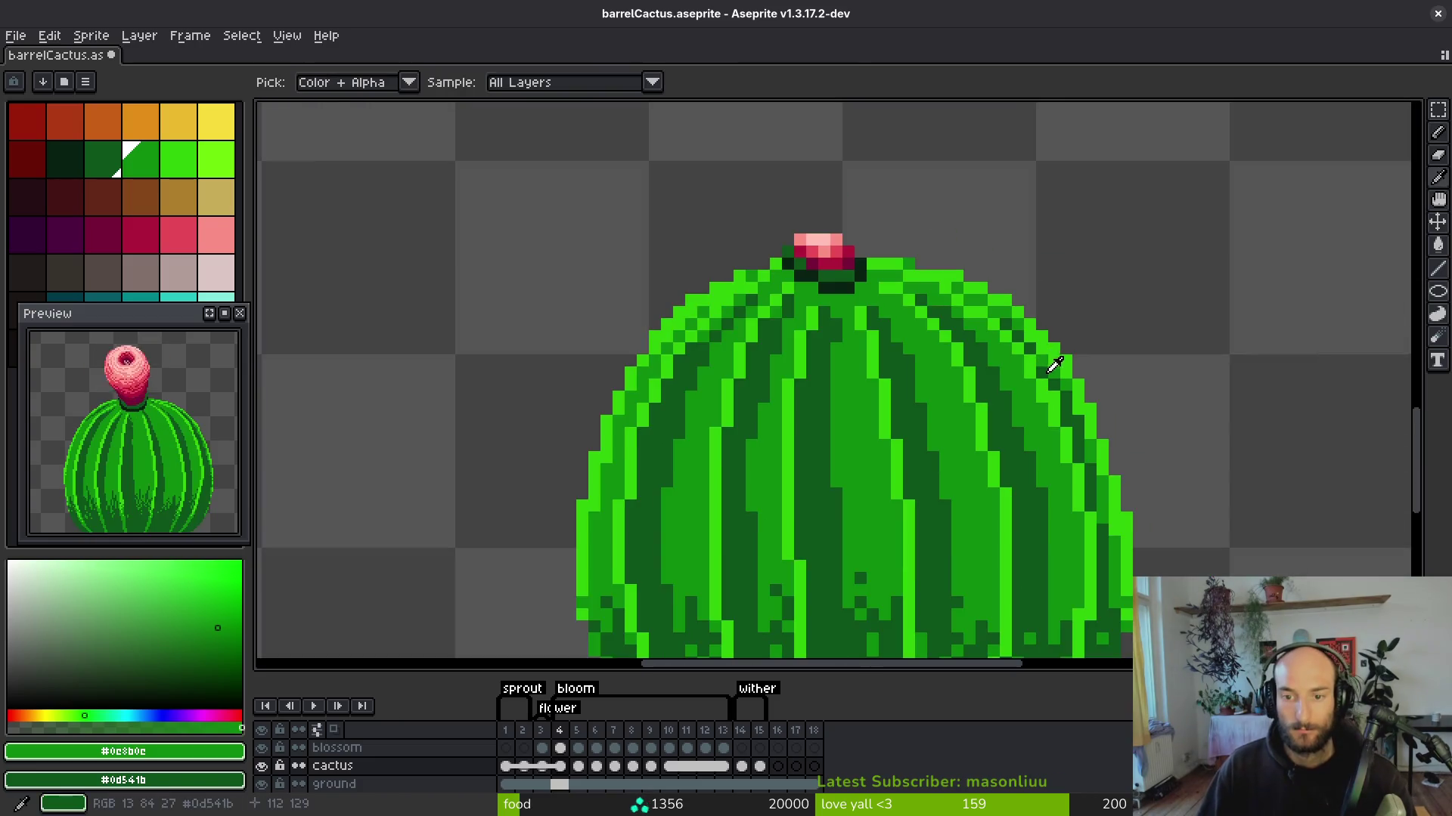
scroll(1030, 394, "down", 3)
scroll(1031, 394, "up", 3)
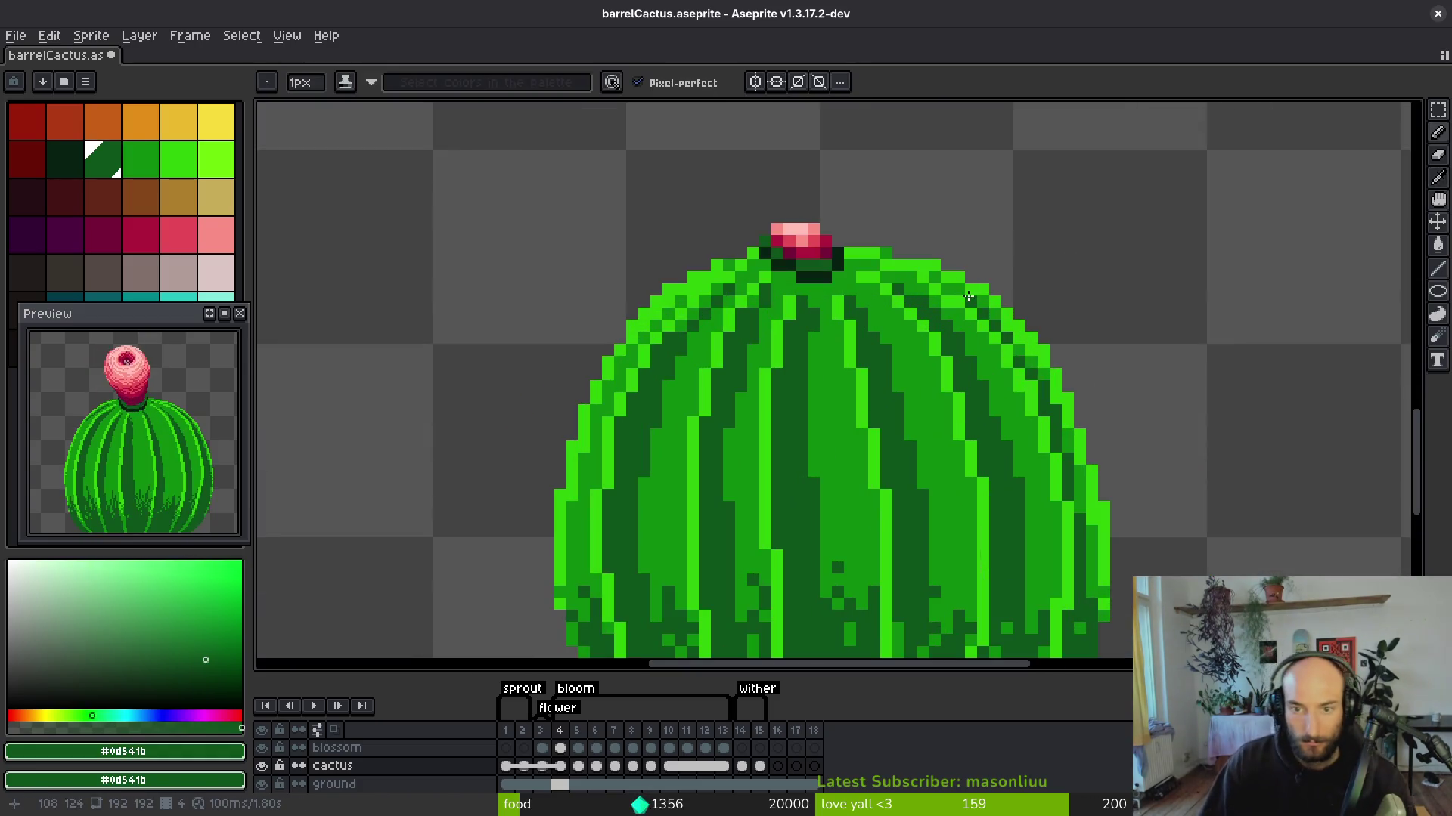
scroll(854, 266, "up", 1)
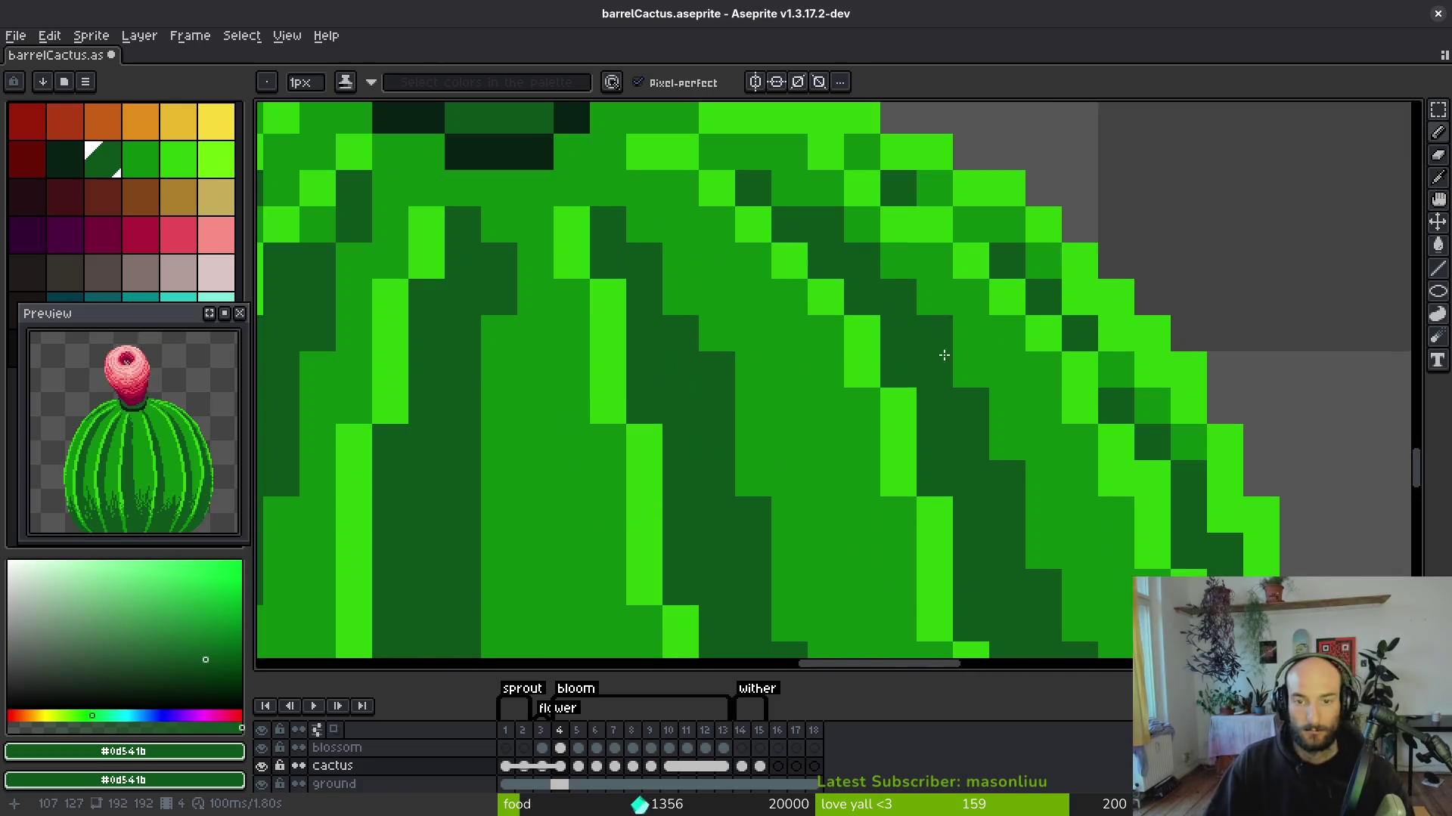
scroll(836, 528, "down", 2)
scroll(1057, 535, "up", 2)
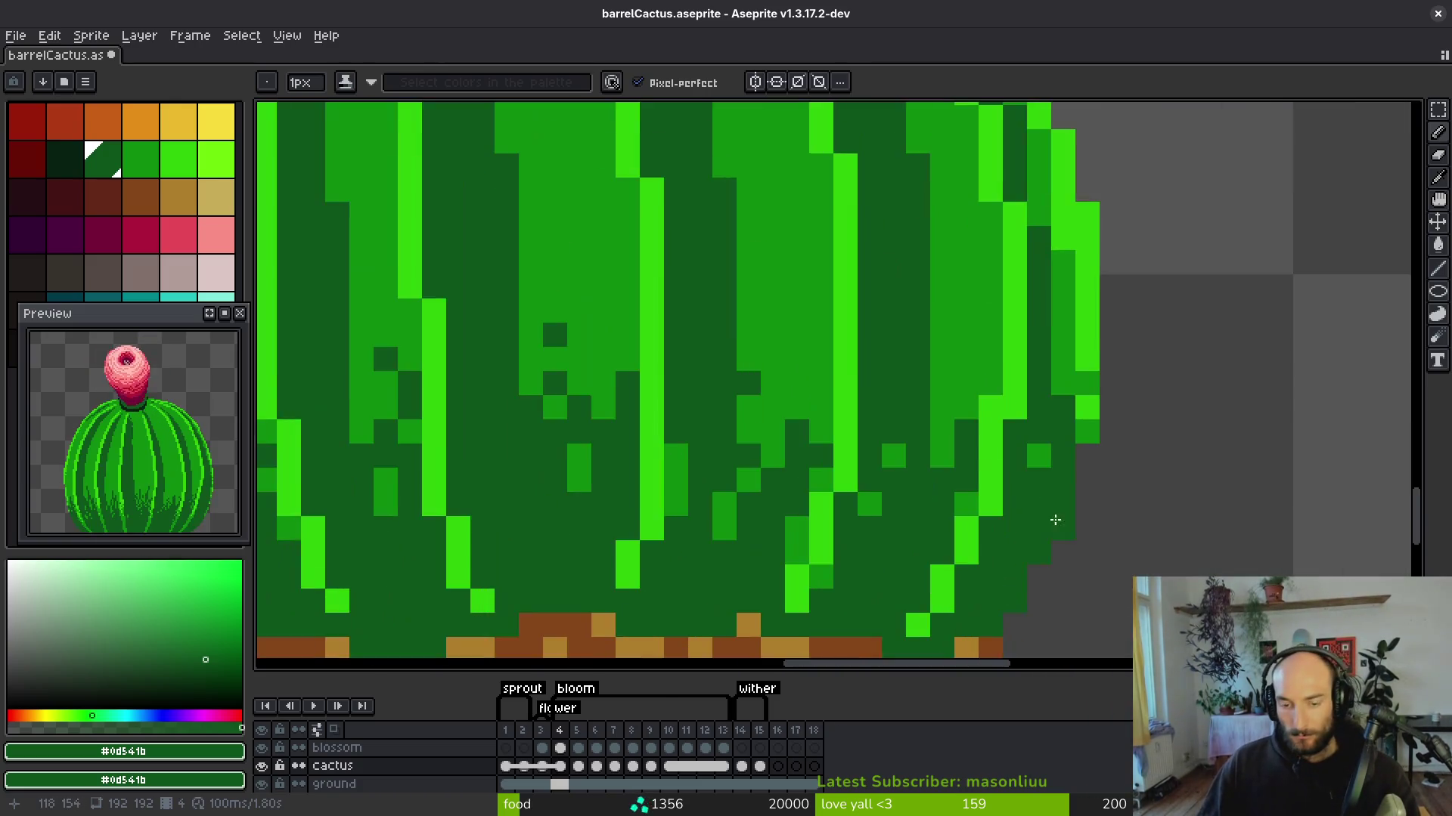
scroll(1053, 347, "down", 4)
scroll(1048, 386, "up", 4)
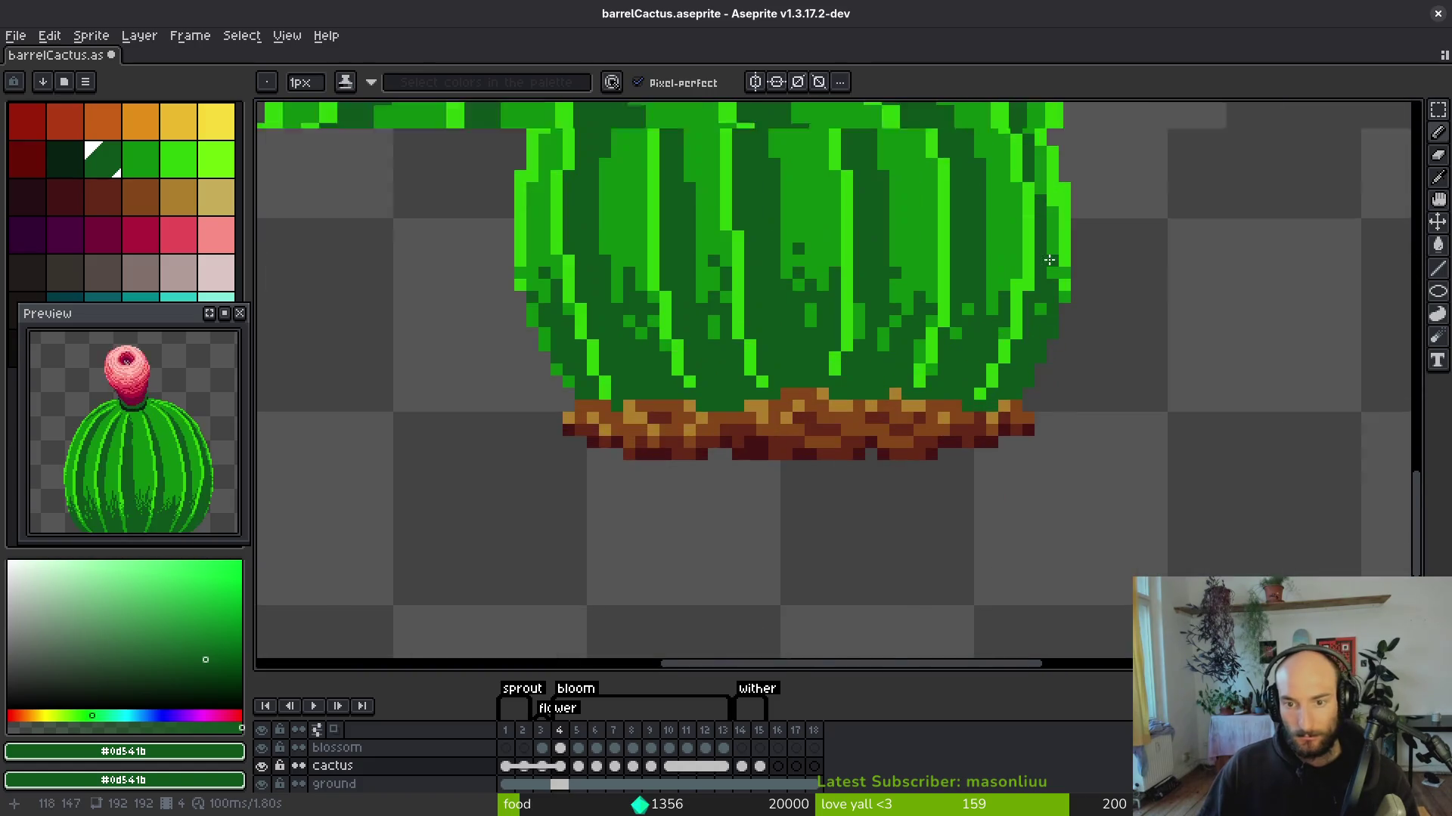
scroll(1013, 333, "up", 2)
scroll(1007, 308, "down", 5)
scroll(1016, 336, "up", 4)
left_click(1015, 336, "alt")
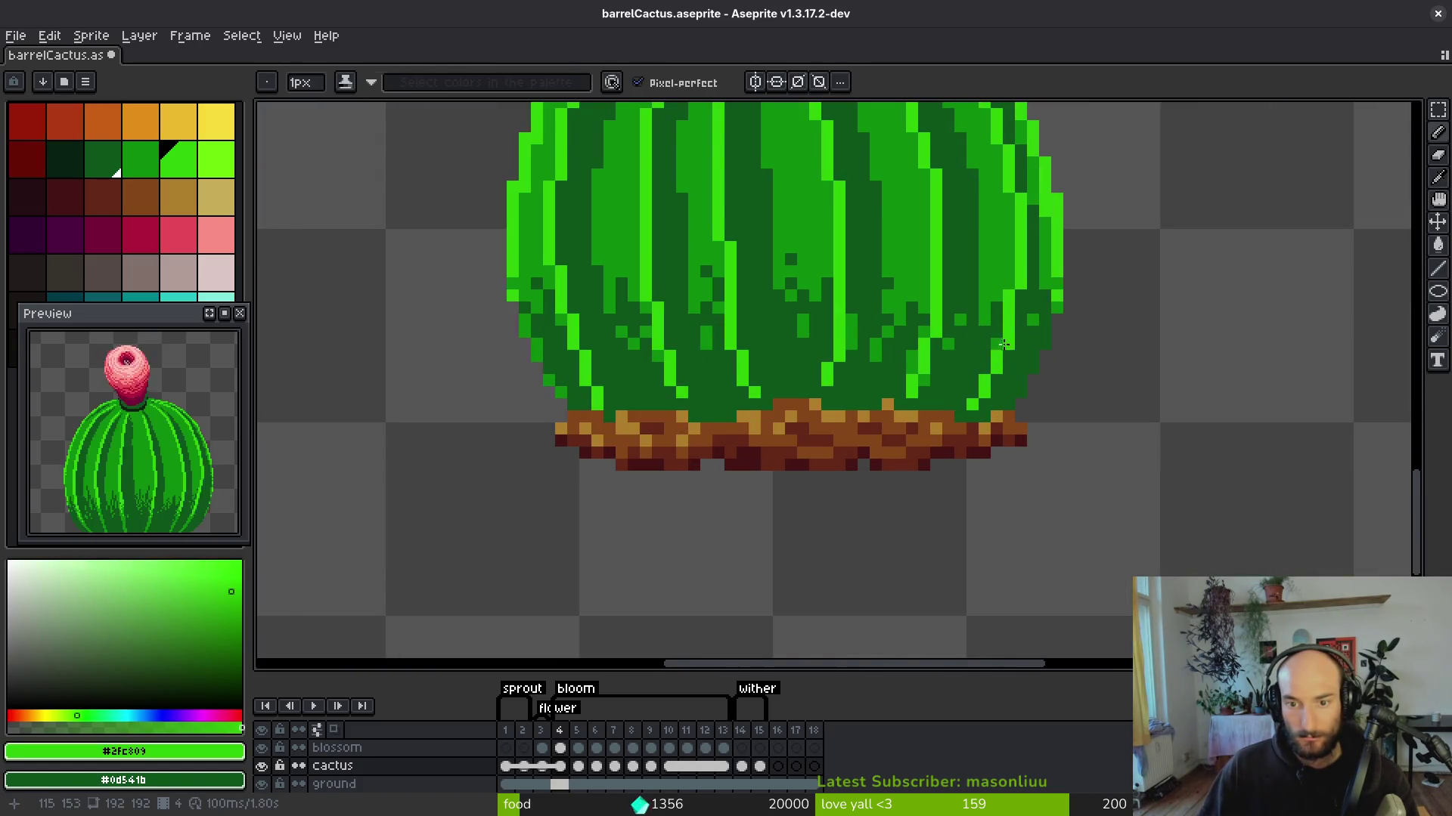
scroll(1013, 337, "down", 5)
scroll(1004, 287, "up", 4)
left_click(995, 288, "alt")
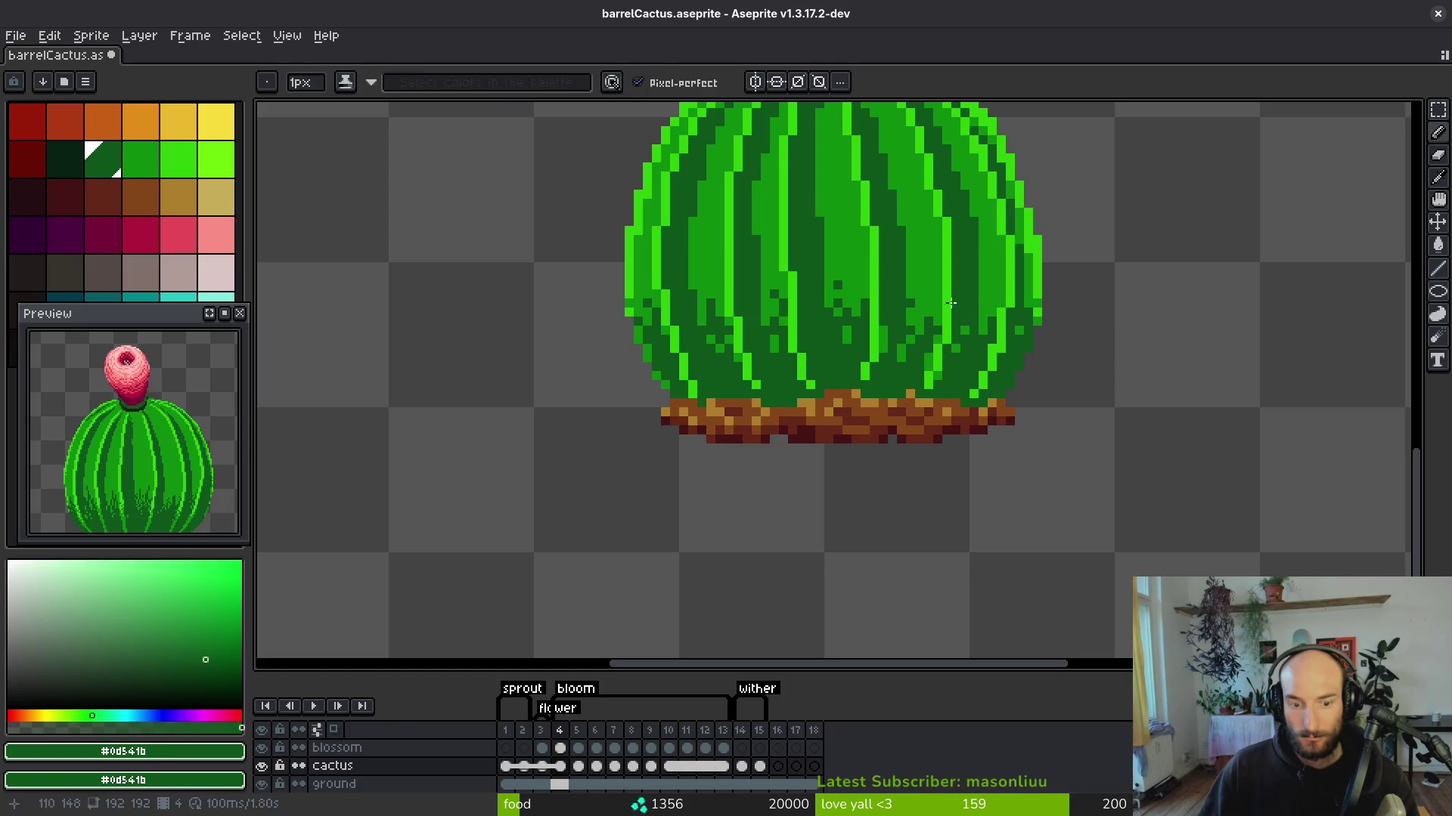
key("Right")
Draw dark-green grooves down the central rib, extending them to the cactus base.
left_click_drag(839, 180, 841, 311)
left_click_drag(829, 208, 839, 243)
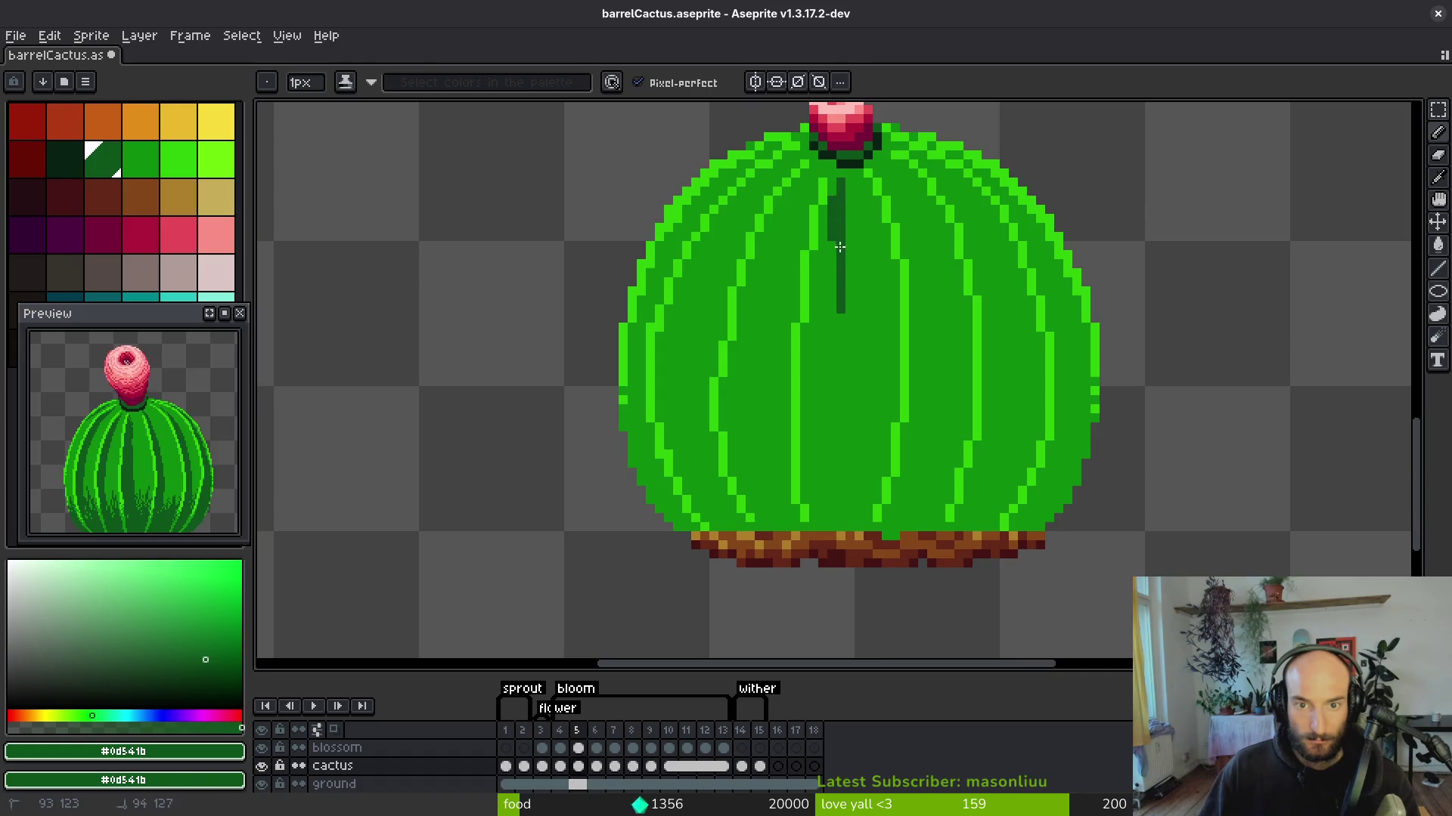
left_click_drag(846, 504, 847, 533)
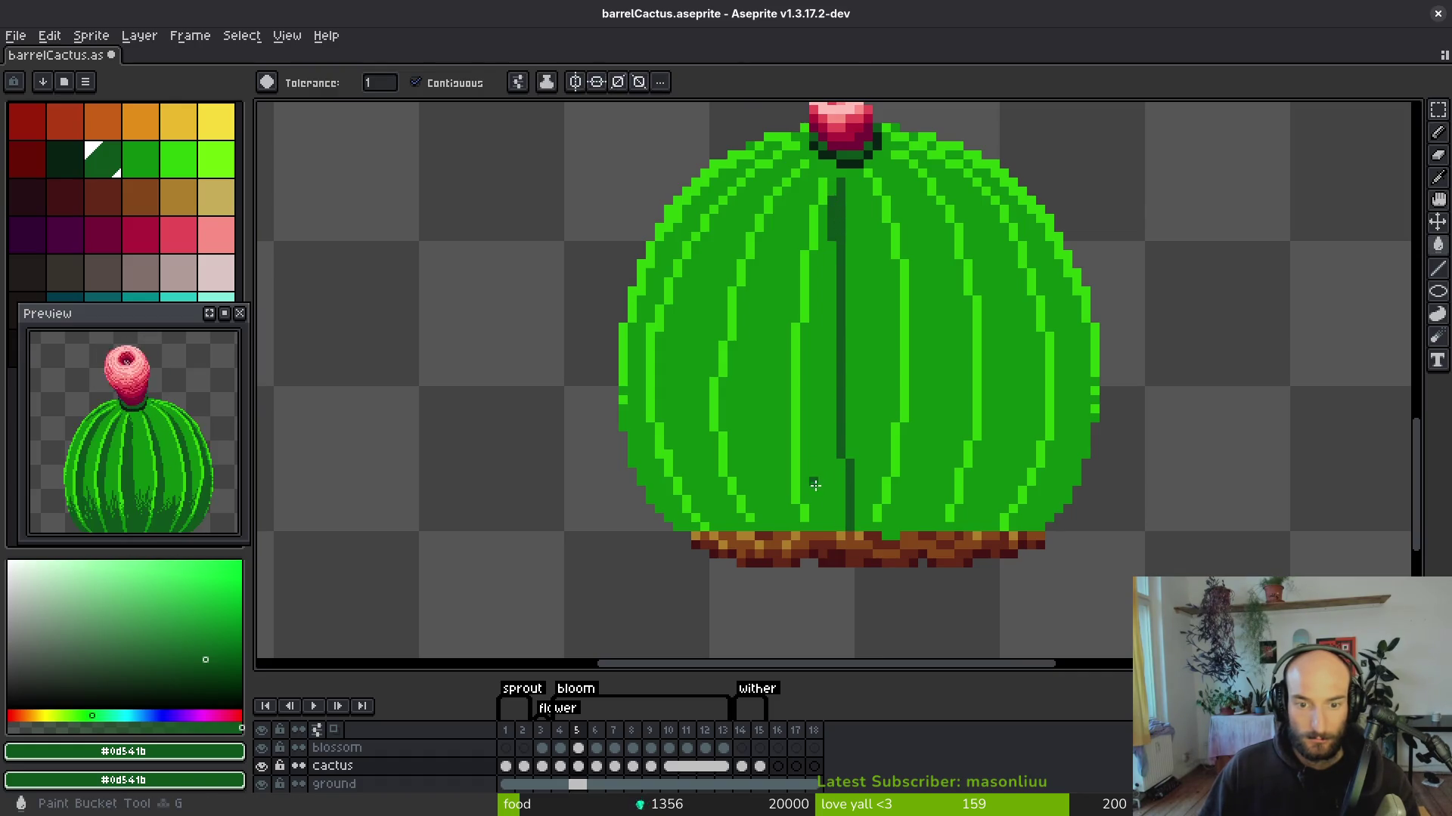
mouse_move(803, 180)
left_mouse_down()
mouse_move(767, 285)
mouse_move(800, 202)
mouse_move(774, 261)
left_mouse_up()
key("ctrl+z")
key("ctrl+z")
left_click_drag(764, 509, 768, 522)
Draw a dark-green groove curving down the cactus's left side.
scroll(713, 253, "down", 3)
scroll(819, 215, "up", 3)
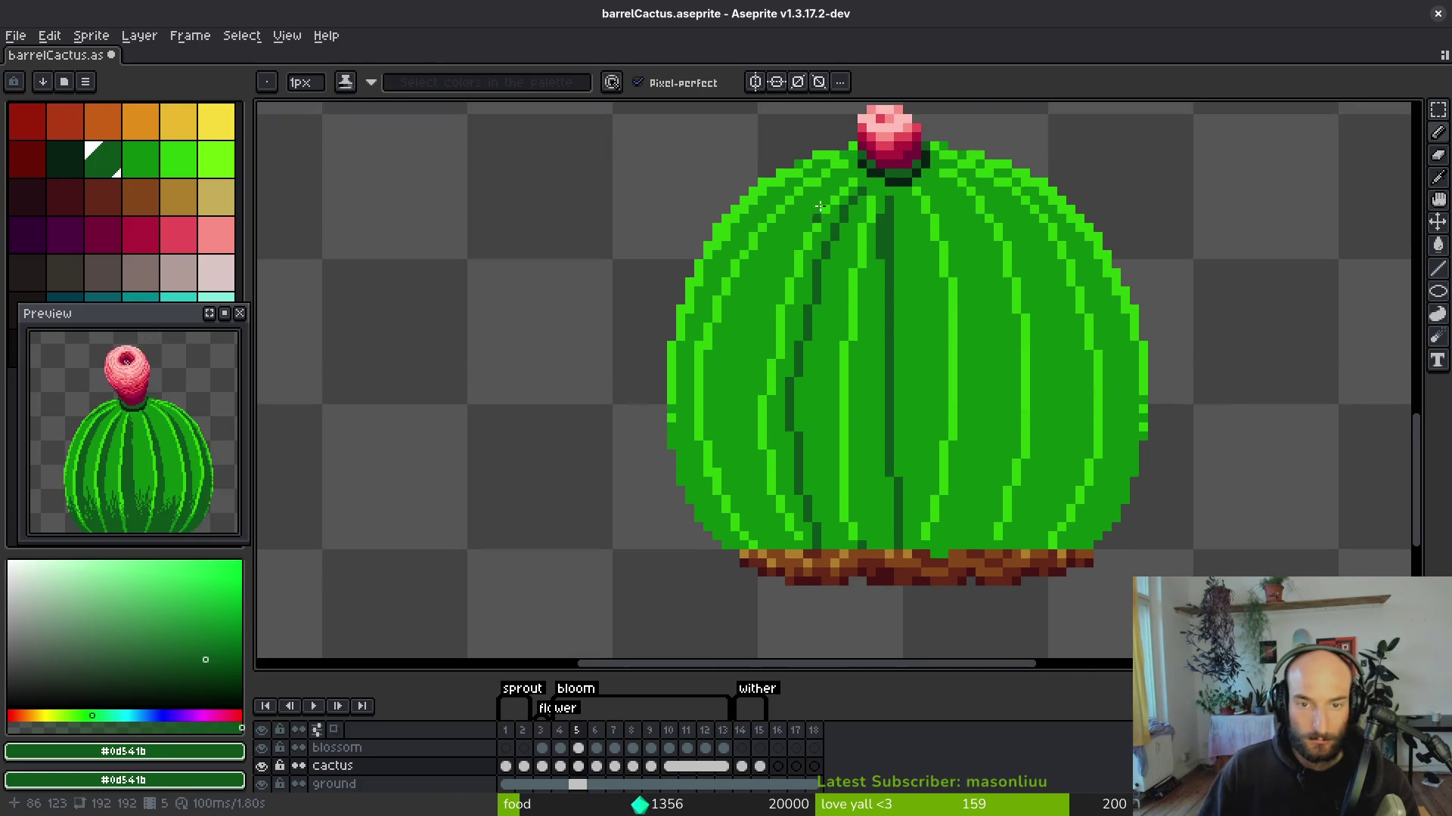
mouse_move(841, 173)
left_mouse_down()
mouse_move(769, 245)
mouse_move(836, 176)
left_mouse_up()
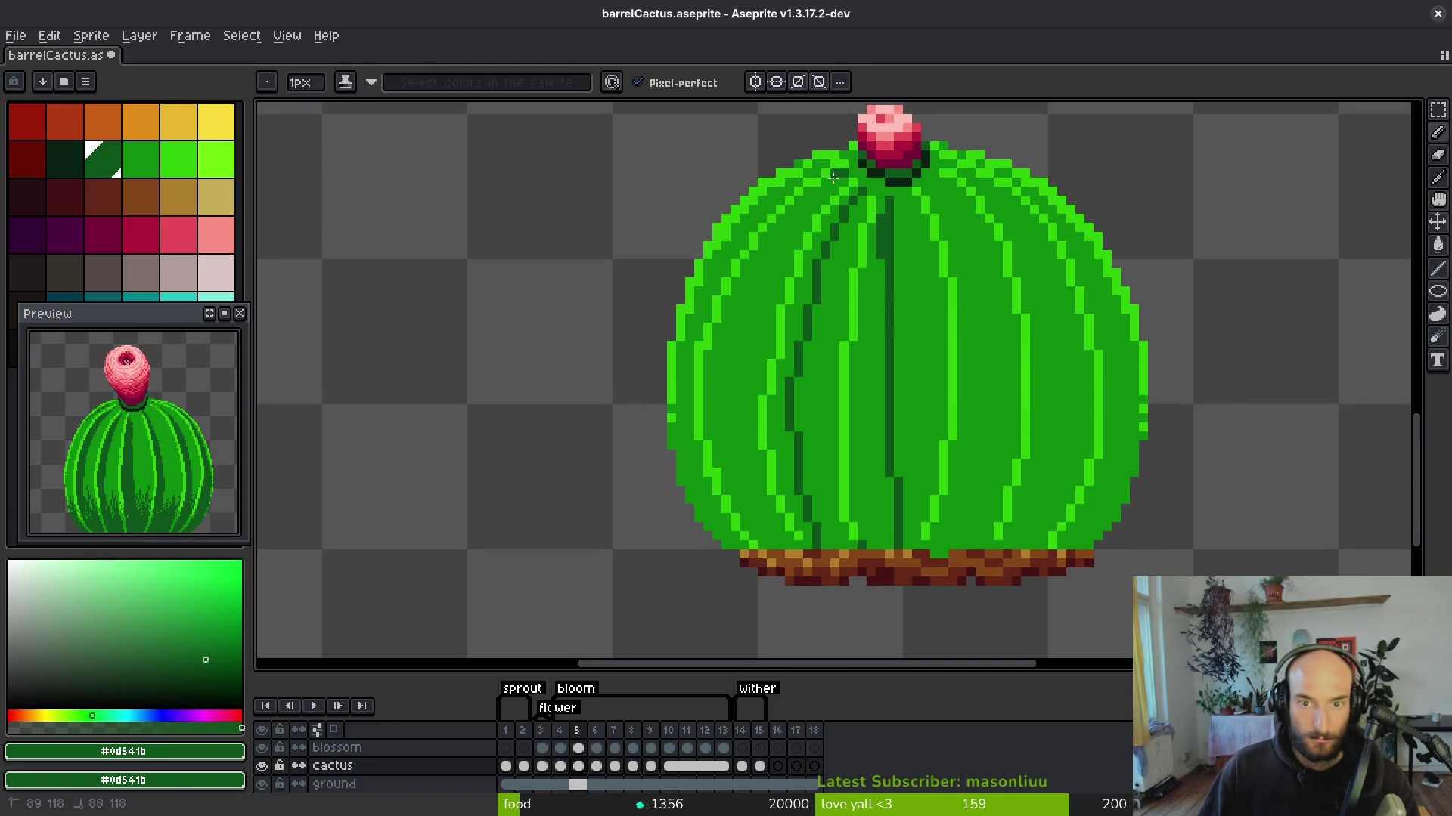
left_click_drag(776, 239, 741, 321)
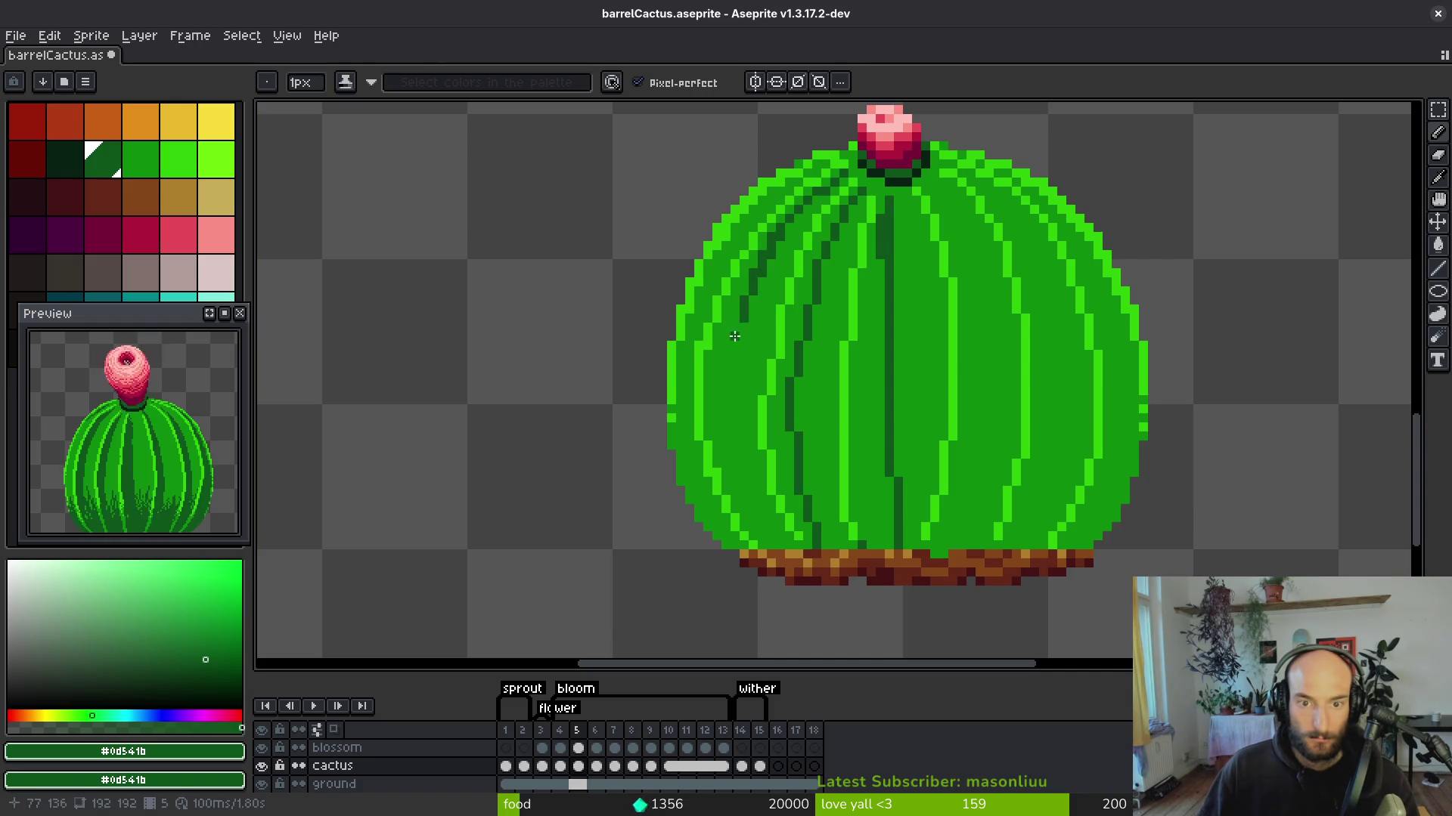
scroll(740, 238, "down", 2)
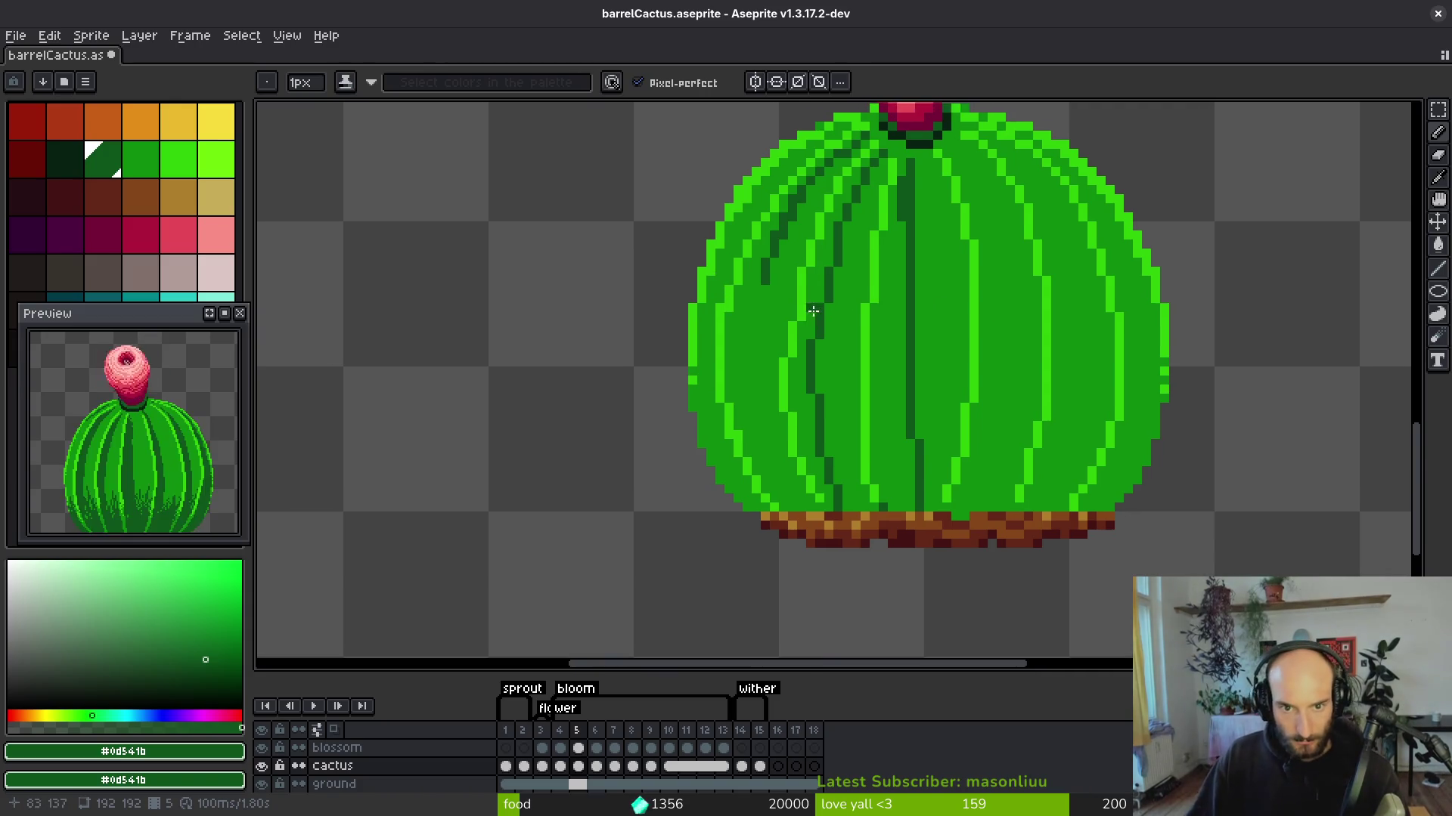
scroll(806, 364, "up", 2)
Darken a groove stripe and bucket-fill two stripe regions dark green.
left_click_drag(809, 367, 811, 469)
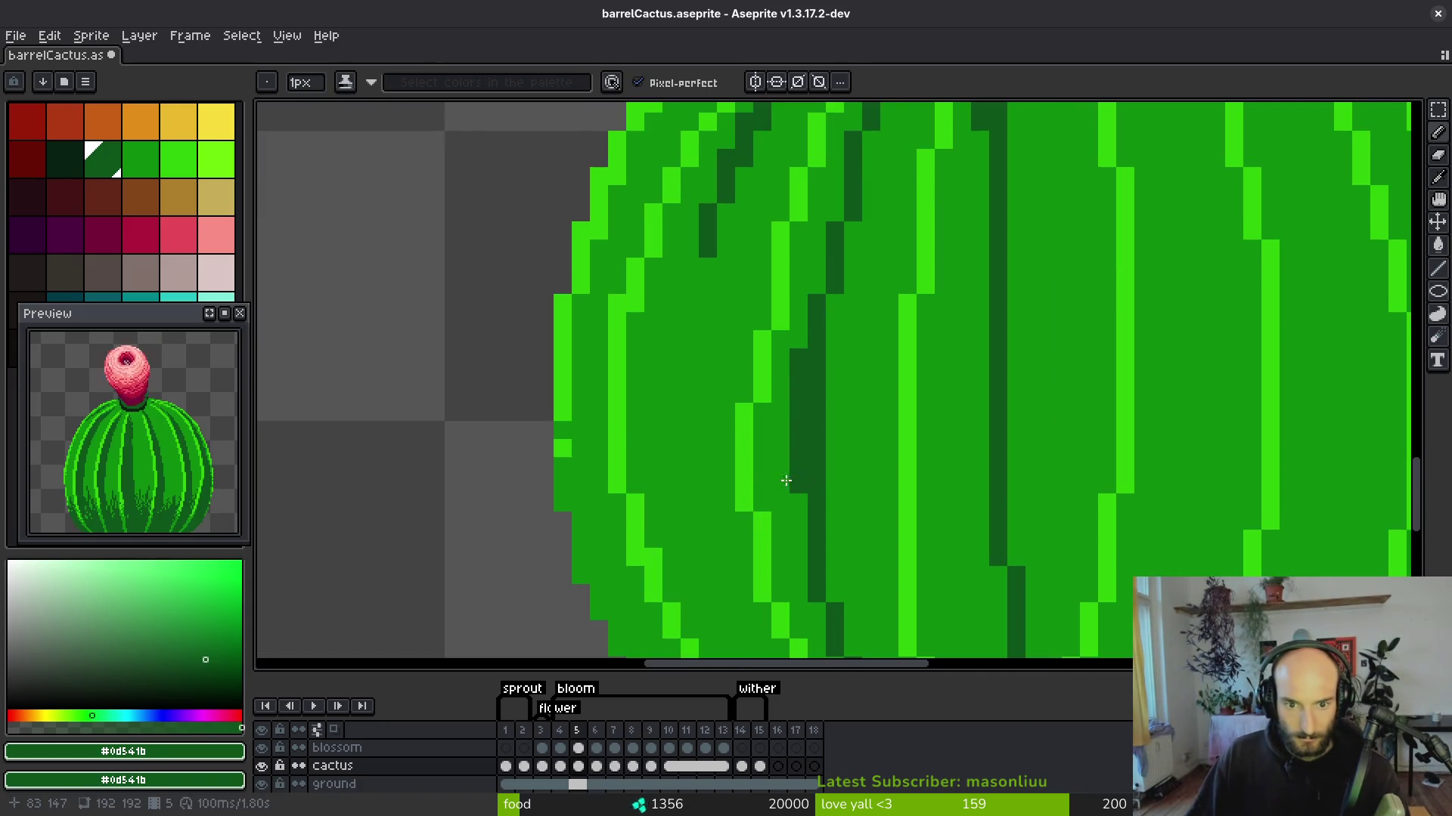
key("g")
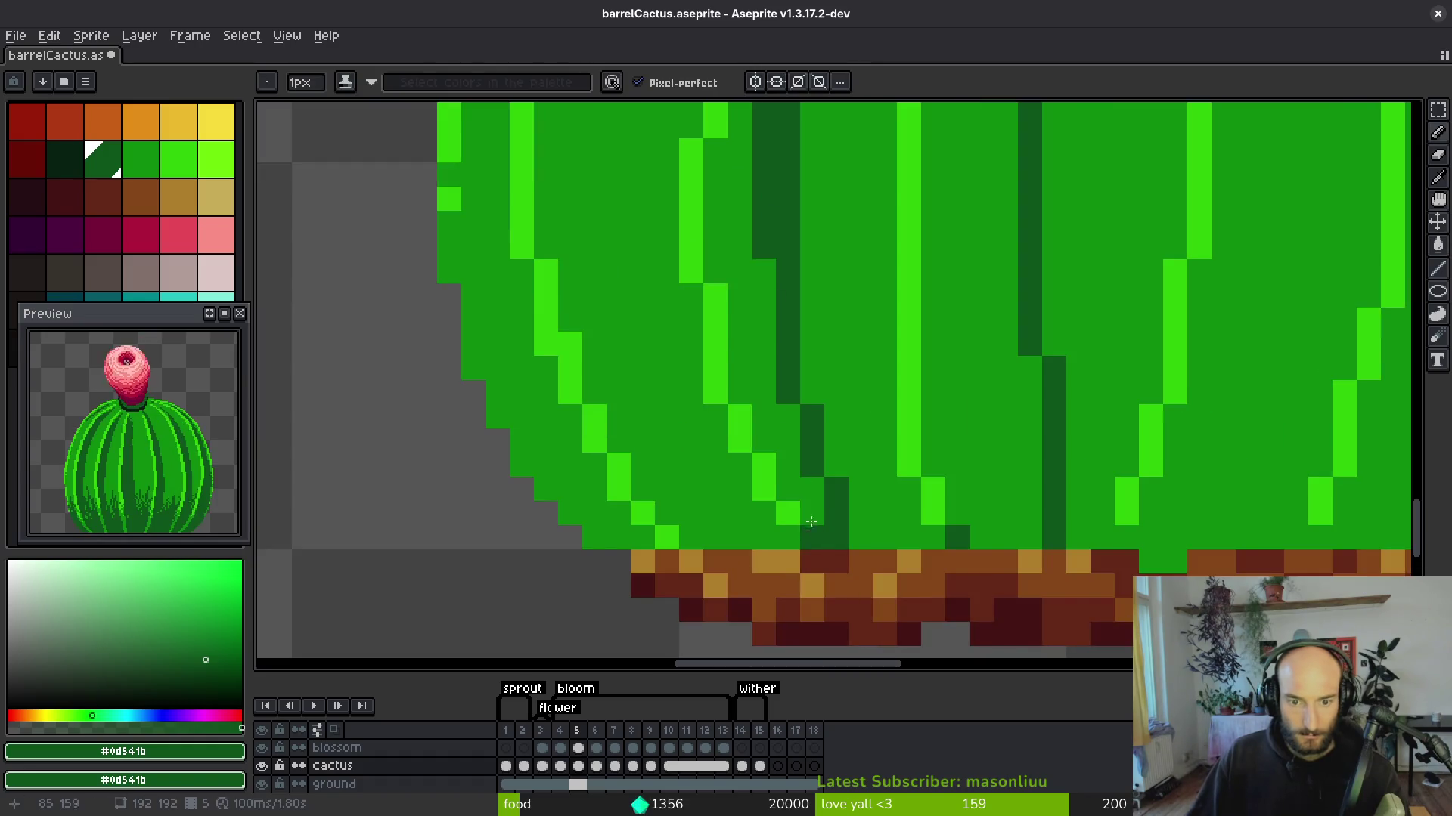
scroll(801, 478, "down", 3)
scroll(805, 427, "up", 2)
left_click(804, 427)
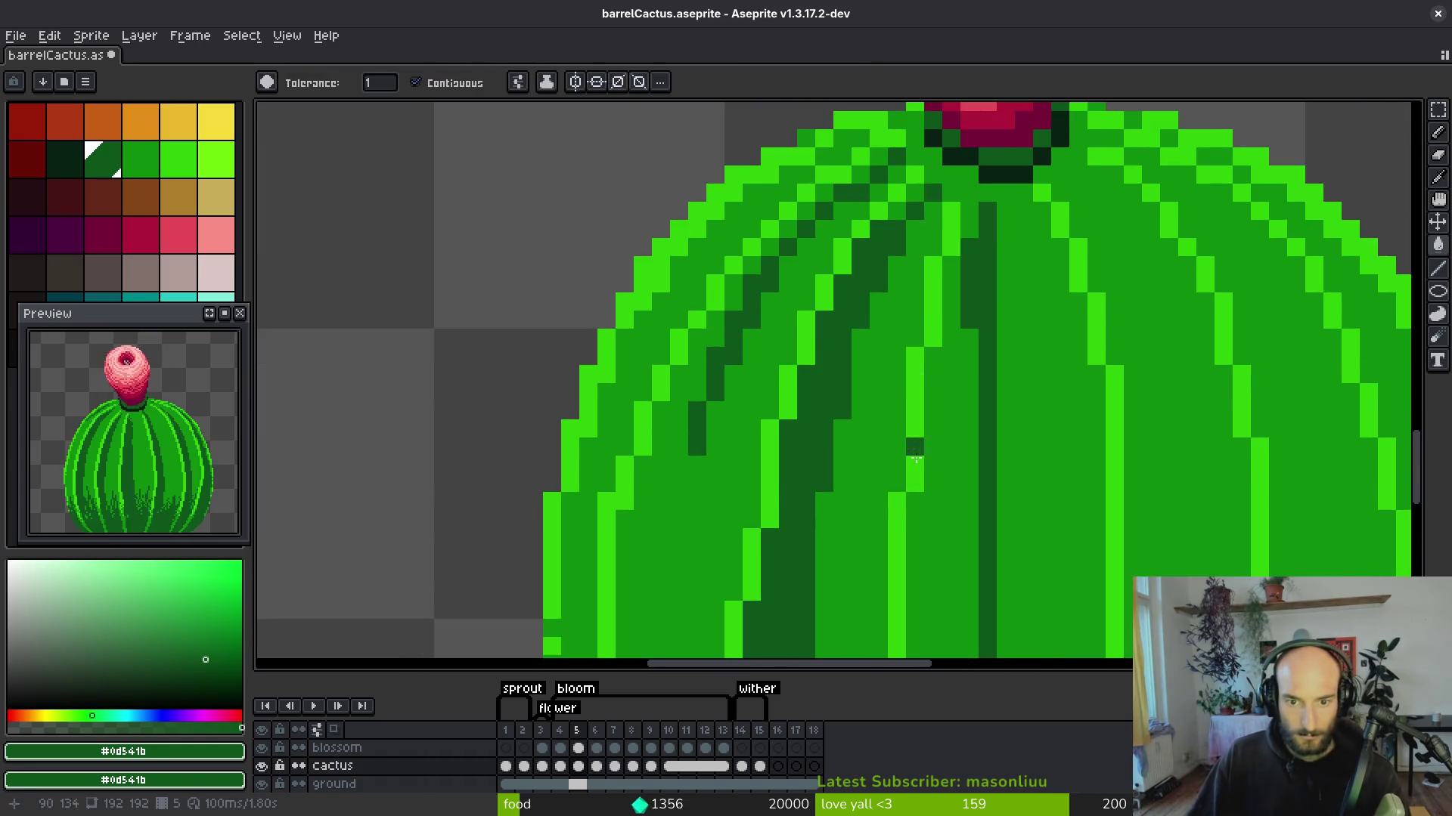
scroll(914, 444, "down", 3)
left_click(928, 374)
scroll(945, 423, "down", 2)
Draw a dark diagonal groove from near the cactus top downward.
key("b")
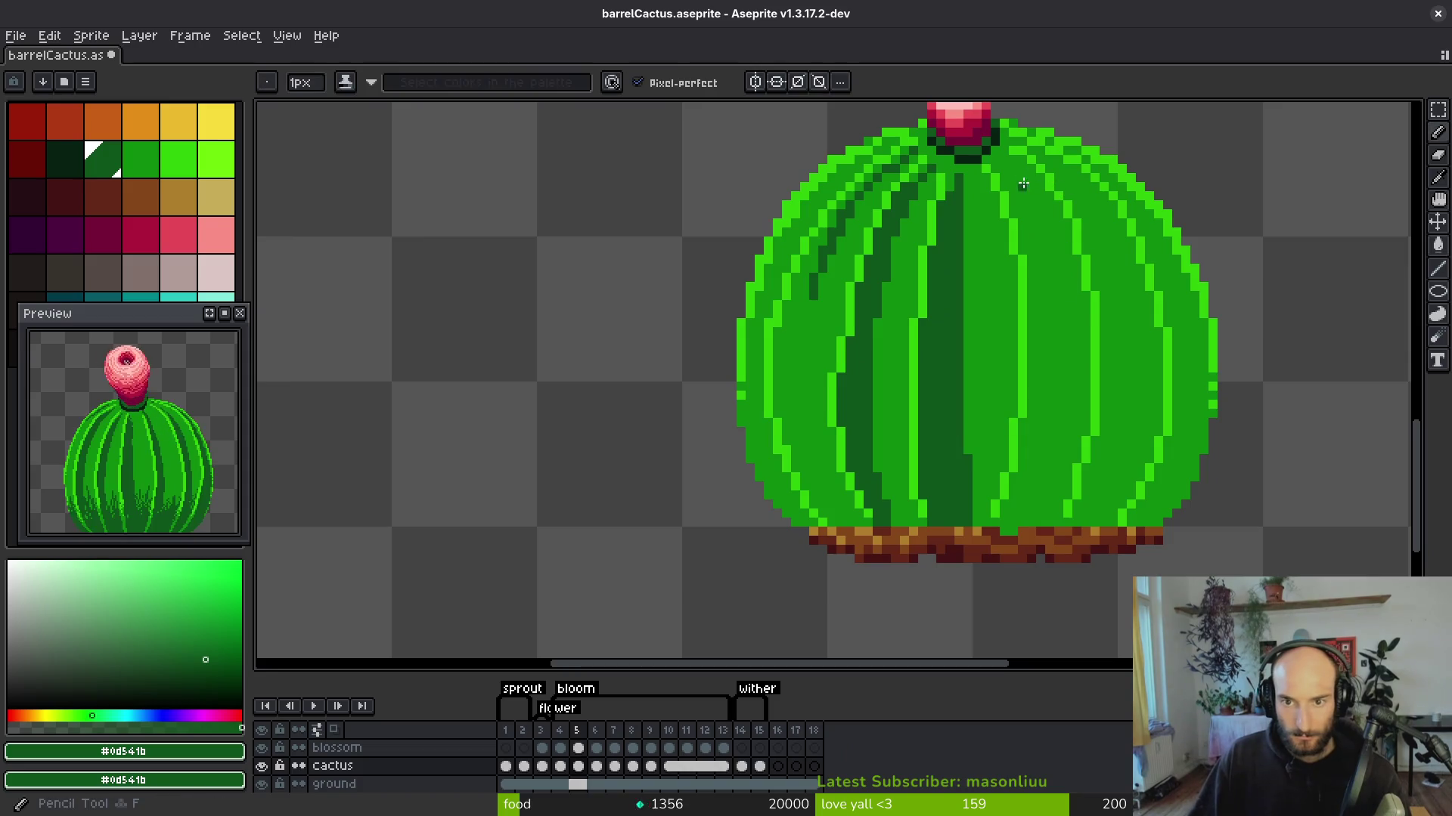
mouse_move(1004, 168)
left_mouse_down()
mouse_move(1050, 325)
mouse_move(1044, 427)
mouse_move(1008, 524)
mouse_move(995, 520)
mouse_move(985, 453)
mouse_move(964, 485)
mouse_move(1009, 424)
mouse_move(975, 505)
mouse_move(995, 458)
mouse_move(991, 488)
mouse_move(1013, 453)
mouse_move(1080, 425)
mouse_move(1107, 492)
mouse_move(1102, 430)
mouse_move(1034, 393)
mouse_move(1093, 389)
mouse_move(1097, 366)
mouse_move(1088, 389)
left_mouse_up()
scroll(1009, 525, "up", 1)
Add dark-green texture pixels and fills at the lower right and along the cactus's right edge.
right_click(1096, 366, "alt")
left_click(1089, 389)
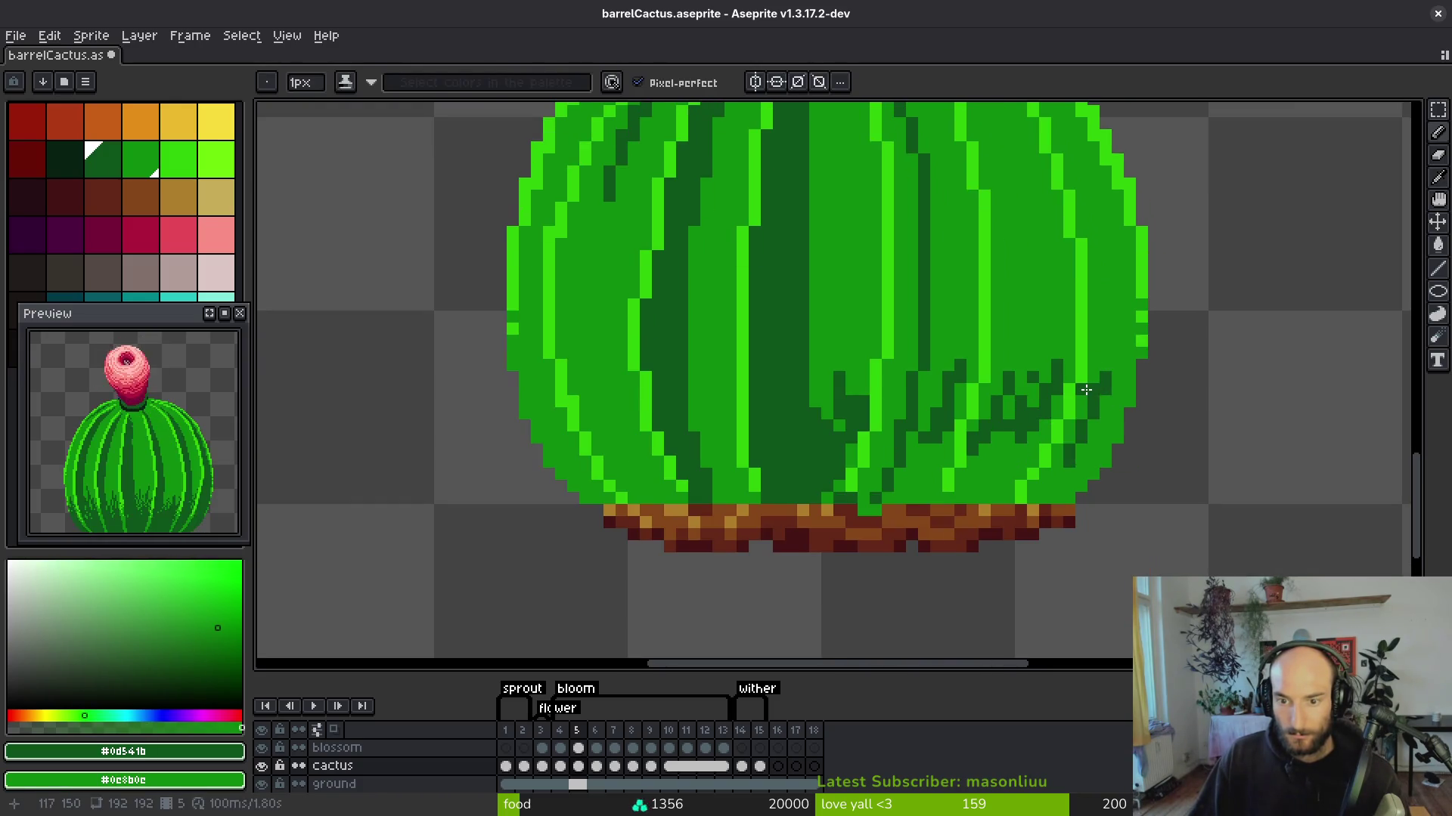
left_click(1093, 401)
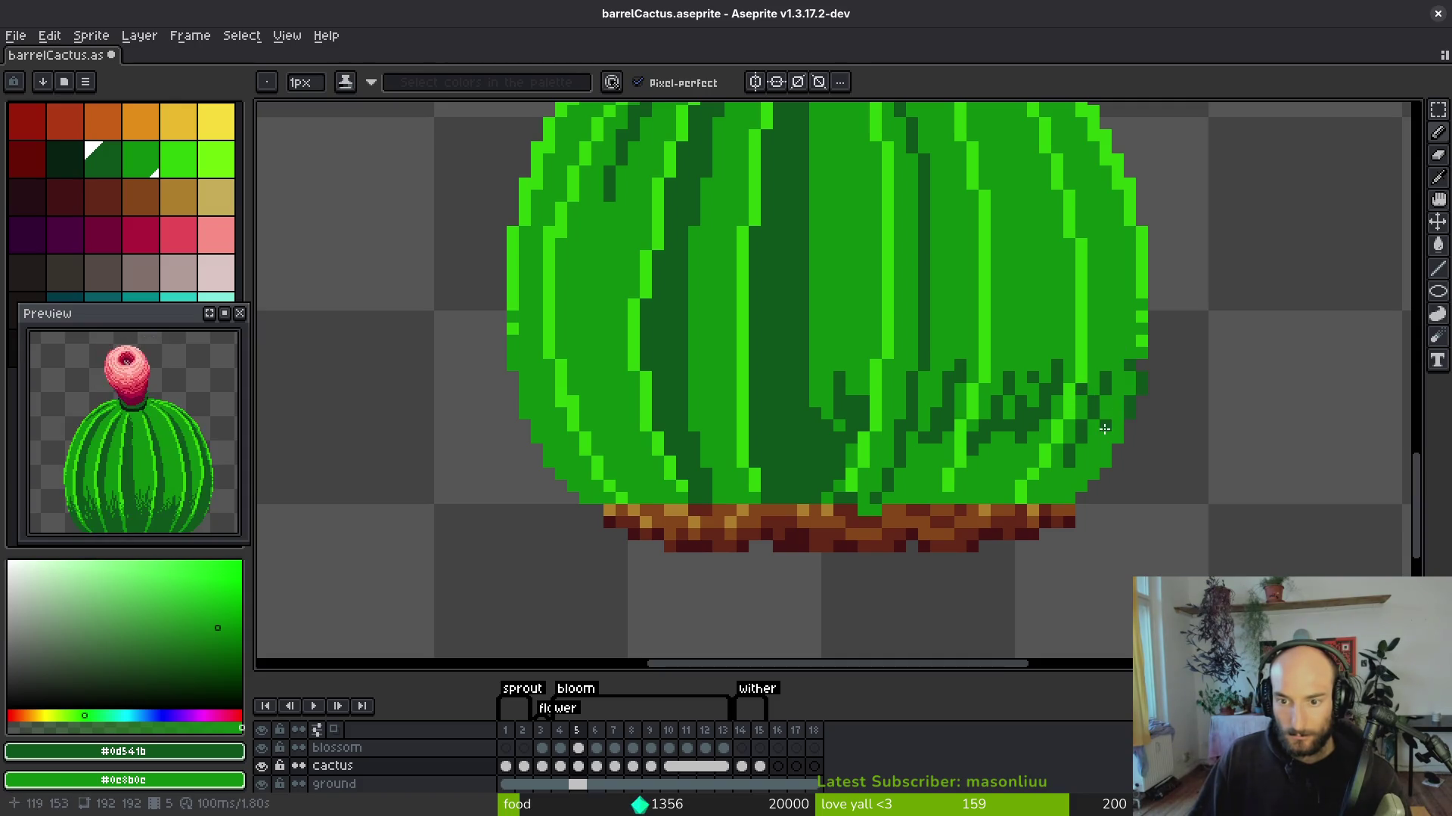
left_click_drag(1130, 375, 1105, 448)
key("g")
left_click(1088, 465)
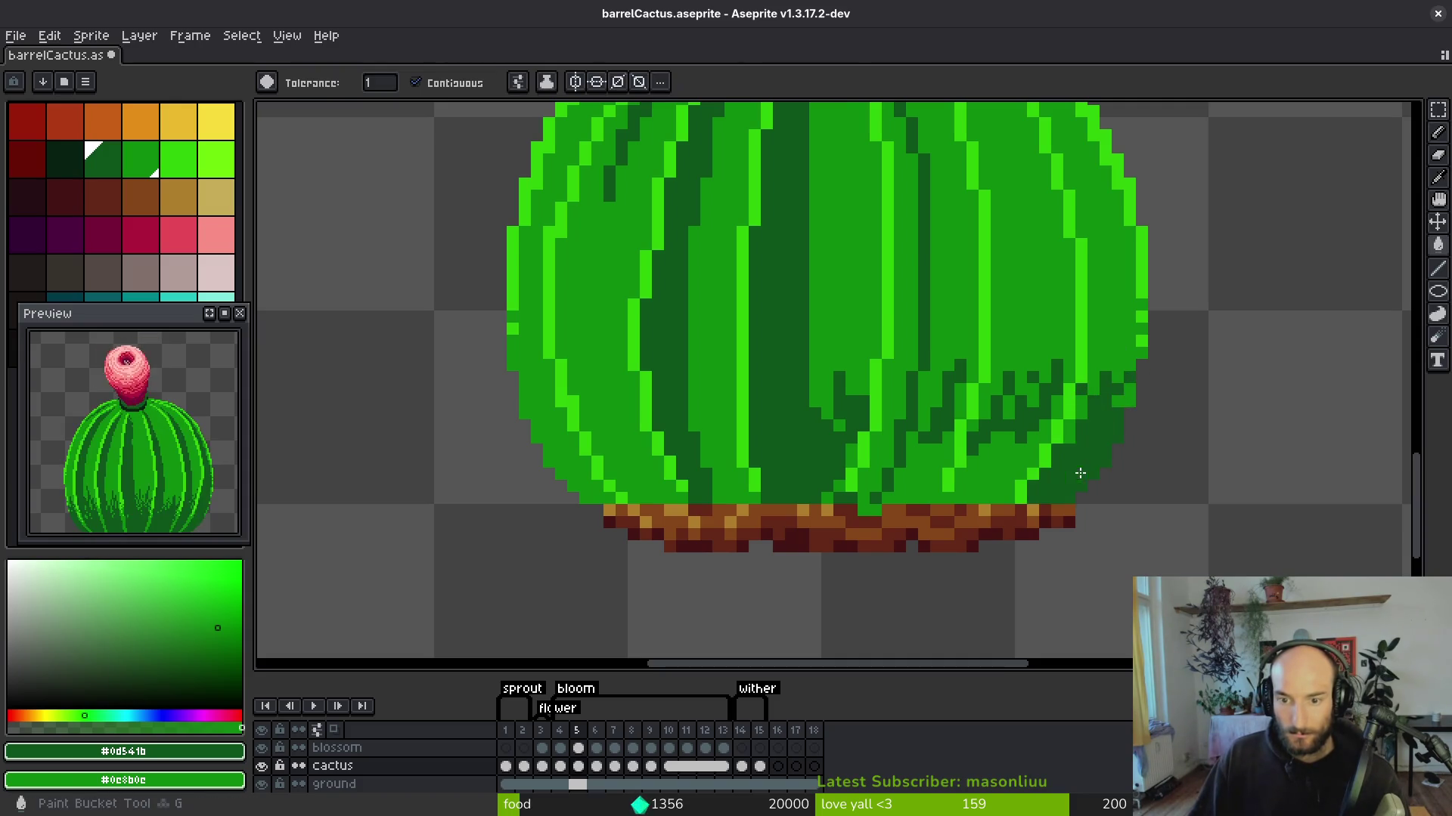
left_click(1031, 464)
left_click_drag(919, 472, 1003, 442)
Fill a medium-green strip dark green and dot a few dark pixels near the base.
key("f")
scroll(994, 352, "up", 3)
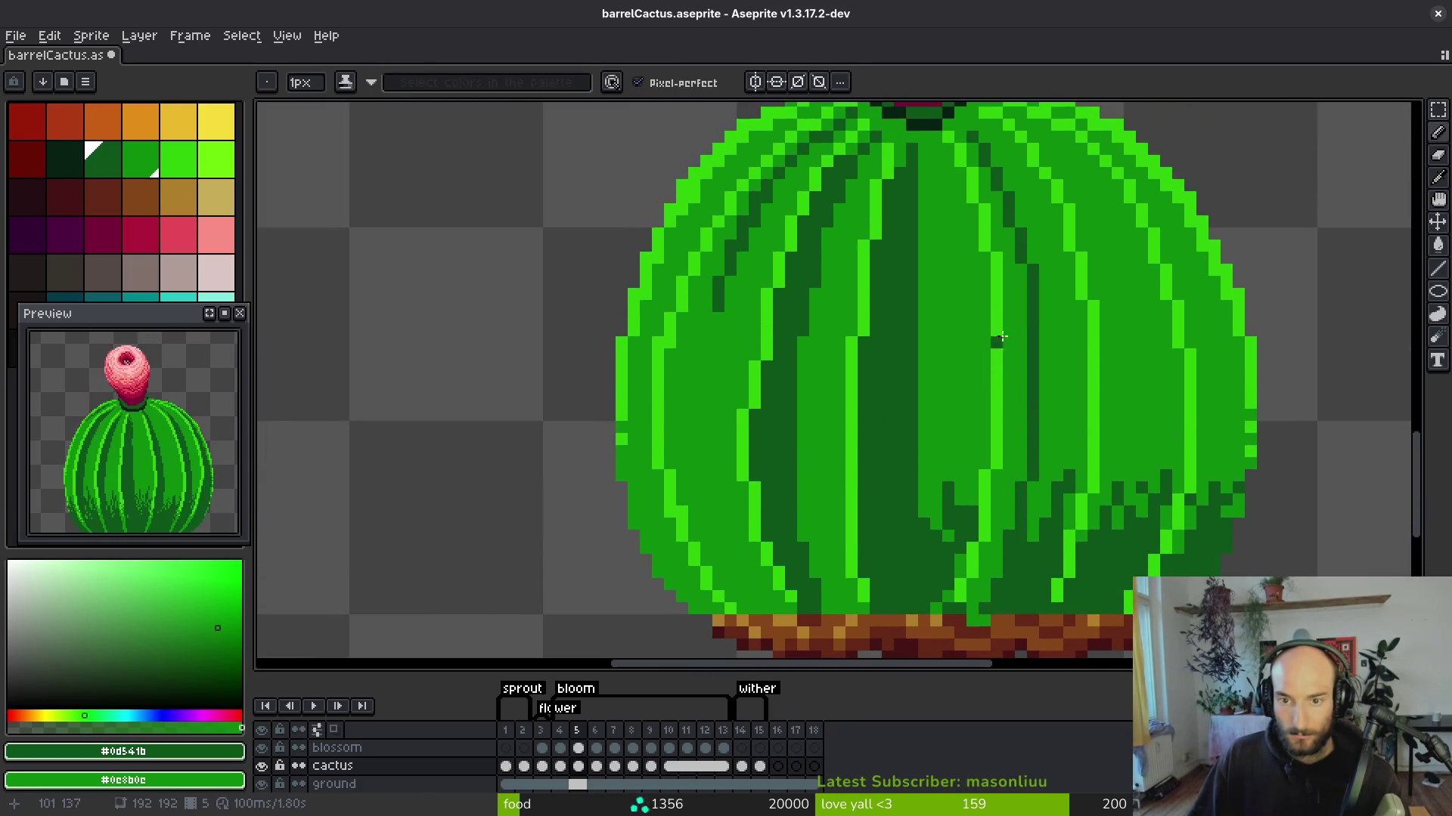
key("g")
left_click(1019, 353)
scroll(1006, 476, "down", 2)
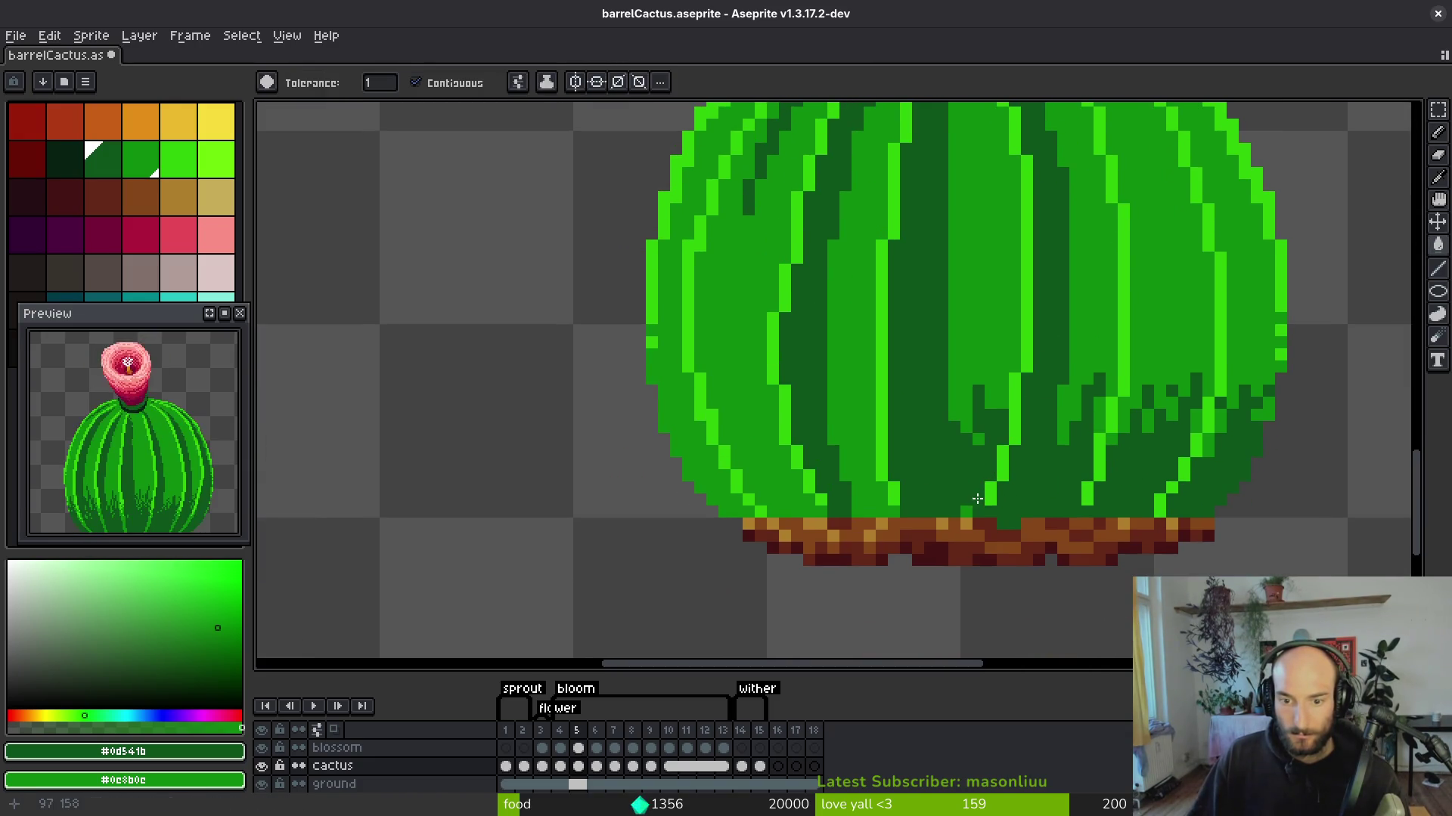
scroll(1021, 469, "left", 3)
key("f")
mouse_move(970, 430)
left_mouse_down()
mouse_move(991, 447)
mouse_move(976, 393)
mouse_move(986, 435)
left_mouse_up()
Draw a dark line down the cactus's left side and jagged texture along the lower-left edge.
key("g")
scroll(953, 439, "left", 3)
key("f")
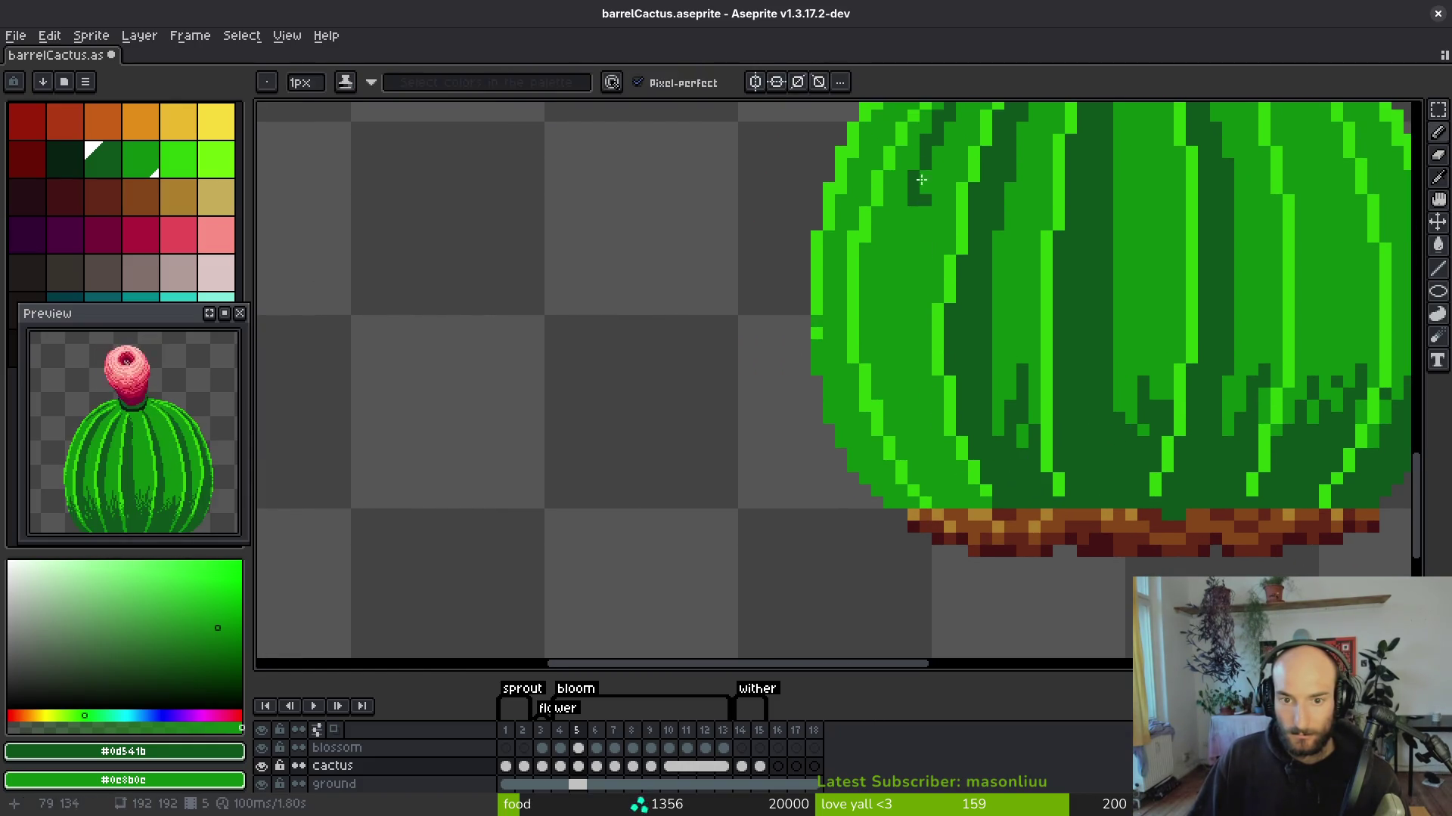
mouse_move(901, 210)
left_mouse_down()
mouse_move(892, 328)
mouse_move(908, 437)
mouse_move(954, 491)
mouse_move(924, 390)
left_mouse_up()
left_click_drag(945, 456, 956, 474)
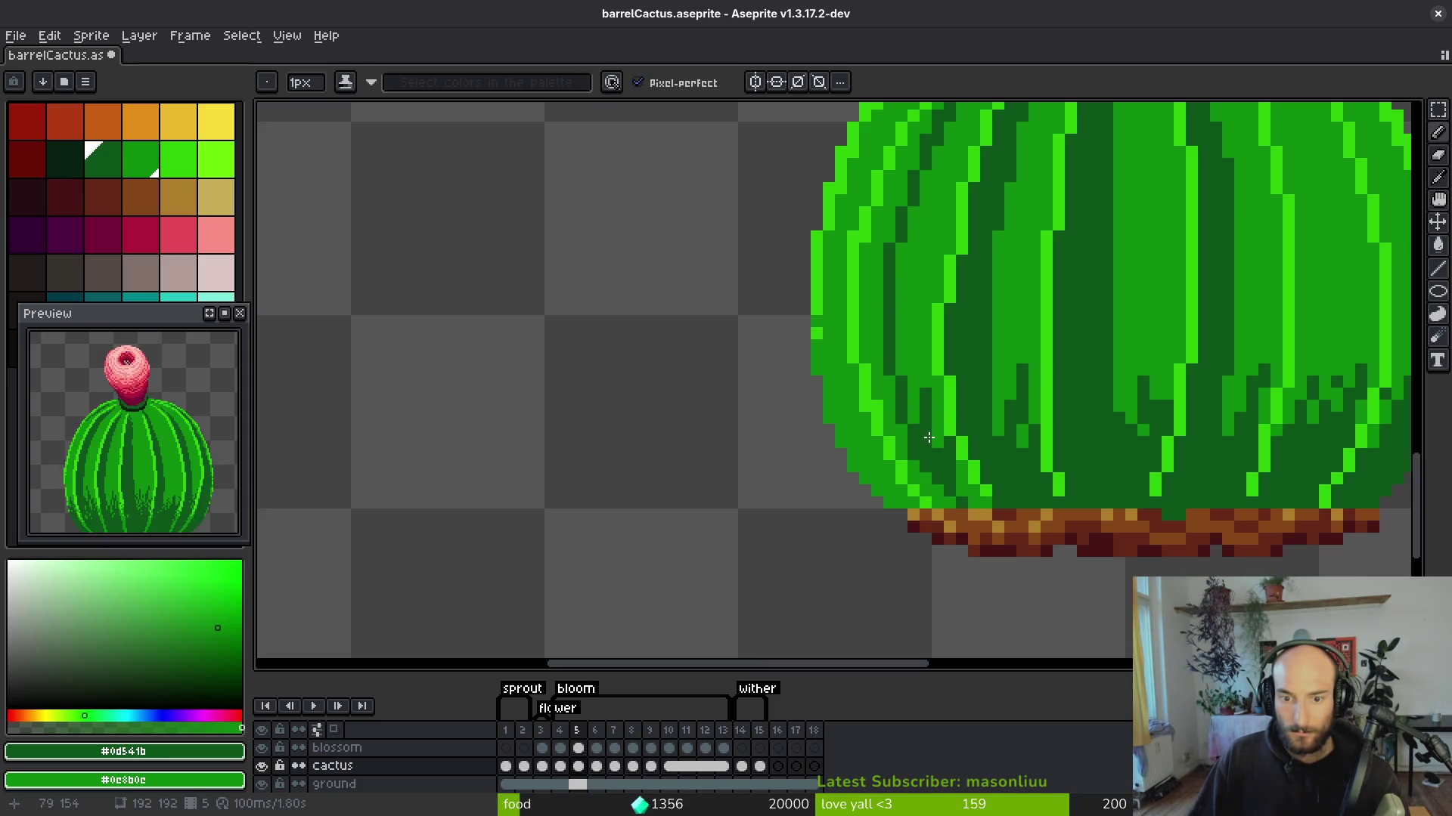
scroll(904, 355, "left", 2)
mouse_move(883, 354)
left_mouse_down()
mouse_move(880, 443)
mouse_move(945, 521)
mouse_move(916, 511)
mouse_move(916, 486)
left_mouse_up()
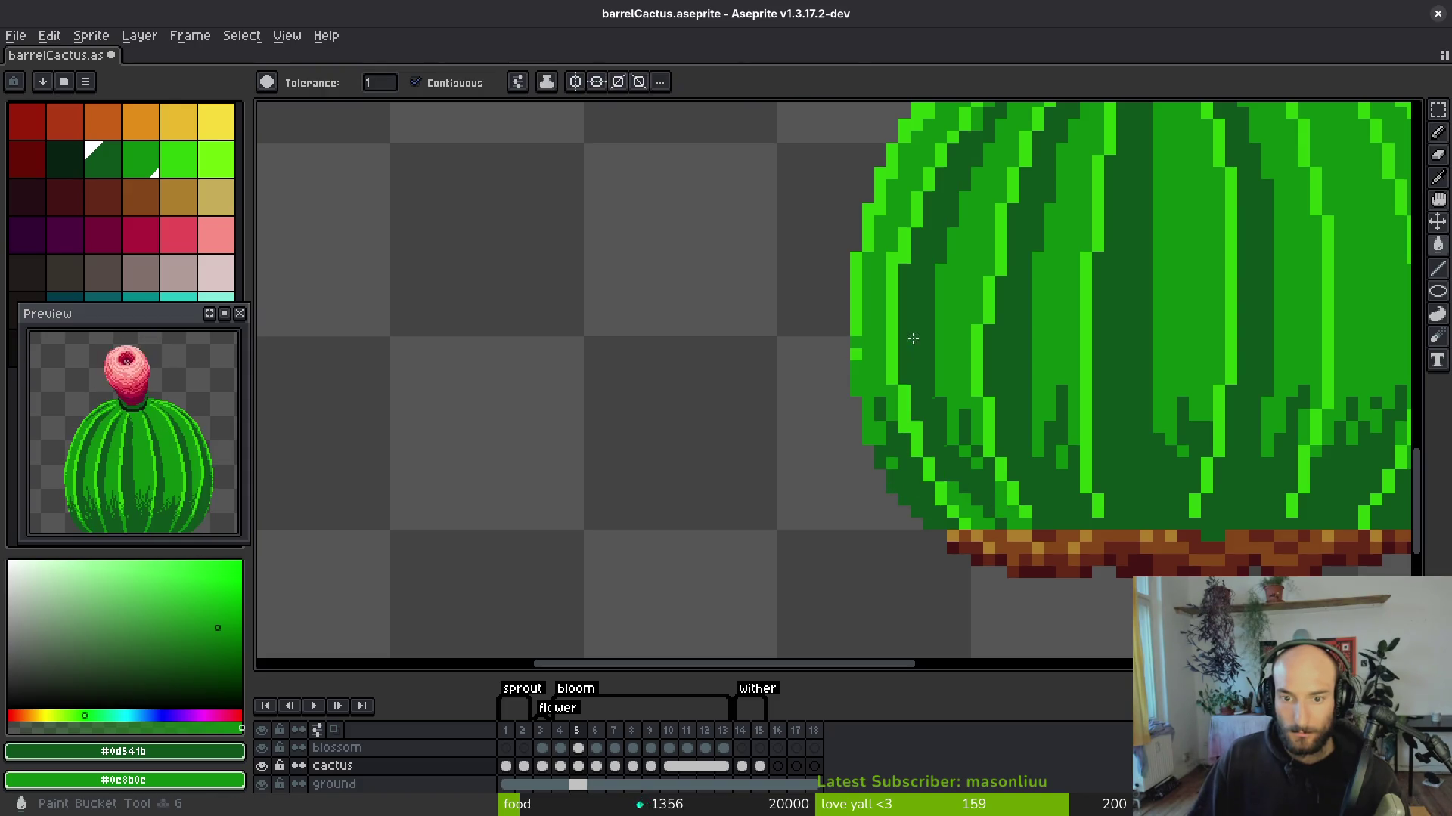
Redraw a dark-green shading stroke down the cactus's right edge.
scroll(1009, 512, "down", 2)
scroll(1007, 226, "up", 2)
mouse_move(913, 169)
left_mouse_down()
mouse_move(1021, 309)
mouse_move(1036, 400)
mouse_move(938, 185)
mouse_move(1019, 323)
mouse_move(1034, 439)
mouse_move(1022, 592)
left_mouse_up()
key("ctrl+z")
key("ctrl+z")
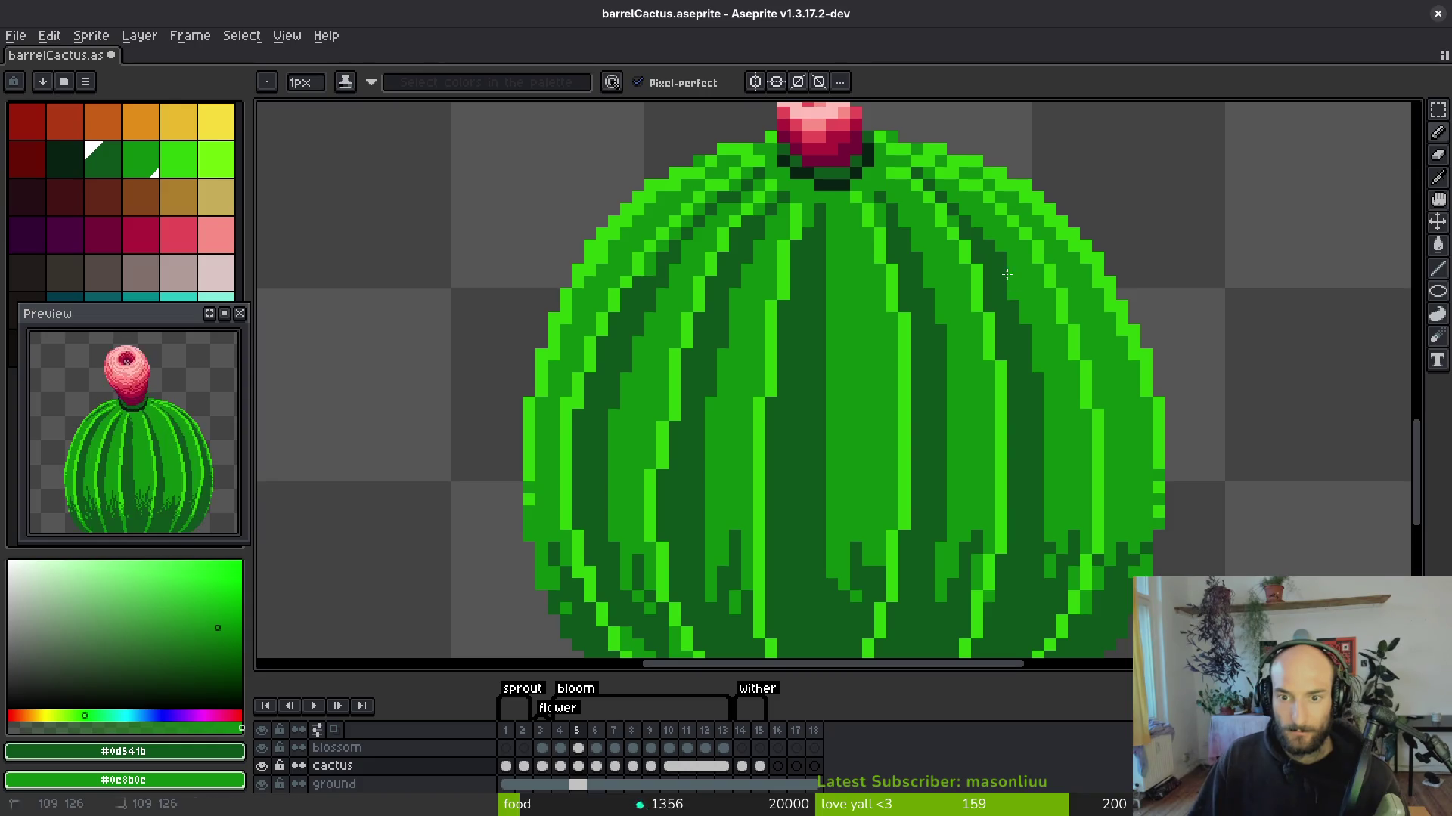
mouse_move(1019, 216)
left_mouse_down()
mouse_move(1074, 279)
mouse_move(1110, 385)
mouse_move(1069, 275)
mouse_move(1072, 450)
left_mouse_up()
scroll(1072, 328, "down", 2)
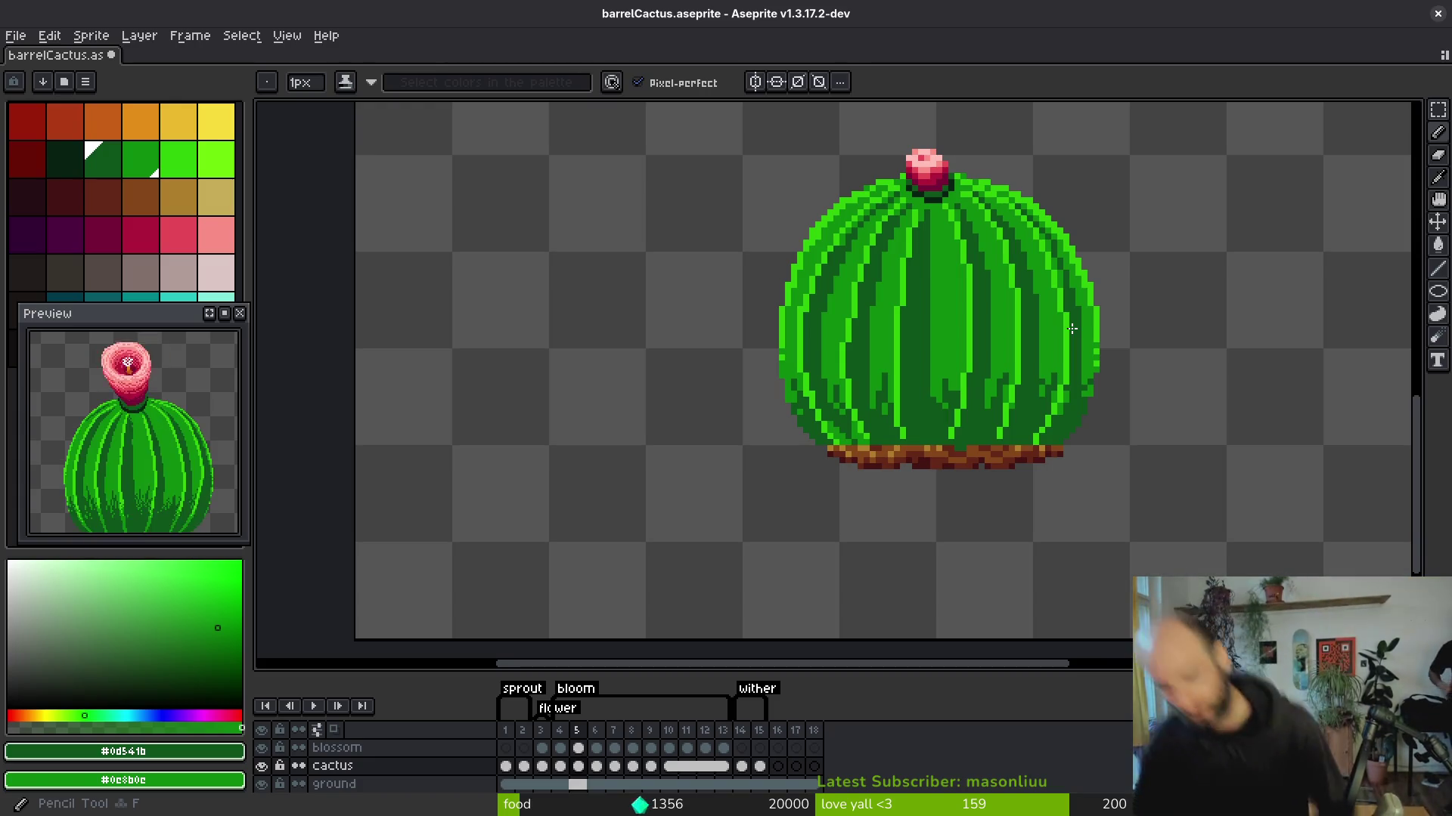
key("i")
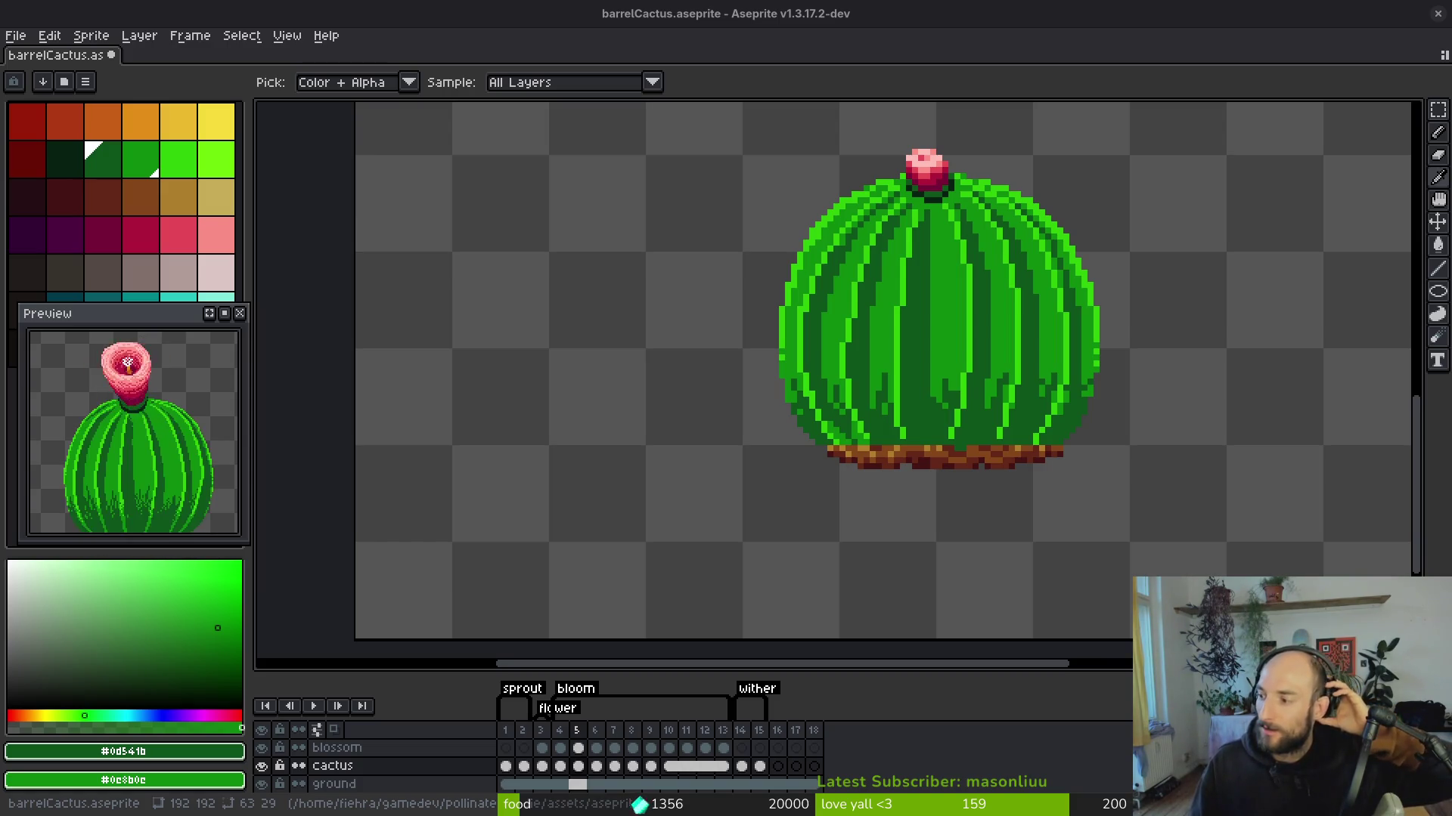
Return to the Pencil and compare frames 5 and 6, ending on frame 6.
key("b")
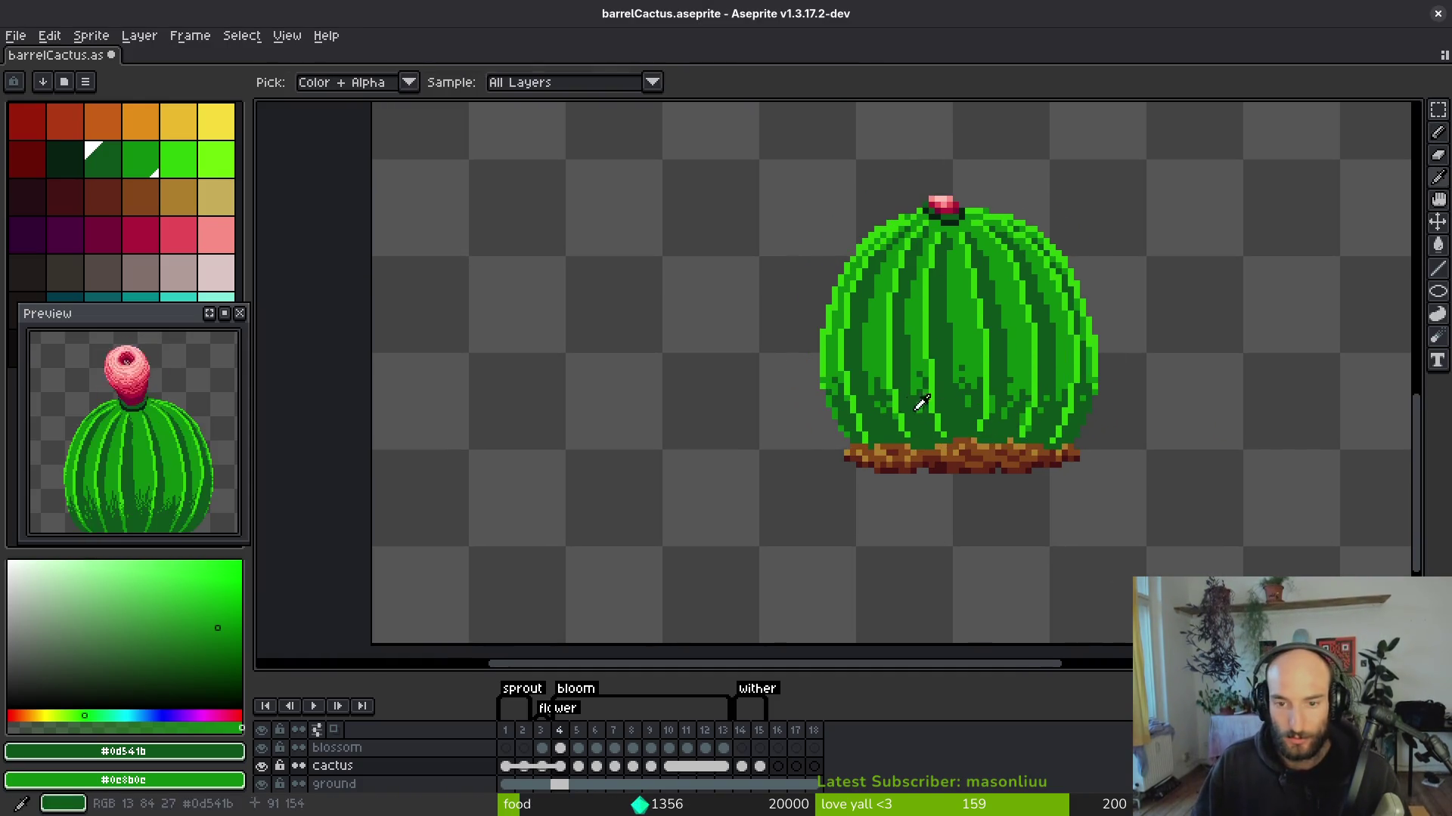
key("period")
scroll(943, 319, "up", 1)
scroll(945, 363, "down", 3)
key("comma")
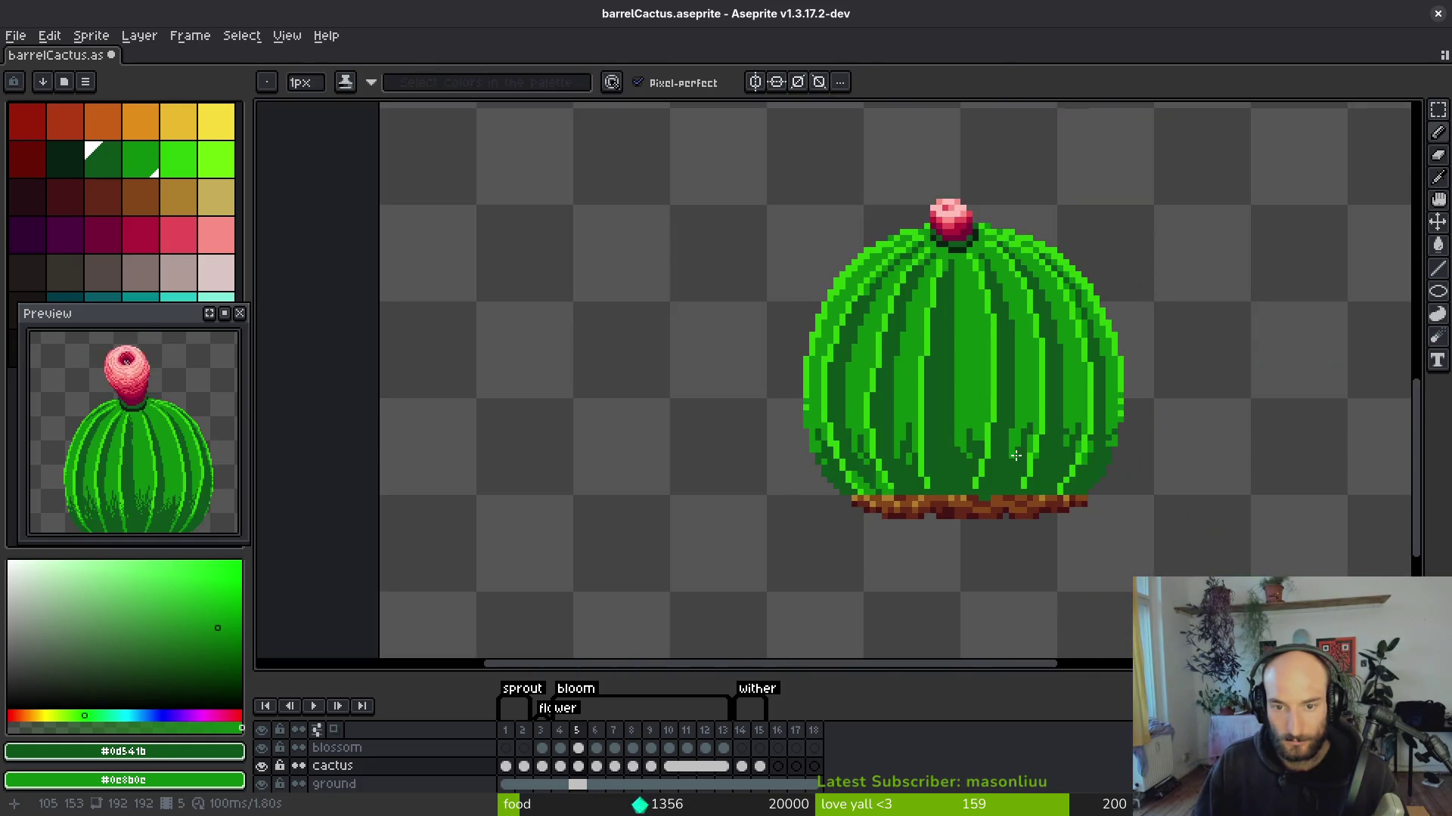
key("period")
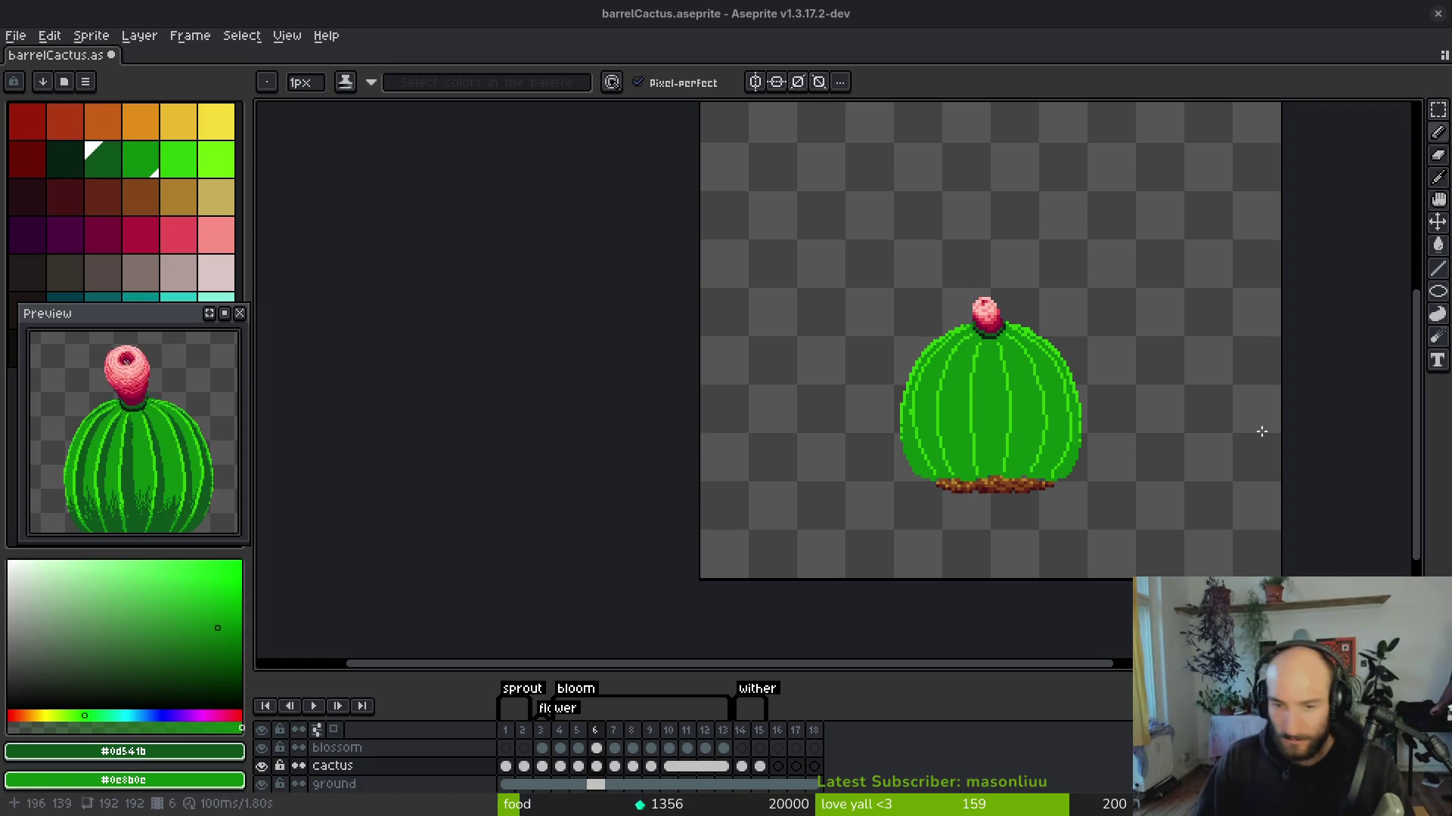
Sample the cactus body green and pick a darker green as the drawing colour.
left_click_drag(1293, 415, 1307, 388)
scroll(1092, 412, "up", 4)
scroll(756, 381, "up", 4)
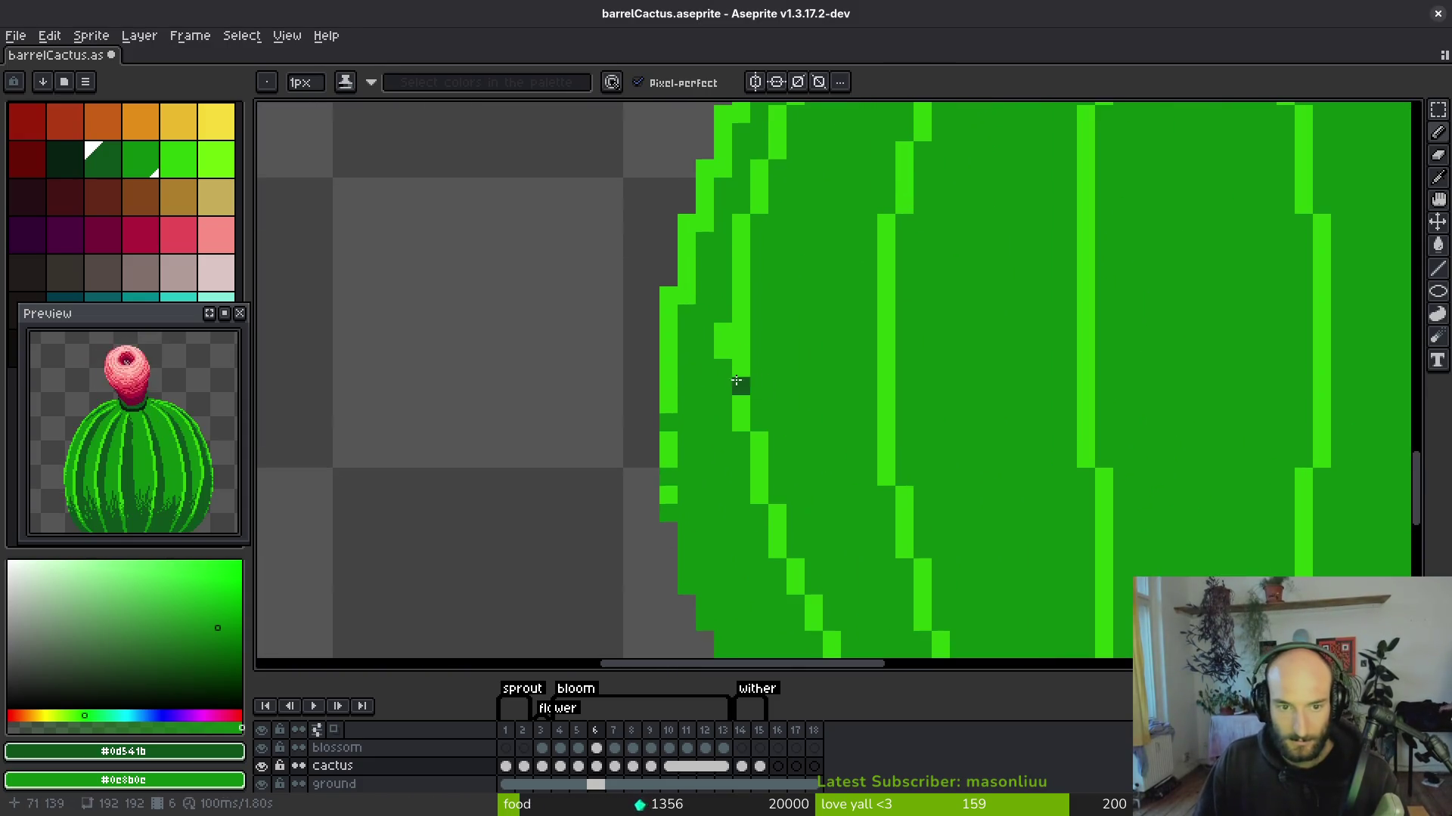
left_click(718, 333, "alt")
left_click(102, 159)
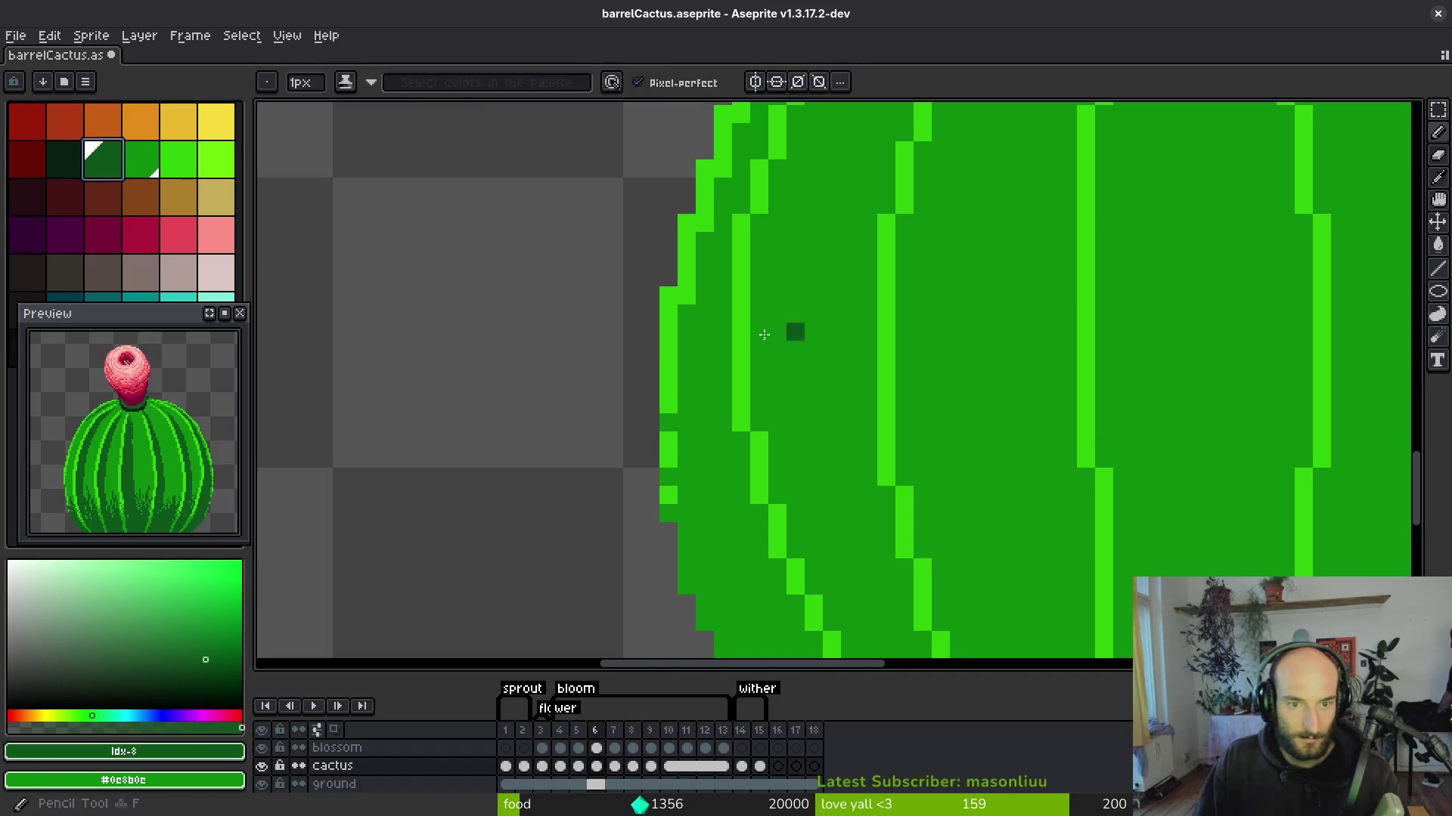
scroll(835, 363, "down", 5)
Flip between frames 5 and 6 to compare shading, ending on frame 6.
key("Left")
key("Right")
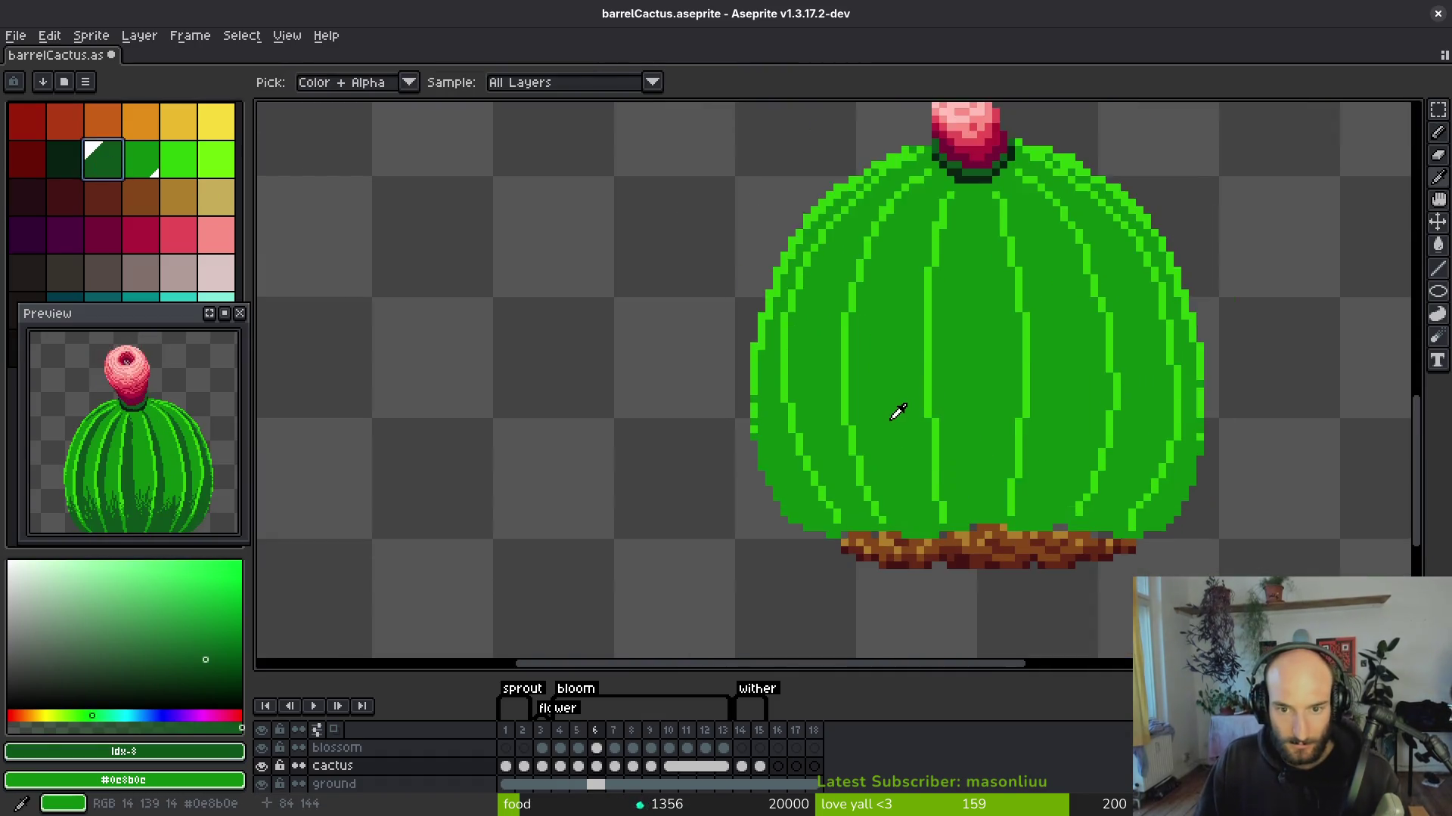
key("Left")
scroll(903, 469, "up", 1)
scroll(904, 469, "down", 5)
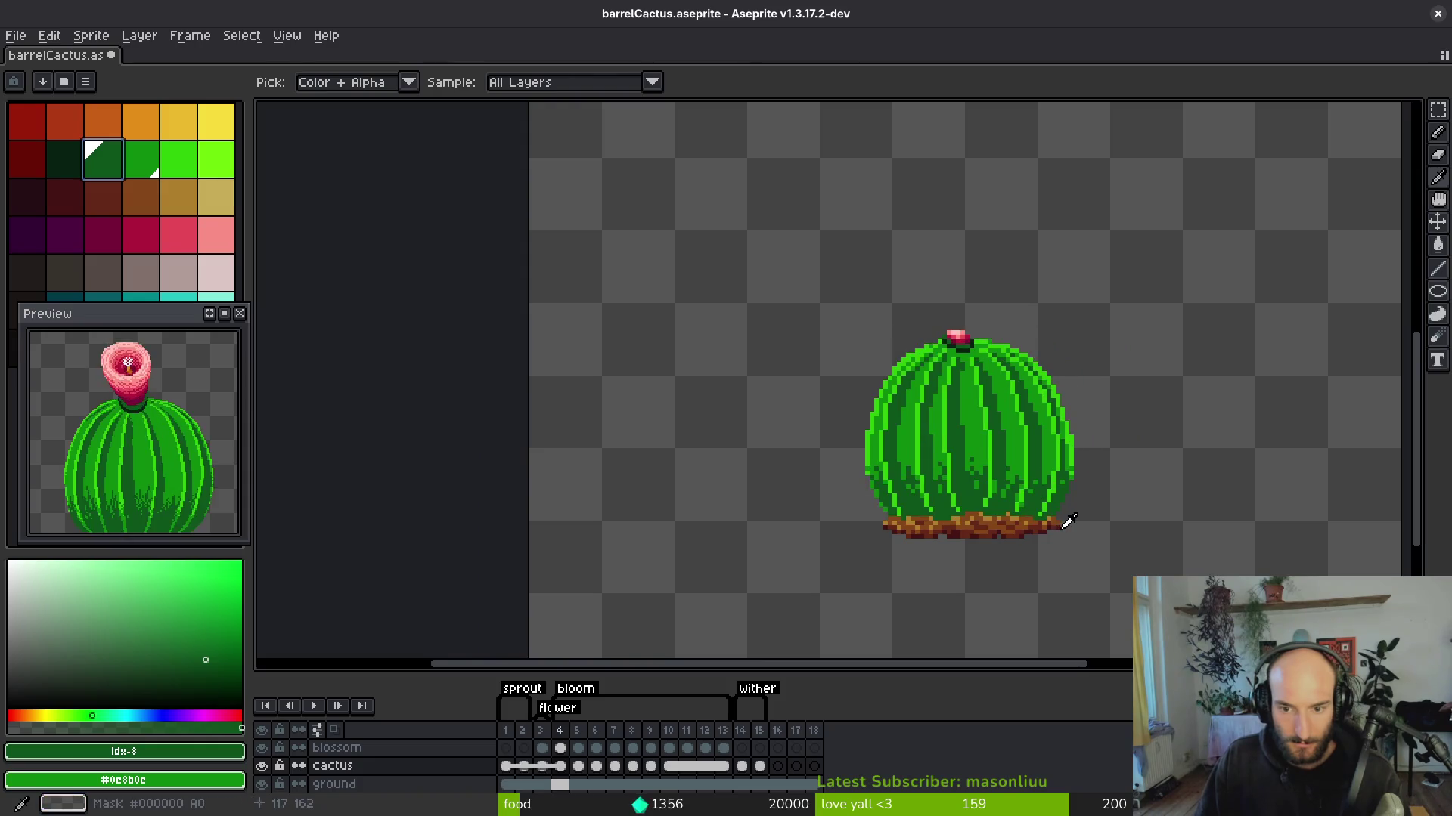
scroll(1049, 503, "up", 1)
scroll(1050, 503, "down", 1)
key("Right")
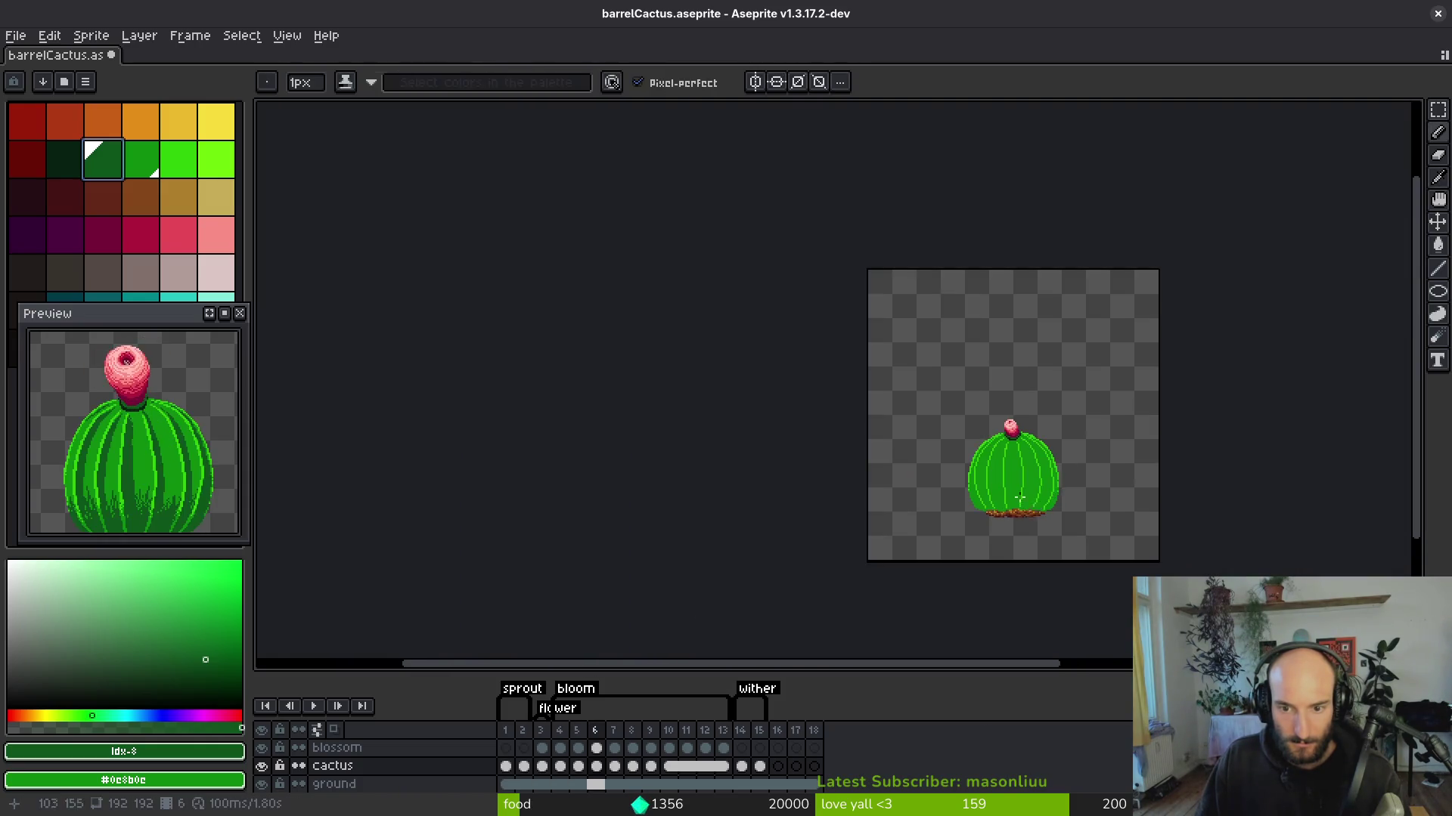
Try dark-green shading strokes down the left groove and ridge, then undo them.
scroll(943, 439, "up", 5)
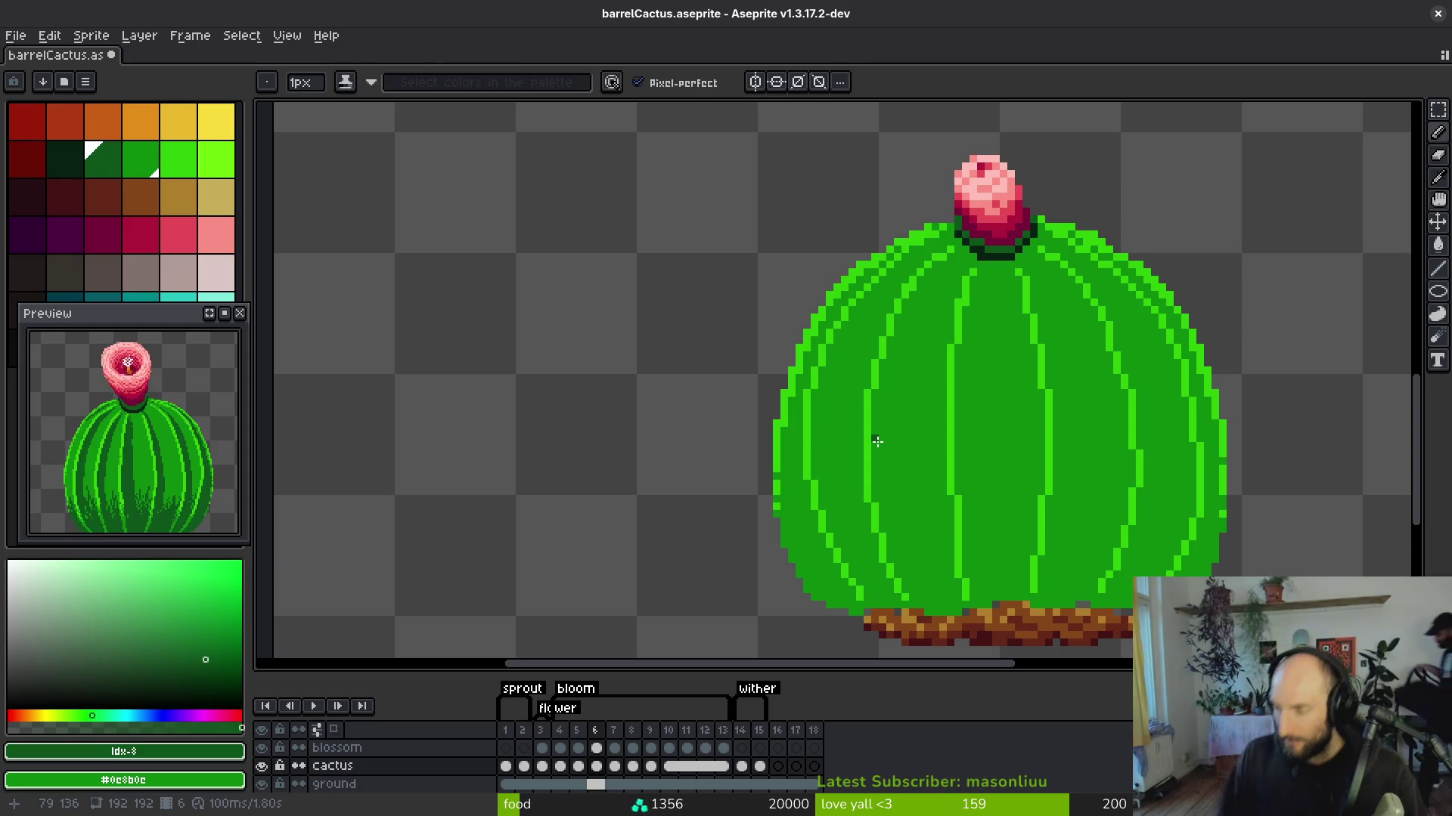
scroll(901, 395, "up", 1)
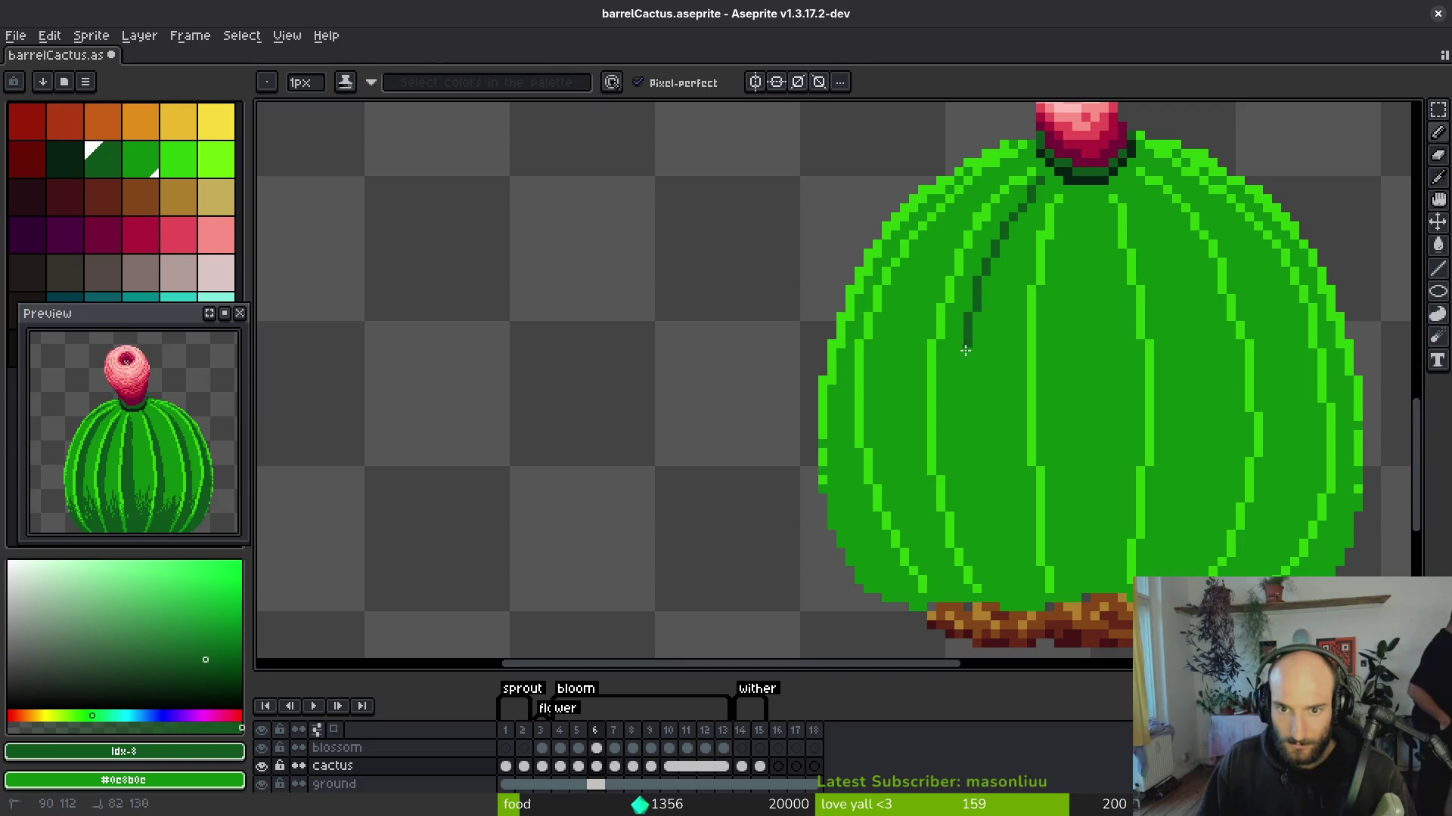
left_click_drag(962, 456, 1011, 604)
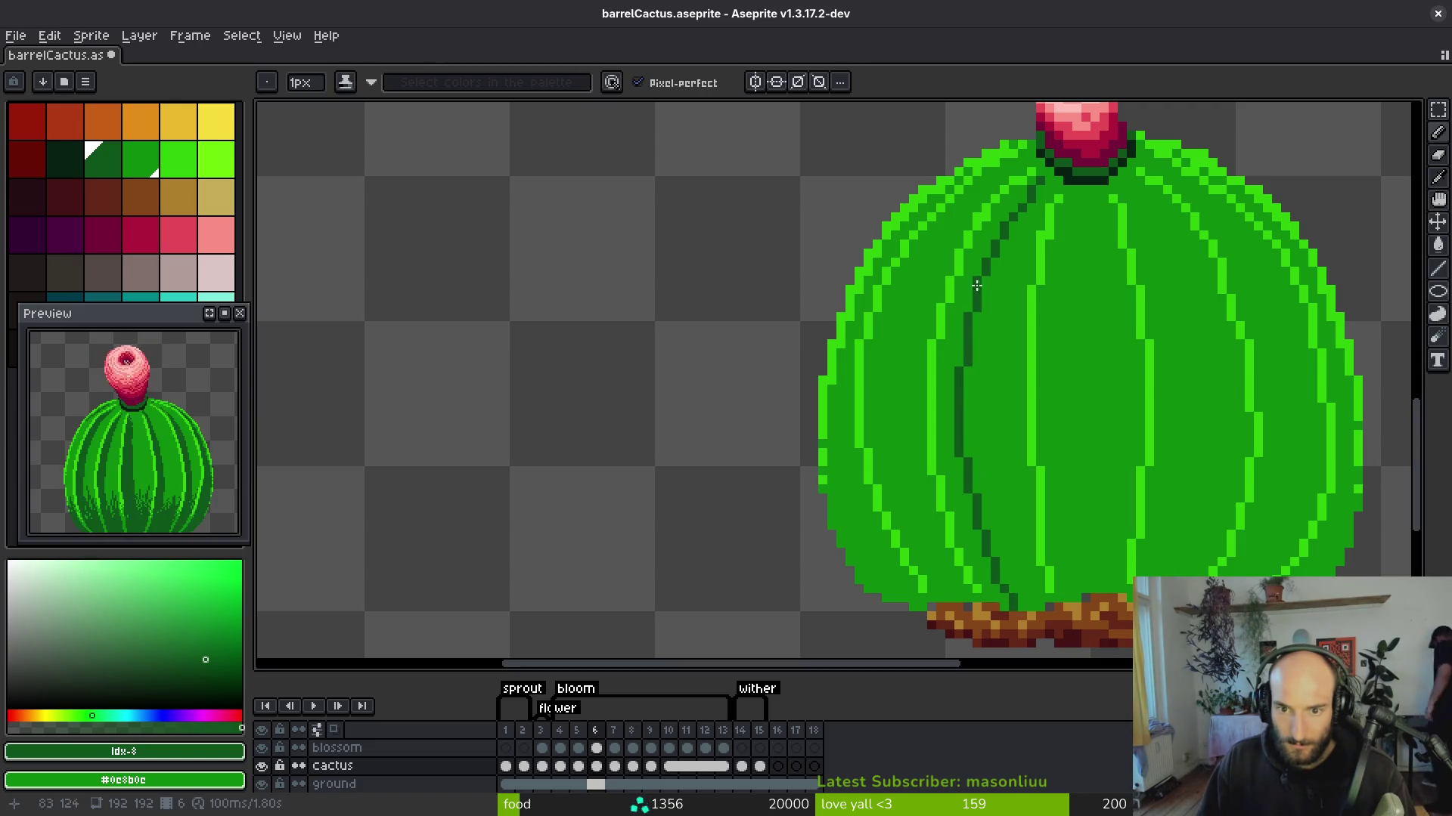
left_click_drag(1006, 226, 977, 312)
left_click_drag(971, 431, 966, 479)
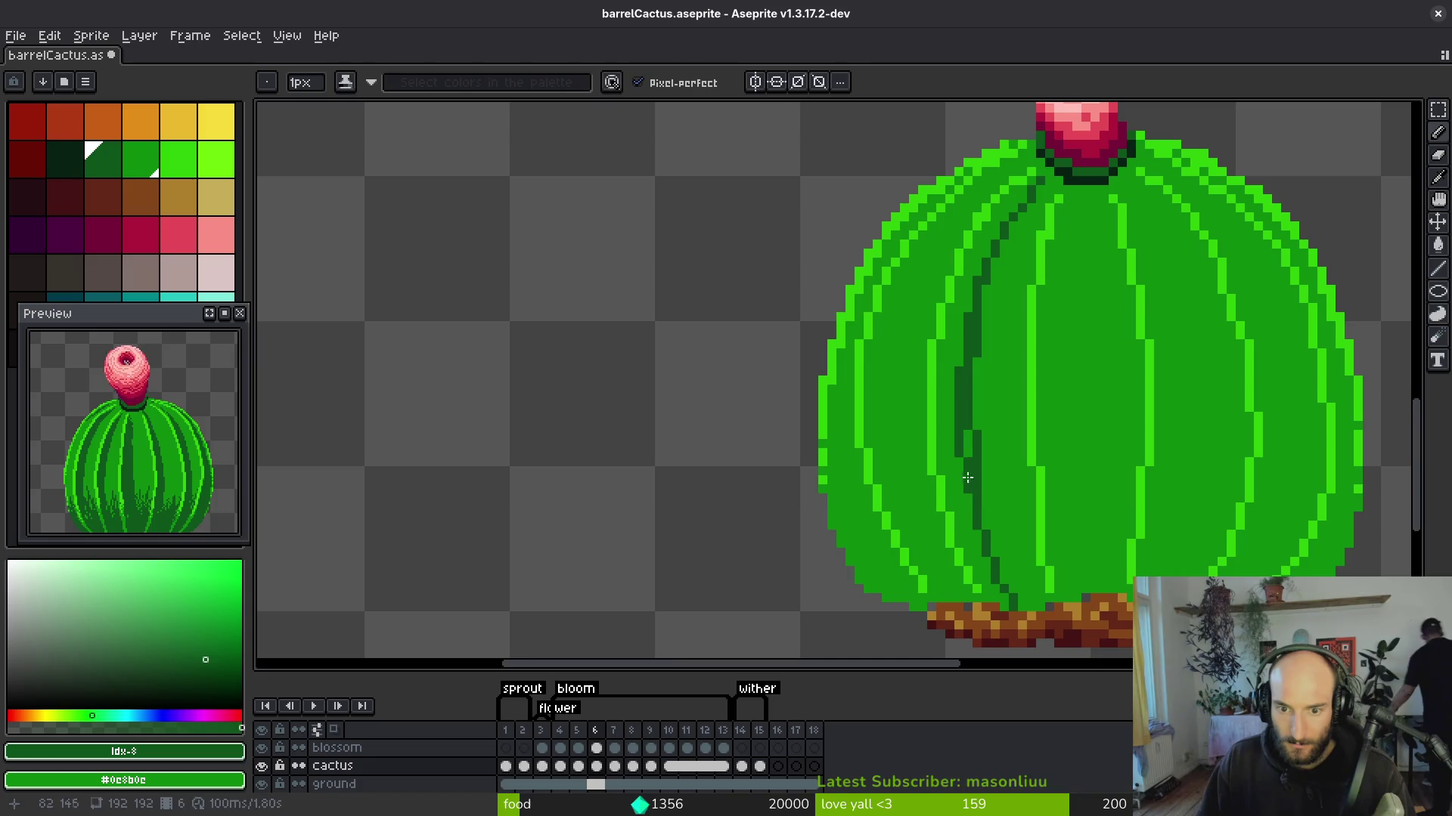
key("ctrl+z")
left_click_drag(1019, 206, 994, 264)
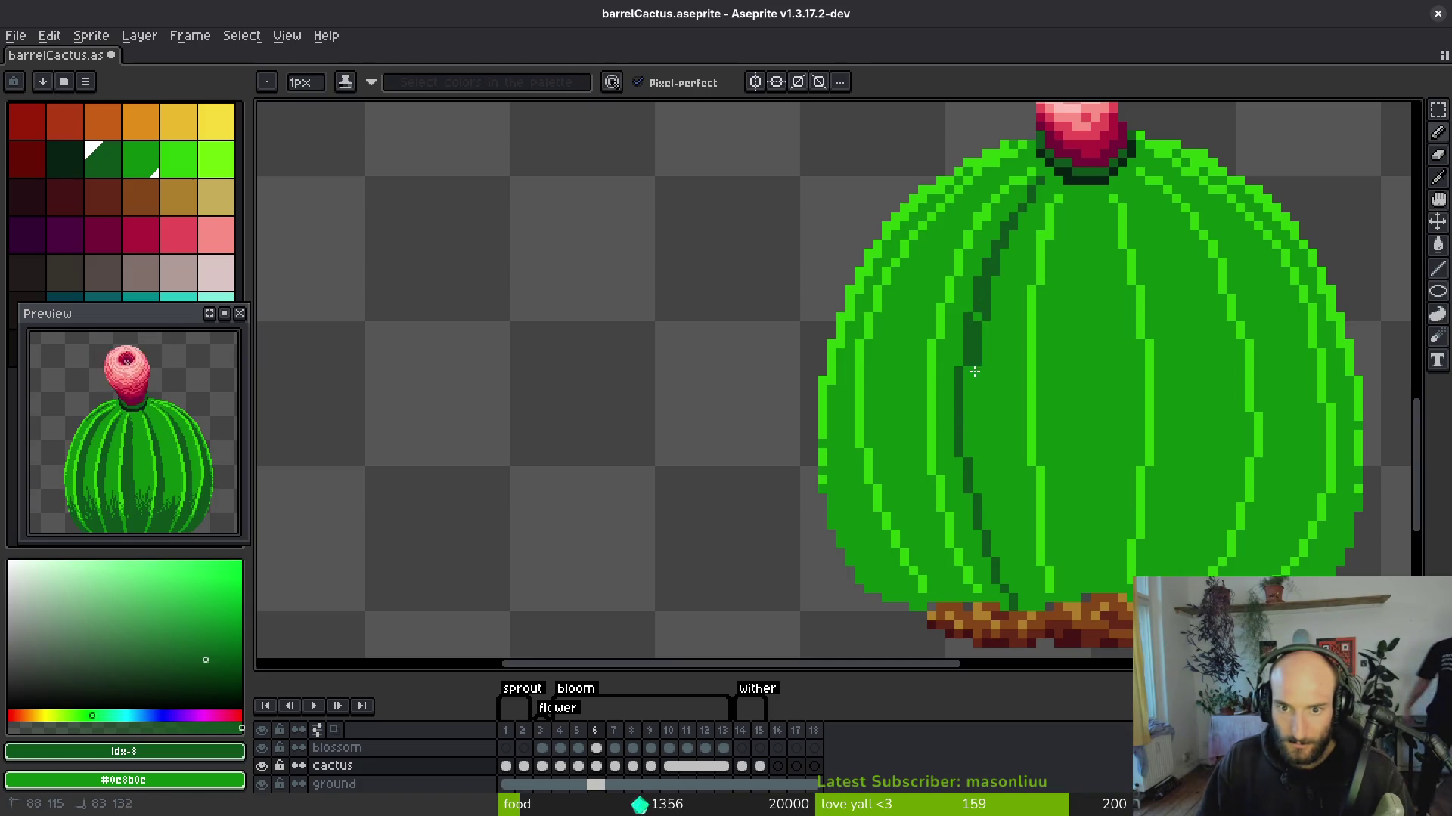
key("ctrl+z")
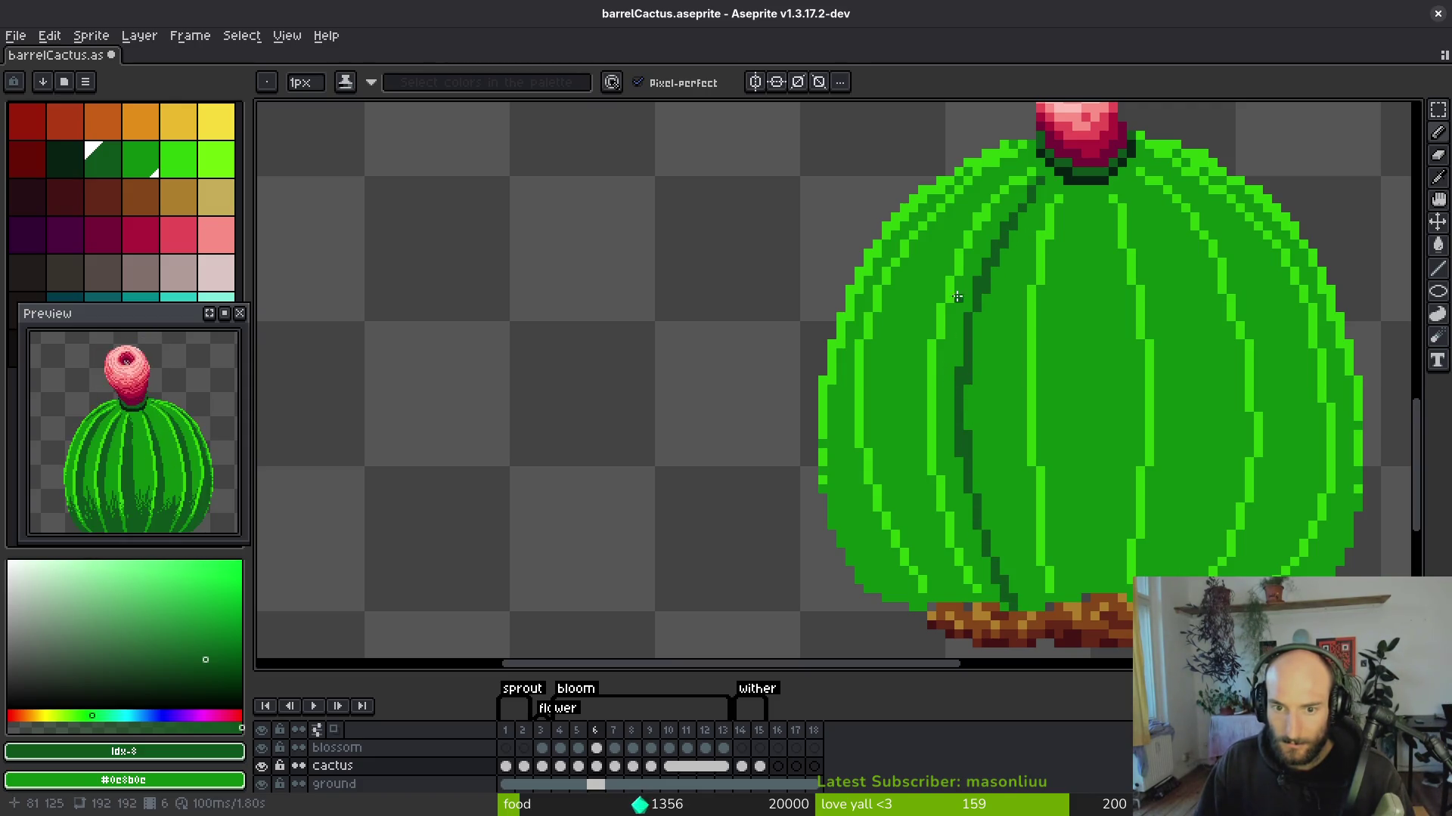
Fill the left groove band with dark green, undoing a fill that flooded the whole body.
key("g")
left_click(951, 354)
key("ctrl+z")
key("b")
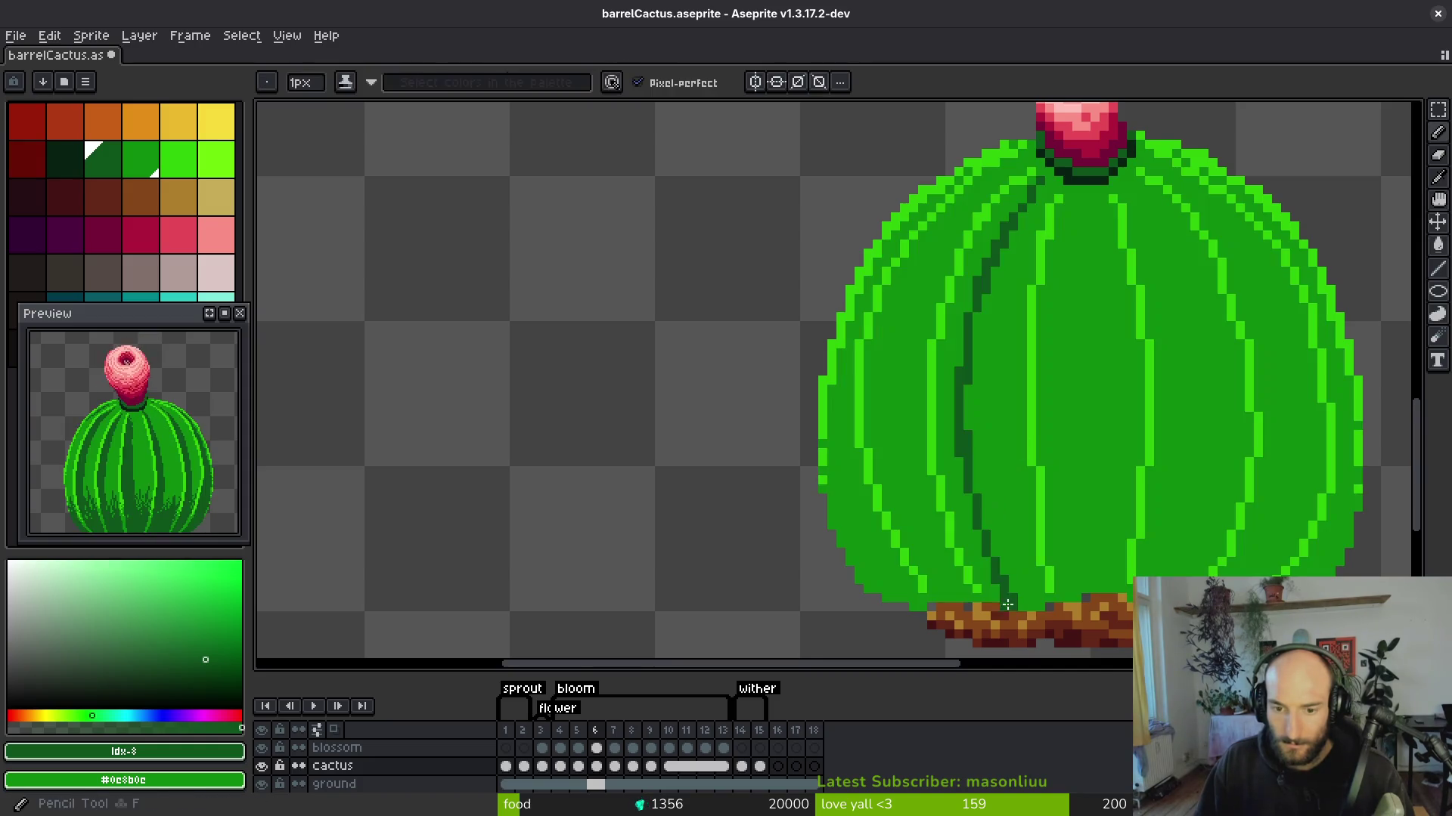
key("g")
left_click(985, 589)
key("b")
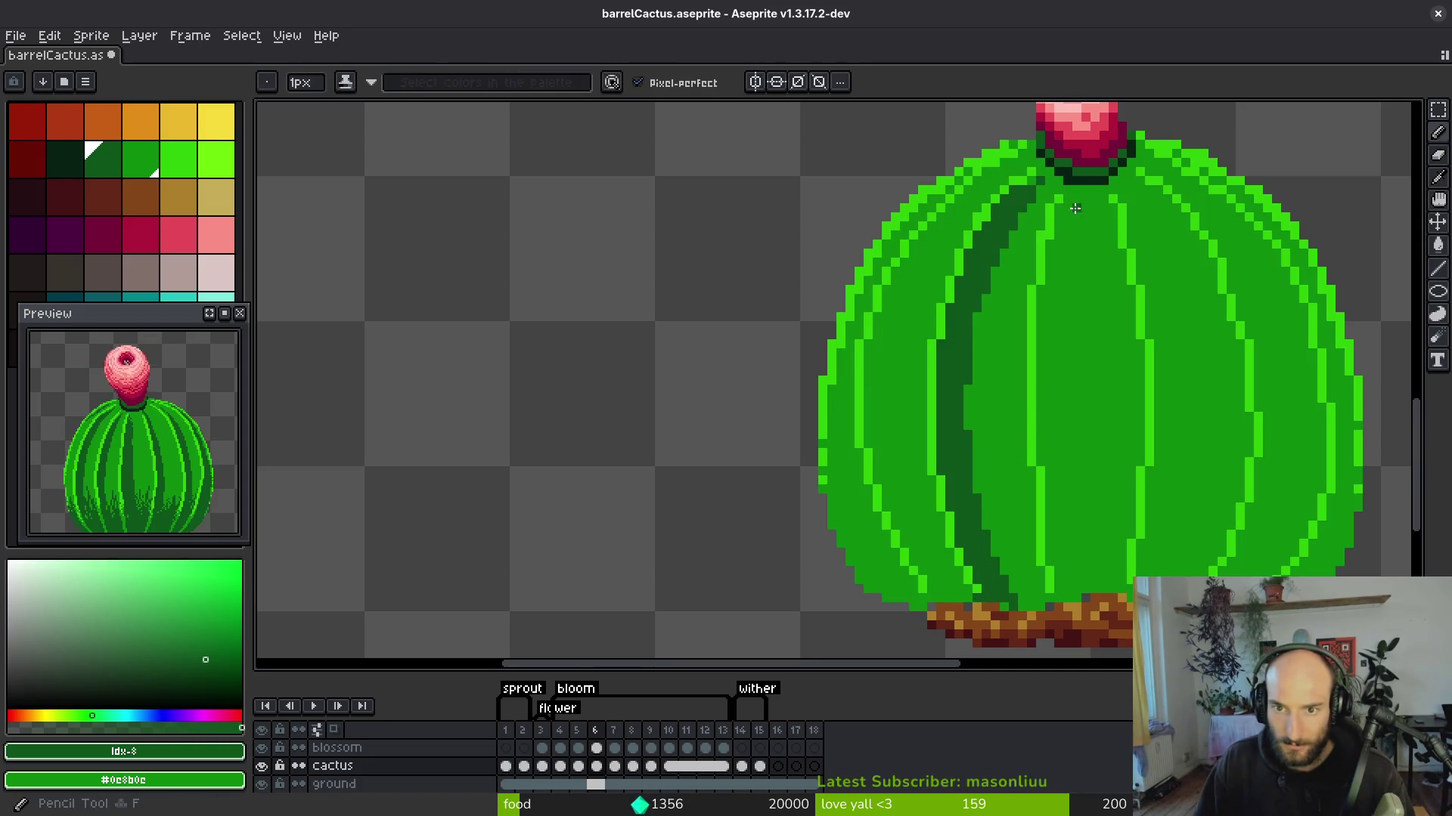
Draw a thin dark-green line down the cactus centre and add dark pixels near the base.
left_click_drag(1072, 215, 1072, 272)
key("ctrl+z")
left_click_drag(1072, 201, 1079, 586)
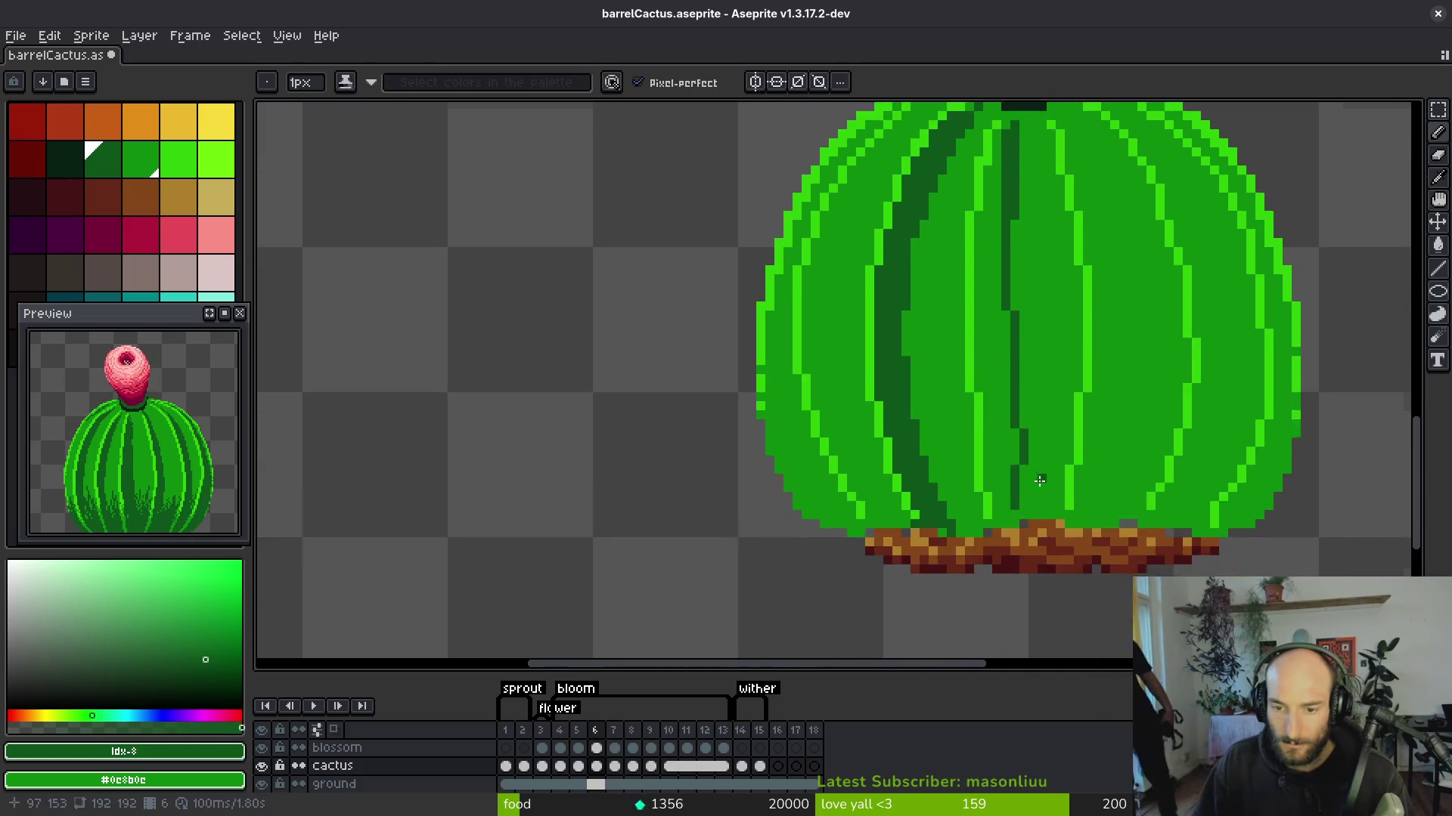
scroll(1040, 480, "up", 2)
mouse_move(1006, 551)
left_mouse_down()
mouse_move(1003, 454)
mouse_move(1077, 371)
mouse_move(1068, 405)
mouse_move(1062, 291)
left_mouse_up()
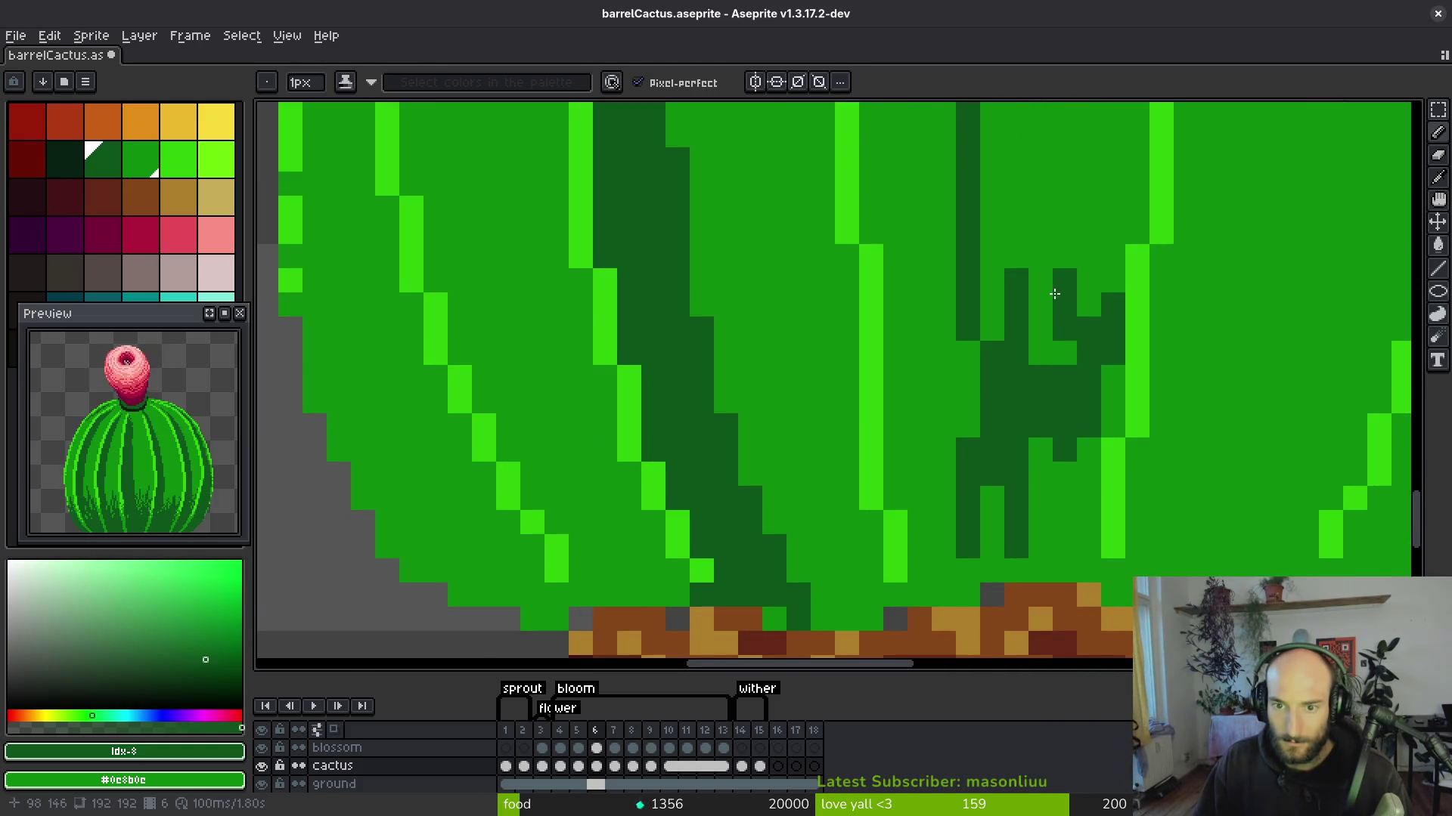
Shape a grass tuft pixel by pixel in dark and mid green.
right_click(1036, 383)
left_click(1035, 359)
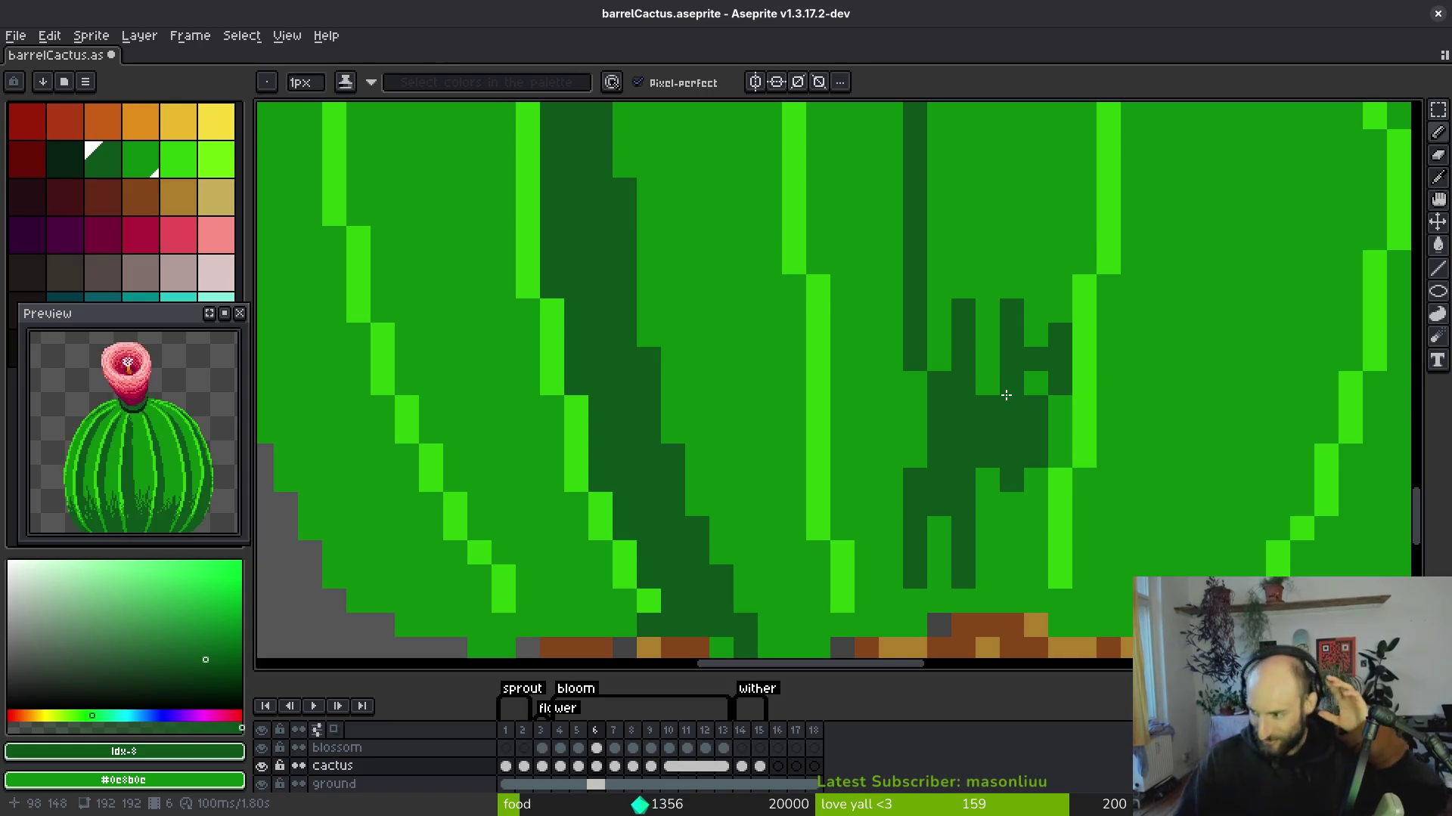
left_click(1006, 395)
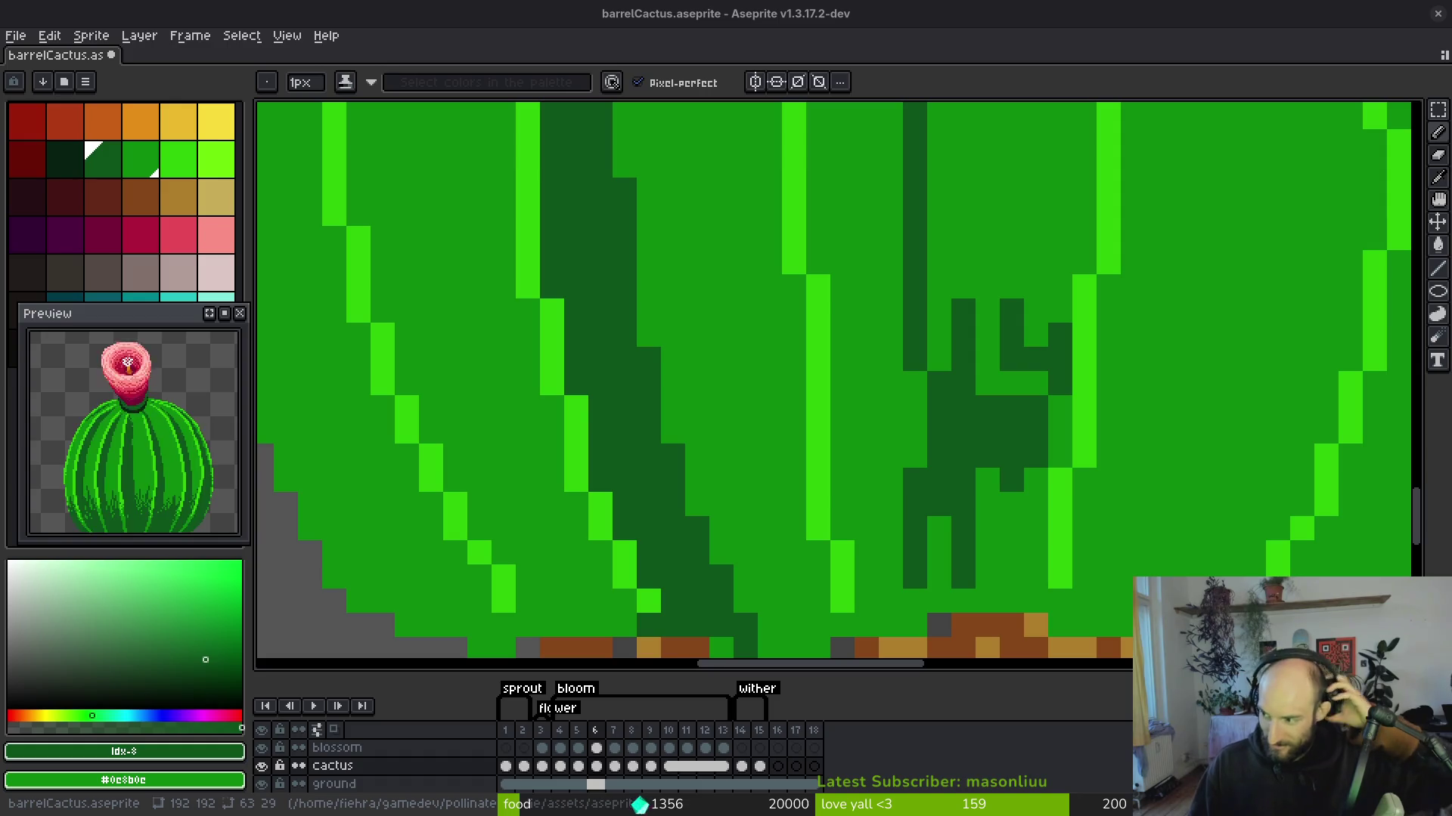
left_click(1081, 382)
key("ctrl+z")
left_click(987, 382)
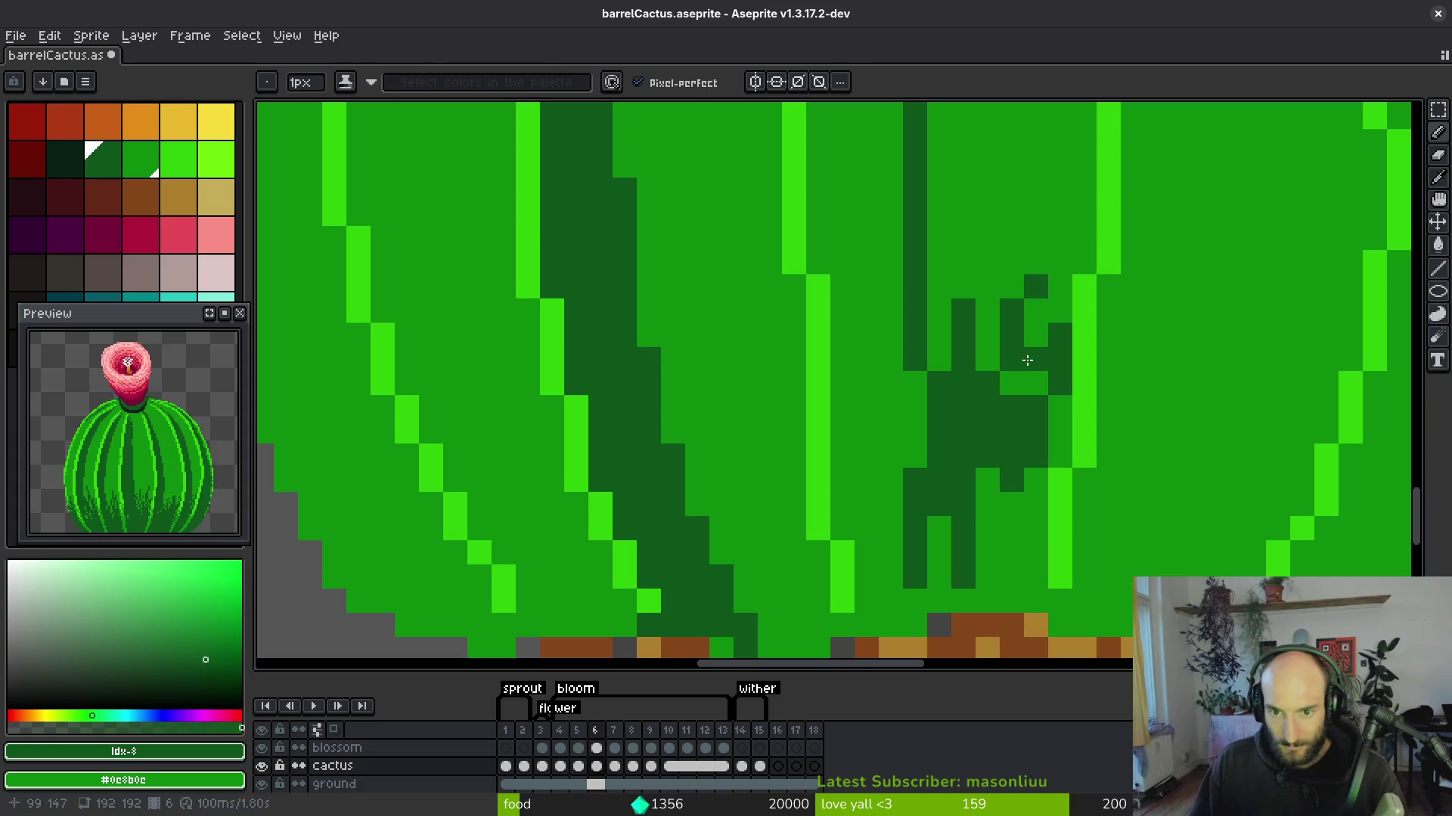
left_click(1057, 333)
left_click(1057, 360)
scroll(1018, 384, "down", 4)
scroll(1039, 258, "up", 3)
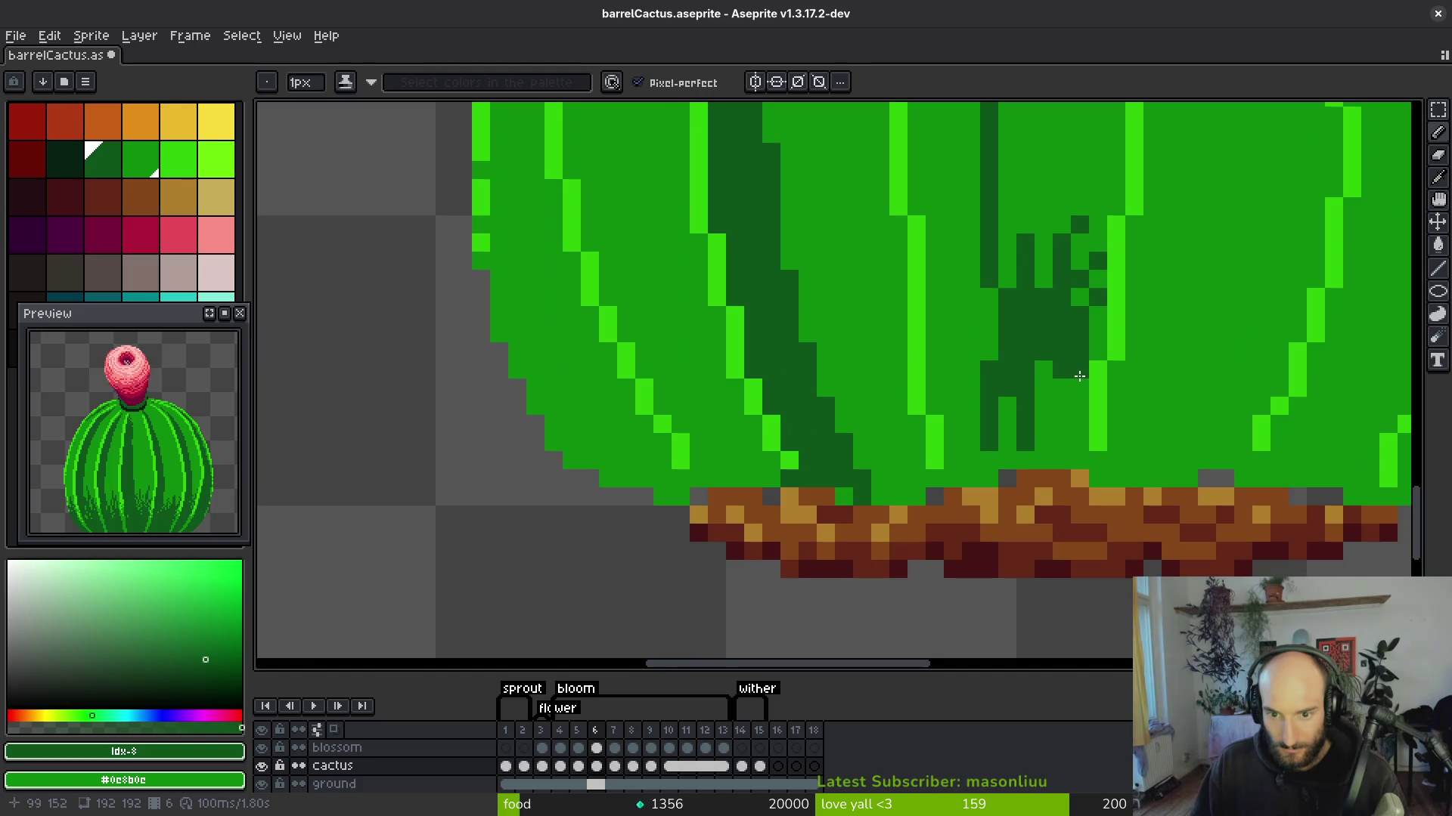
Sketch dark-green grass-blade tufts across the lower body and on the right side.
left_click_drag(1043, 256, 954, 401)
left_click_drag(1010, 326, 992, 292)
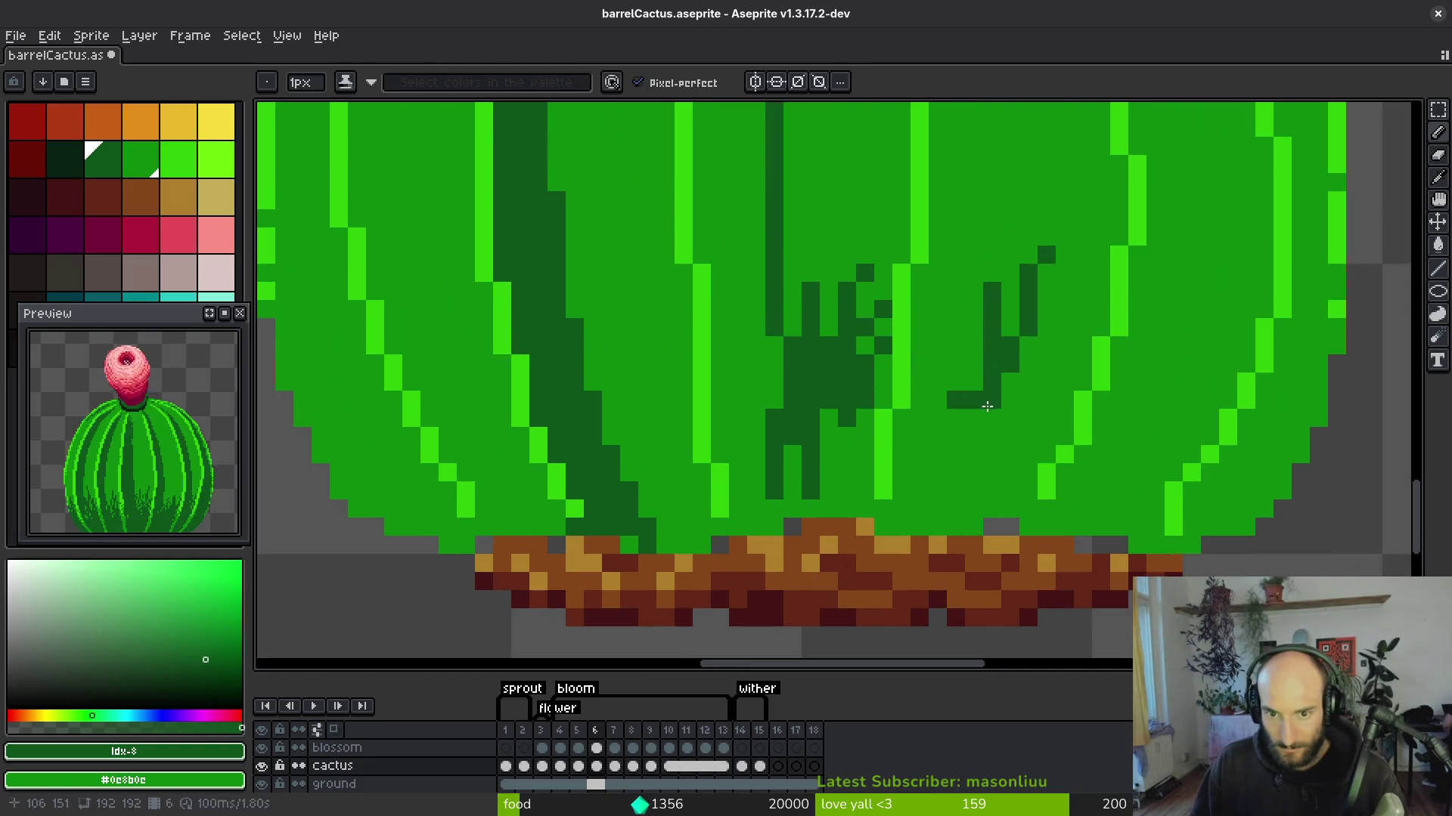
left_click_drag(1046, 382, 1077, 338)
scroll(1056, 489, "right", 3)
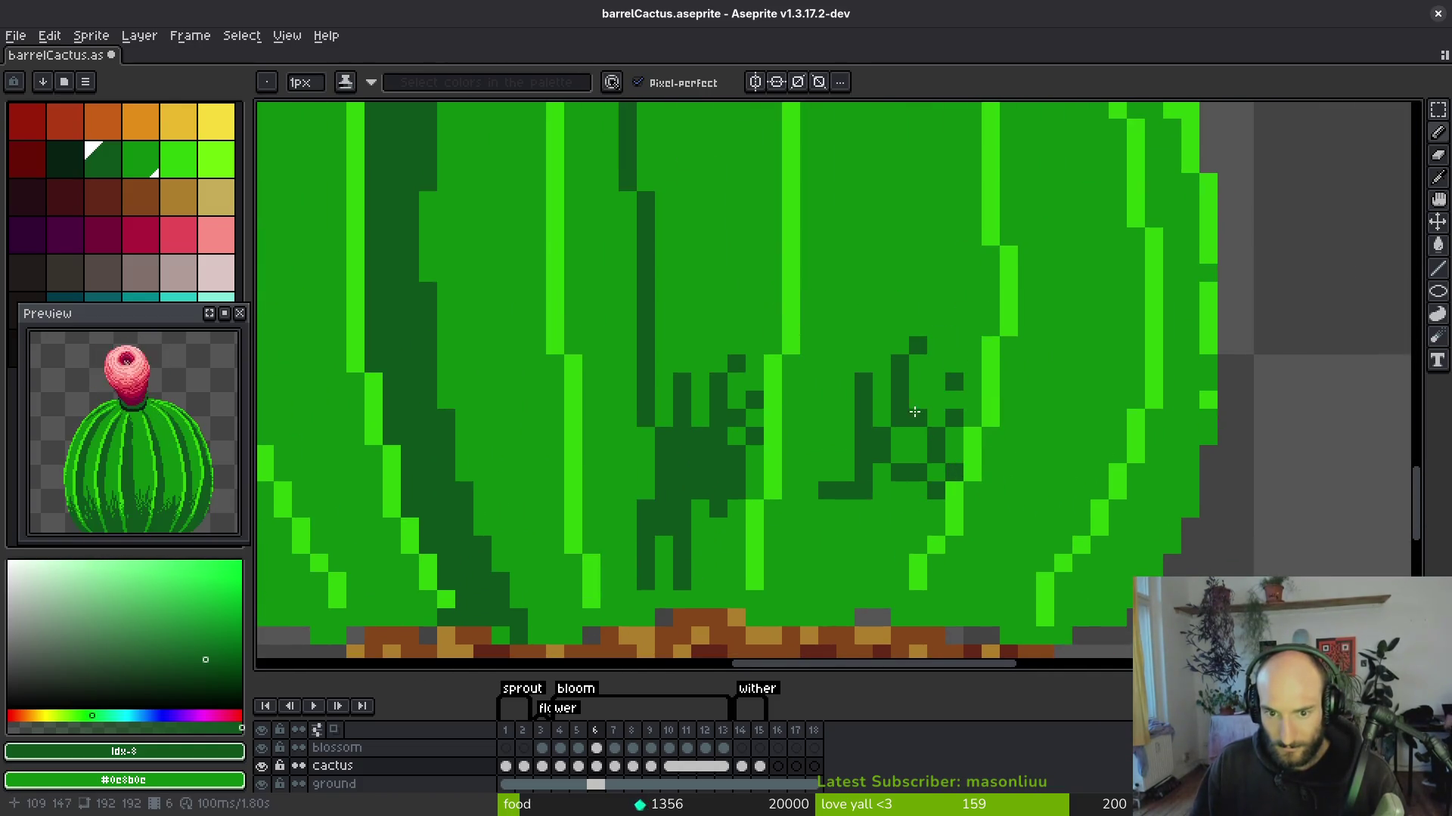
scroll(909, 411, "right", 2)
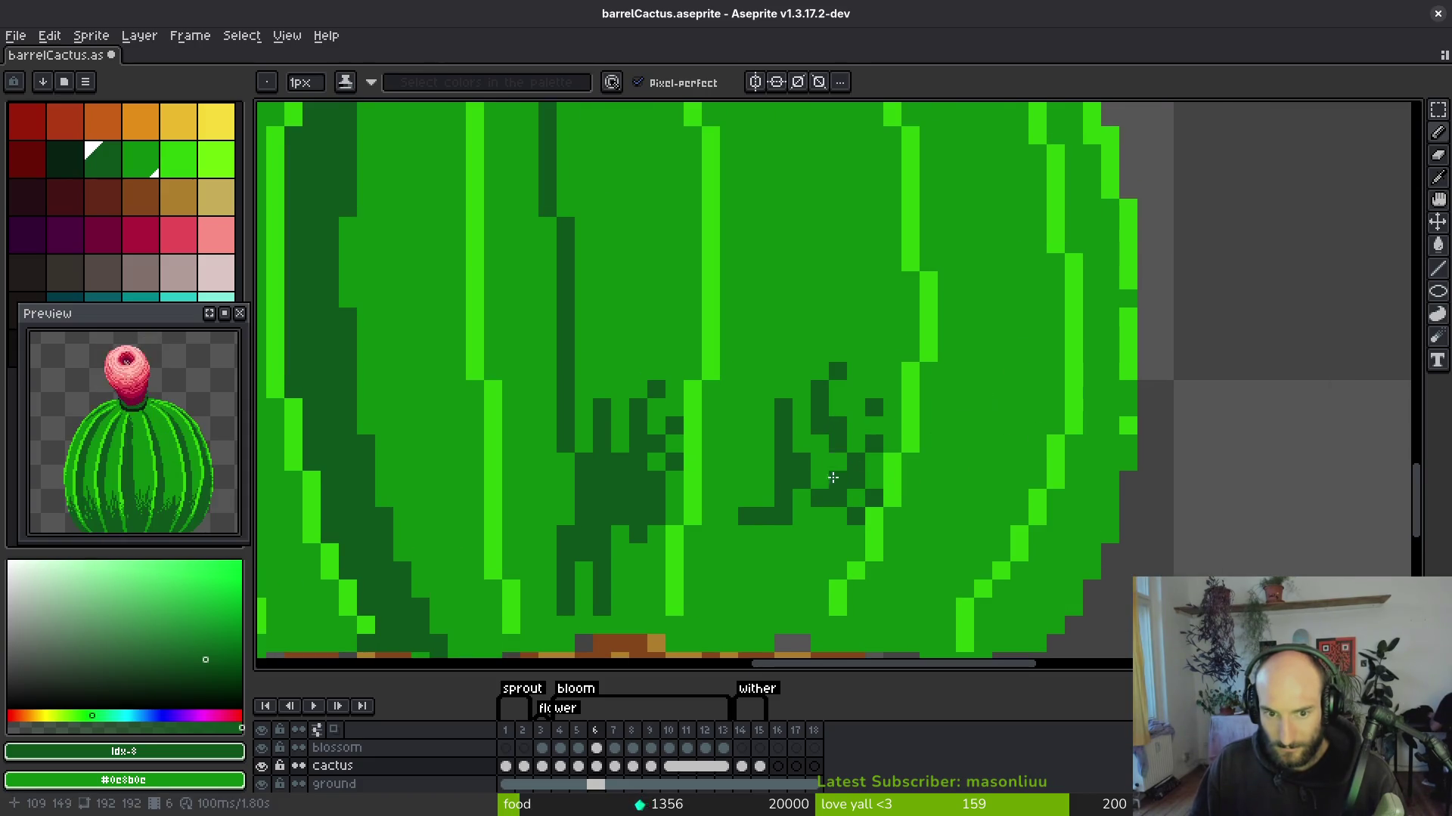
left_click_drag(1019, 384, 966, 481)
mouse_move(1037, 417)
left_mouse_down()
mouse_move(983, 463)
mouse_move(988, 514)
left_mouse_up()
mouse_move(1121, 456)
left_mouse_down()
mouse_move(1074, 491)
mouse_move(1118, 443)
left_mouse_up()
left_click_drag(994, 421, 945, 522)
scroll(945, 521, "down", 3)
scroll(897, 216, "up", 2)
Draw a dark groove line diagonally down the right-hand ribs.
left_click_drag(861, 199, 947, 294)
mouse_move(846, 193)
left_mouse_down()
mouse_move(909, 238)
mouse_move(972, 348)
mouse_move(1017, 488)
mouse_move(1013, 616)
left_mouse_up()
scroll(1052, 376, "down", 2)
scroll(1052, 376, "up", 2)
mouse_move(938, 223)
left_mouse_down()
mouse_move(1043, 351)
mouse_move(1057, 395)
left_mouse_up()
key("ctrl+z")
mouse_move(1005, 282)
left_mouse_down()
mouse_move(1066, 424)
mouse_move(1067, 477)
left_mouse_up()
Redo the dark-green stroke down the right rib until it sits correctly.
mouse_move(1059, 397)
left_mouse_down()
mouse_move(1025, 261)
mouse_move(1037, 325)
left_mouse_up()
mouse_move(949, 177)
left_mouse_down()
mouse_move(1037, 325)
mouse_move(1044, 401)
left_mouse_up()
key("ctrl+z")
left_click_drag(988, 214, 1033, 325)
key("ctrl+z")
left_click_drag(986, 220, 1030, 325)
left_click_drag(1044, 390, 1032, 350)
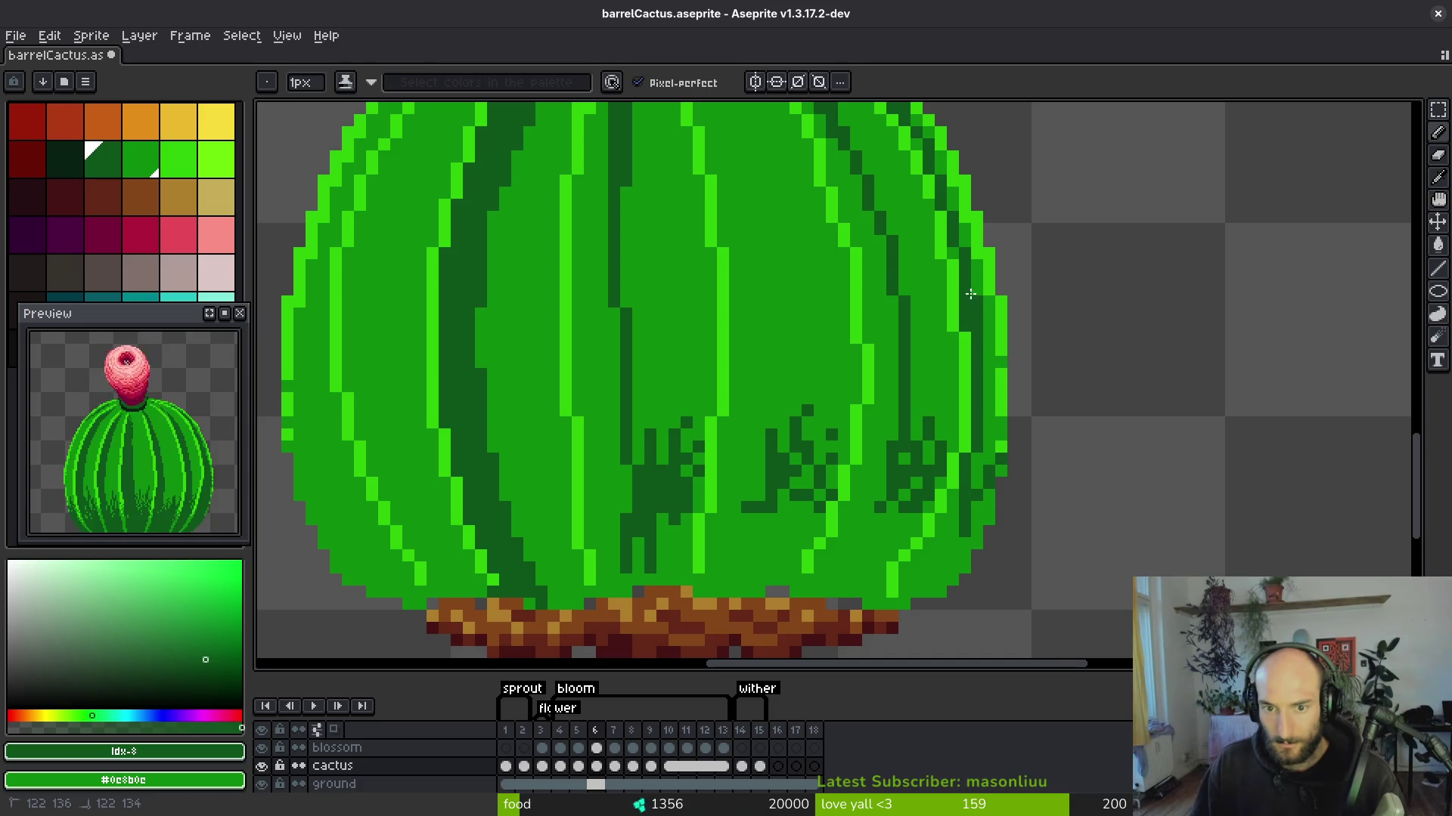
left_click_drag(914, 137, 990, 261)
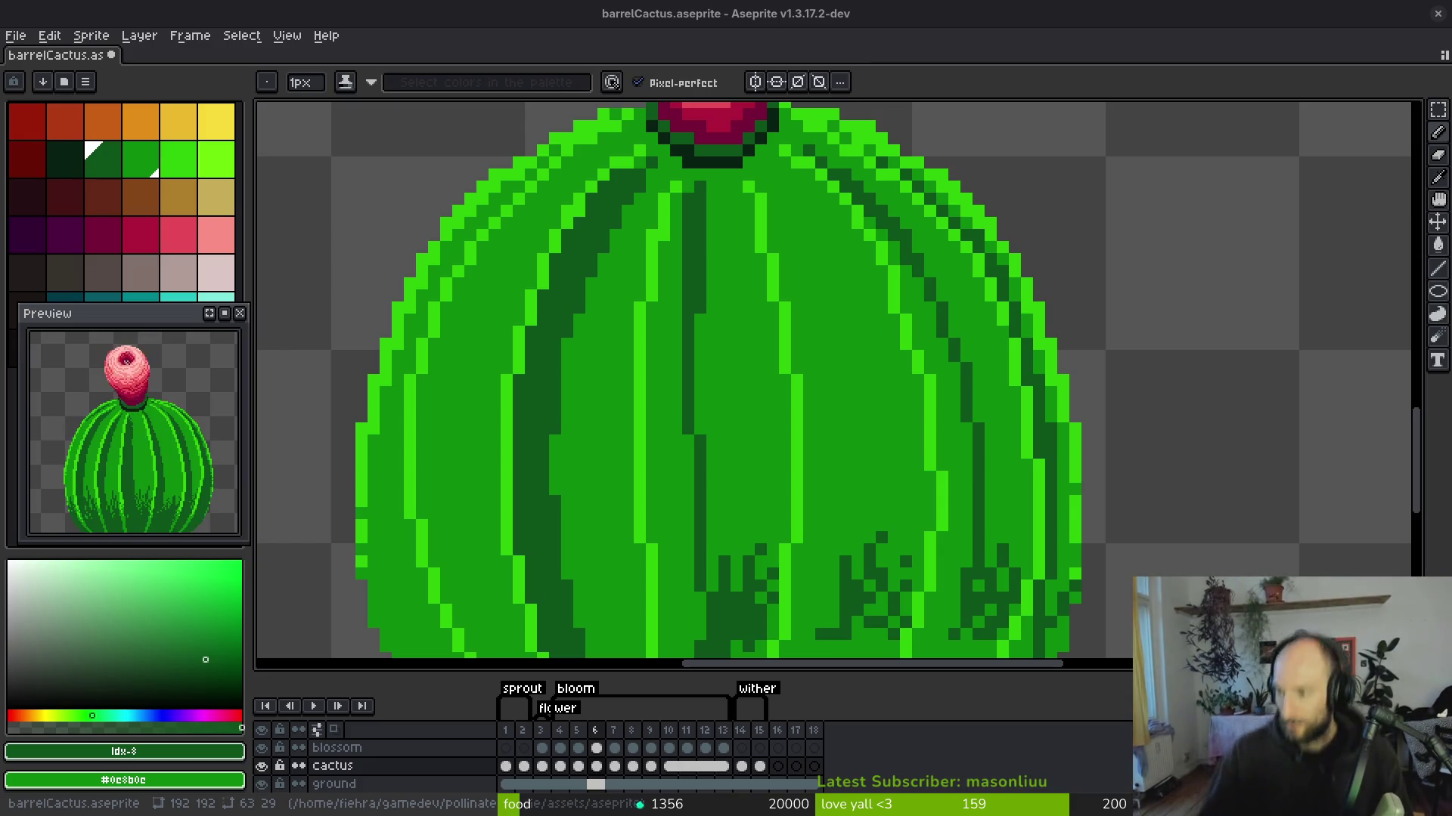
Draw a dark groove from the bud downward and add a single dark pixel.
scroll(742, 400, "down", 3)
key("g")
key("b")
left_click_drag(944, 411, 950, 492)
mouse_move(875, 174)
left_mouse_down()
mouse_move(936, 360)
mouse_move(956, 542)
left_mouse_up()
left_click_drag(957, 542, 935, 327)
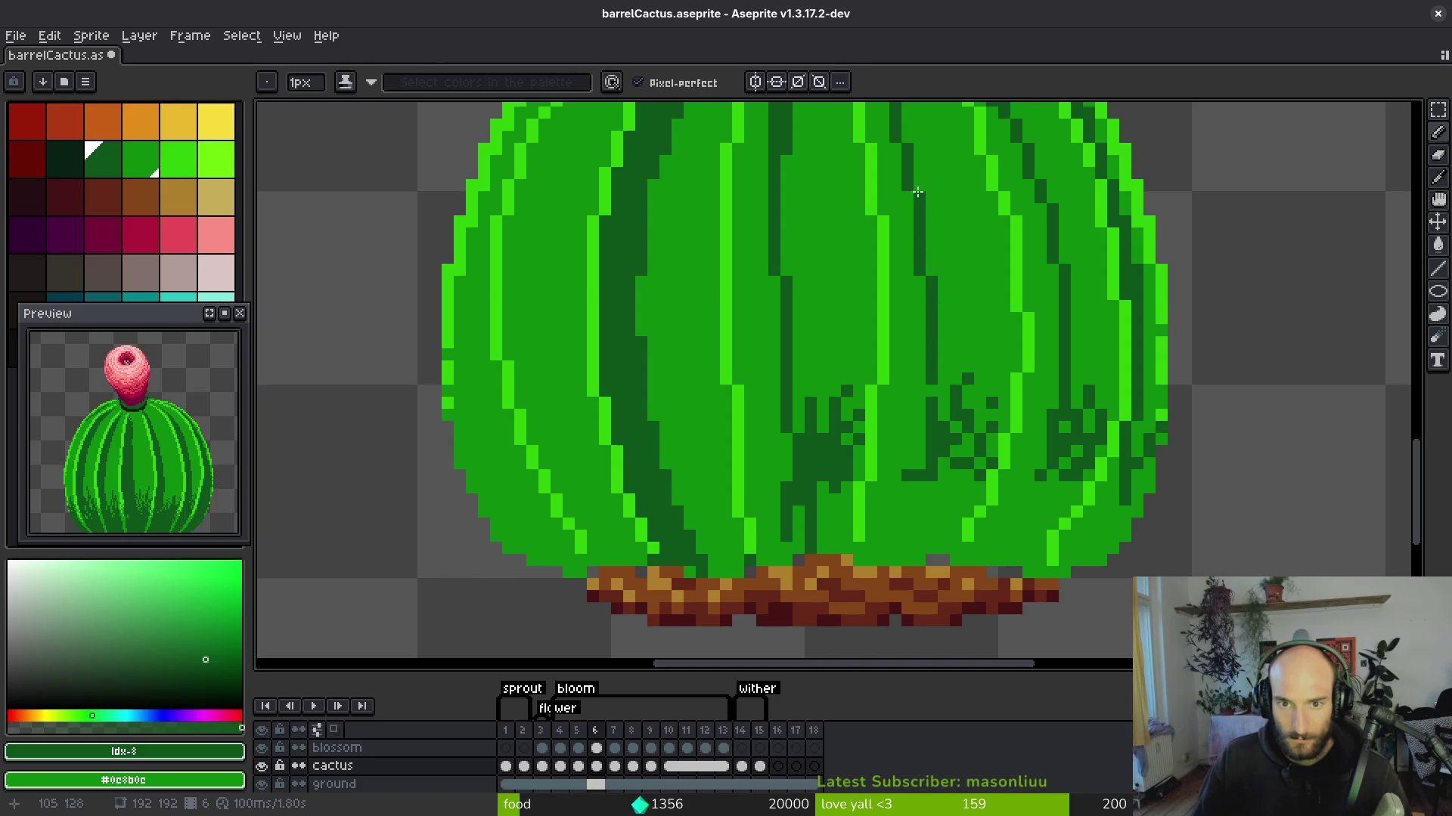
scroll(918, 197, "up", 3)
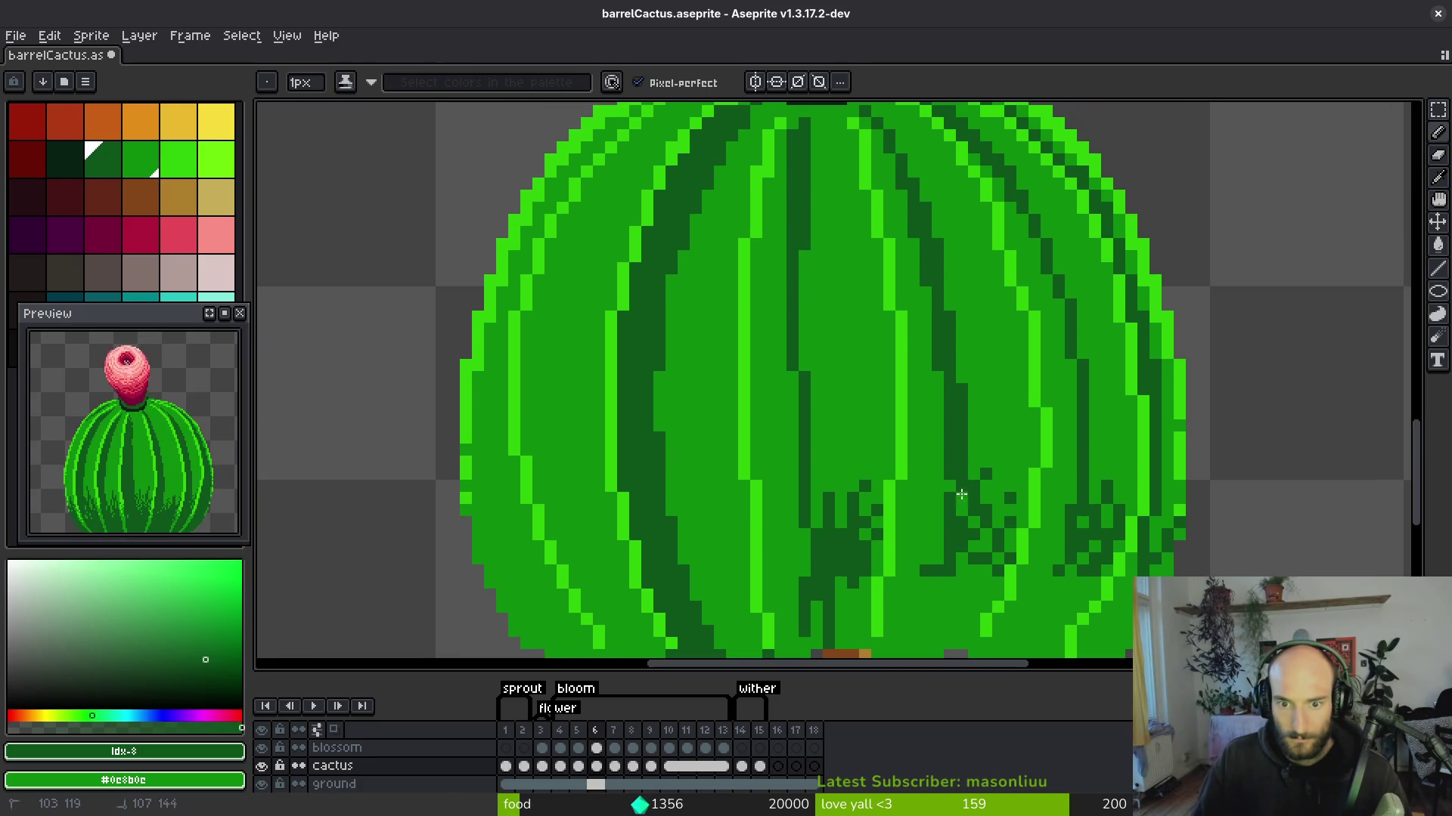
scroll(983, 423, "up", 1)
left_click(999, 446)
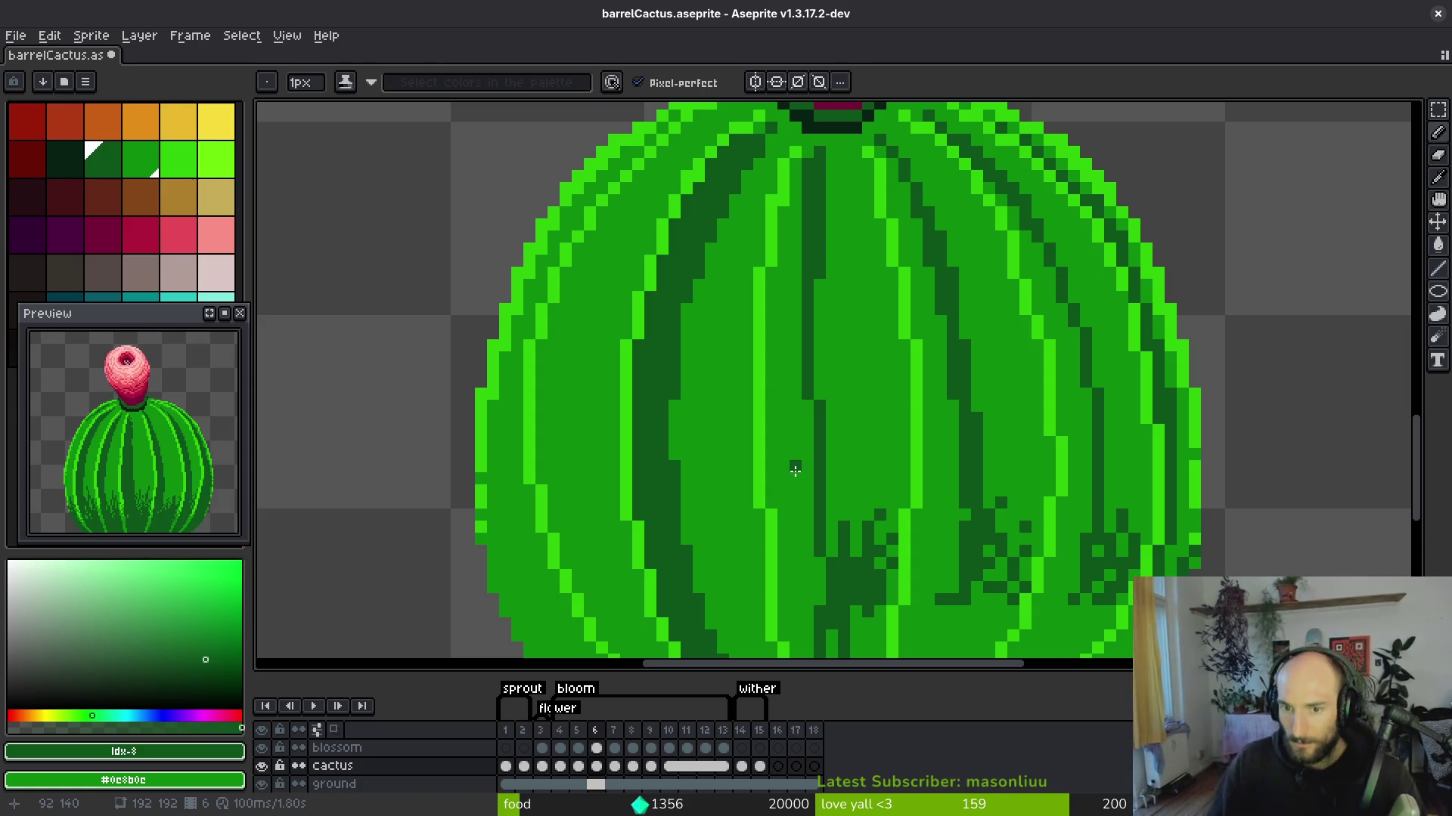
Darken grooves down-left from the bud and down the left-side ribs.
scroll(1111, 519, "down", 5)
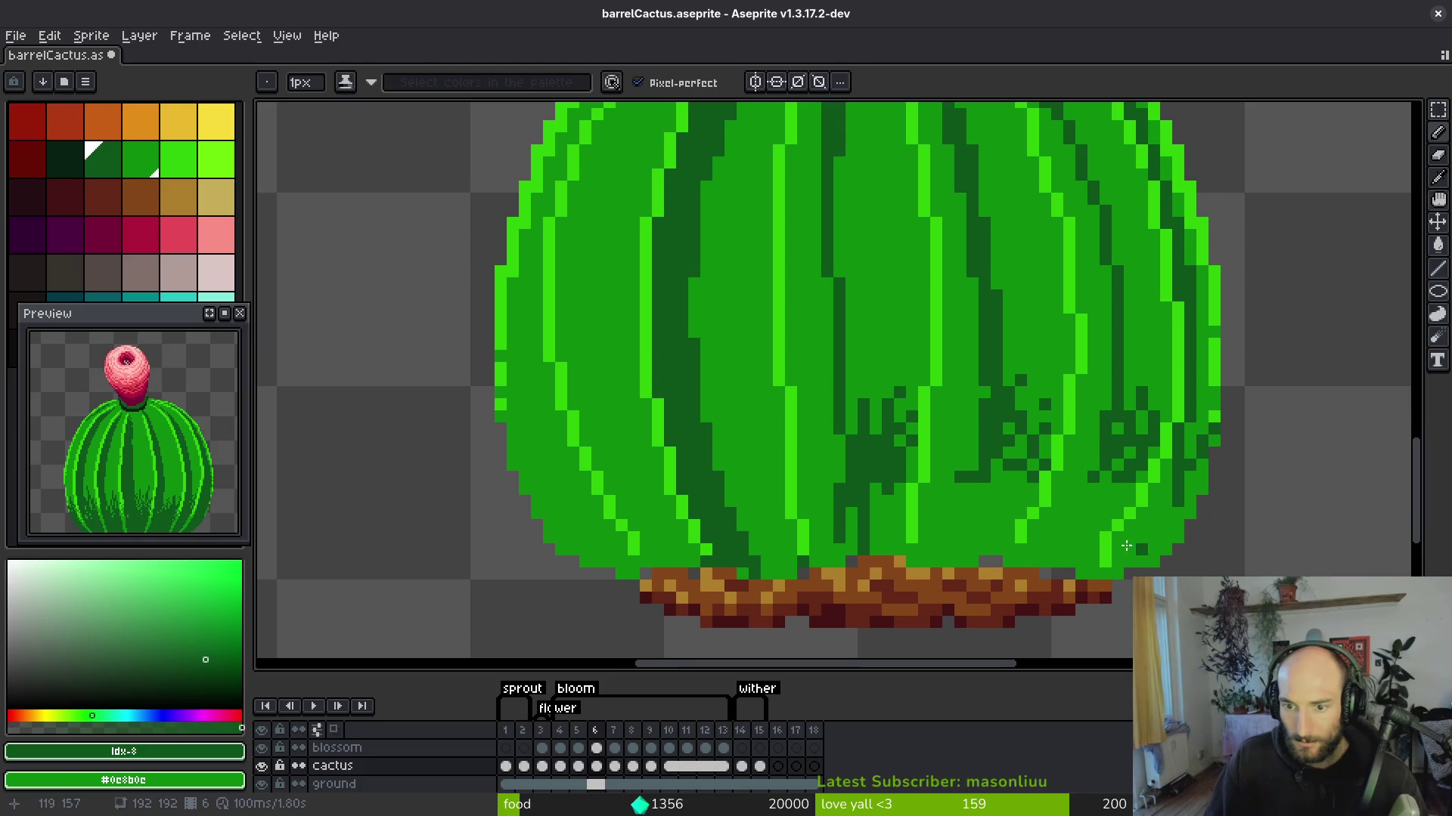
scroll(1091, 478, "up", 1)
scroll(1057, 551, "left", 2)
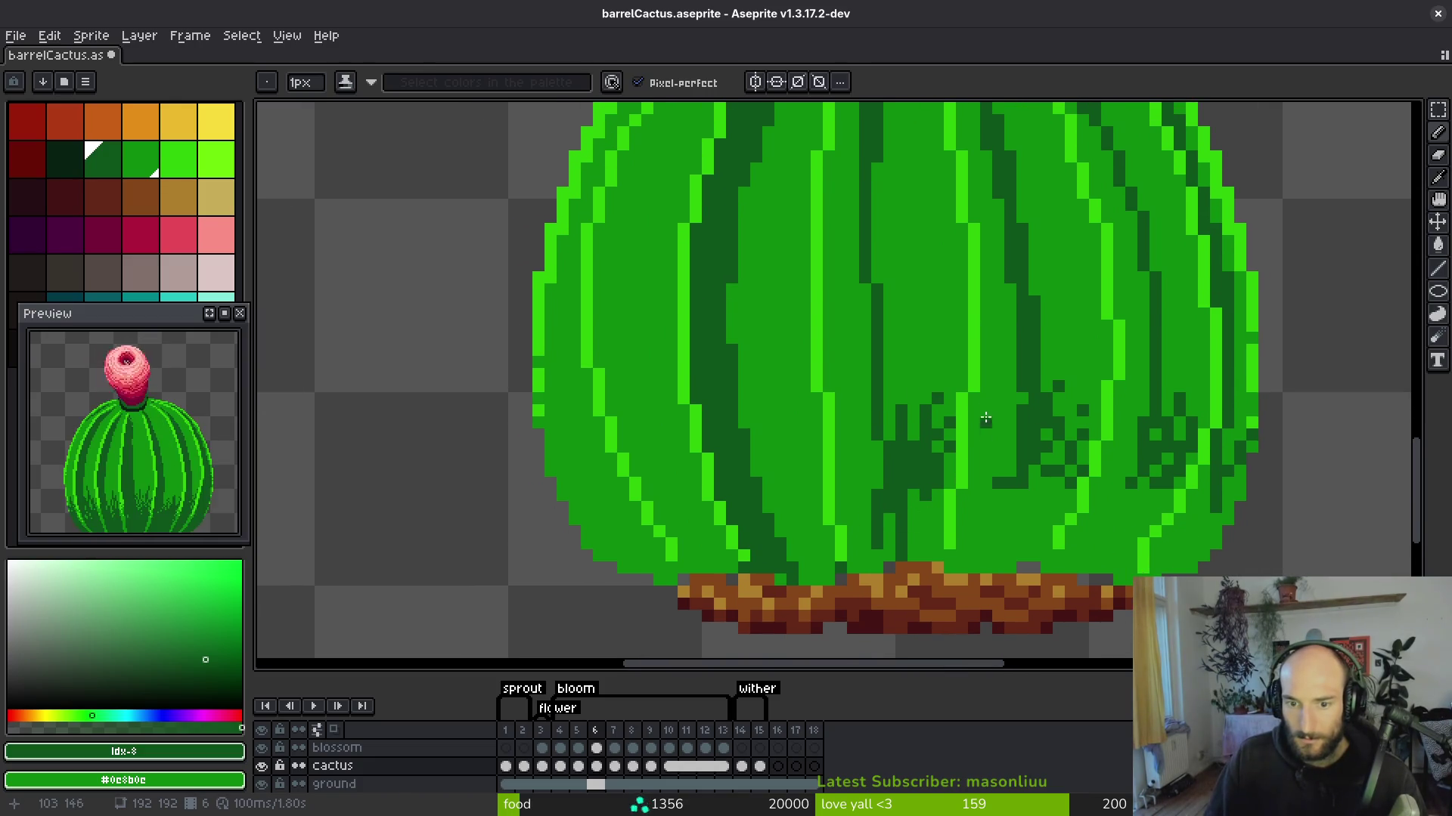
scroll(1027, 447, "up", 2)
scroll(900, 366, "up", 2)
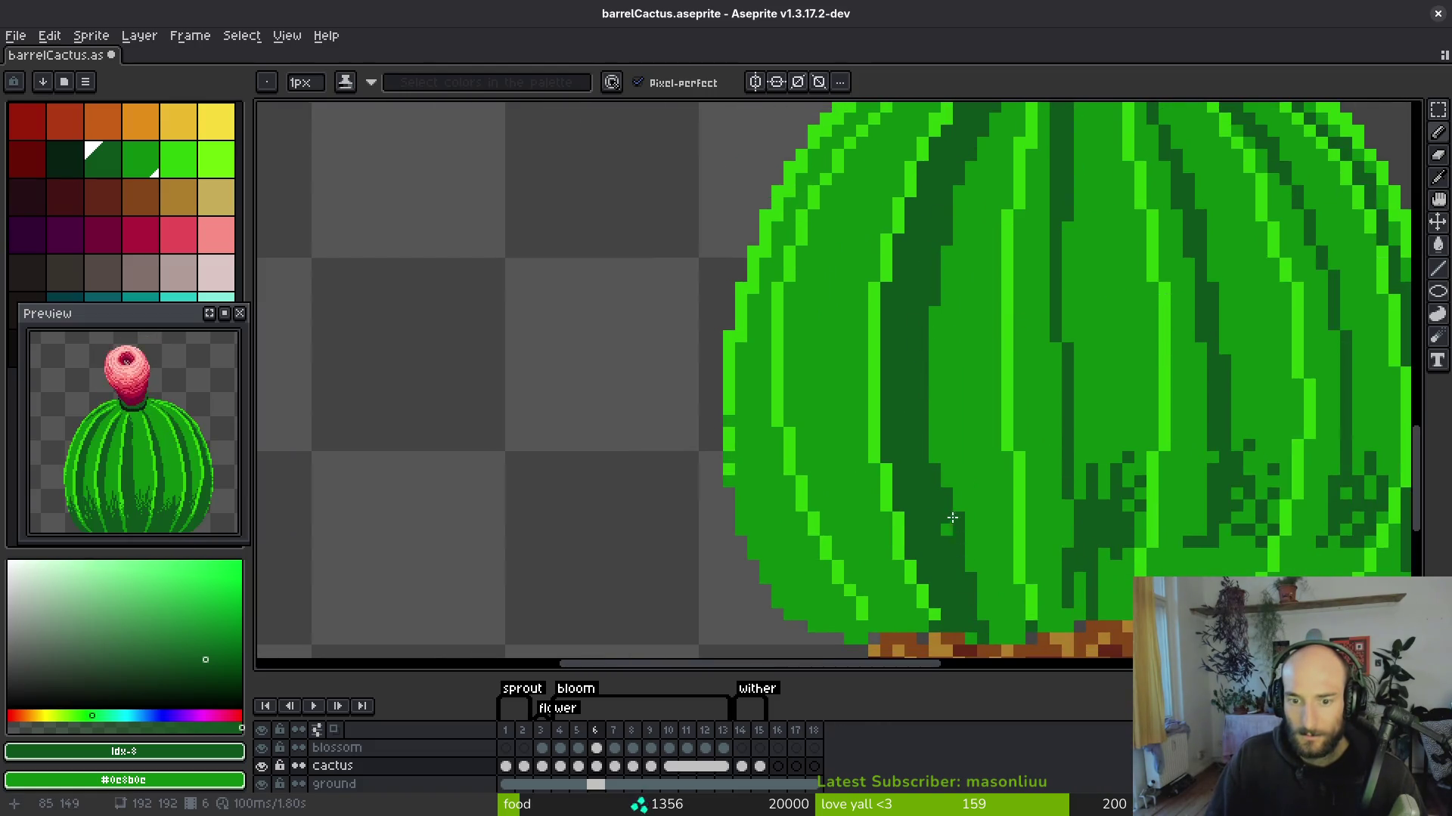
scroll(966, 225, "up", 4)
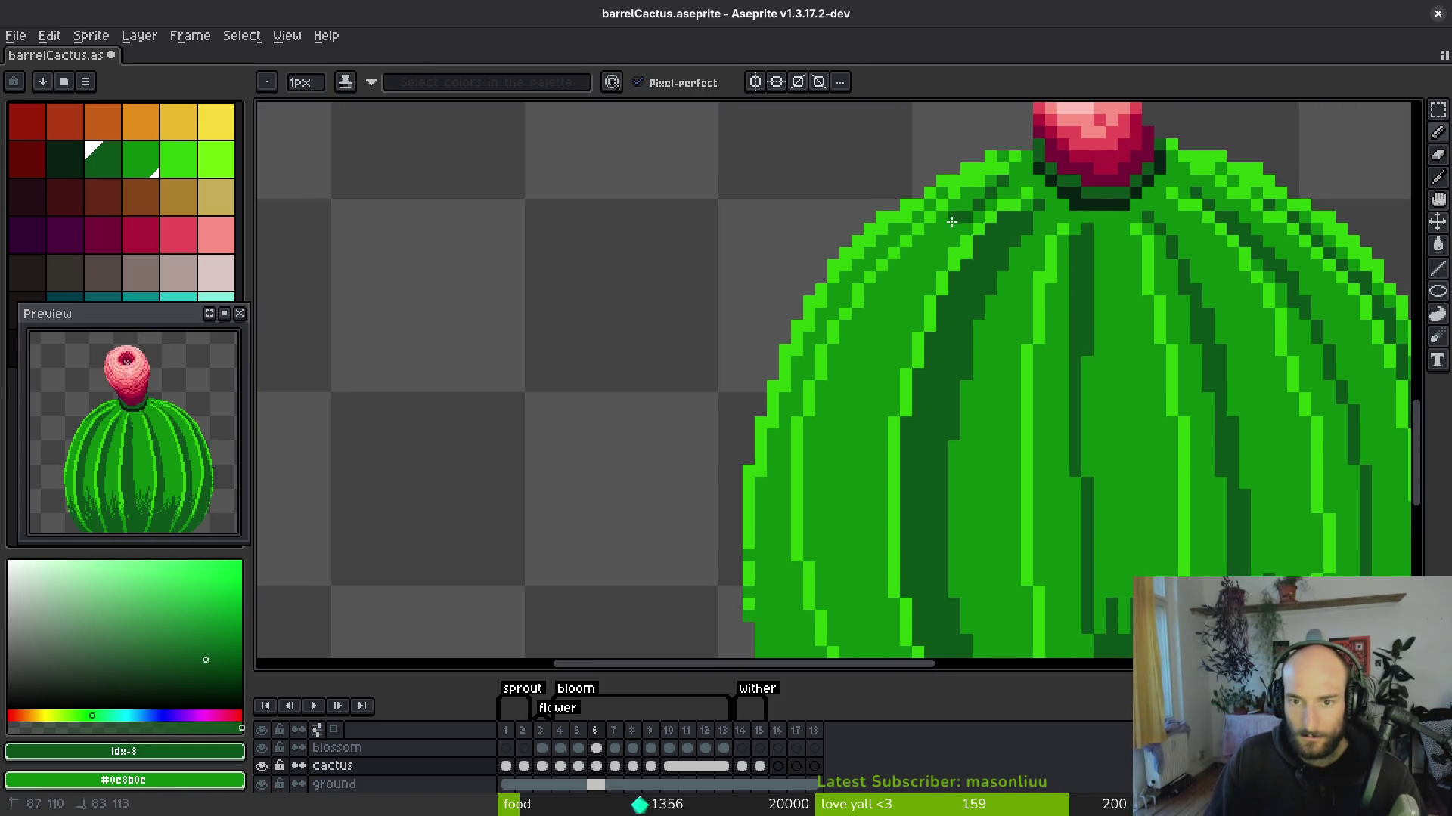
left_click_drag(882, 332, 855, 401)
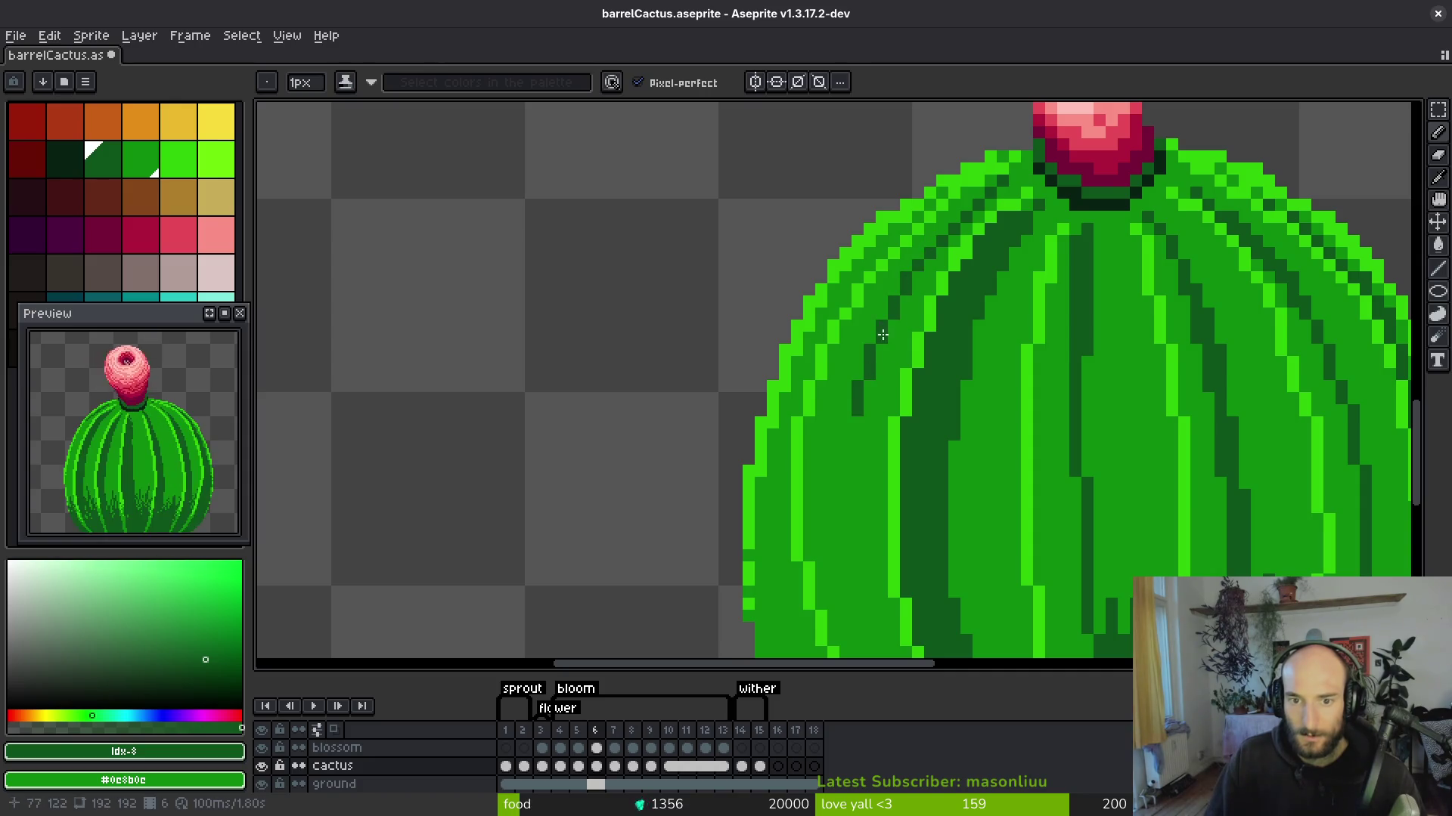
scroll(882, 335, "down", 2)
scroll(856, 174, "down", 3)
mouse_move(829, 168)
left_mouse_down()
mouse_move(801, 370)
mouse_move(822, 469)
left_mouse_up()
left_click_drag(799, 305, 838, 472)
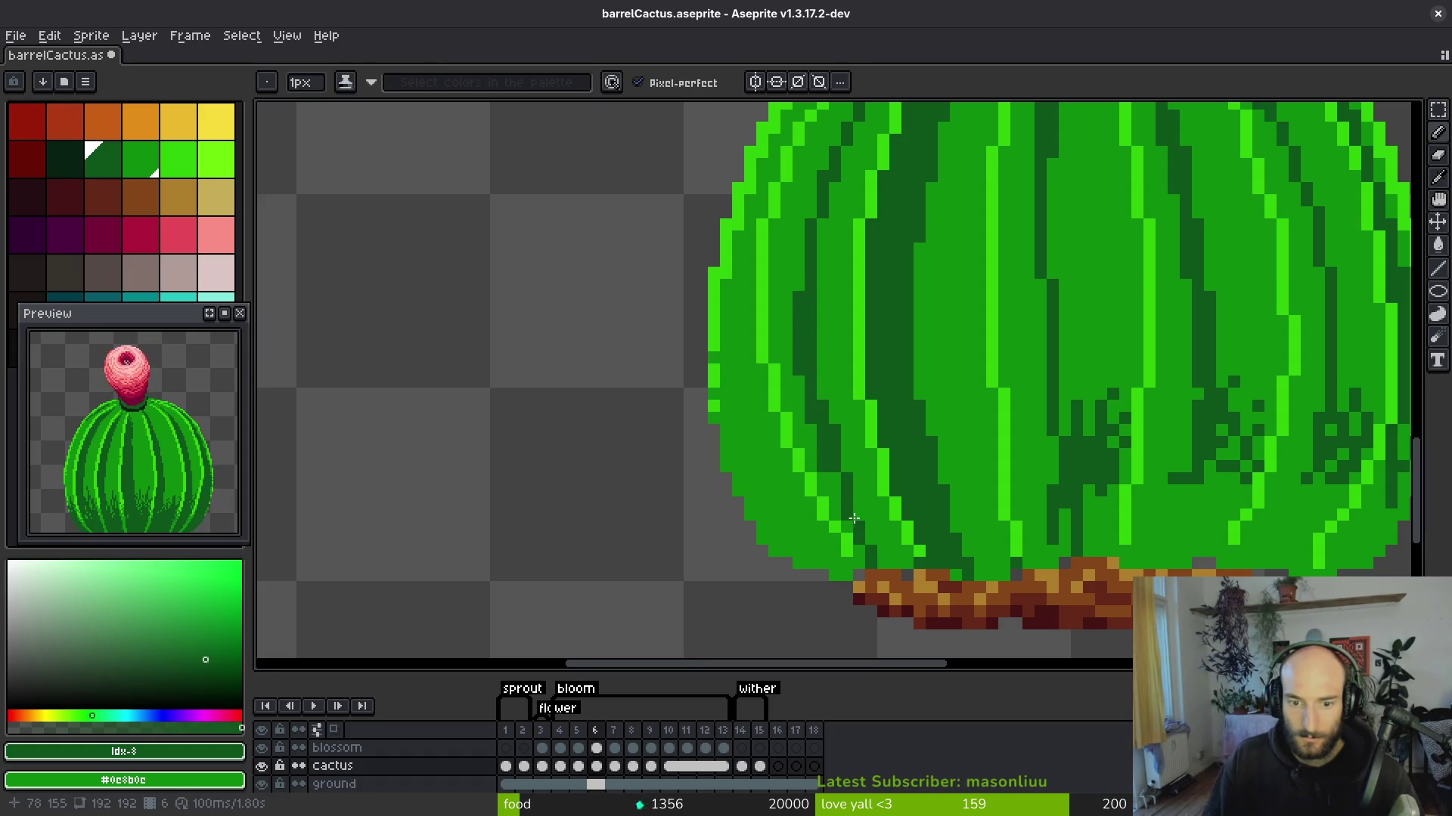
Paint dark-green grass tufts along the lower-left edge and lower middle.
scroll(867, 262, "up", 2)
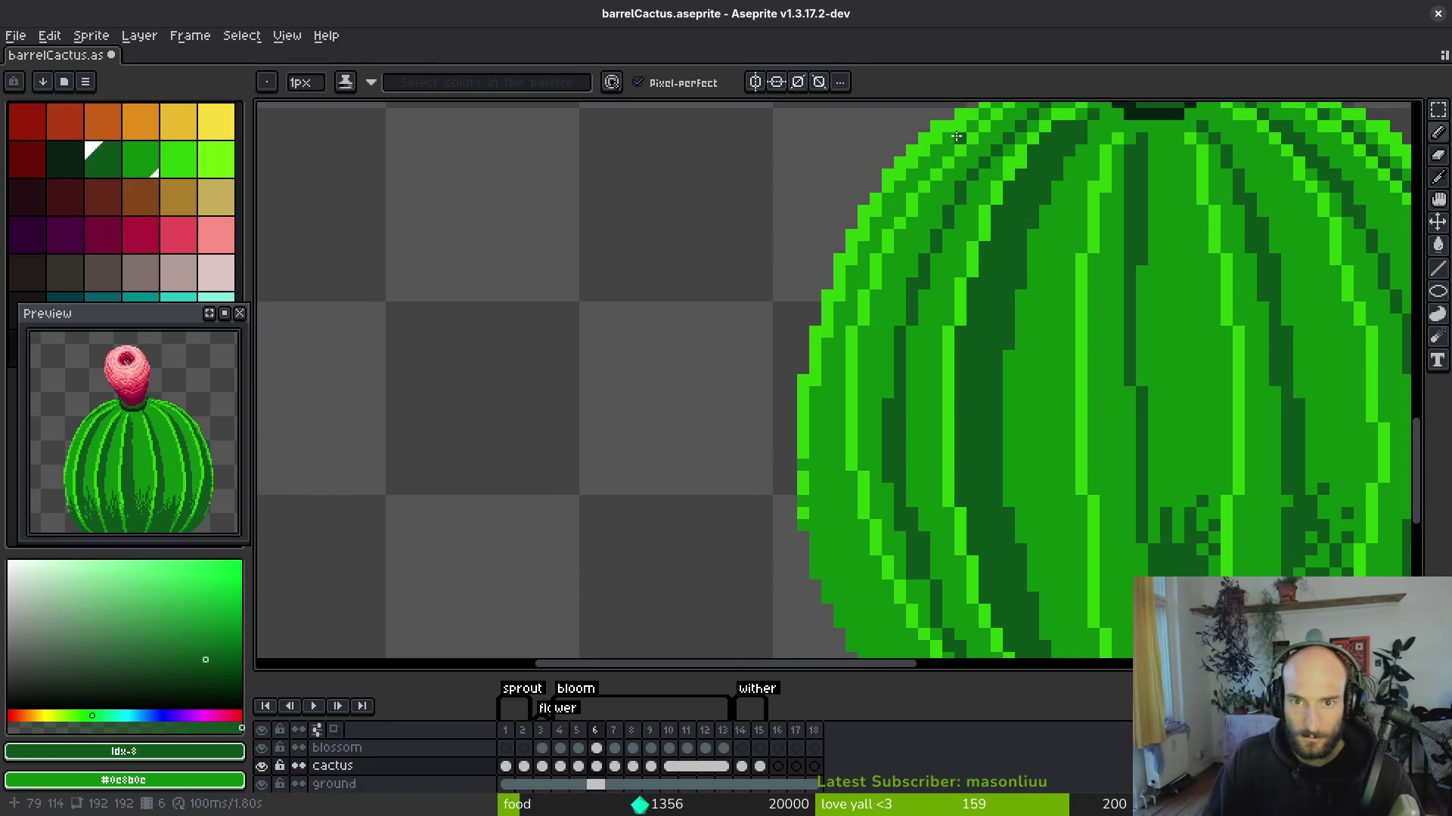
scroll(877, 259, "up", 1)
scroll(832, 332, "down", 5)
left_click_drag(821, 357, 854, 427)
left_click_drag(794, 404, 870, 499)
left_click_drag(918, 378, 918, 402)
mouse_move(1017, 355)
left_mouse_down()
mouse_move(1028, 333)
mouse_move(1016, 412)
mouse_move(1043, 387)
left_mouse_up()
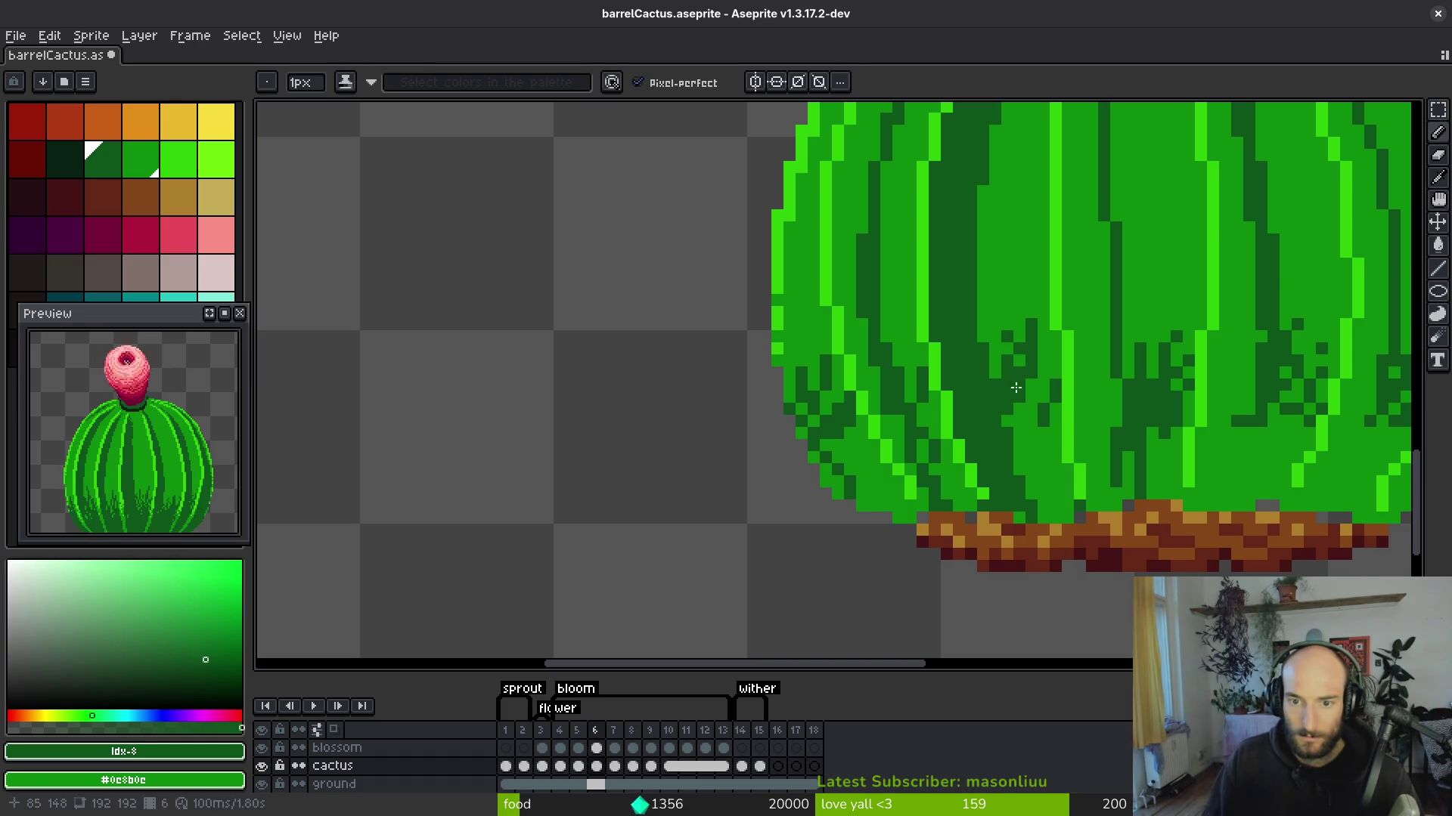
left_click_drag(1251, 478, 1115, 508)
Fill the lower-left cactus grooves with dark green using the Paint Bucket.
key("g")
left_click(1112, 511)
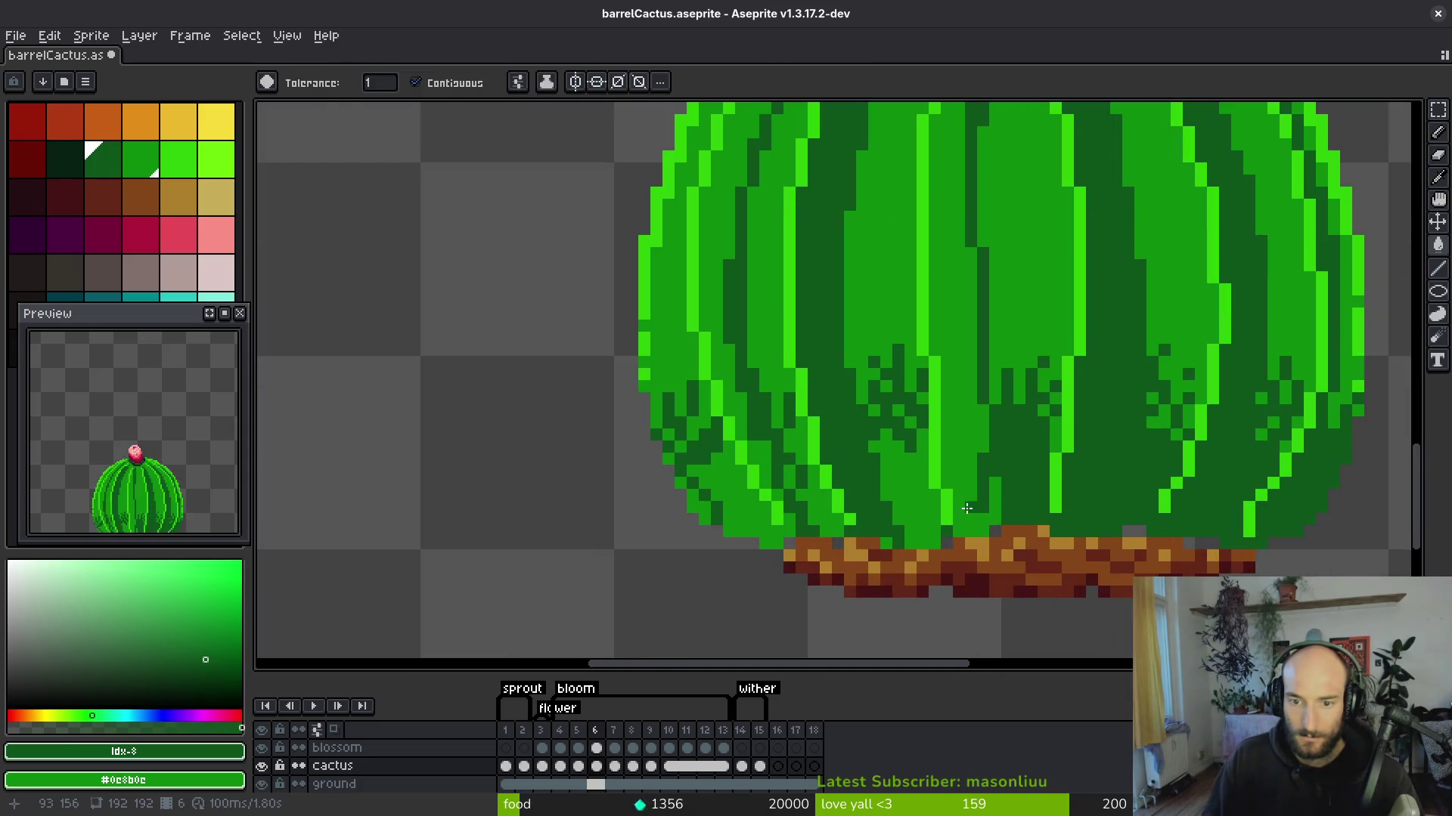
left_click(969, 508)
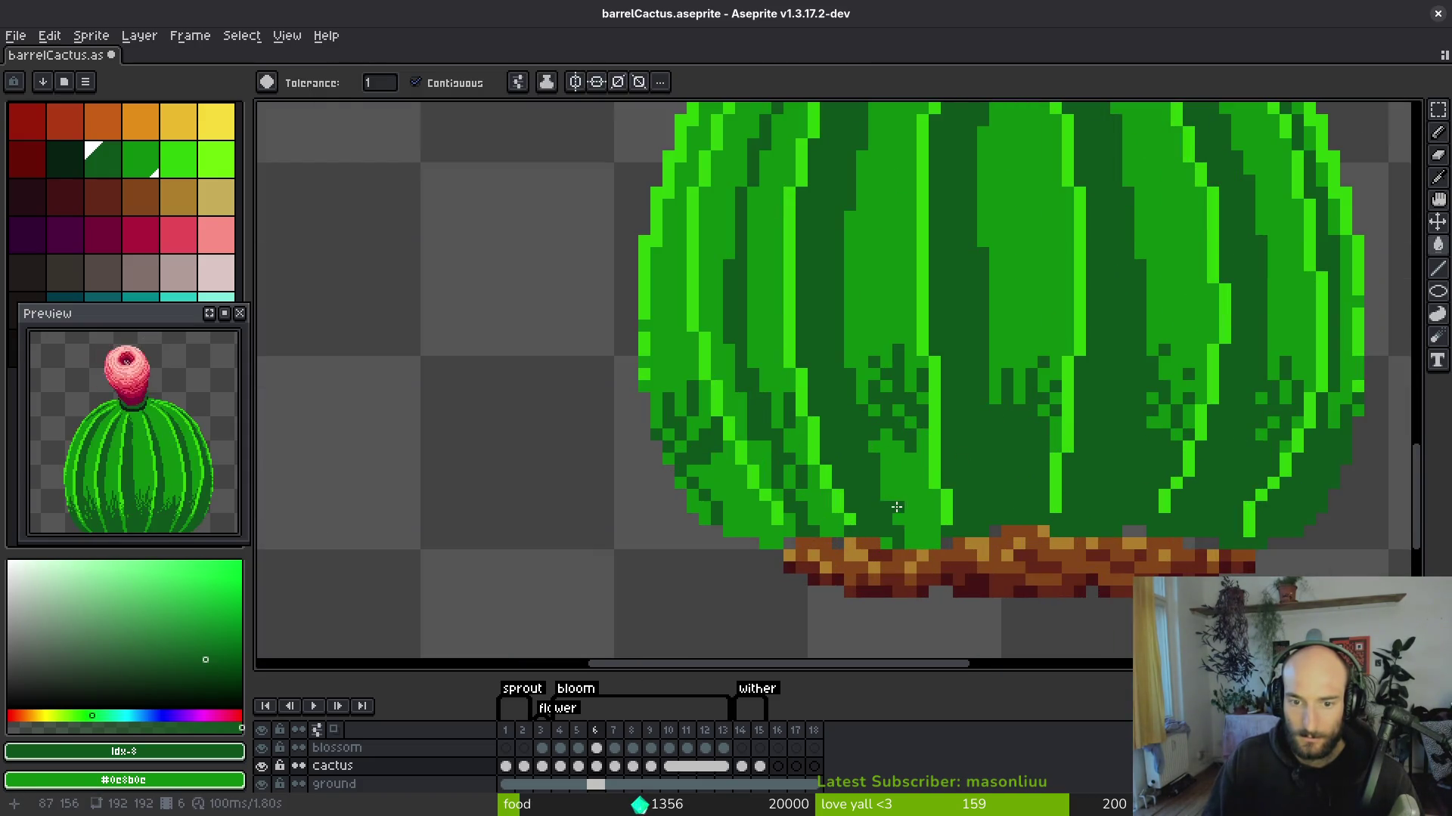
left_click(898, 508)
left_click_drag(882, 501, 902, 508)
left_click(806, 472)
left_click(841, 506)
left_click(822, 449)
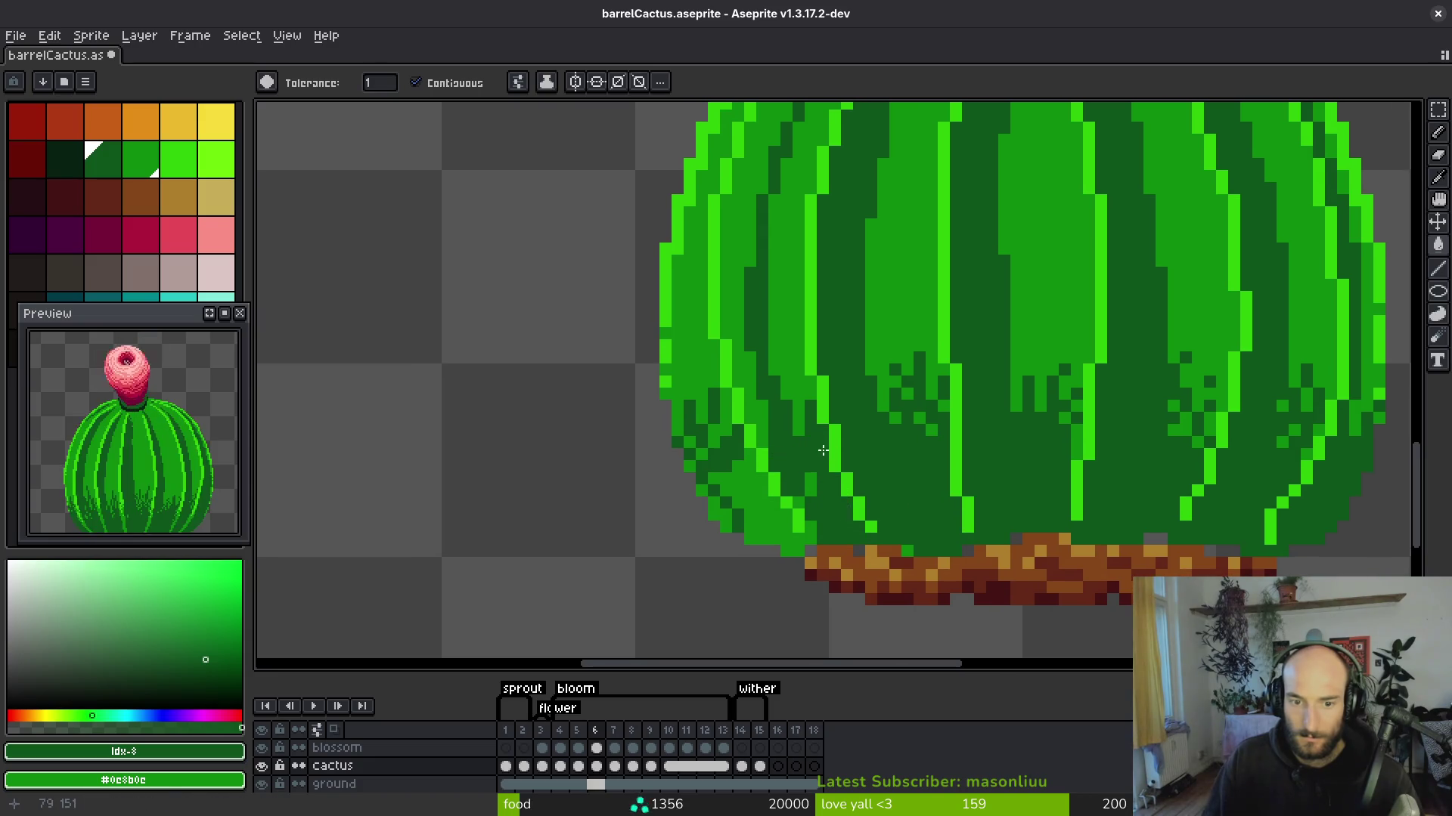
left_click(749, 497)
scroll(742, 499, "down", 1)
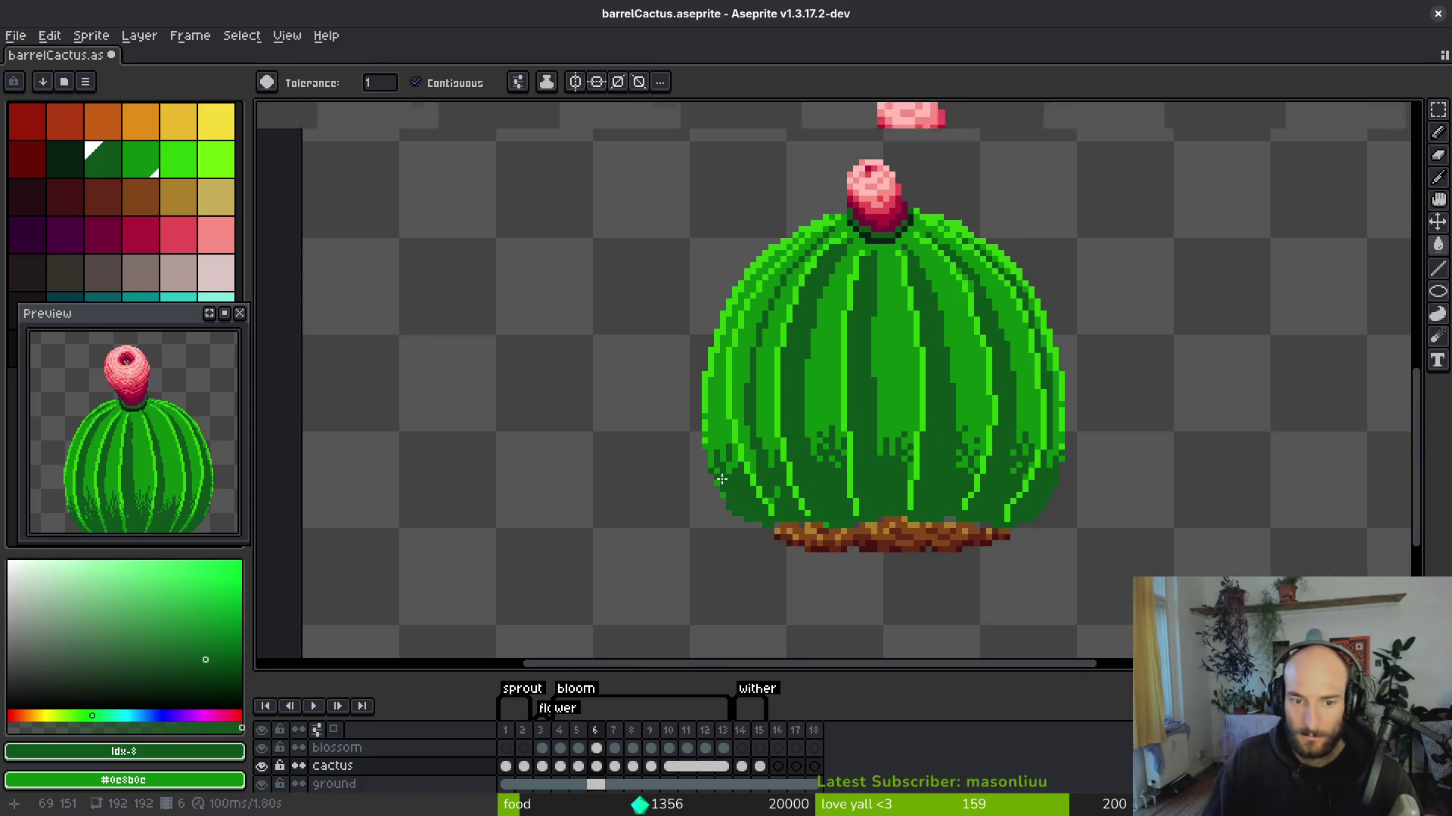
scroll(726, 484, "up", 2)
scroll(700, 454, "up", 2)
Dot dark grass-texture pixels near the cactus base with the Pencil.
key("b")
left_click(696, 354)
scroll(768, 453, "down", 1)
left_click(774, 451)
left_click(731, 245)
left_click(766, 300)
left_click(839, 446)
scroll(832, 446, "left", 2)
scroll(832, 446, "down", 2)
scroll(828, 423, "up", 2)
Bucket-fill a left cactus strip with dark green.
key("g")
left_click(832, 392)
scroll(866, 437, "down", 2)
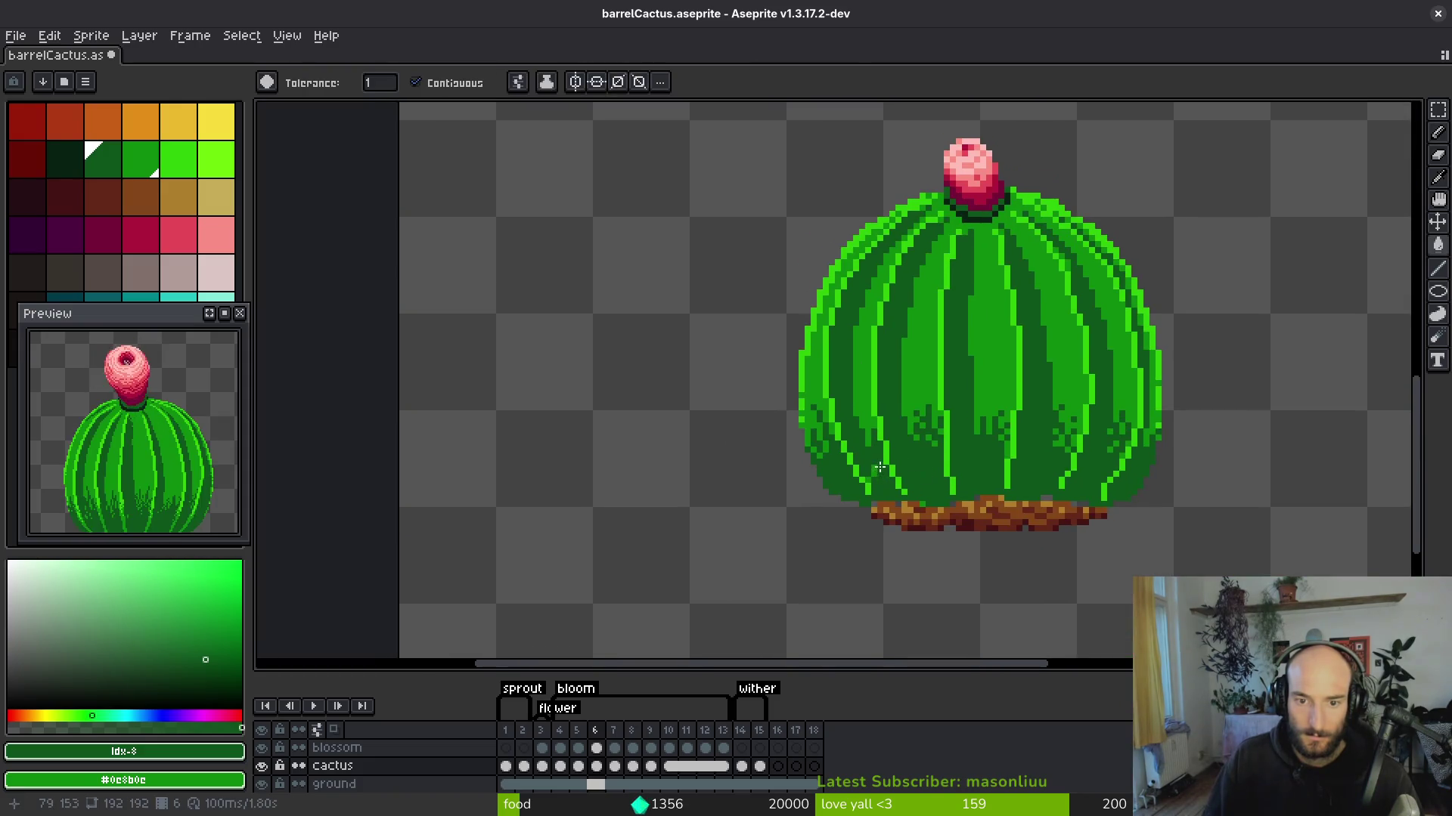
scroll(862, 454, "up", 3)
Pencil a few more dark texture pixels on the lower rib and save barrelCactus.aseprite.
key("b")
left_click_drag(855, 484, 839, 507)
left_click_drag(842, 456, 865, 551)
left_click(845, 384)
left_click(844, 370)
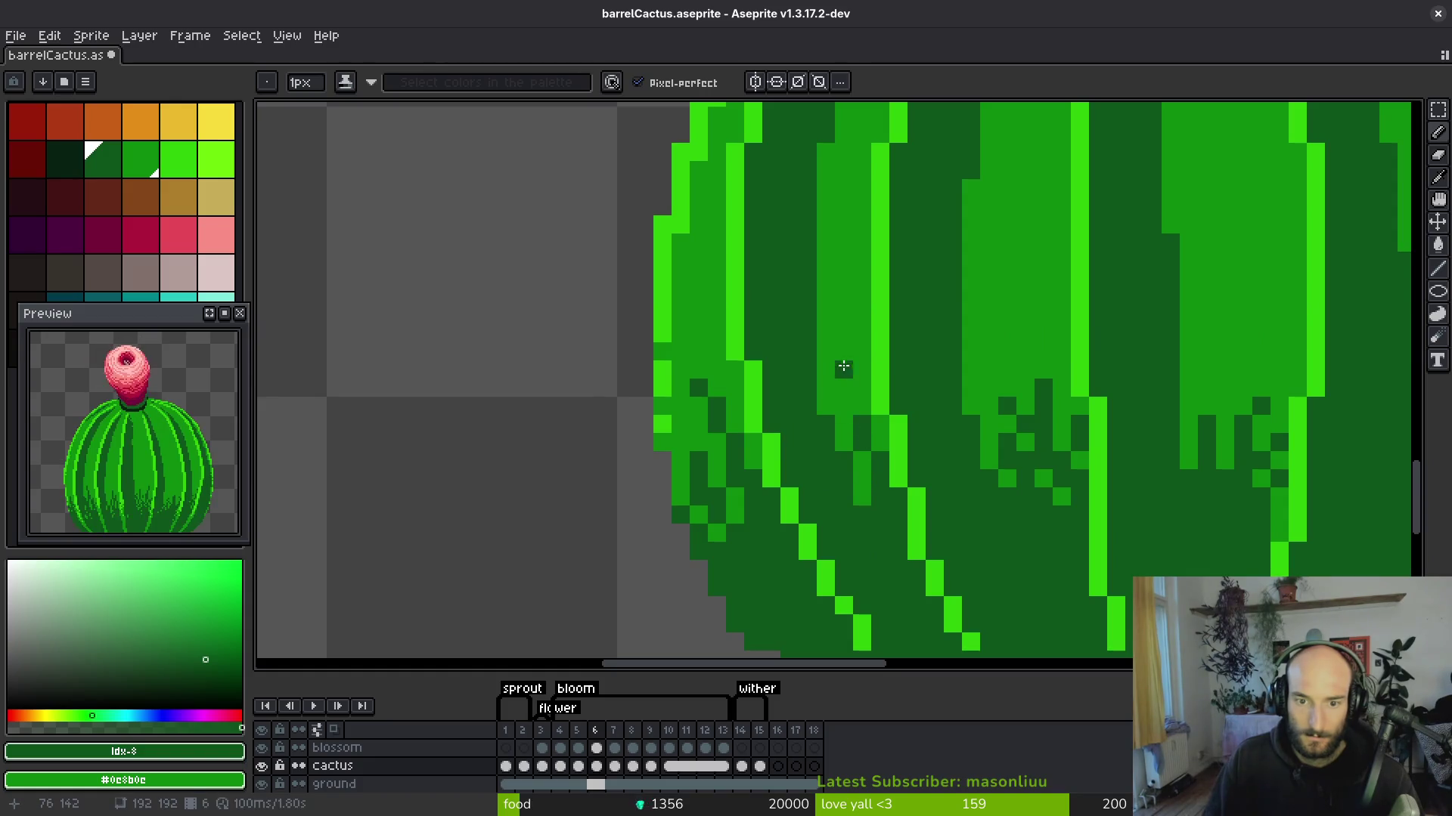
scroll(870, 435, "down", 6)
scroll(896, 461, "up", 5)
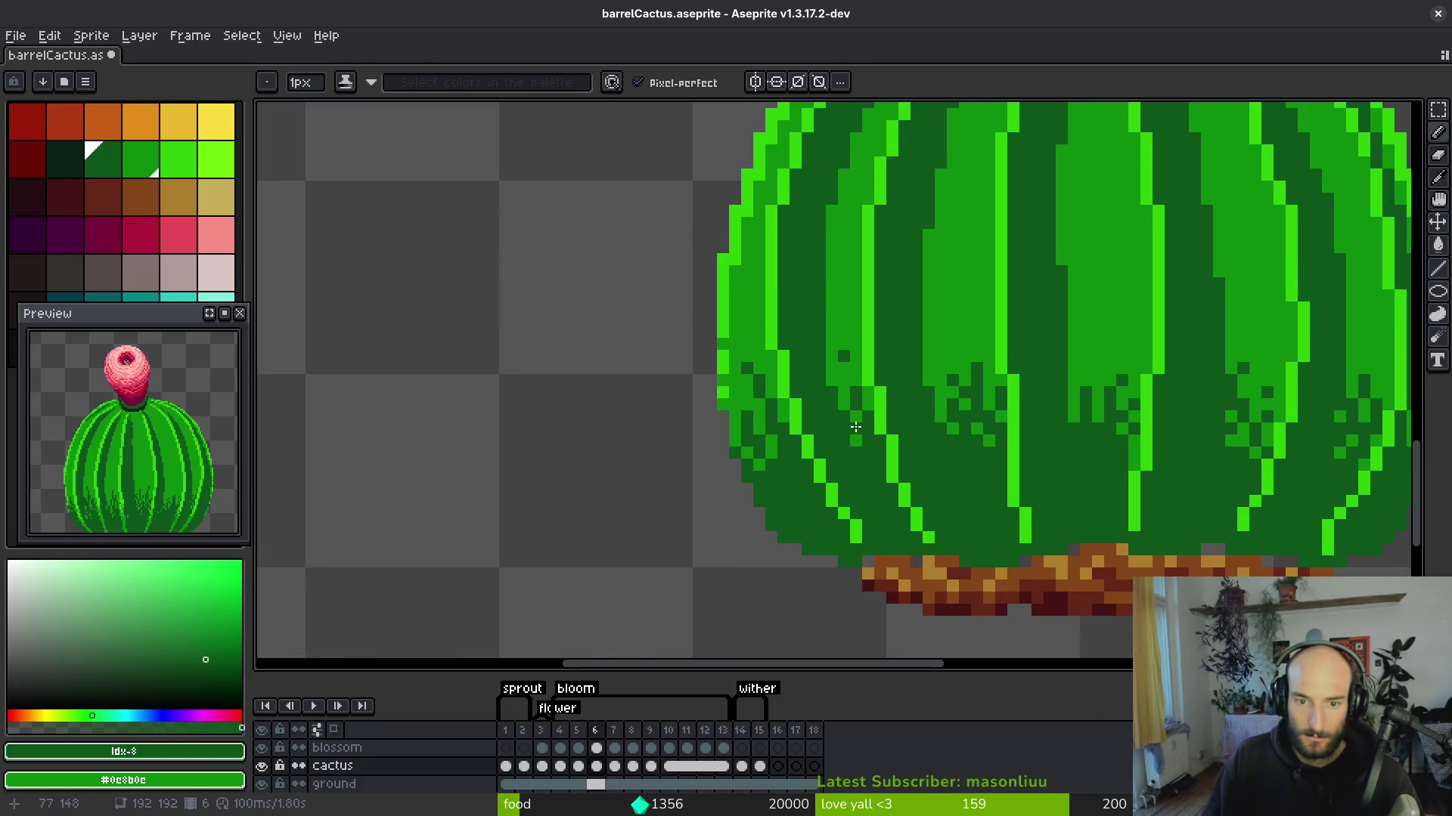
scroll(907, 465, "down", 6)
scroll(951, 451, "up", 5)
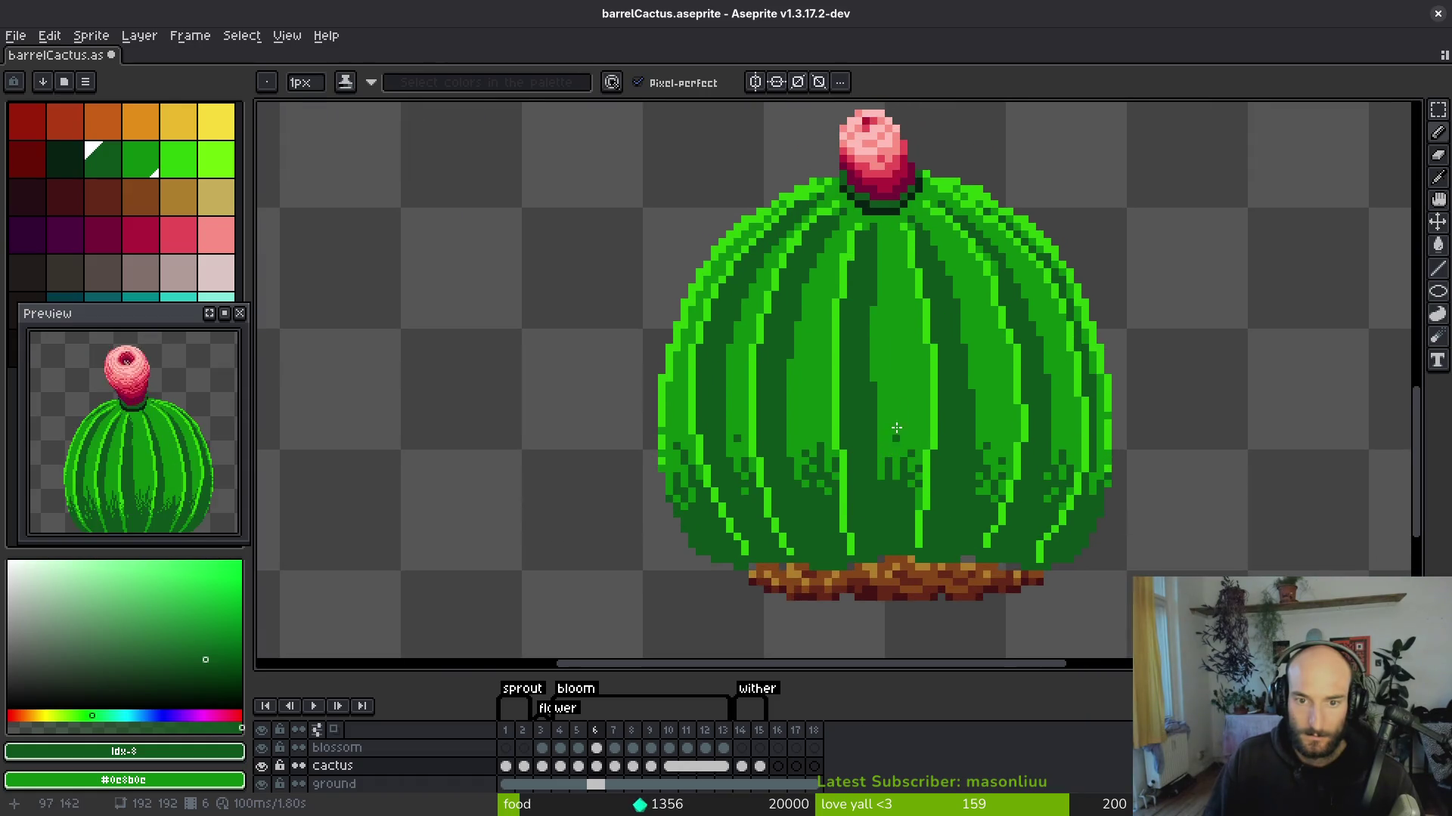
scroll(875, 360, "down", 1)
scroll(837, 411, "up", 1)
left_click(825, 405)
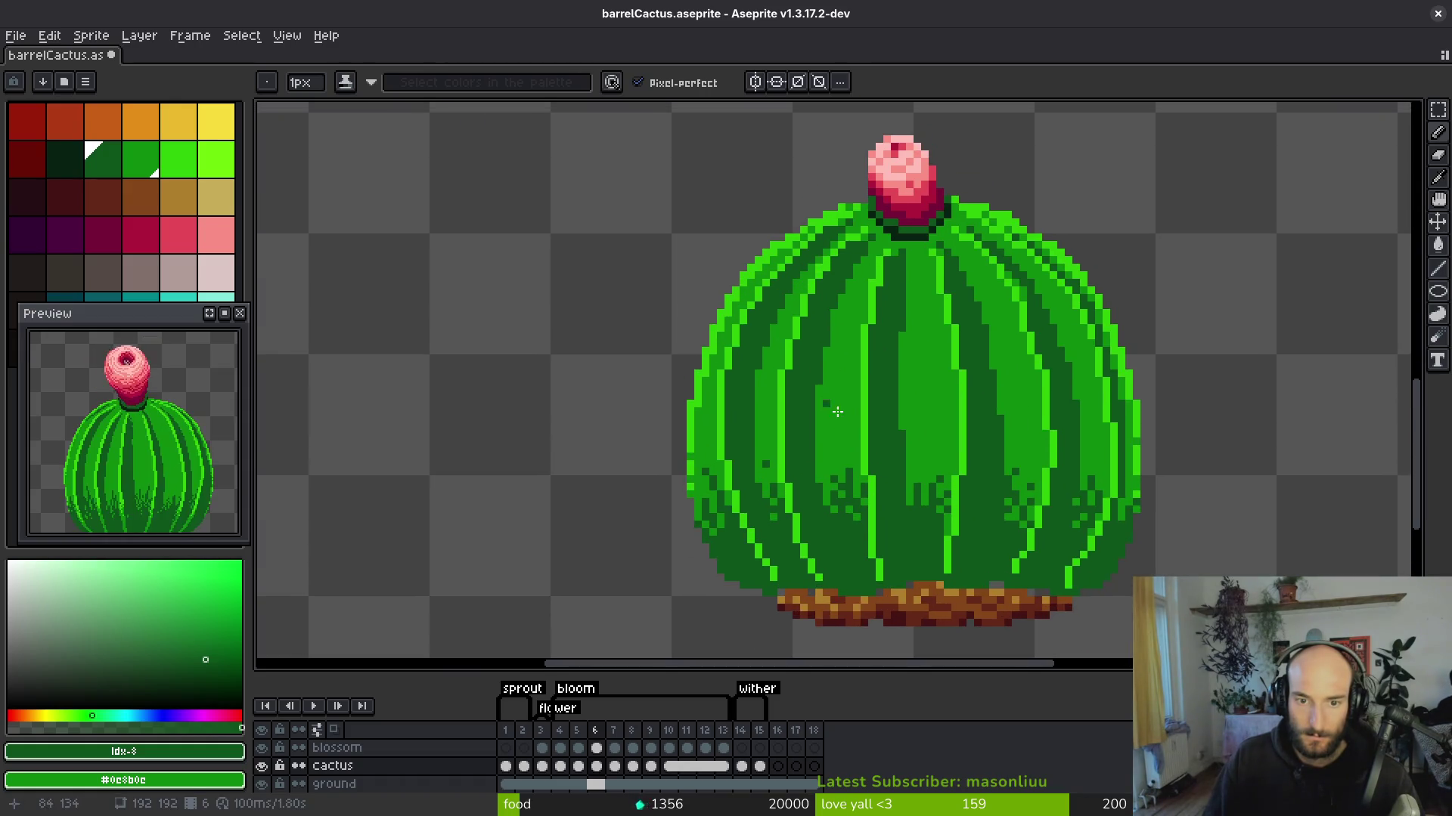
key("ctrl+s")
On frame 7, draw dark groove strokes from below the bud down the rib.
key("period")
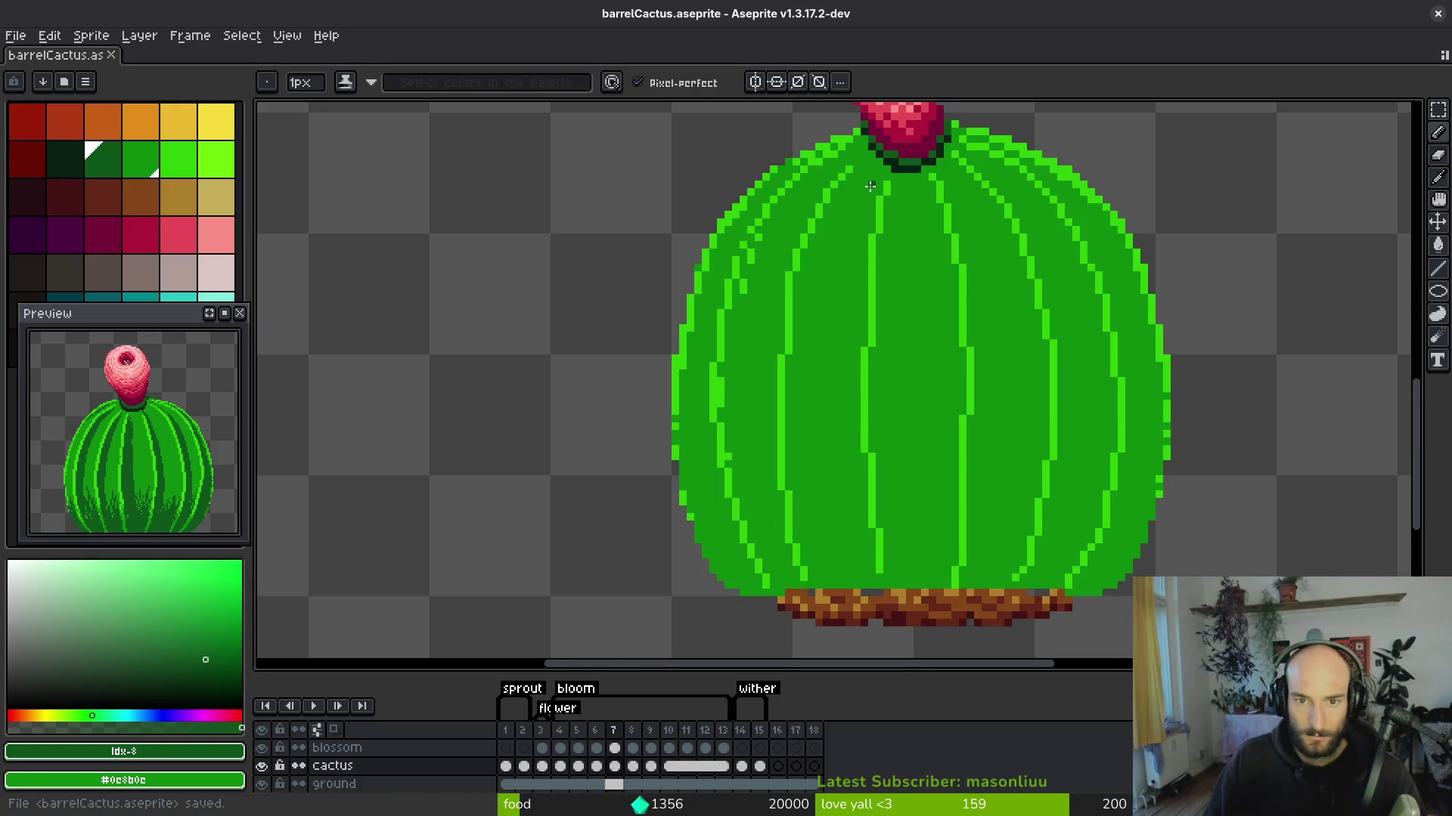
left_click_drag(826, 243, 857, 183)
mouse_move(838, 231)
left_mouse_down()
mouse_move(864, 170)
mouse_move(849, 198)
left_mouse_up()
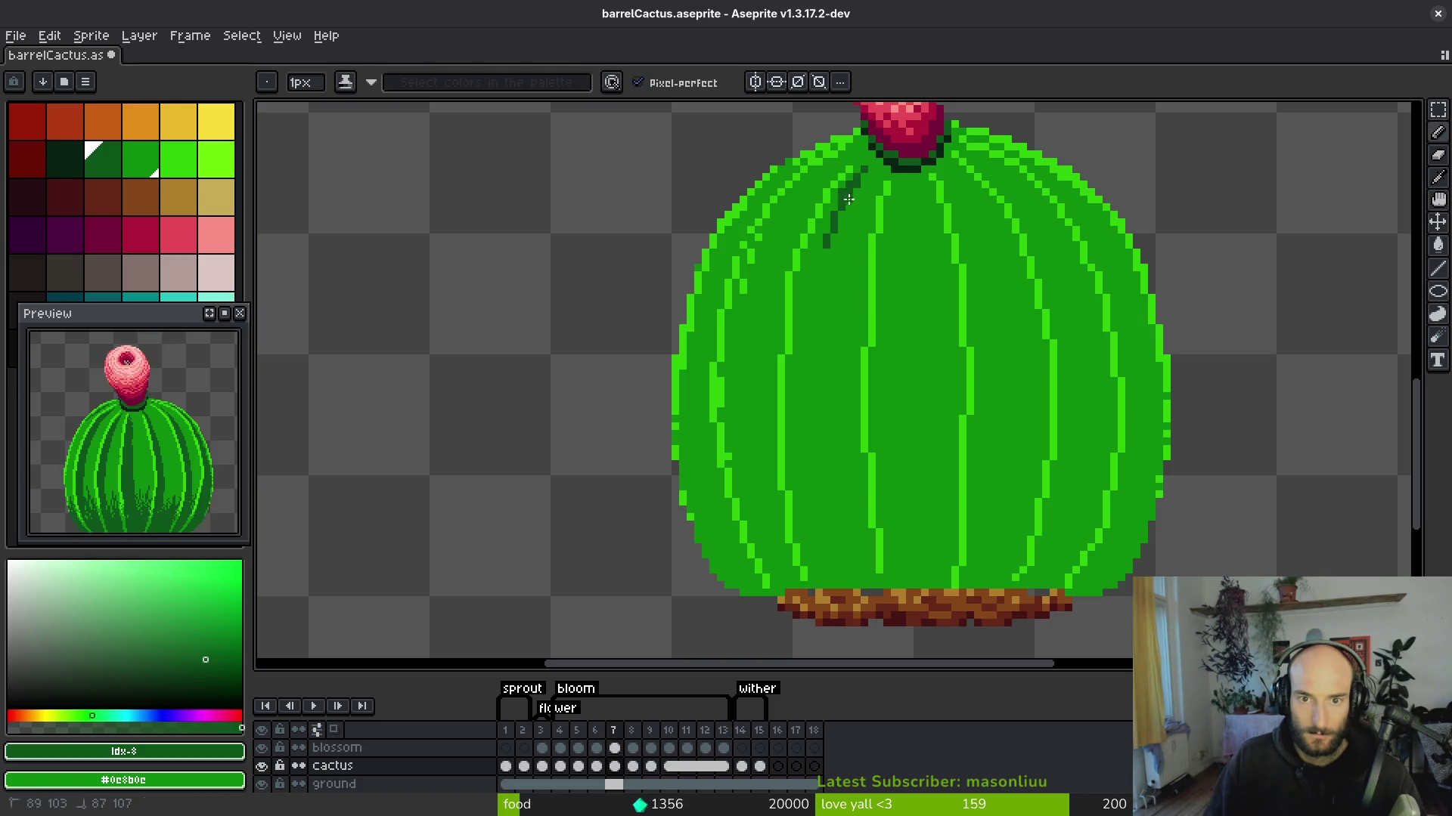
left_click_drag(817, 363, 819, 485)
mouse_move(842, 578)
left_mouse_down()
mouse_move(832, 465)
mouse_move(864, 578)
left_mouse_up()
scroll(862, 529, "up", 1)
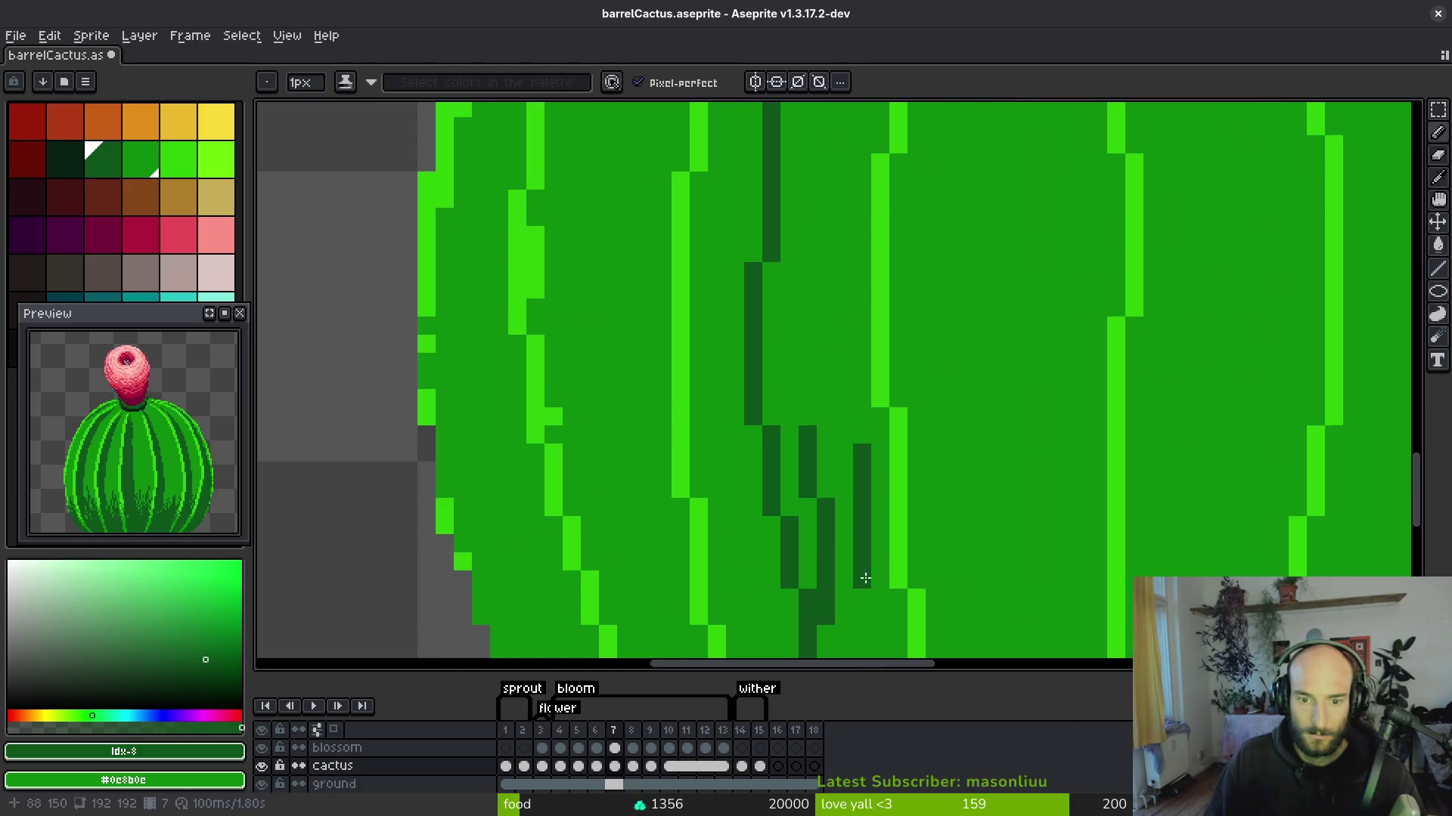
mouse_move(883, 511)
left_mouse_down()
mouse_move(874, 476)
mouse_move(798, 486)
mouse_move(817, 408)
mouse_move(855, 453)
left_mouse_up()
key("ctrl+z")
key("ctrl+z")
Draw a dark grass-like mark on the rib extending toward the base.
mouse_move(851, 393)
left_mouse_down()
mouse_move(869, 454)
mouse_move(870, 567)
left_mouse_up()
left_click_drag(877, 590, 867, 469)
left_click(867, 470)
mouse_move(858, 420)
left_mouse_down()
mouse_move(875, 477)
mouse_move(858, 510)
left_mouse_up()
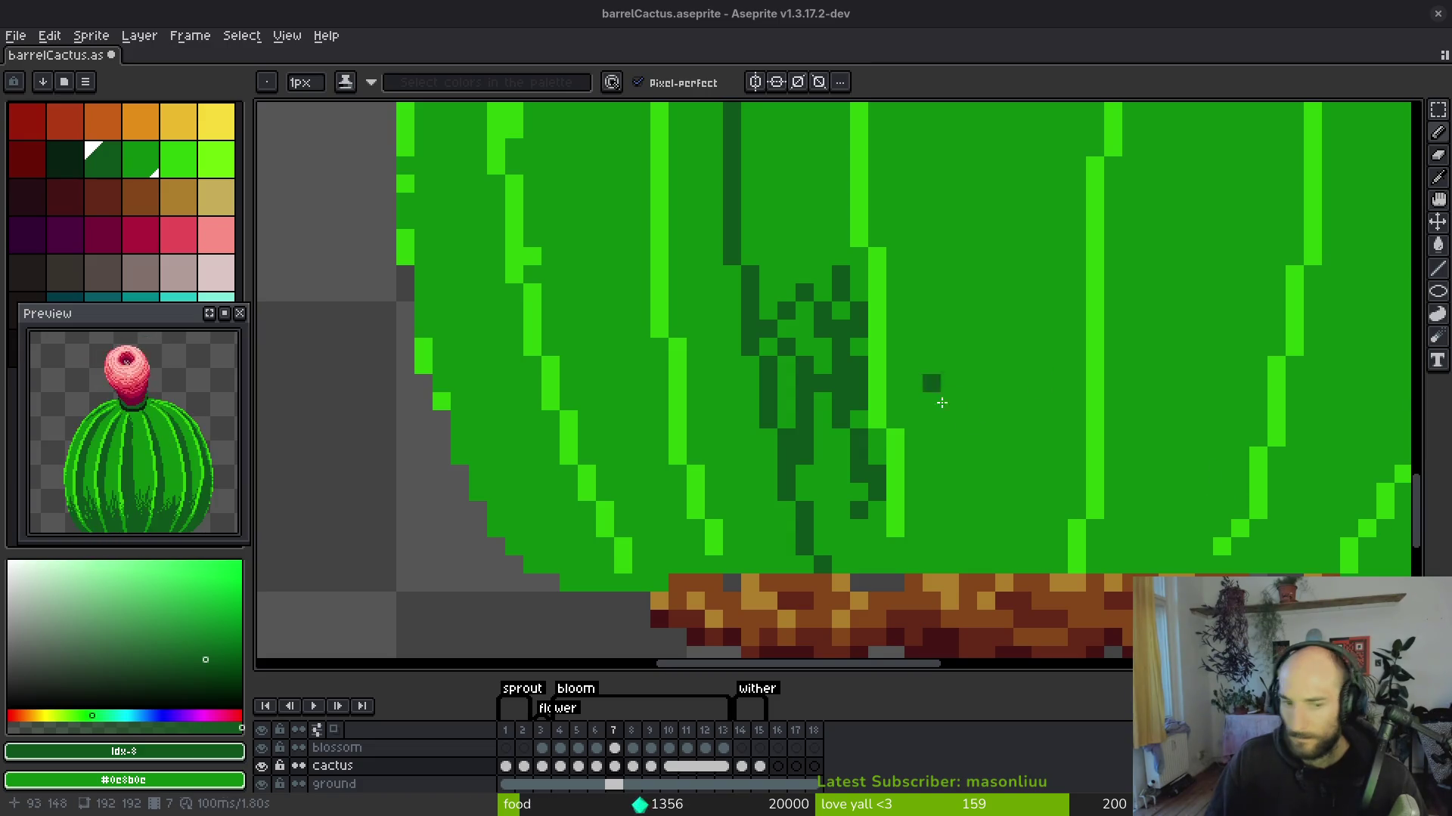
Draw a dark groove from the cactus top down toward the base.
scroll(914, 379, "right", 2)
scroll(885, 512, "up", 2)
scroll(885, 512, "down", 3)
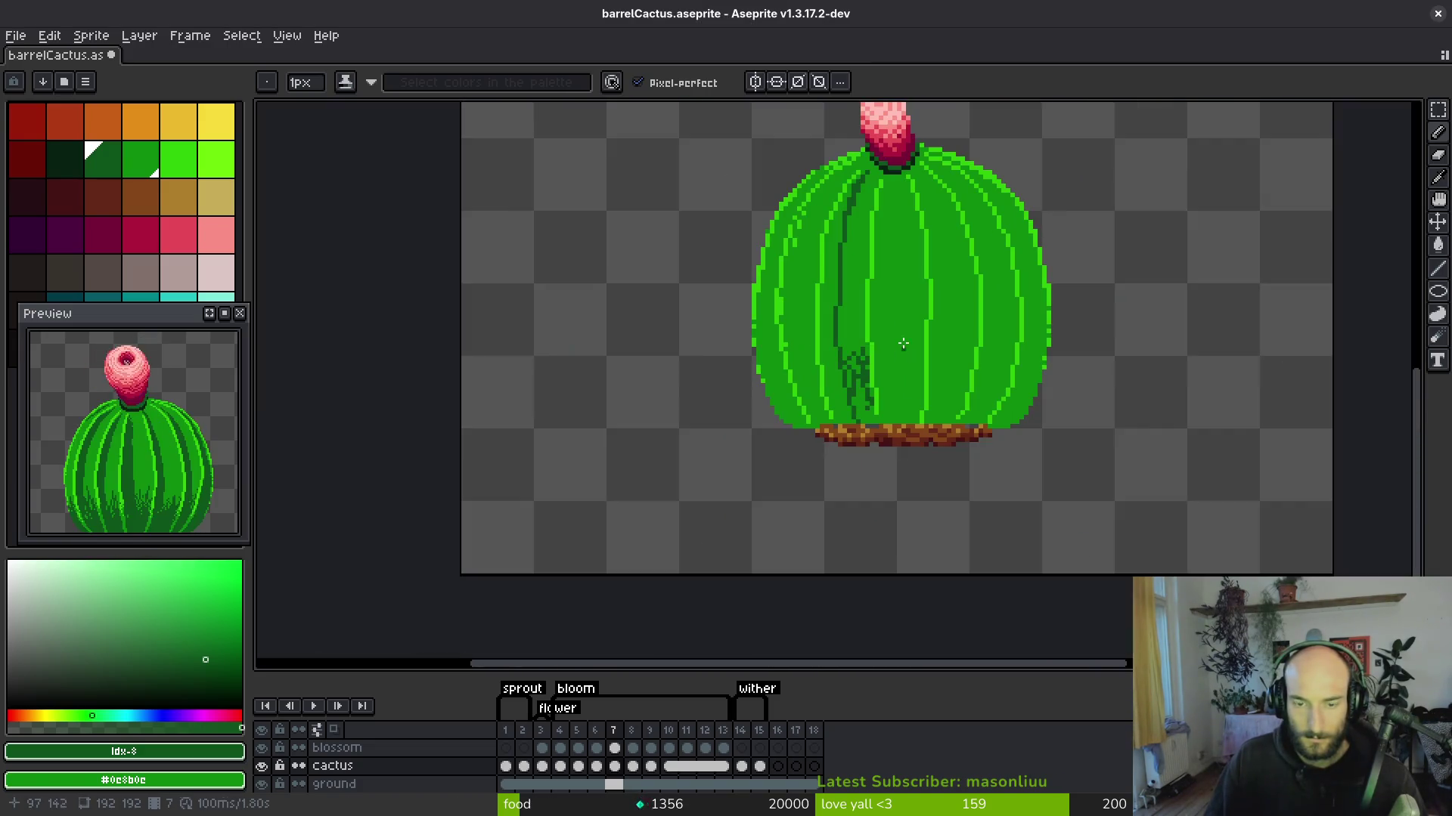
scroll(885, 227, "up", 2)
mouse_move(883, 164)
left_mouse_down()
mouse_move(878, 393)
mouse_move(863, 248)
left_mouse_up()
mouse_move(836, 166)
left_mouse_down()
mouse_move(842, 370)
mouse_move(853, 476)
mouse_move(867, 481)
left_mouse_up()
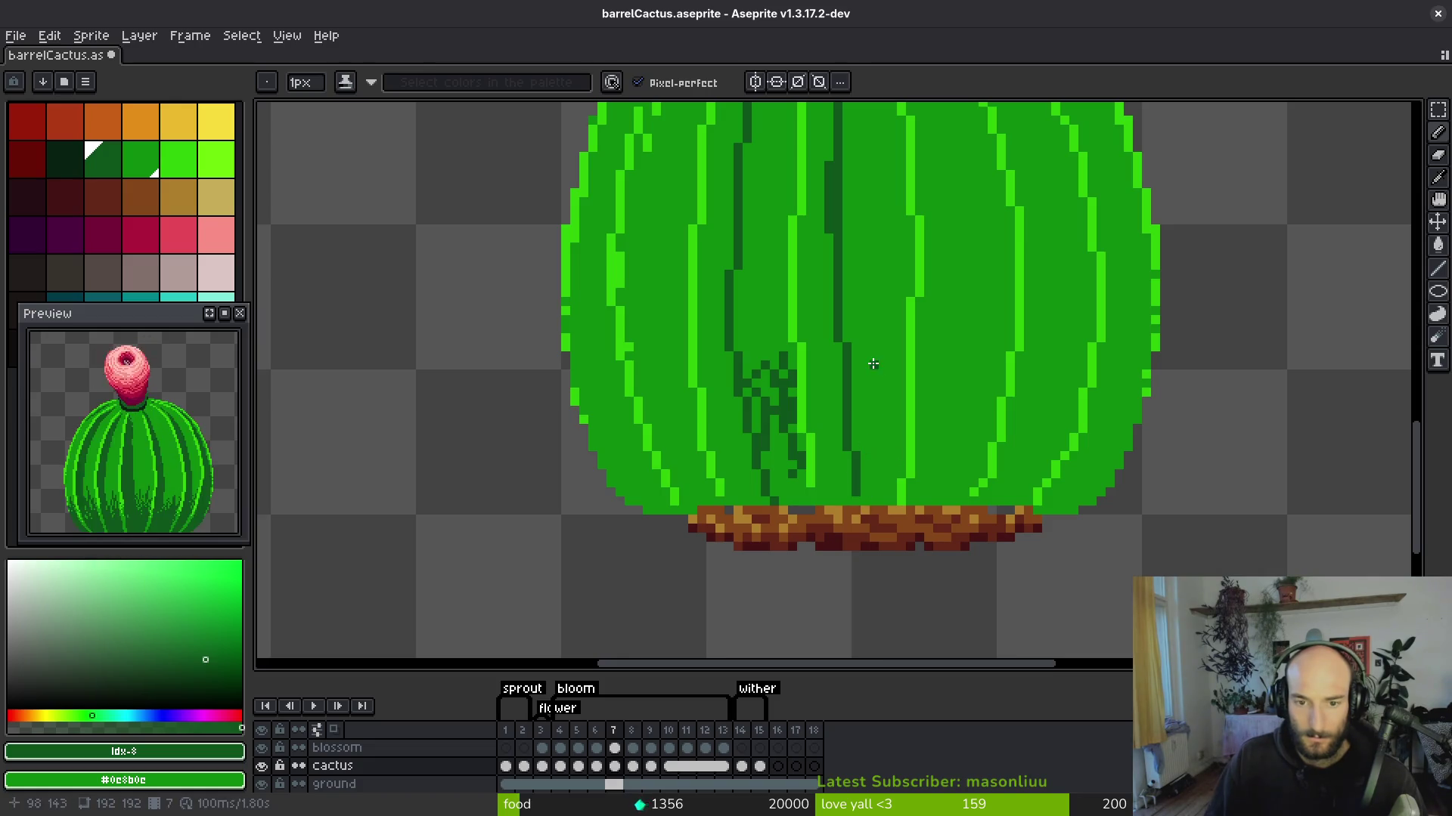
scroll(874, 366, "up", 1)
Build a cluster of dark grass strokes and pixels on the lower rib.
left_click_drag(861, 330, 860, 415)
left_click_drag(841, 477, 860, 502)
left_click_drag(914, 349, 897, 465)
left_click_drag(878, 518, 896, 537)
left_click_drag(878, 446, 878, 465)
left_click(933, 408)
mouse_move(932, 420)
left_mouse_down()
mouse_move(915, 499)
mouse_move(851, 461)
mouse_move(842, 384)
left_mouse_up()
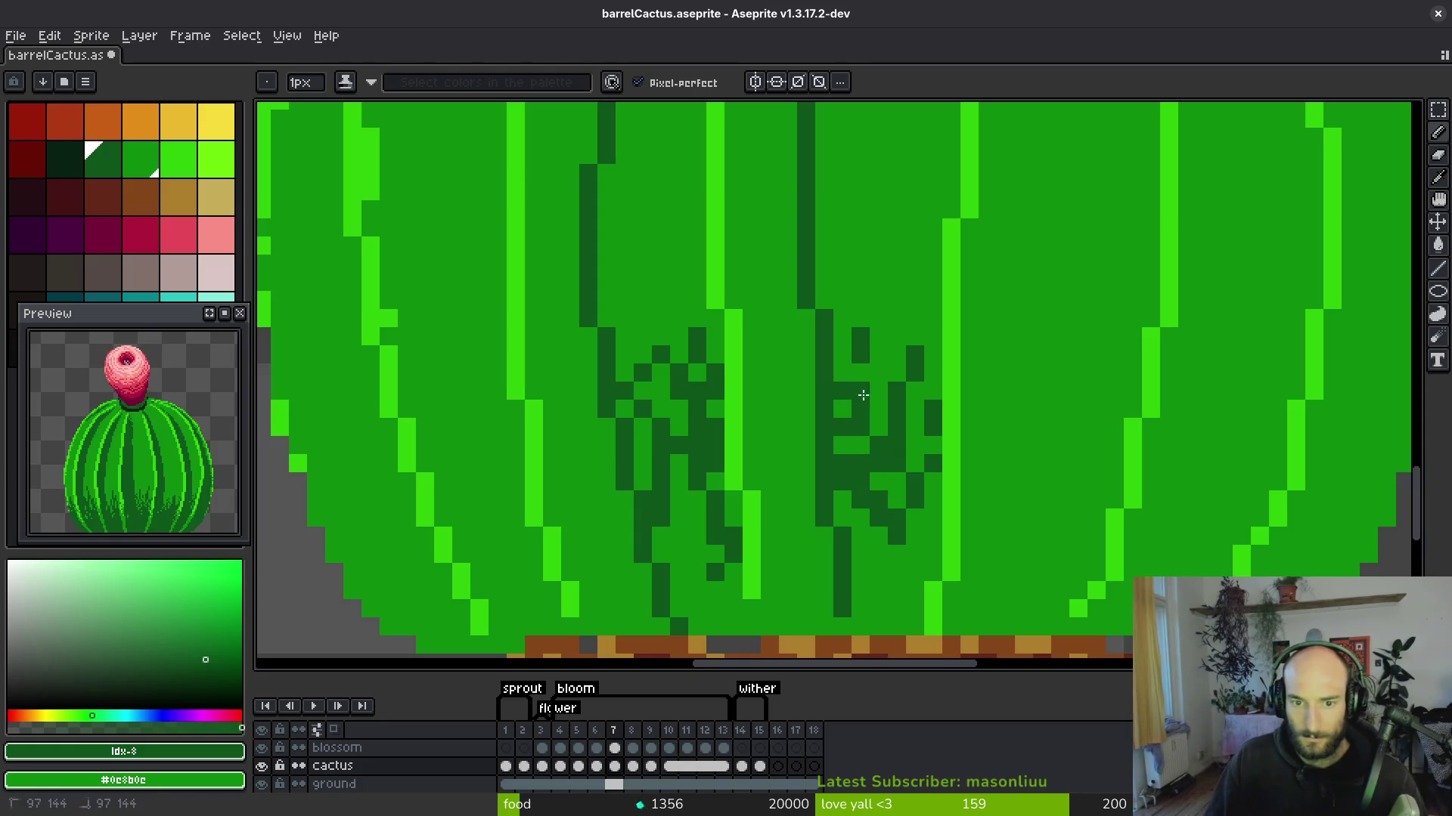
left_click(878, 376)
scroll(878, 375, "down", 4)
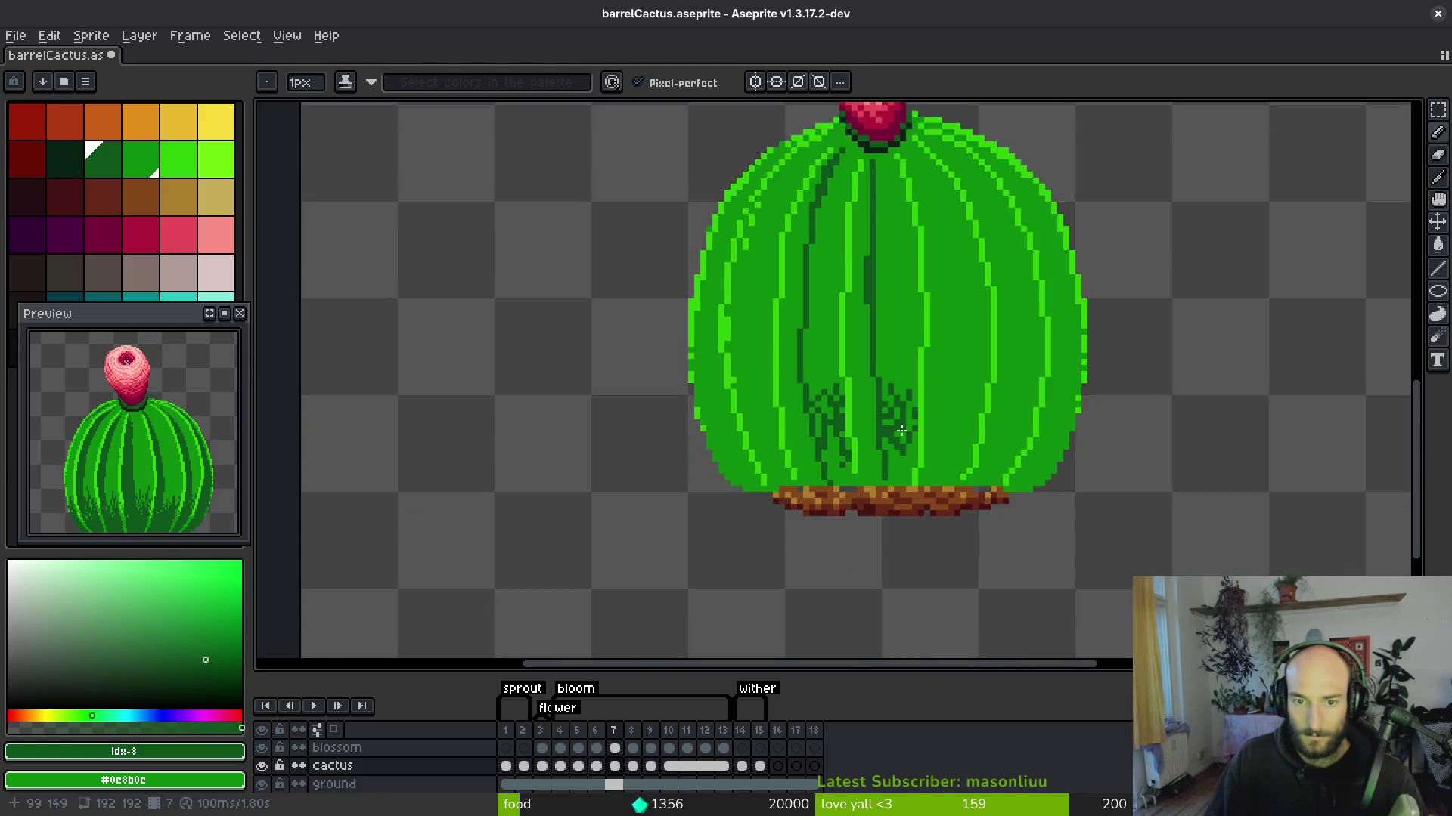
scroll(915, 385, "up", 5)
left_click_drag(917, 361, 914, 387)
scroll(951, 415, "down", 3)
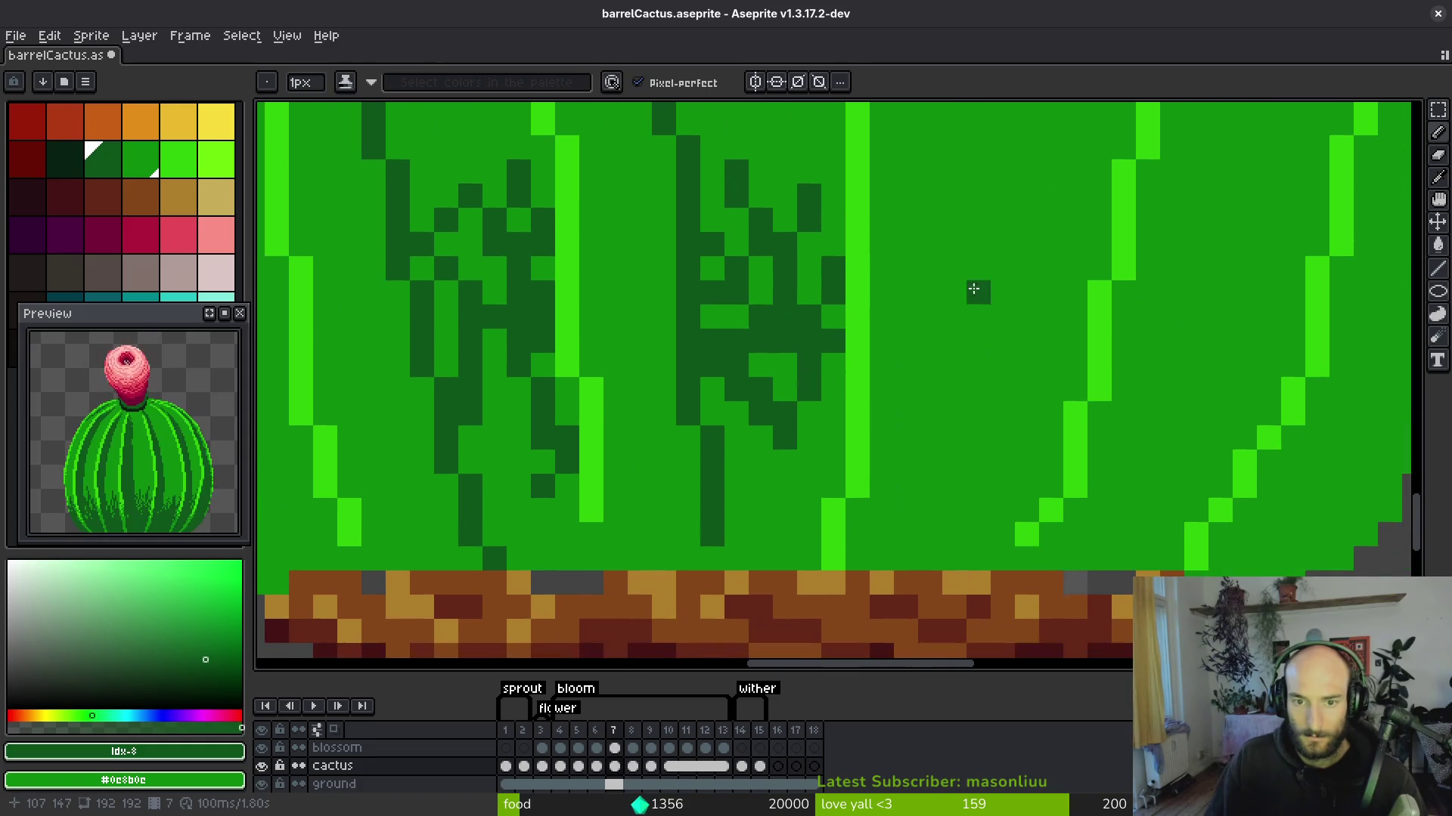
scroll(962, 379, "up", 2)
Add dense dark grass texture across the right side of the base.
mouse_move(949, 299)
left_mouse_down()
mouse_move(990, 389)
mouse_move(962, 480)
mouse_move(943, 431)
mouse_move(922, 449)
left_mouse_up()
left_click_drag(995, 351, 932, 393)
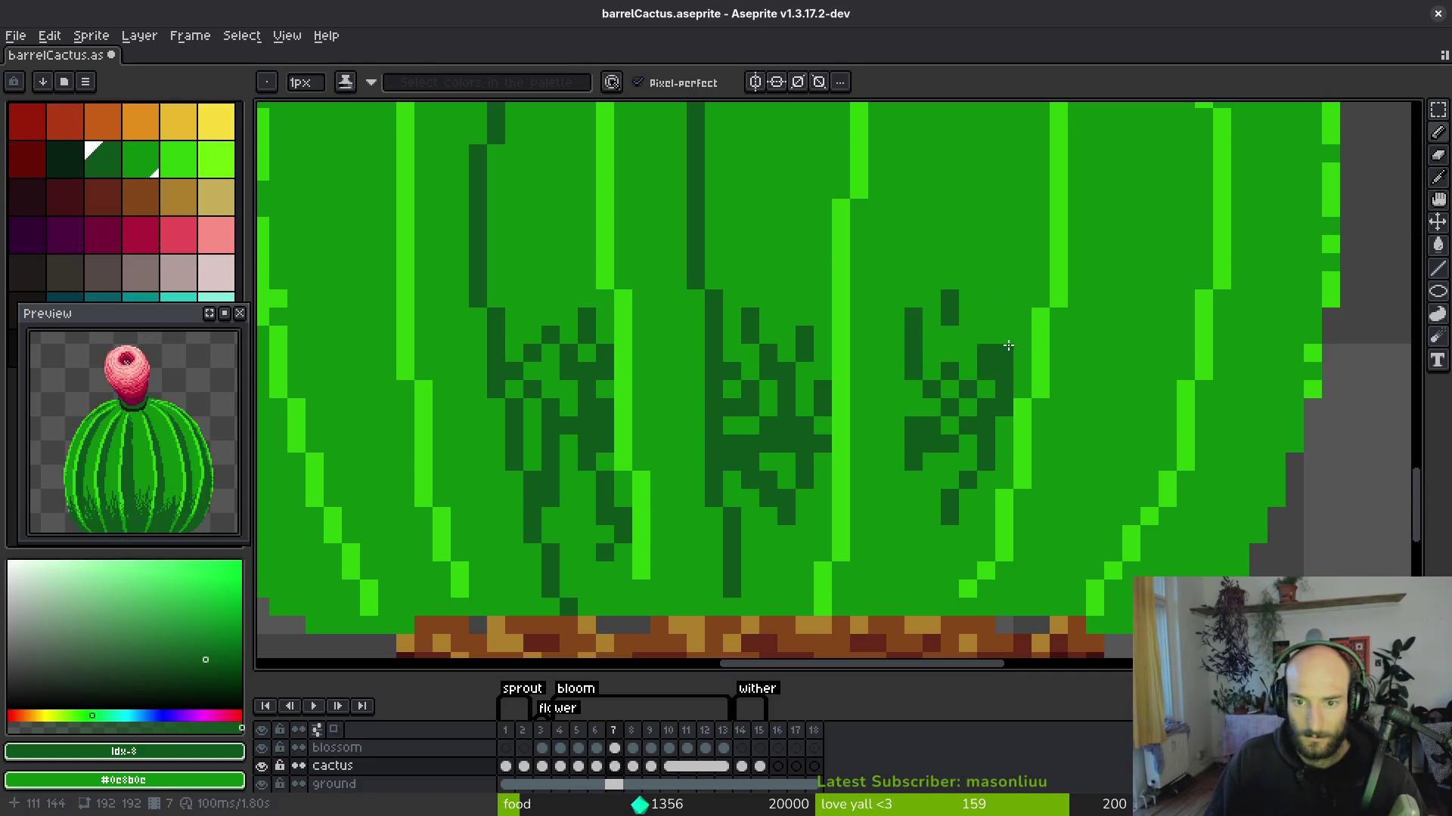
left_click_drag(1131, 316, 1059, 446)
left_click_drag(1149, 370, 1149, 499)
left_click_drag(1111, 423, 1112, 446)
mouse_move(1280, 421)
left_mouse_down()
mouse_move(1079, 412)
mouse_move(1025, 529)
left_mouse_up()
left_click_drag(1089, 415, 1063, 503)
key("alt+Tab")
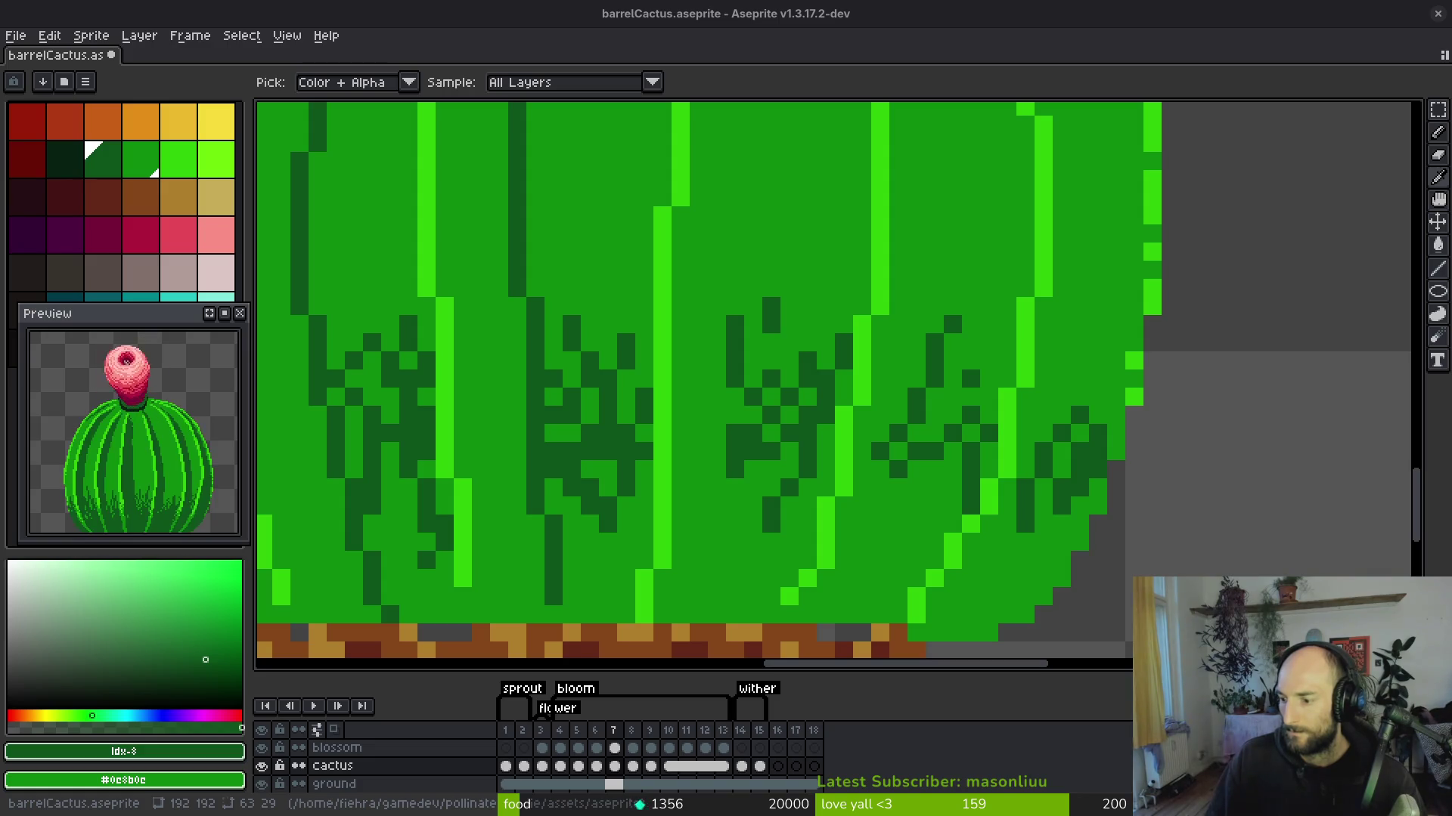
Draw dark-green grooves down the cactus's right edge.
scroll(846, 337, "down", 3)
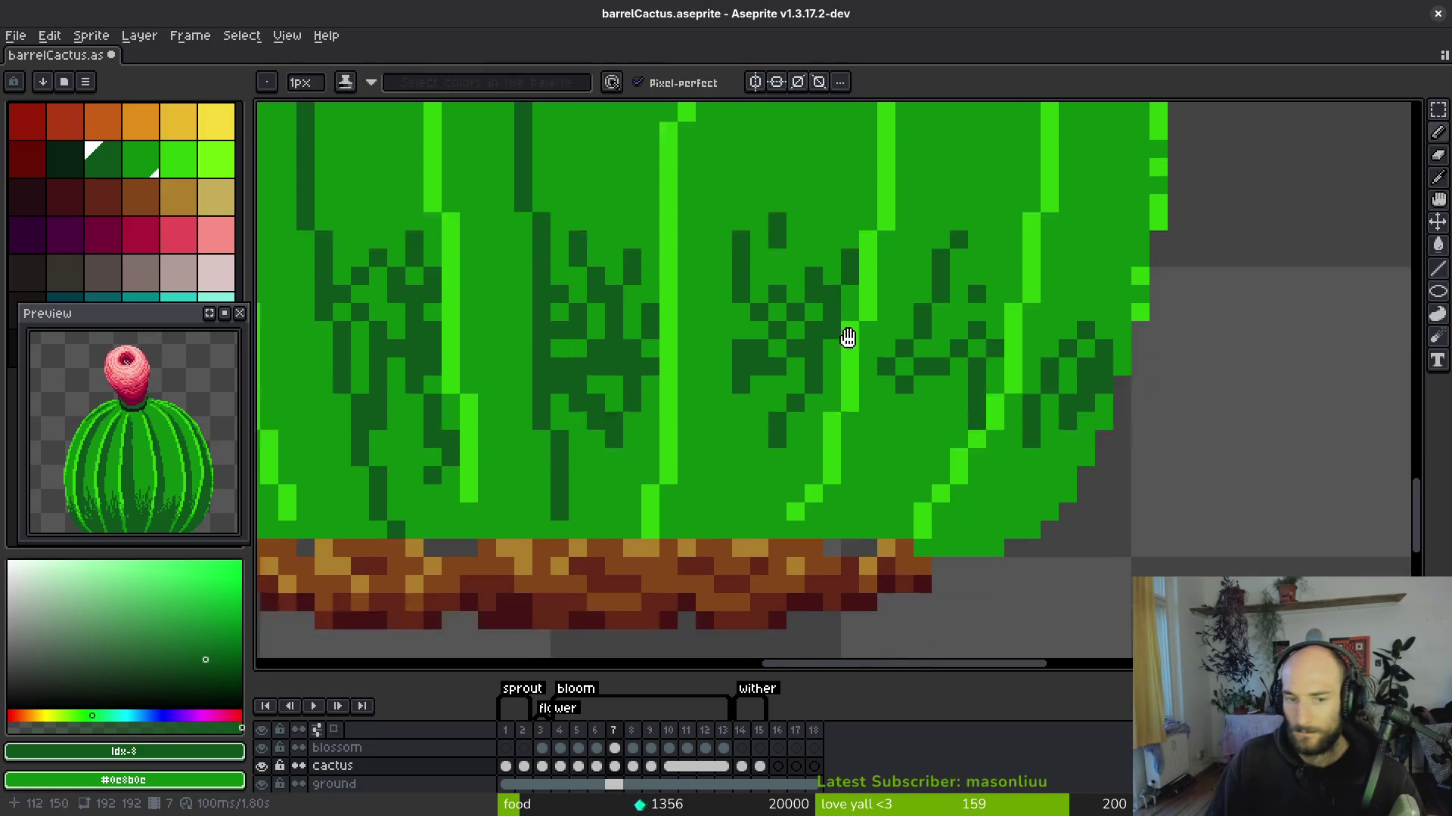
scroll(882, 337, "up", 4)
scroll(1040, 479, "down", 4)
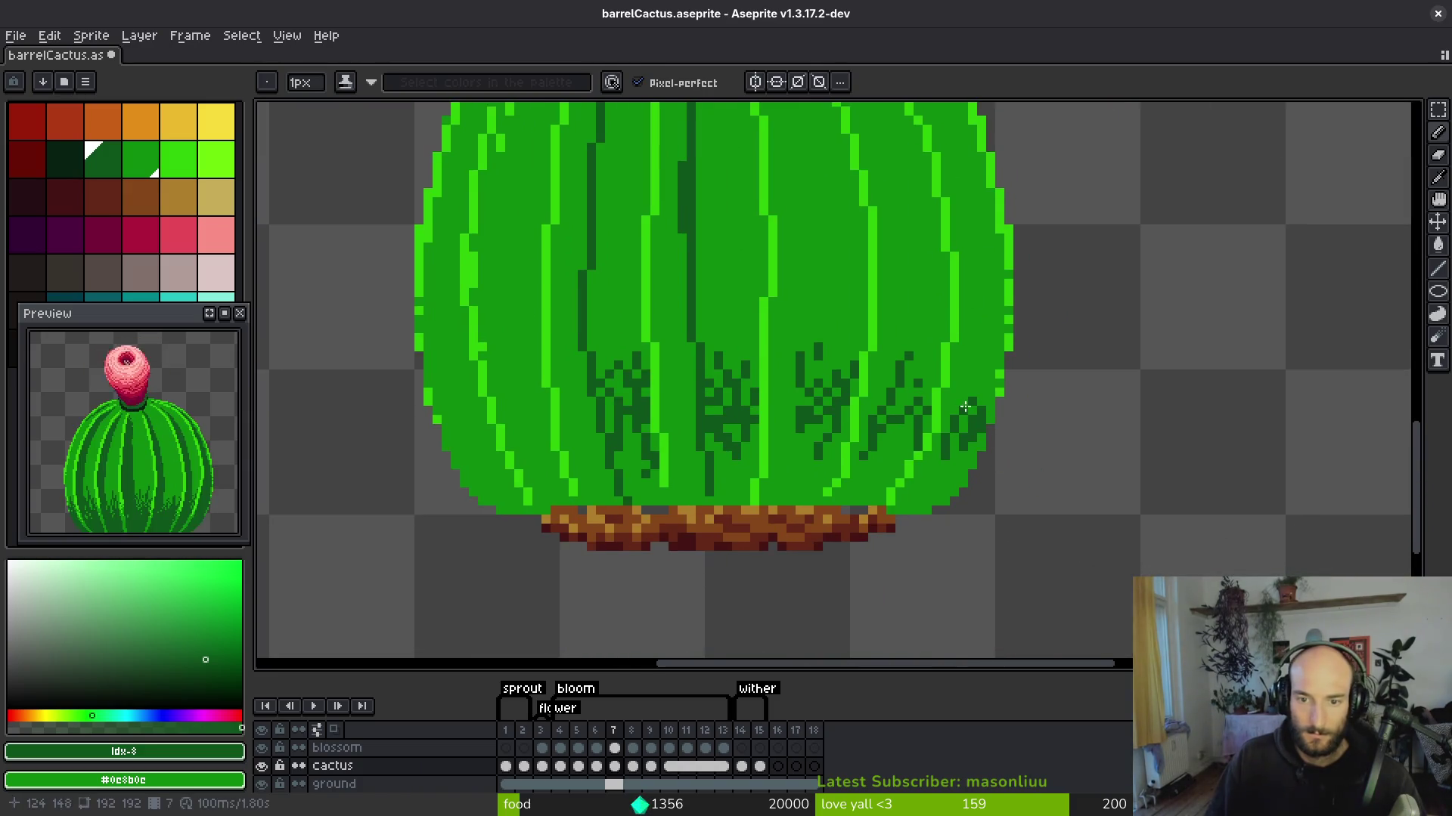
scroll(955, 405, "up", 3)
scroll(960, 378, "down", 4)
scroll(968, 251, "up", 1)
scroll(969, 251, "up", 2)
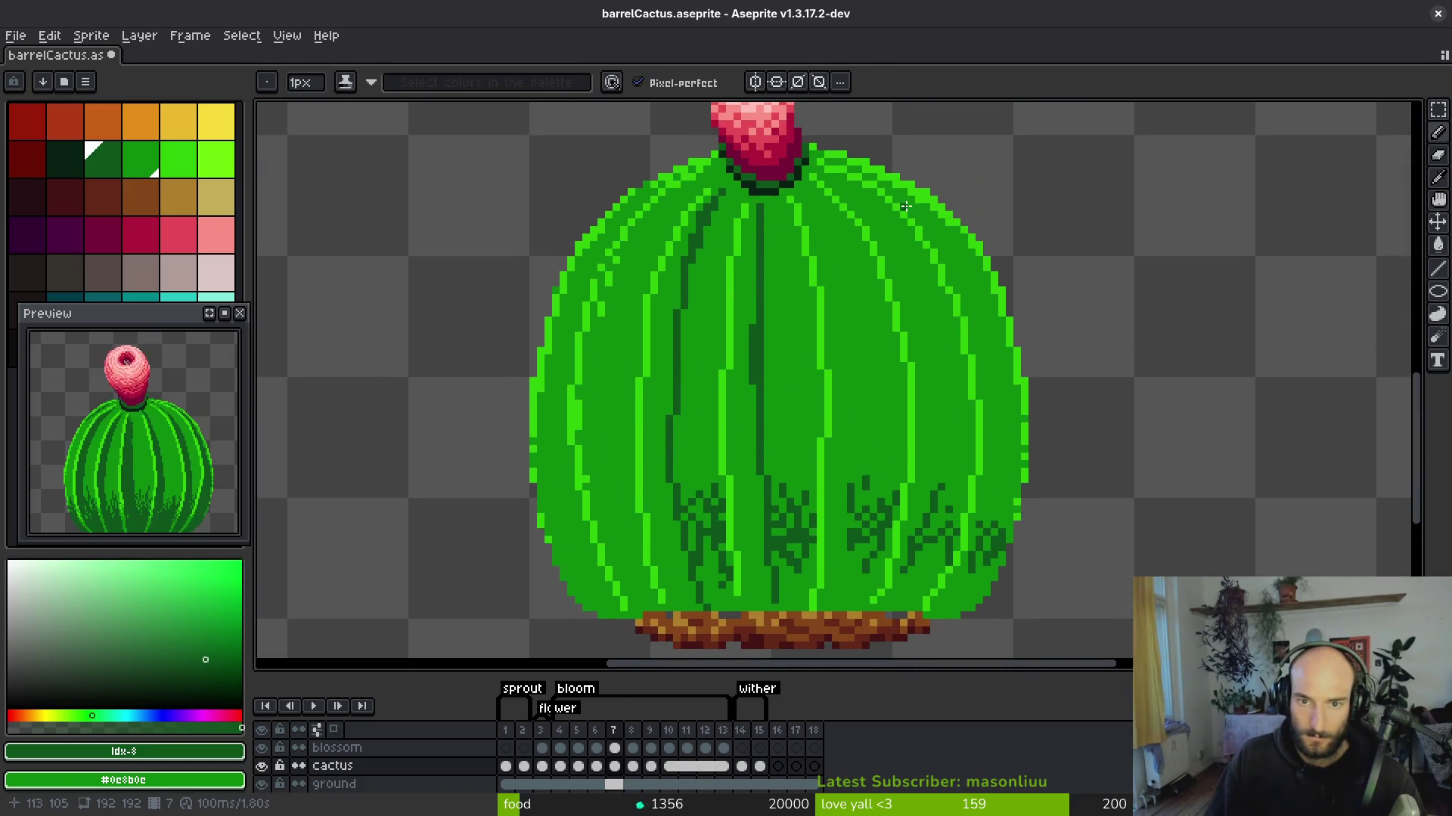
scroll(869, 176, "up", 1)
mouse_move(905, 208)
left_mouse_down()
mouse_move(995, 317)
mouse_move(1030, 413)
mouse_move(994, 278)
left_mouse_up()
left_click_drag(962, 217, 986, 540)
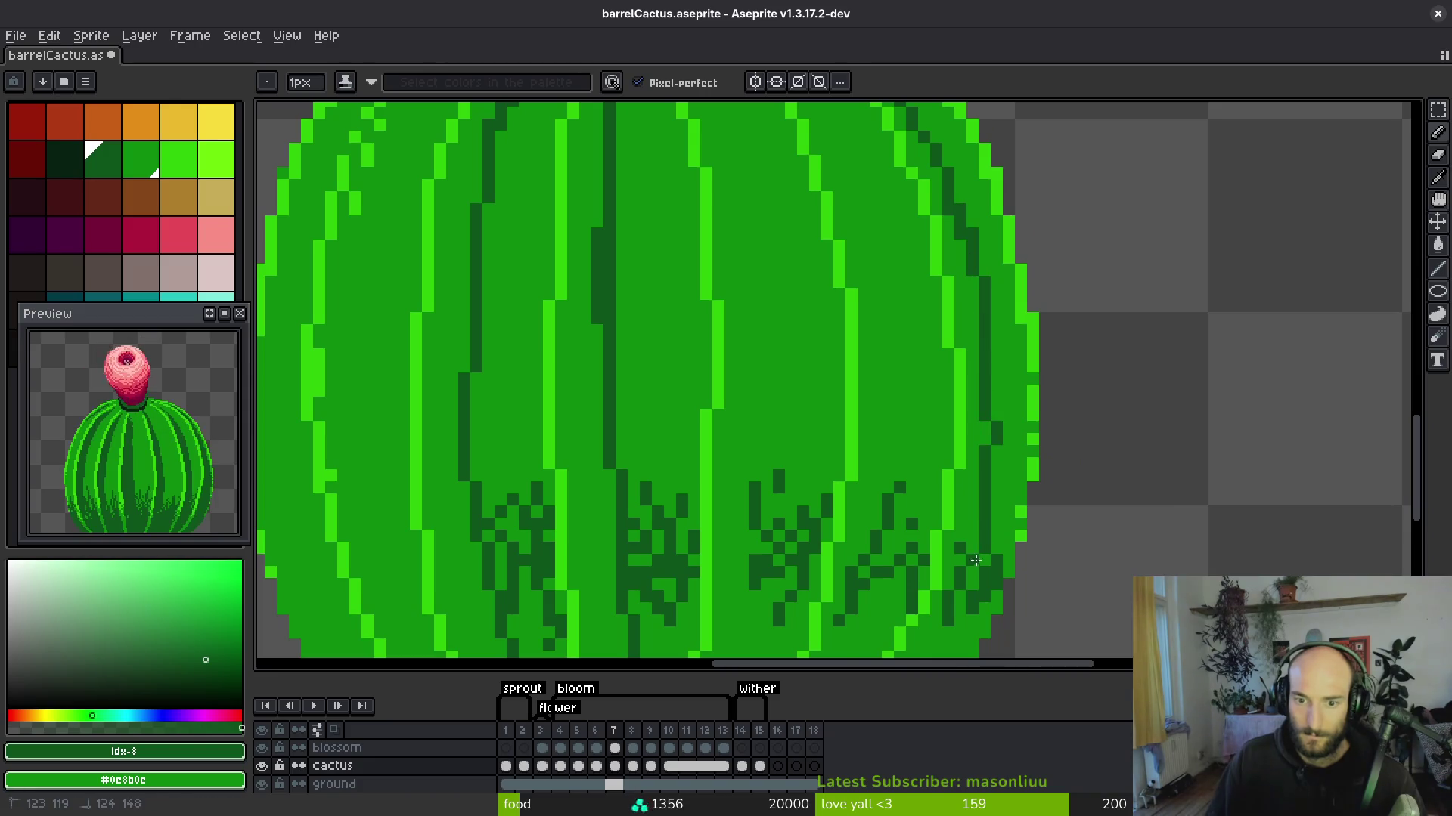
left_click_drag(991, 362, 995, 417)
Draw a long dark groove from near the top down the middle rib.
scroll(948, 435, "down", 2)
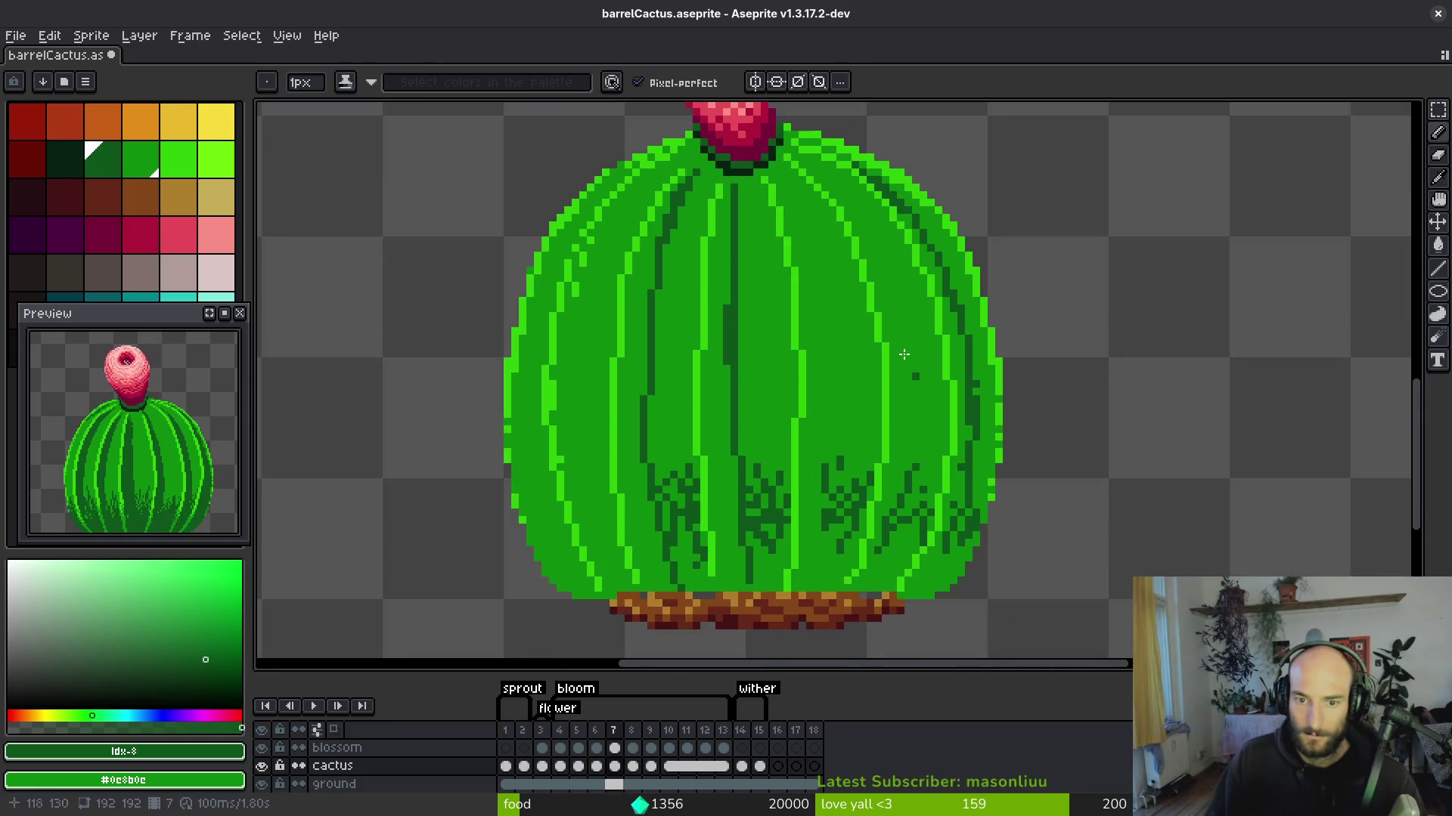
scroll(822, 170, "up", 1)
left_click(794, 150)
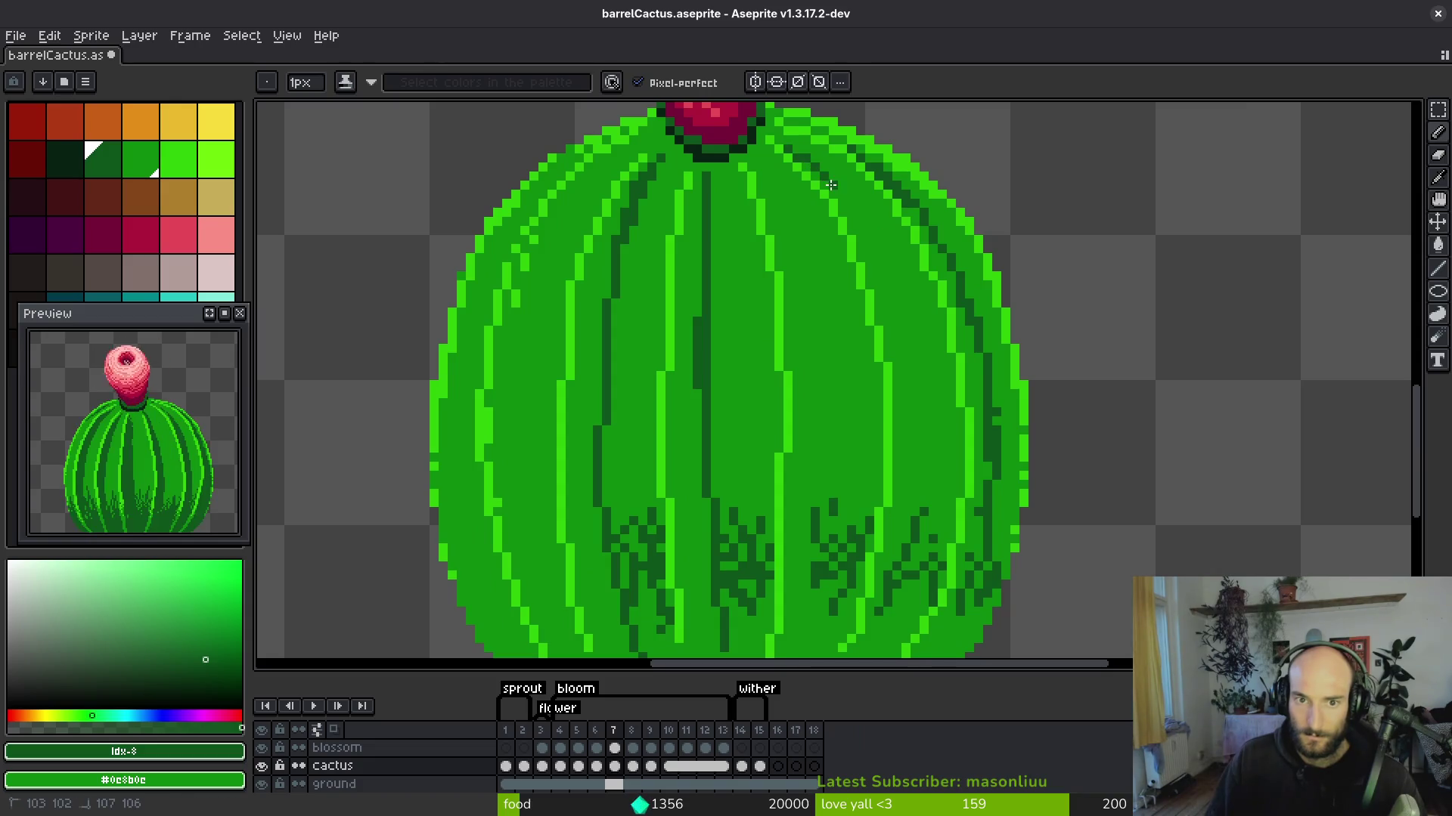
left_click_drag(856, 227, 912, 374)
key("ctrl+z")
scroll(915, 380, "down", 2)
mouse_move(855, 141)
left_mouse_down()
mouse_move(900, 389)
mouse_move(888, 446)
left_mouse_up()
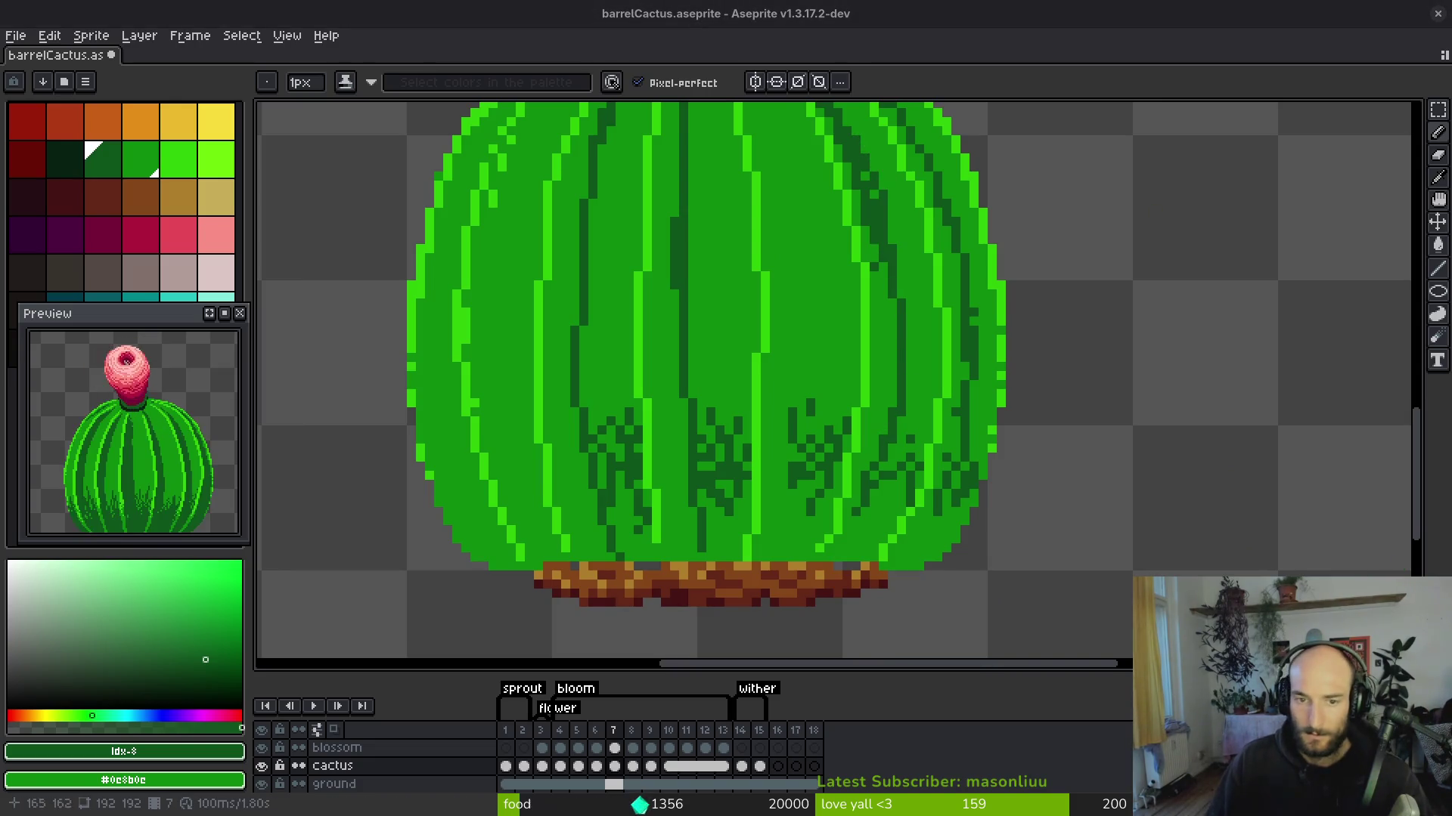
Run dark grooves down the upper-left ribs toward the blossom.
scroll(904, 454, "up", 1)
scroll(839, 235, "up", 1)
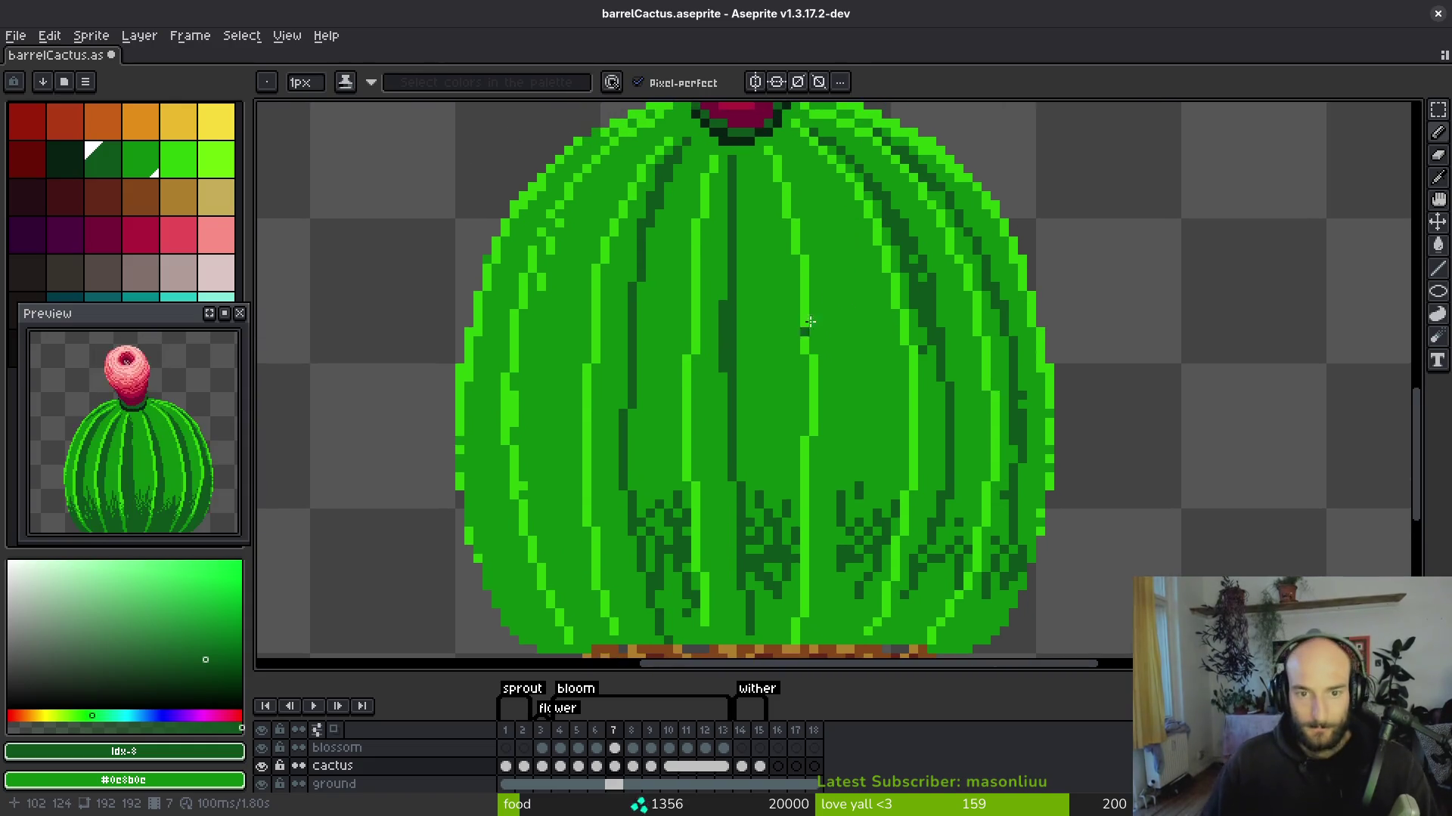
scroll(817, 219, "up", 1)
left_click_drag(767, 140, 850, 389)
scroll(816, 303, "down", 2)
mouse_move(783, 134)
left_mouse_down()
mouse_move(815, 234)
mouse_move(836, 555)
left_mouse_up()
scroll(890, 402, "up", 2)
mouse_move(778, 135)
left_mouse_down()
mouse_move(684, 231)
mouse_move(631, 361)
mouse_move(681, 132)
left_mouse_up()
Draw another left-side groove and paint over stray dark pixels with mid green.
left_click_drag(710, 186, 671, 397)
scroll(803, 314, "down", 1)
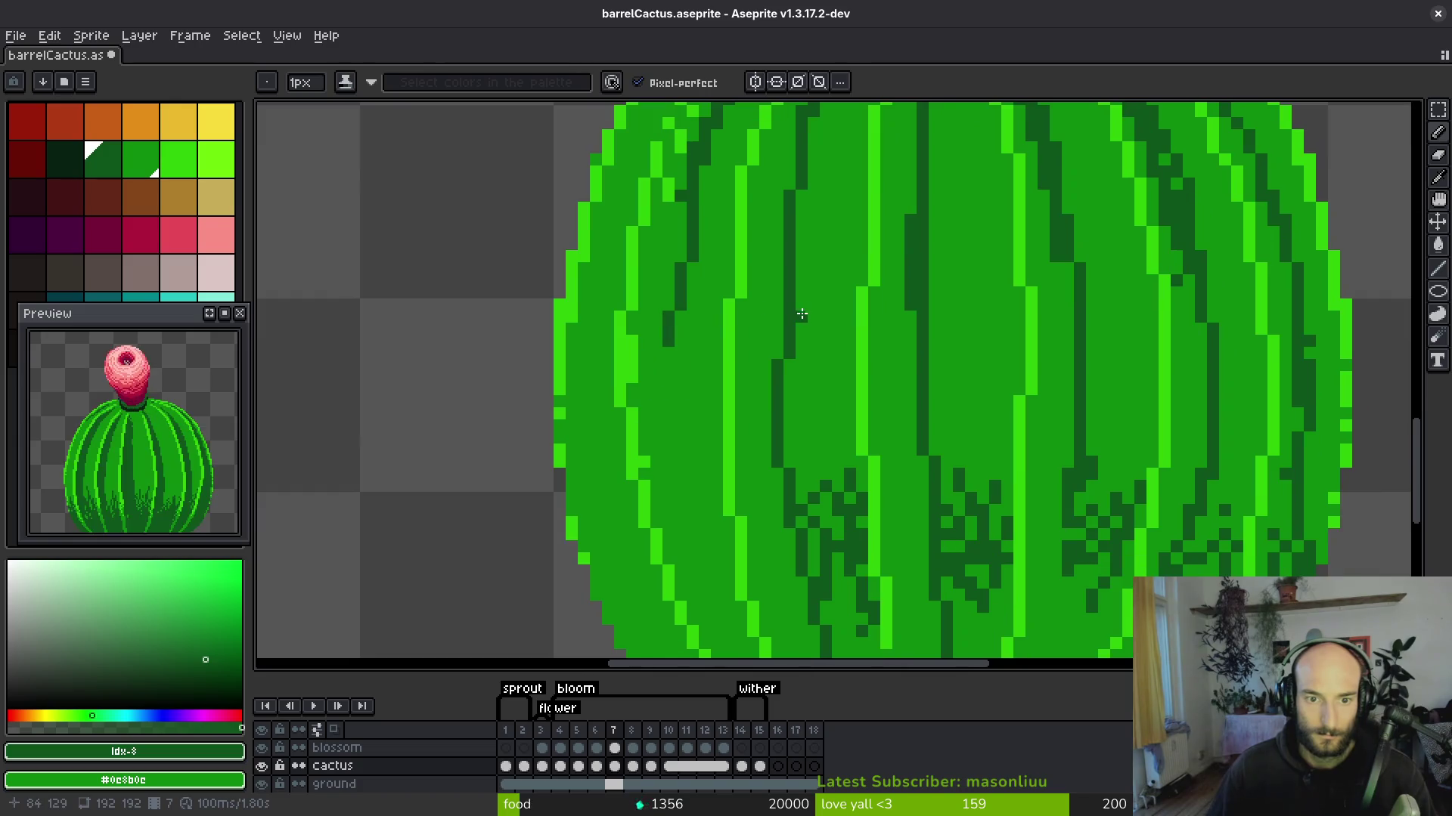
left_click_drag(687, 225, 694, 235)
scroll(670, 294, "down", 3)
mouse_move(628, 181)
left_mouse_down()
mouse_move(635, 374)
mouse_move(681, 541)
mouse_move(654, 391)
mouse_move(683, 447)
left_mouse_up()
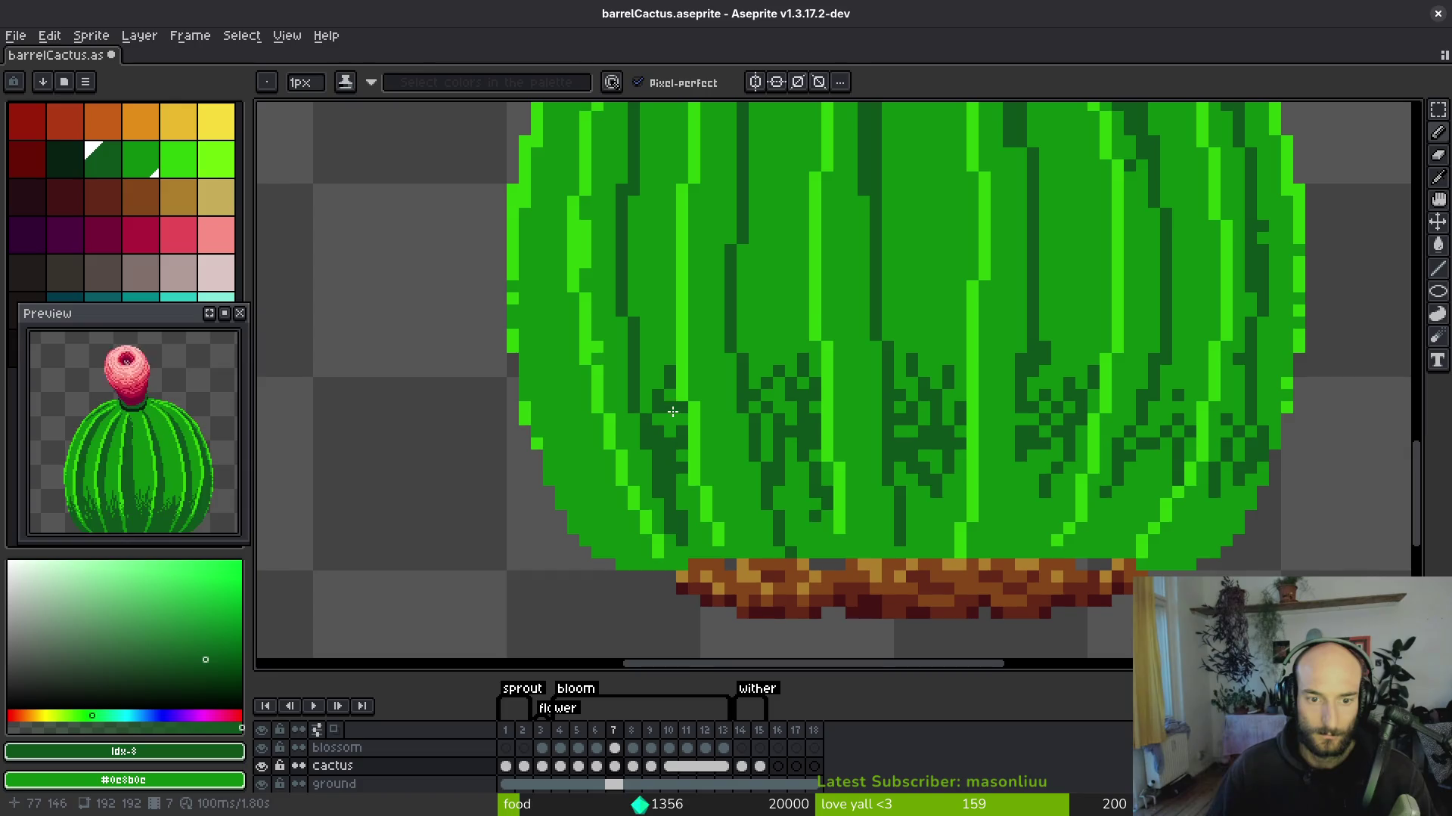
Shade along the cactus's upper-left edge with dark green.
scroll(840, 393, "down", 2)
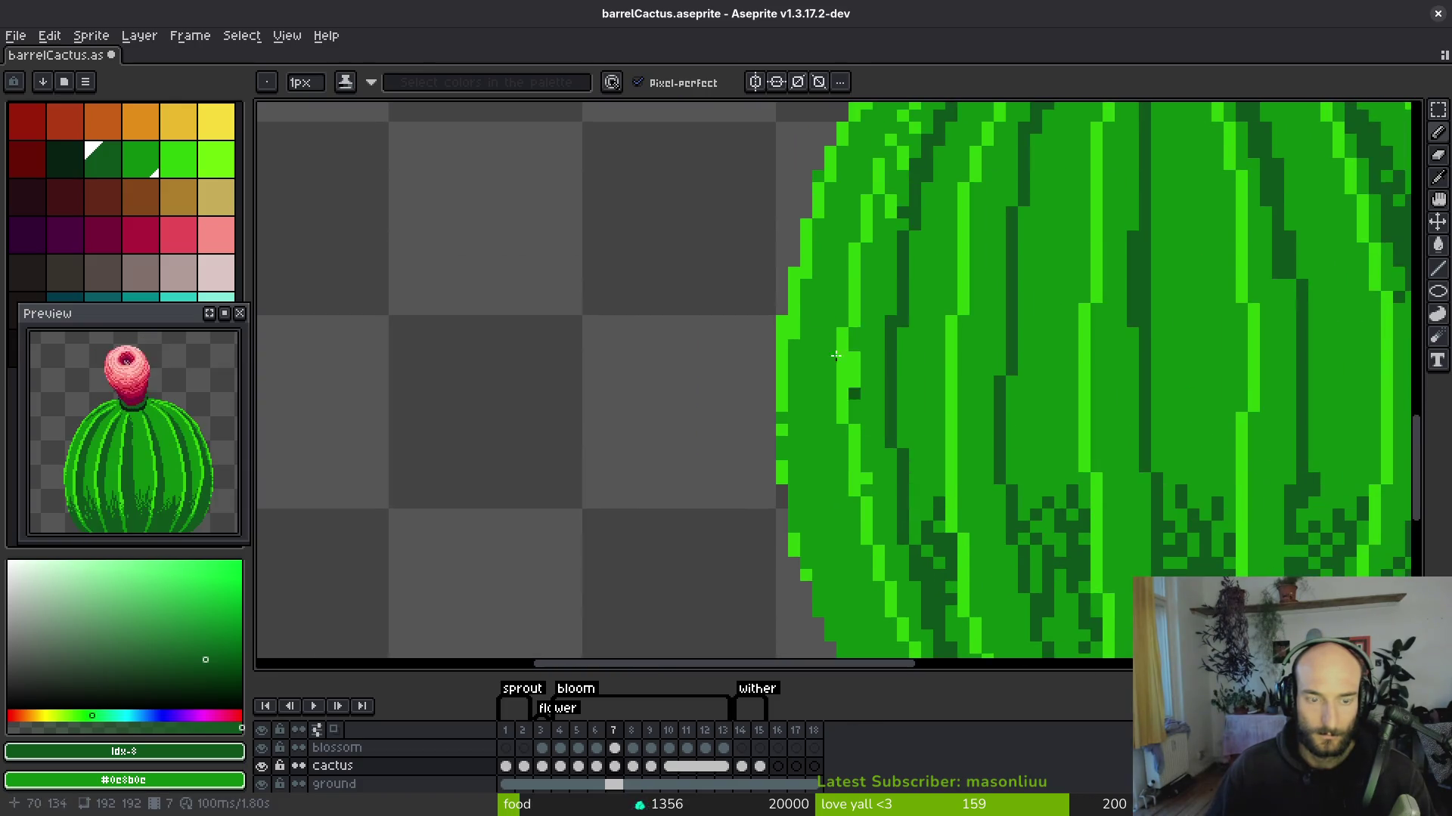
scroll(901, 125, "up", 2)
scroll(852, 291, "down", 1)
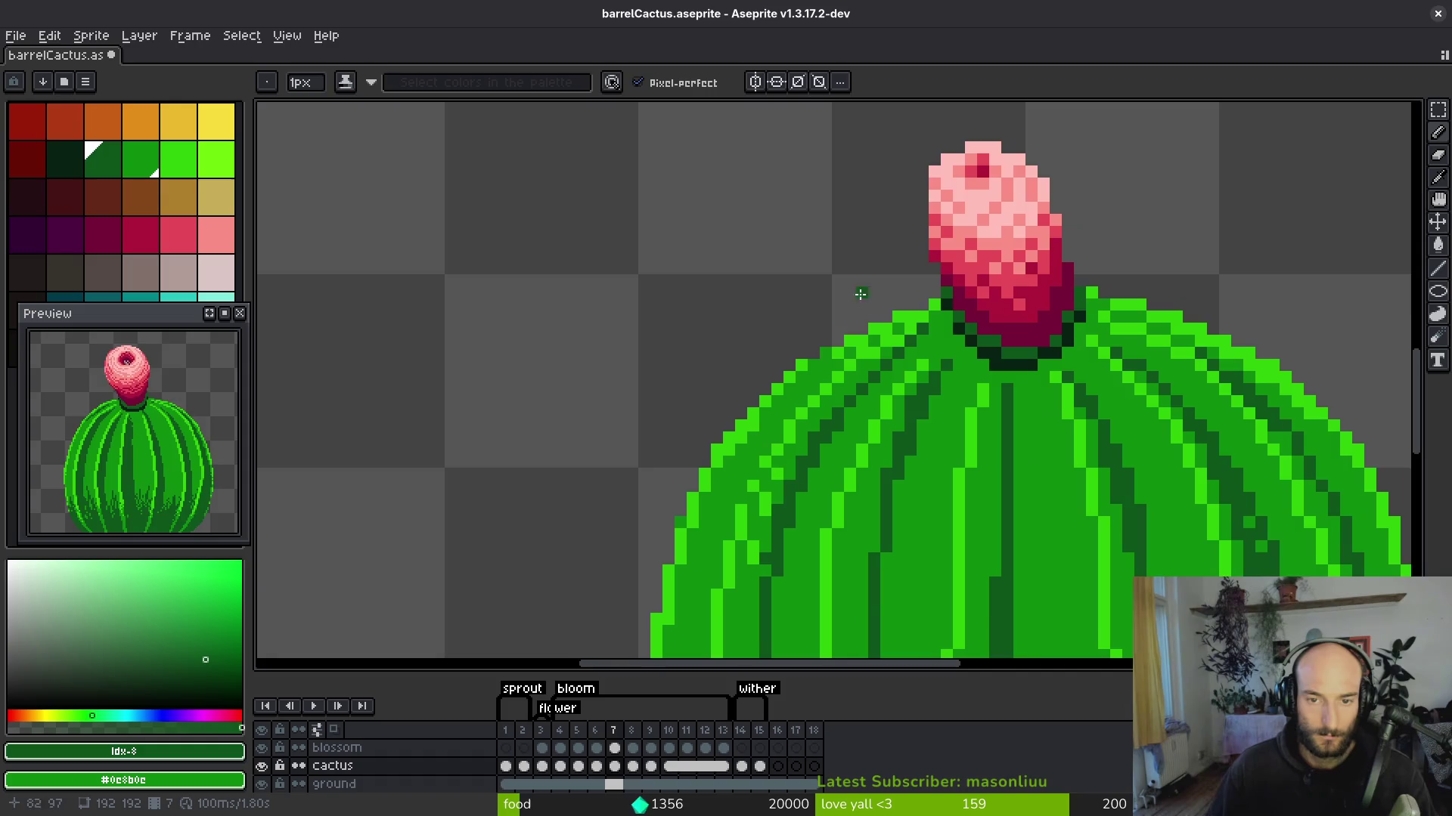
scroll(850, 331, "up", 3)
mouse_move(837, 339)
left_mouse_down()
mouse_move(810, 354)
mouse_move(777, 418)
left_mouse_up()
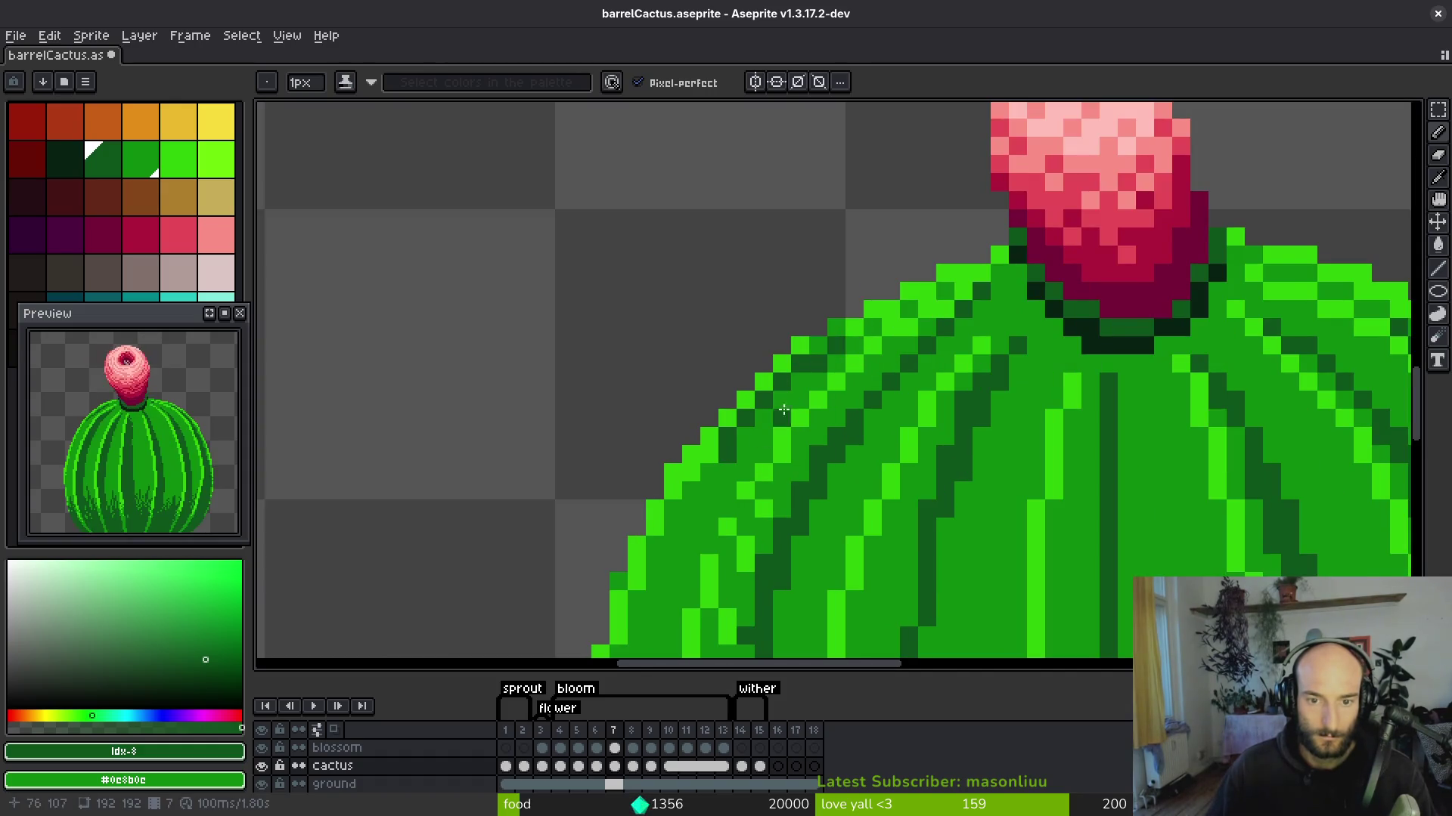
key("ctrl+z")
left_click_drag(815, 364, 727, 468)
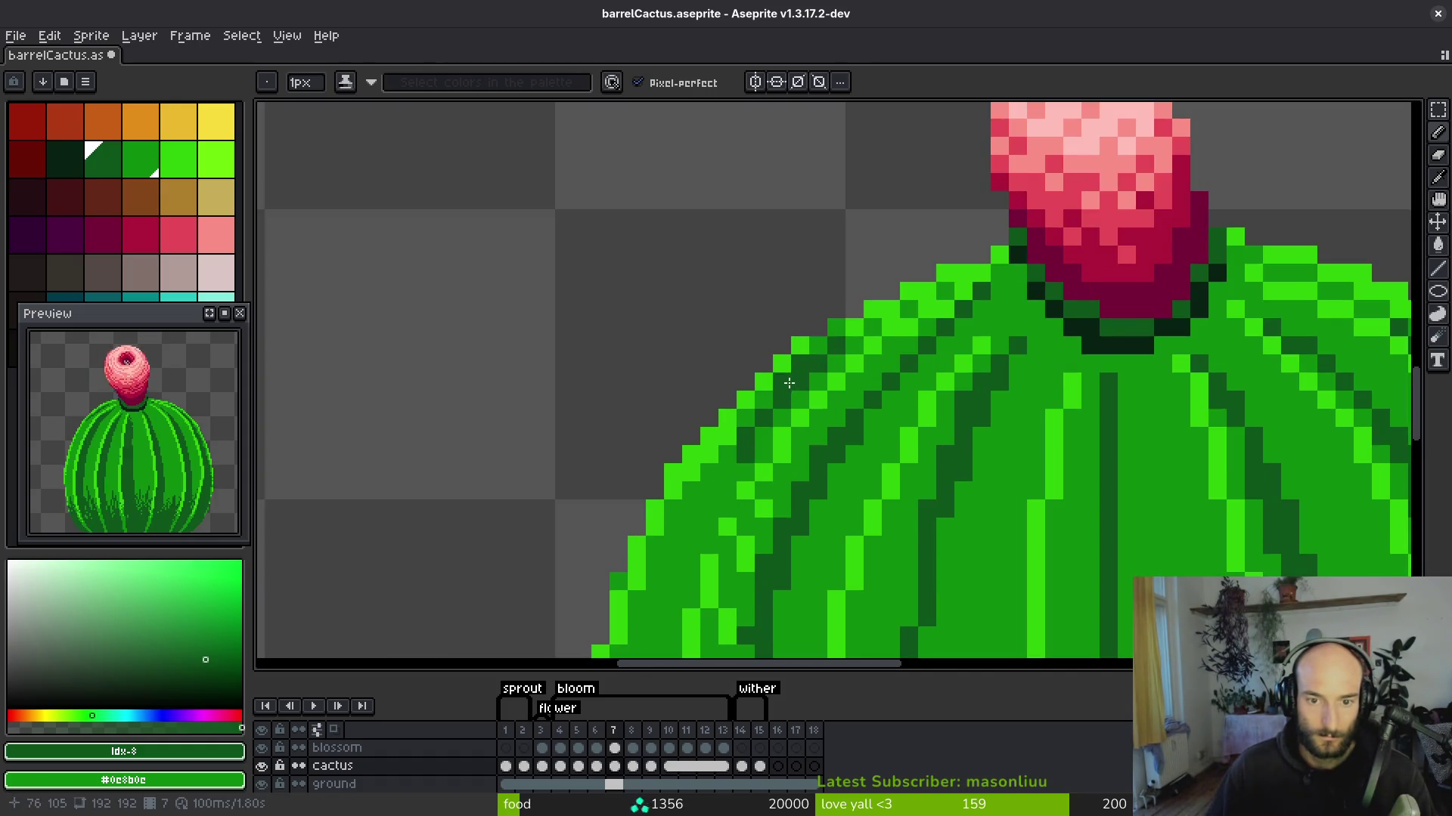
Add jagged dark-green tufts along the lower-left edge just above the soil.
scroll(706, 499, "down", 2)
scroll(793, 412, "up", 4)
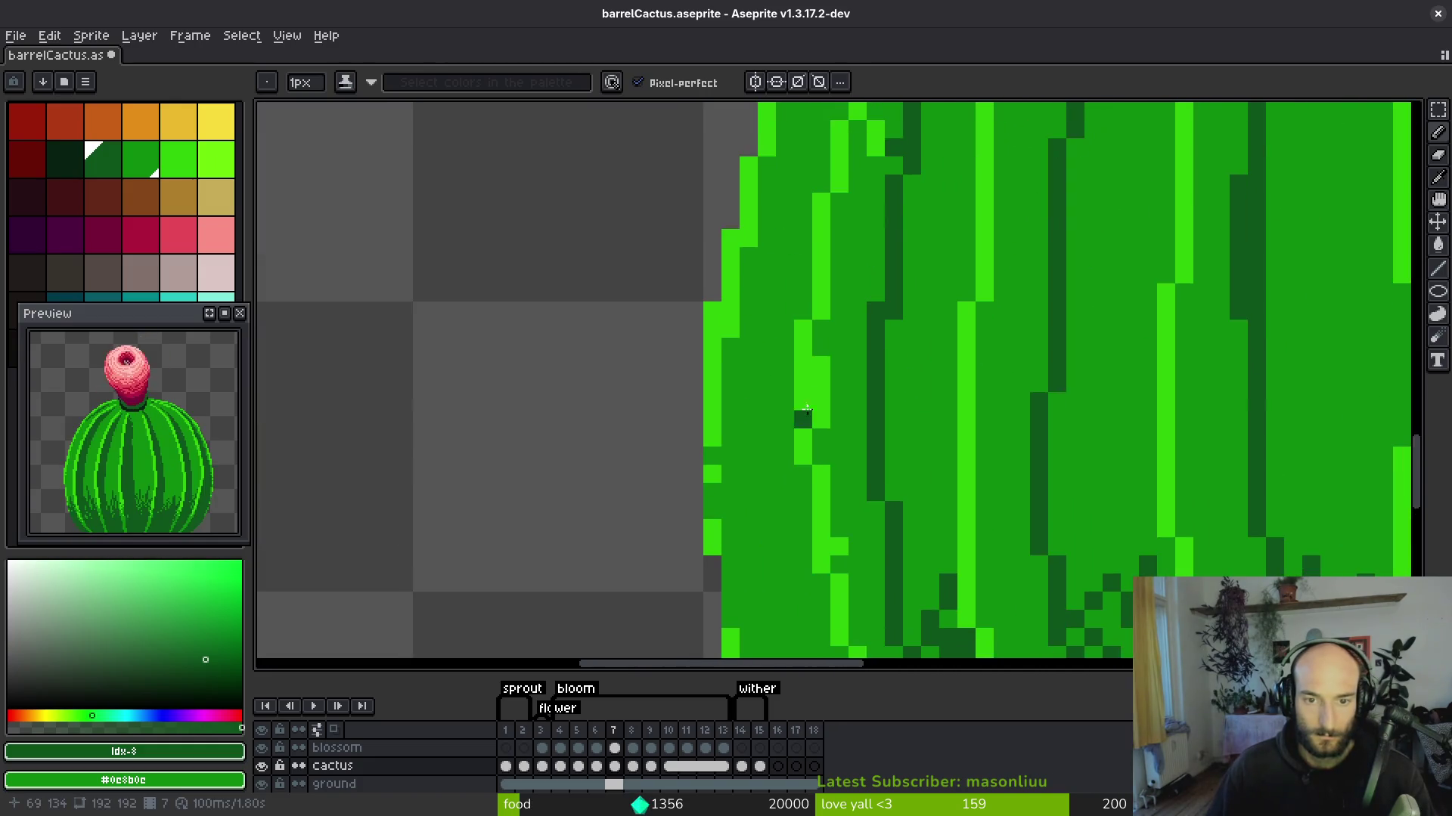
scroll(778, 525, "down", 4)
scroll(778, 525, "up", 2)
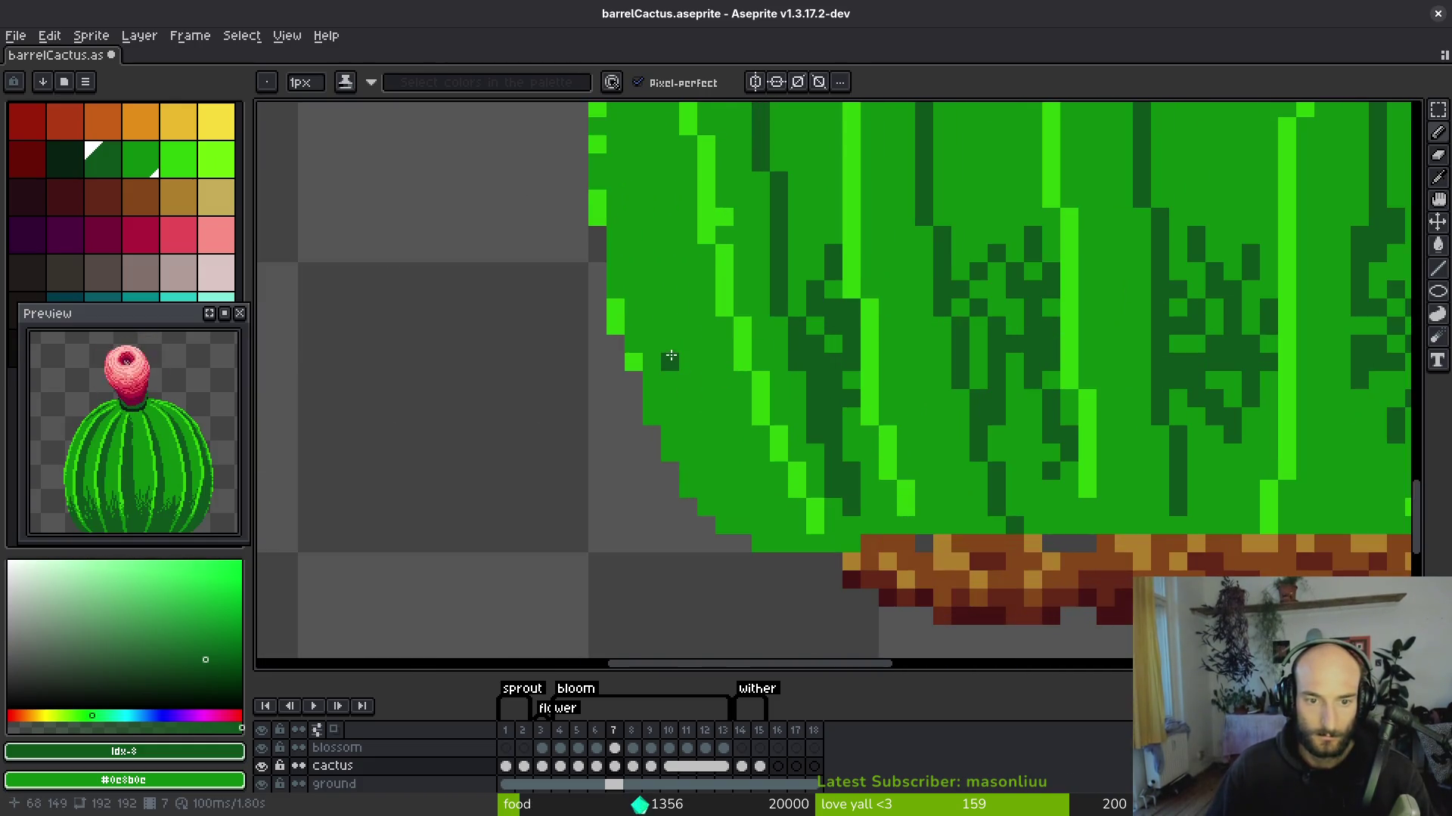
left_click_drag(724, 442, 669, 397)
mouse_move(652, 289)
left_mouse_down()
mouse_move(669, 307)
mouse_move(670, 271)
mouse_move(724, 443)
left_mouse_up()
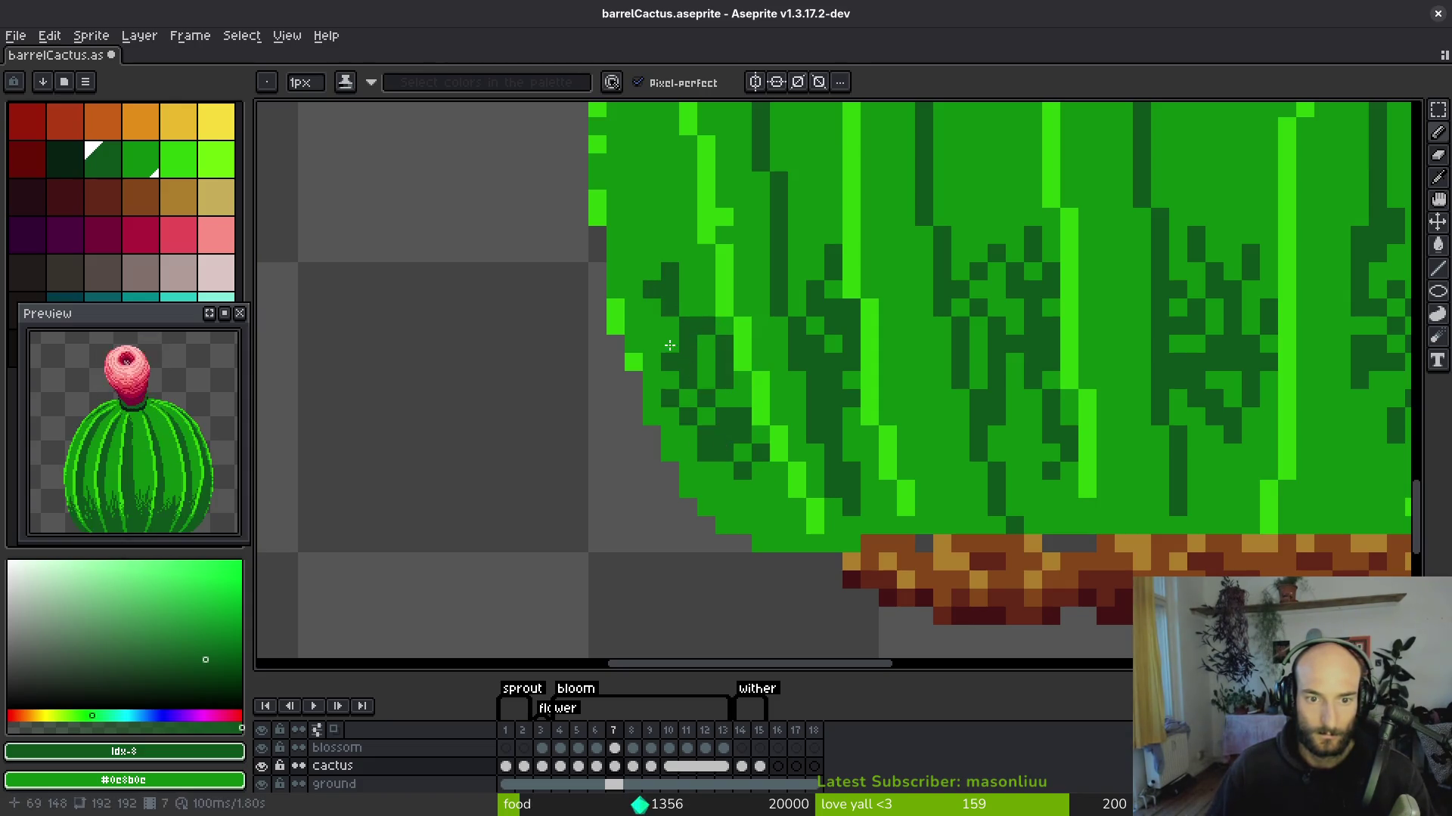
left_click_drag(651, 340, 695, 445)
Bucket-fill the first mid-green bands, including the lower-left band, with dark green.
key("g")
left_click(795, 417)
key("ctrl+z")
left_click(794, 416)
key("b")
key("g")
left_click(792, 401)
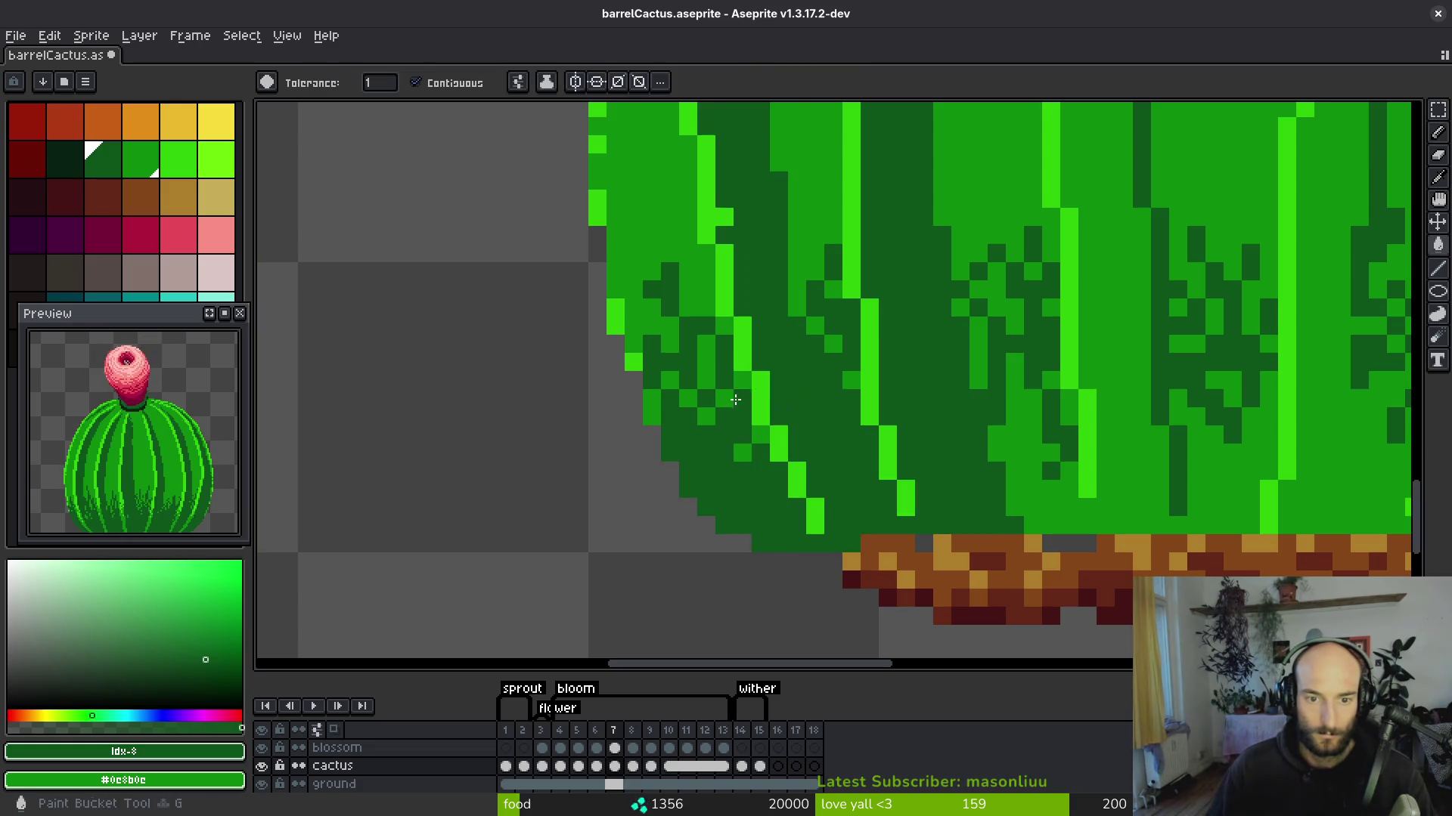
Touch up stray leftover mid-green pixels in dark green with the Pencil.
key("b")
left_click(706, 363)
left_click(707, 310)
left_click(724, 331)
left_click(743, 452)
left_click(760, 434)
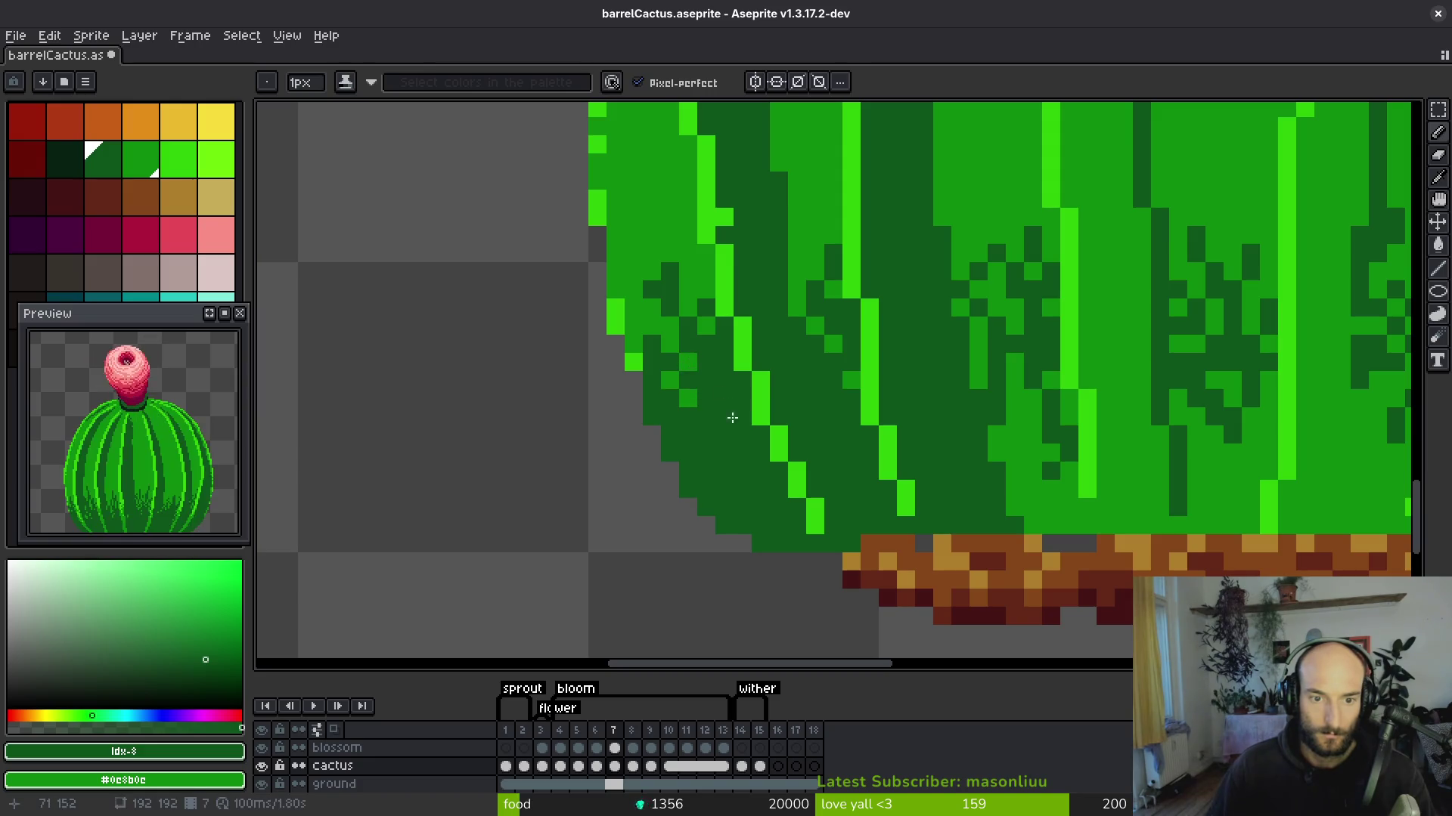
scroll(691, 368, "down", 4)
scroll(711, 420, "up", 2)
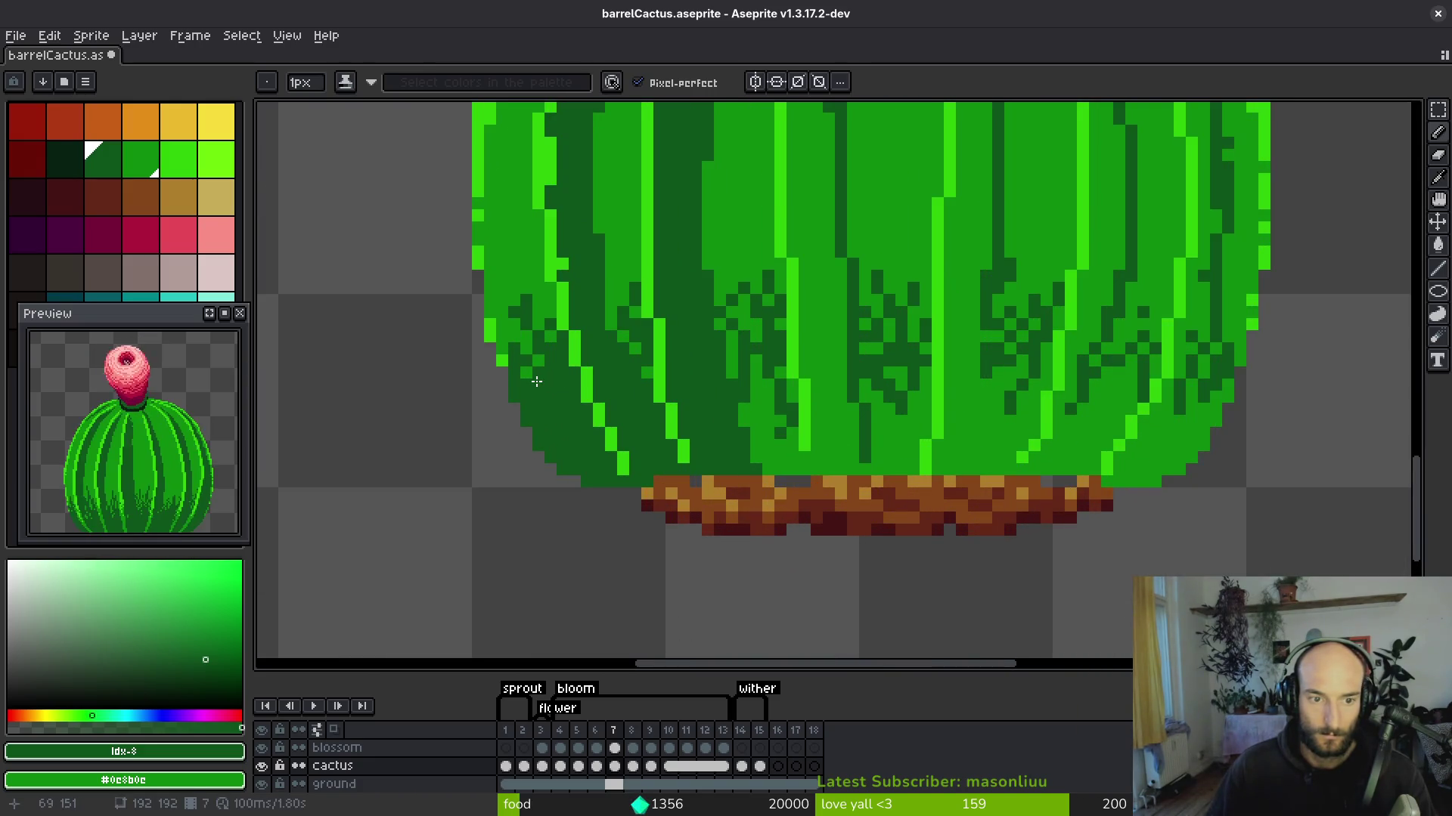
Fill the central body stripe and the right-side body bands with dark green.
key("g")
left_click(808, 463)
scroll(791, 461, "down", 3)
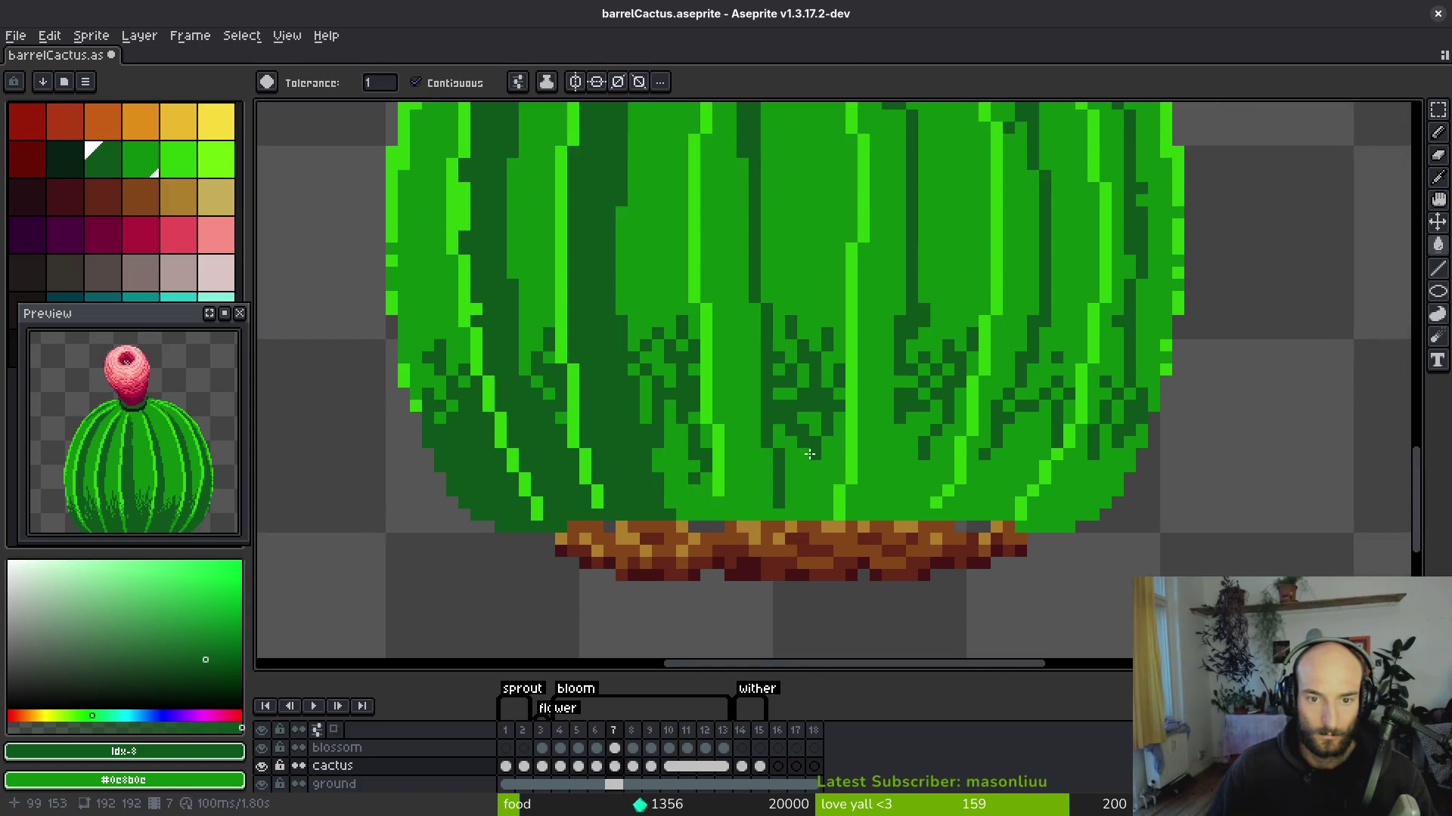
scroll(795, 311, "up", 3)
key("b")
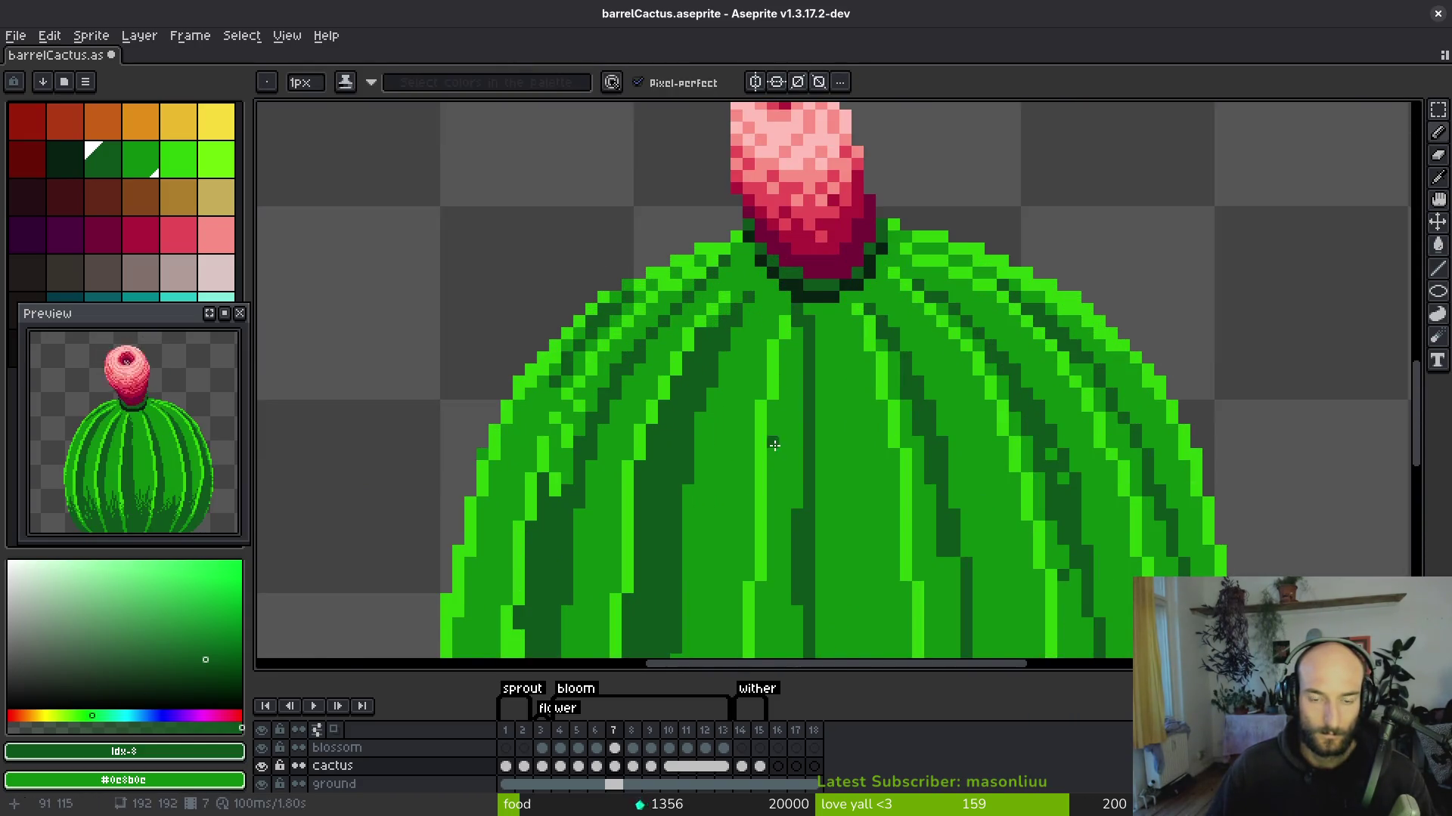
scroll(773, 443, "down", 3)
key("g")
left_click(775, 446)
left_click(853, 556)
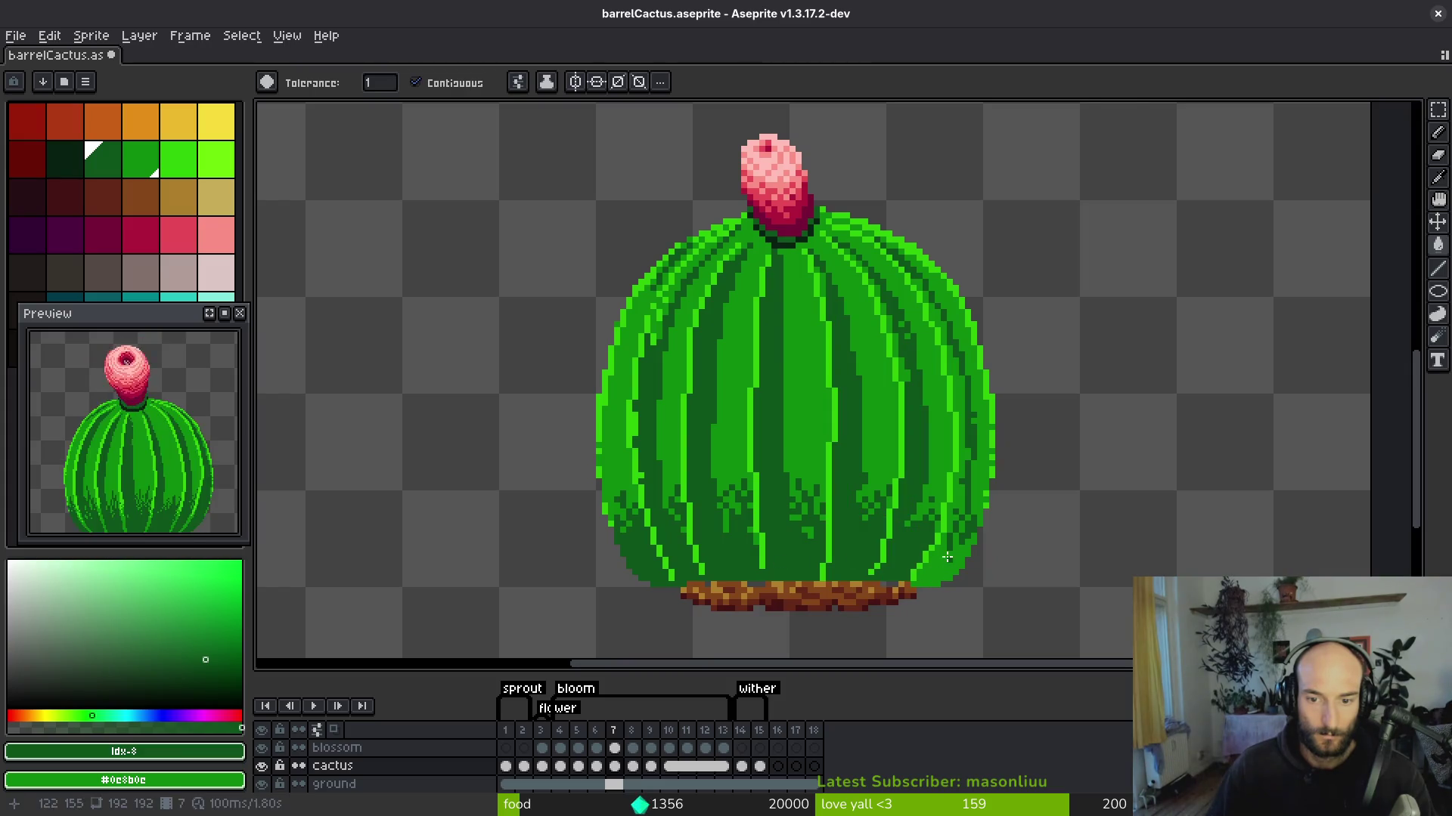
left_click(945, 563)
left_click(959, 410)
Darken the remaining stripe segments up the right side and near the cactus top.
scroll(929, 408, "up", 2)
left_click(883, 370)
mouse_move(862, 310)
left_mouse_down()
mouse_move(823, 180)
mouse_move(846, 323)
left_mouse_up()
left_click(815, 275)
left_click(962, 258)
left_click(1015, 366)
left_click(1017, 393)
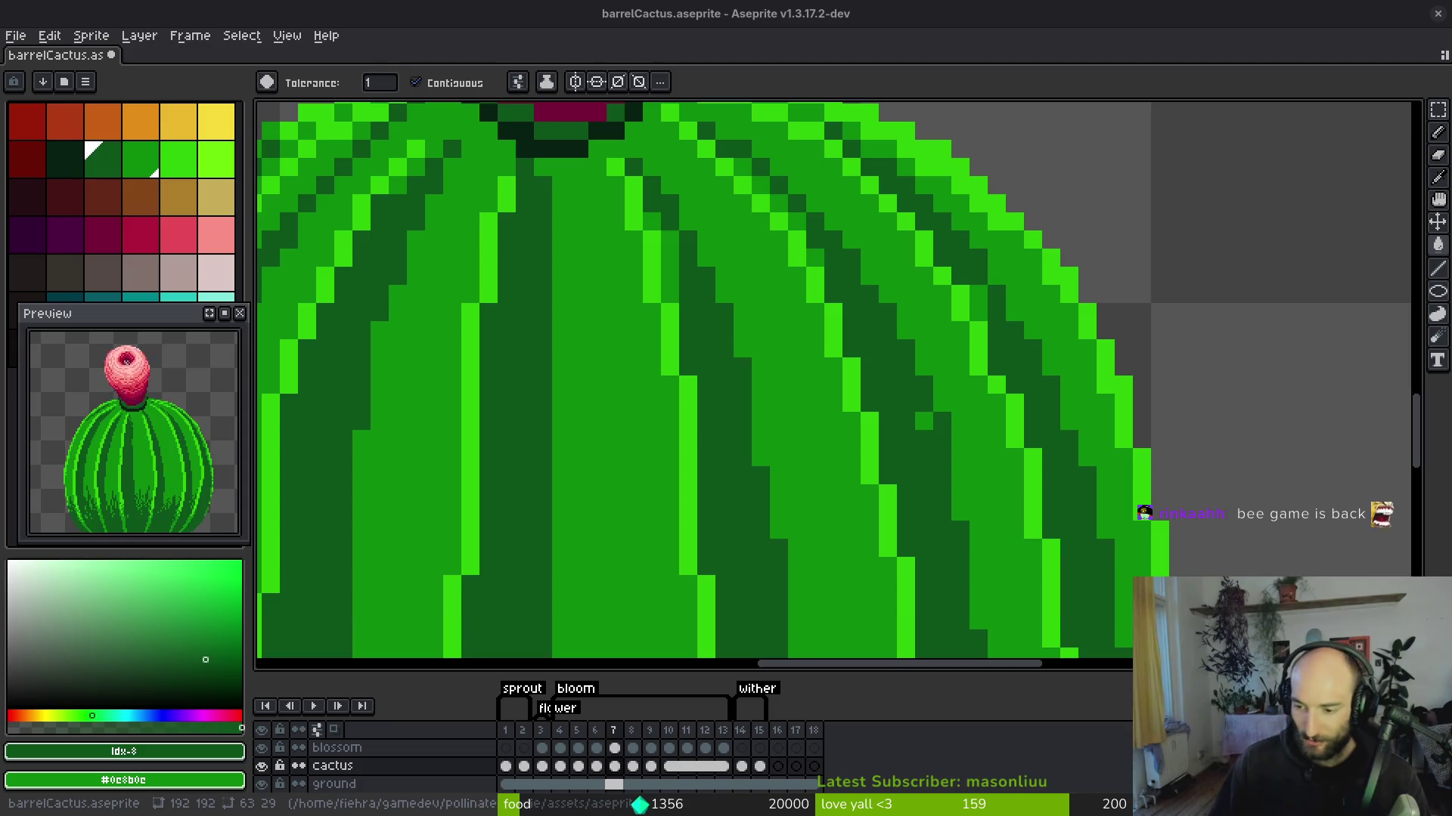
left_click_drag(910, 403, 921, 392)
Save the file and add a dark-green pixel near the upper-right of the cactus top.
key("b")
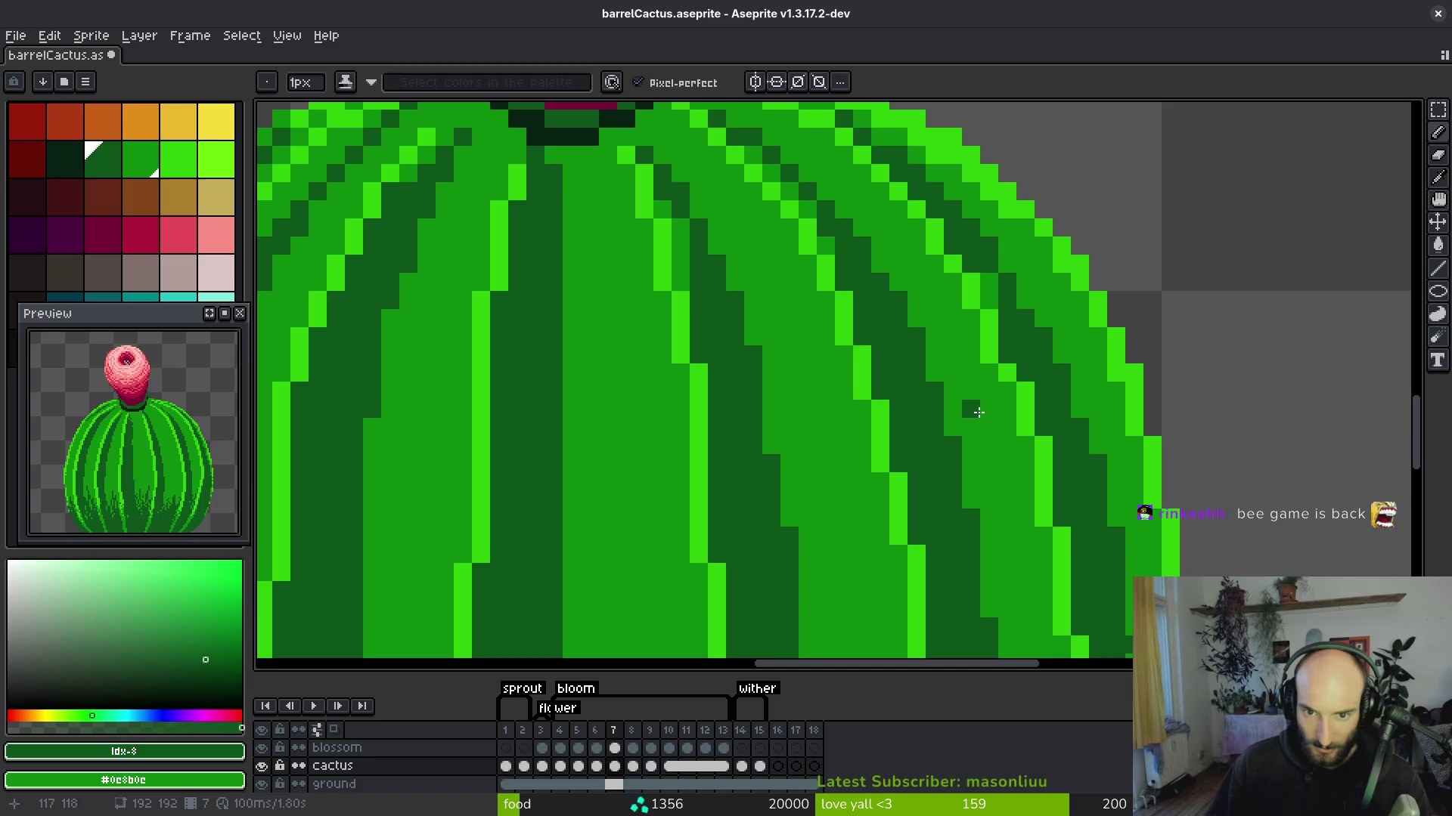
key("ctrl+s")
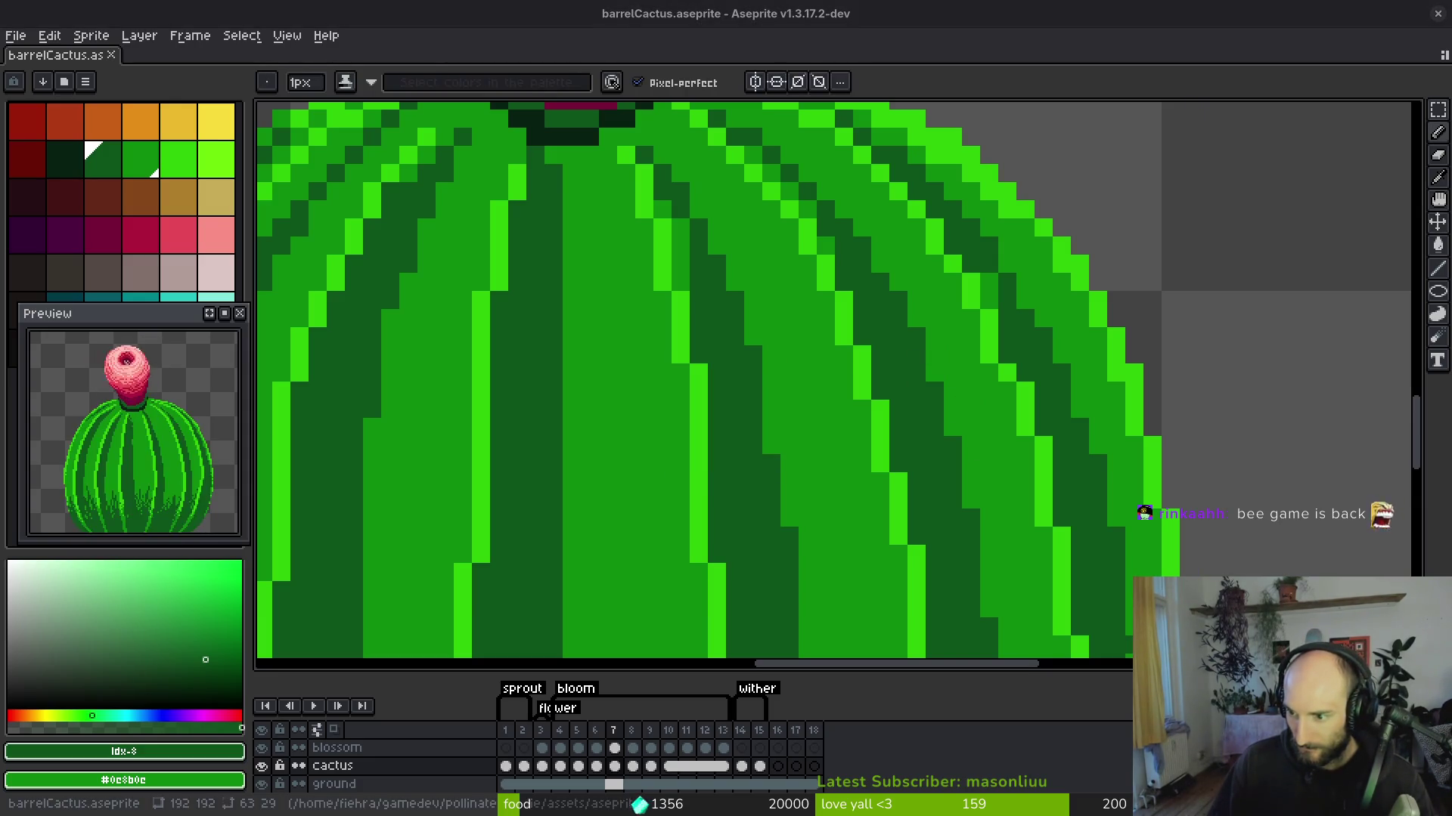
scroll(1009, 338, "down", 2)
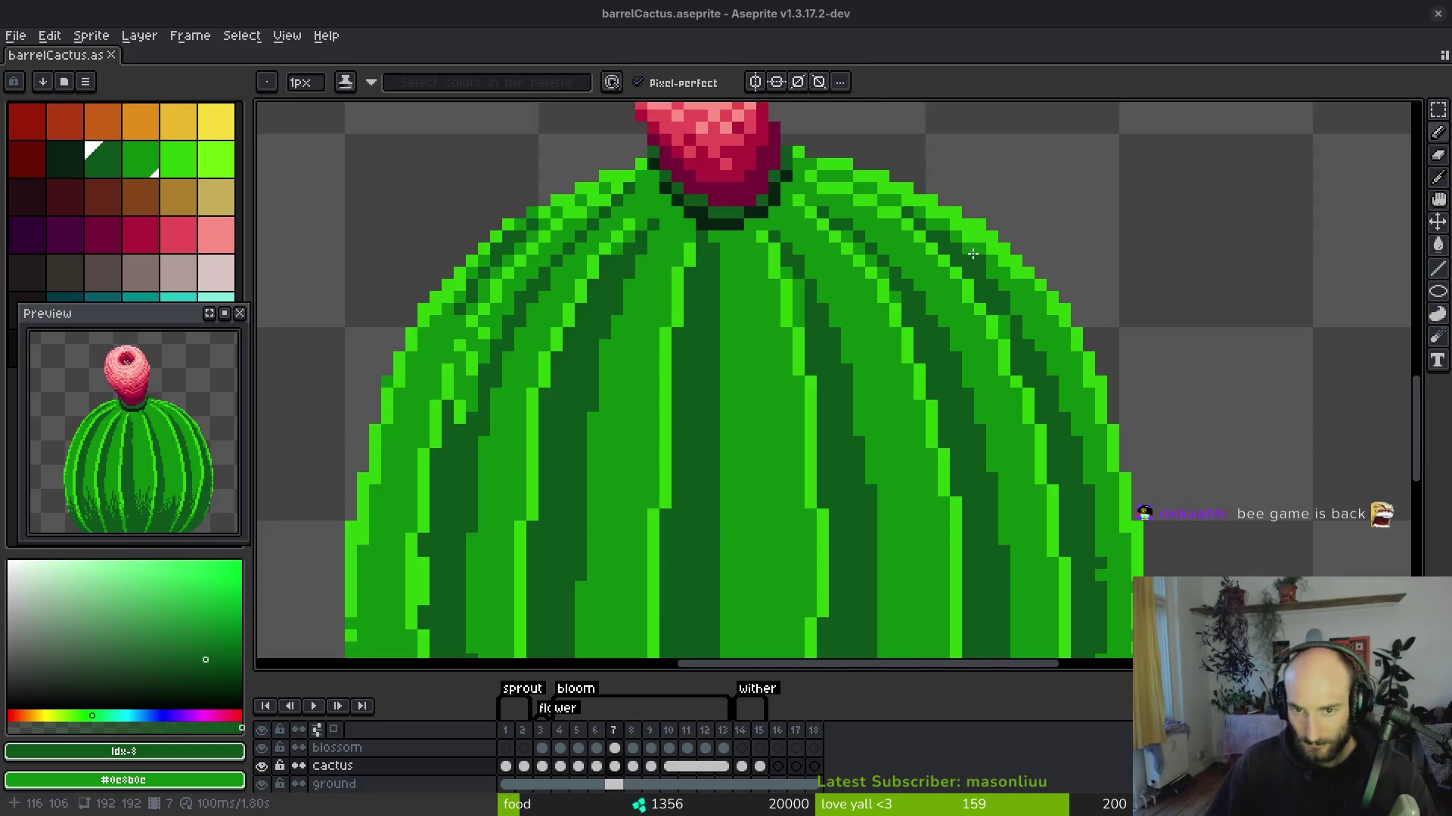
scroll(1009, 338, "up", 2)
left_click(1009, 337)
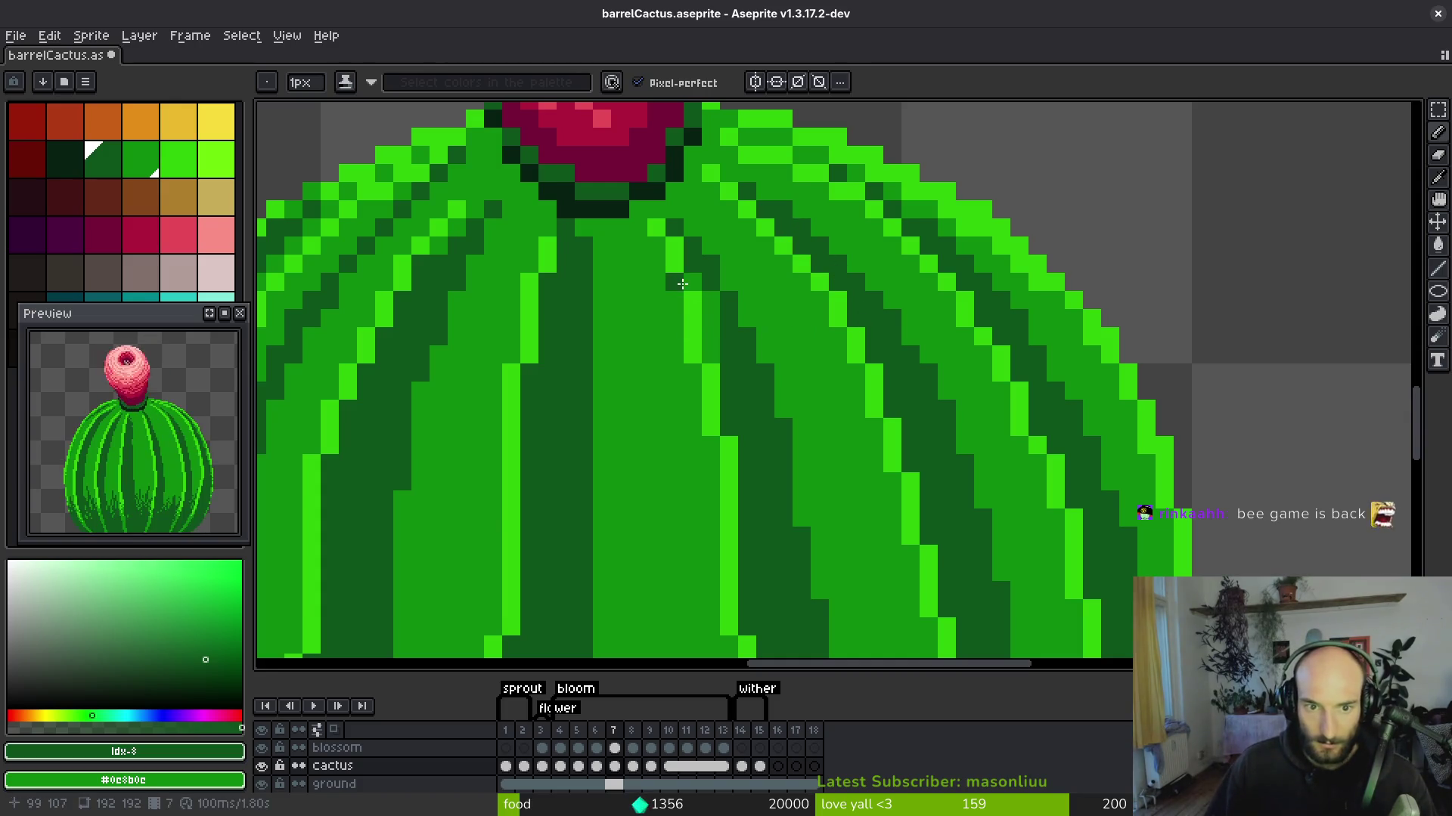
scroll(703, 351, "down", 2)
scroll(530, 370, "up", 1)
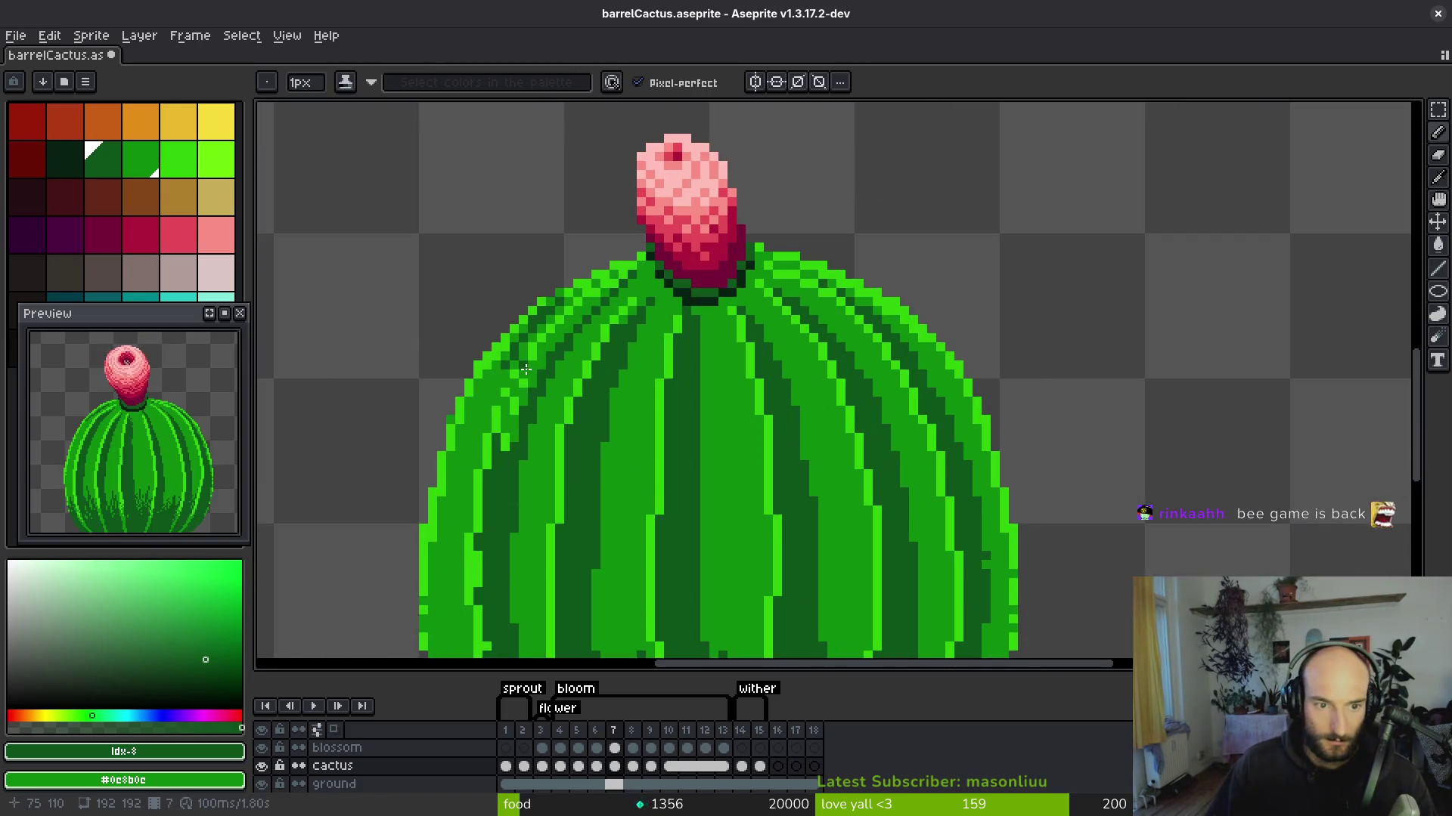
scroll(524, 367, "up", 2)
Redraw the upper-left rib in bright green with a dark-green groove alongside it.
left_click(535, 372, "alt")
left_click_drag(542, 328, 490, 453)
left_click(587, 387, "alt")
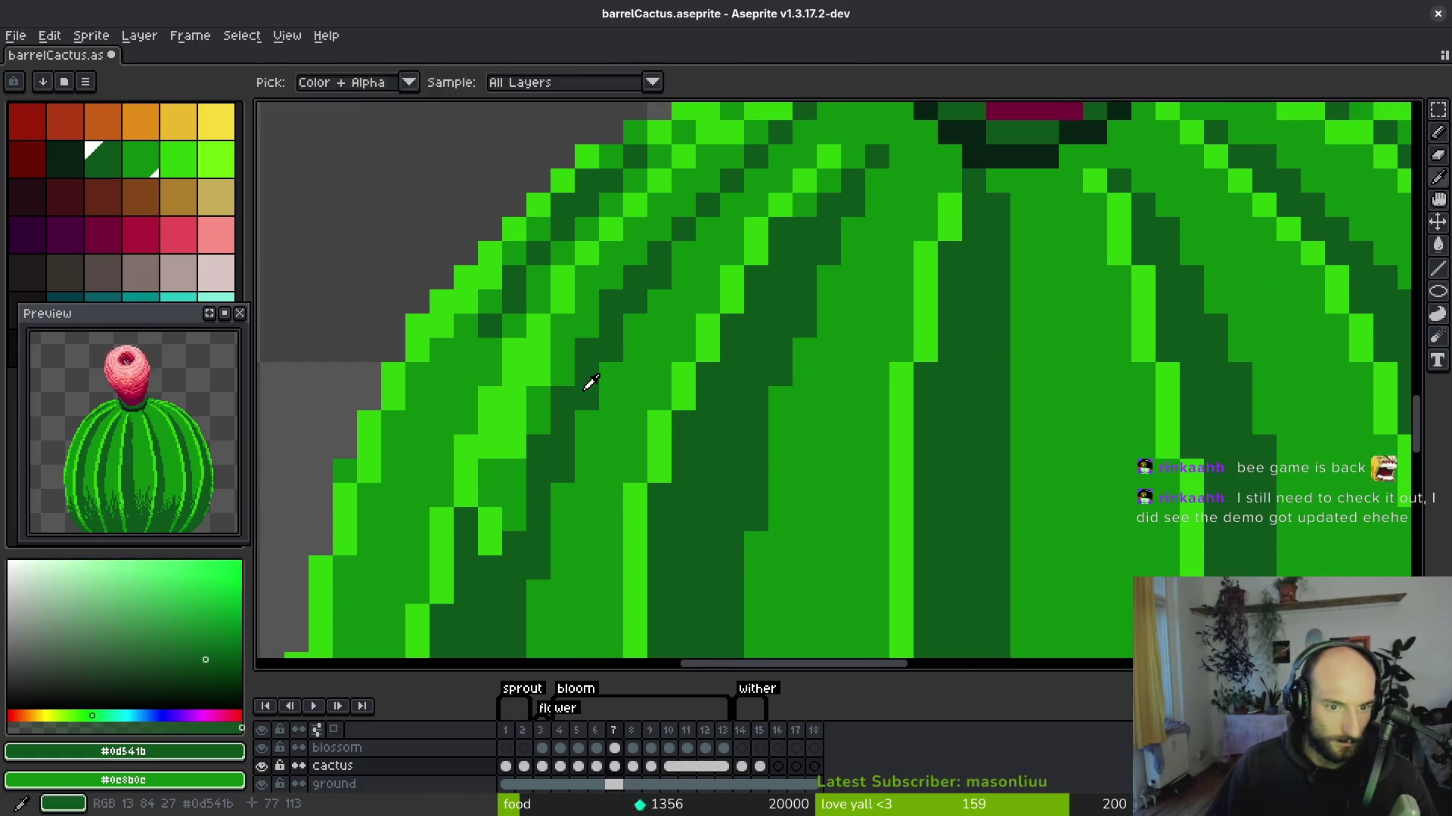
key("g")
key("b")
left_click_drag(559, 337, 496, 512)
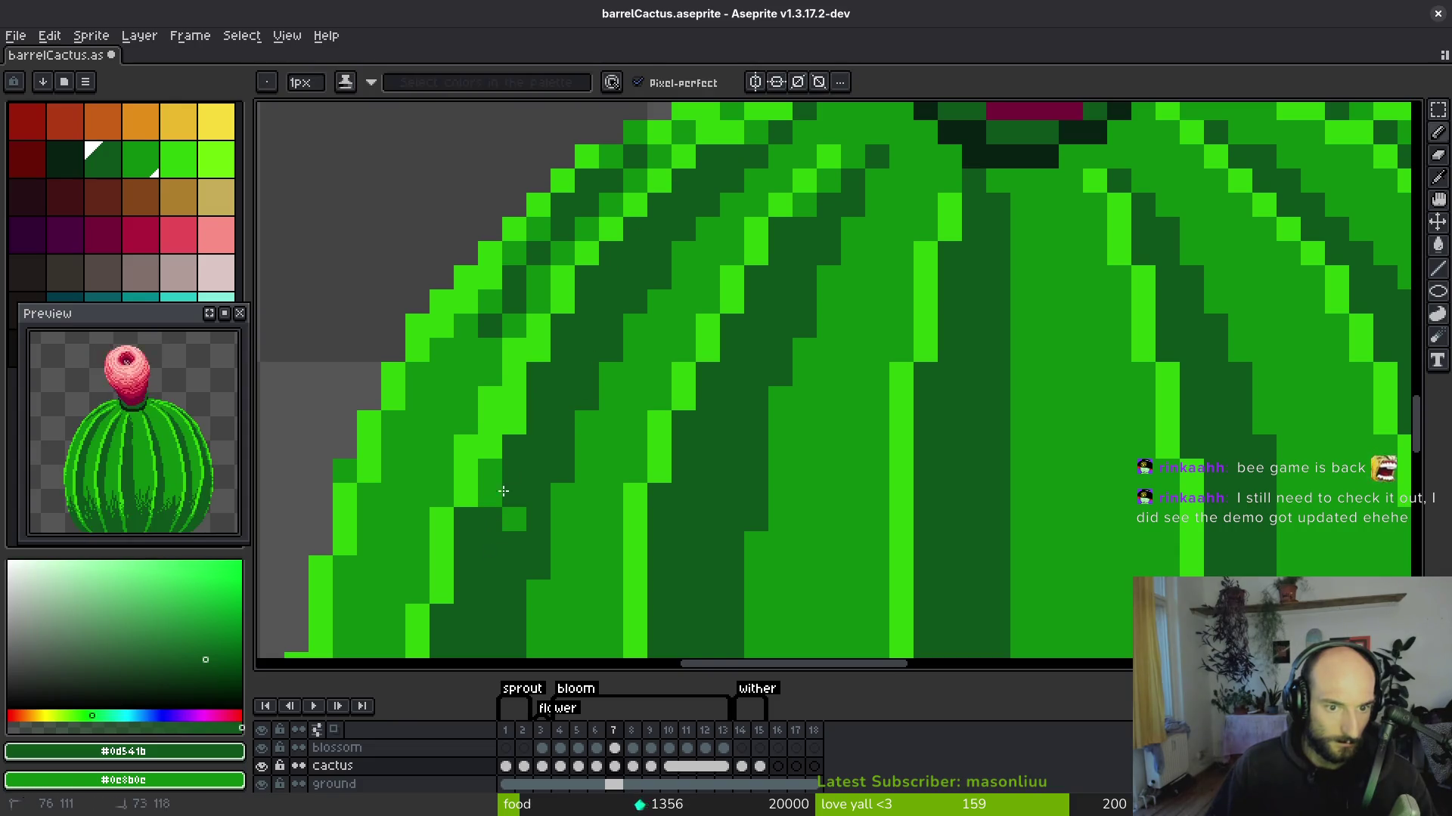
scroll(610, 350, "up", 2)
scroll(508, 353, "down", 3)
Add dark-green shading along the lower-left edge and save the file.
key("ctrl+s")
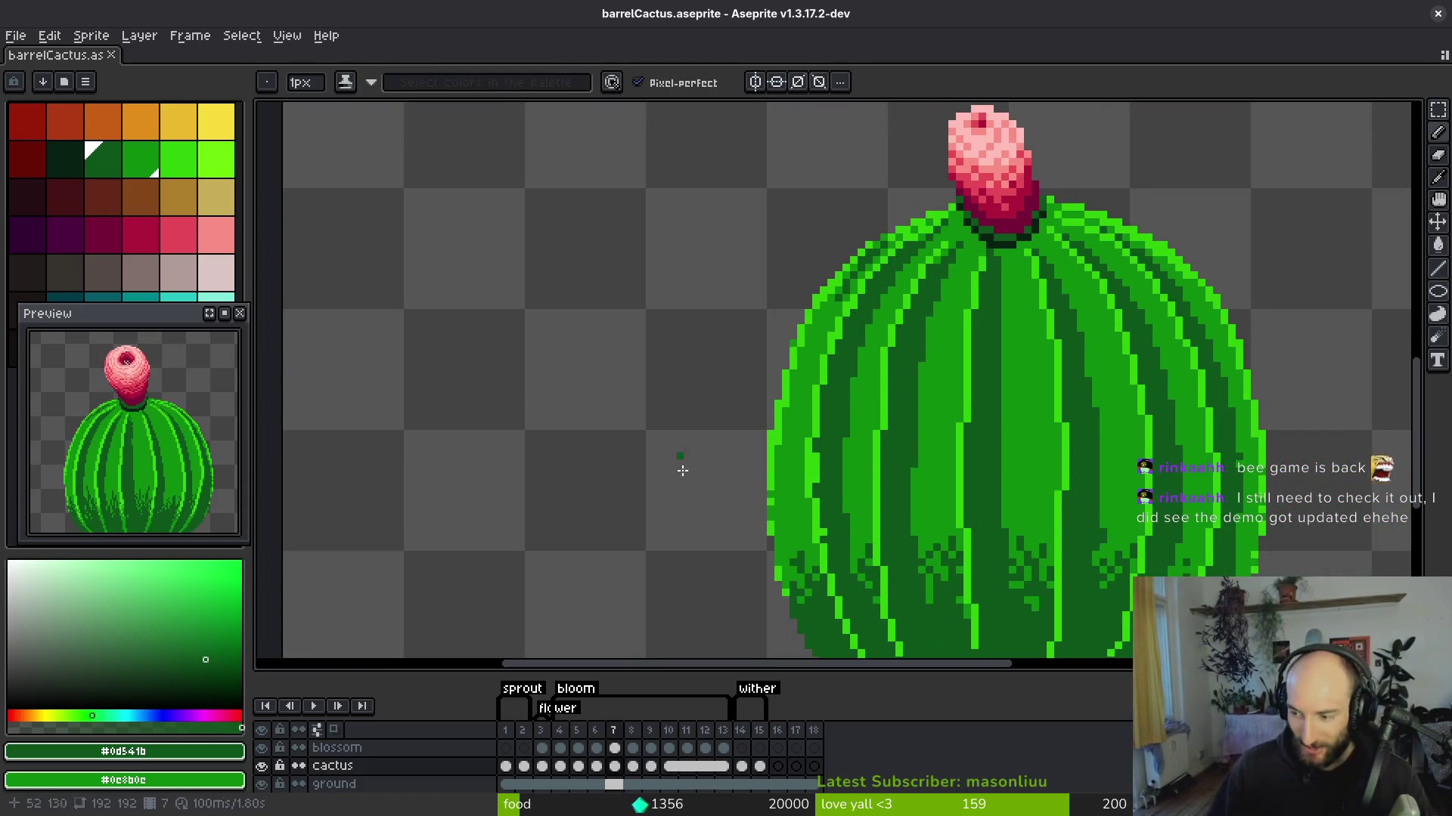
scroll(875, 474, "down", 1)
scroll(788, 567, "up", 3)
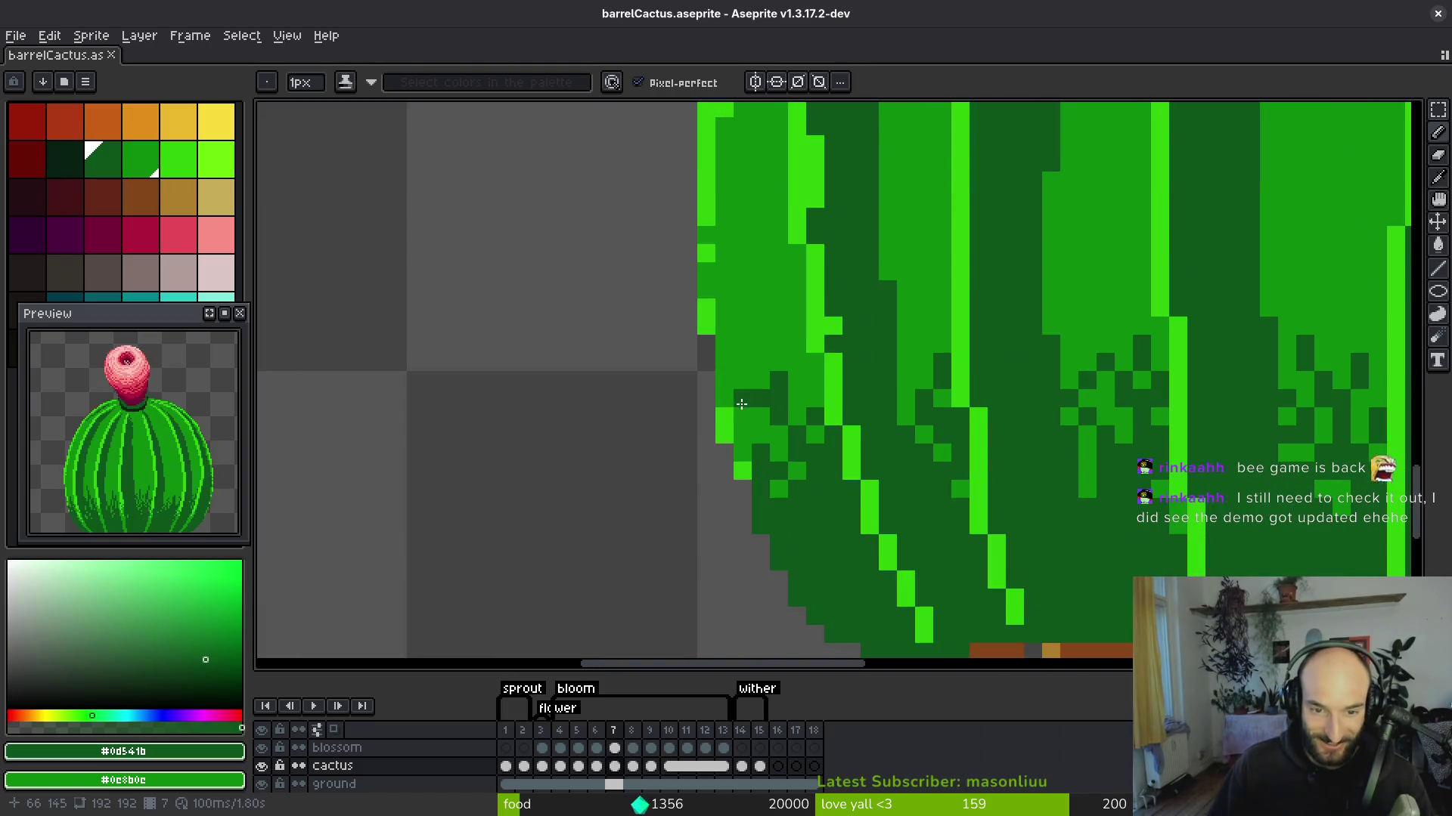
mouse_move(729, 387)
left_mouse_down()
mouse_move(734, 423)
mouse_move(753, 417)
left_mouse_up()
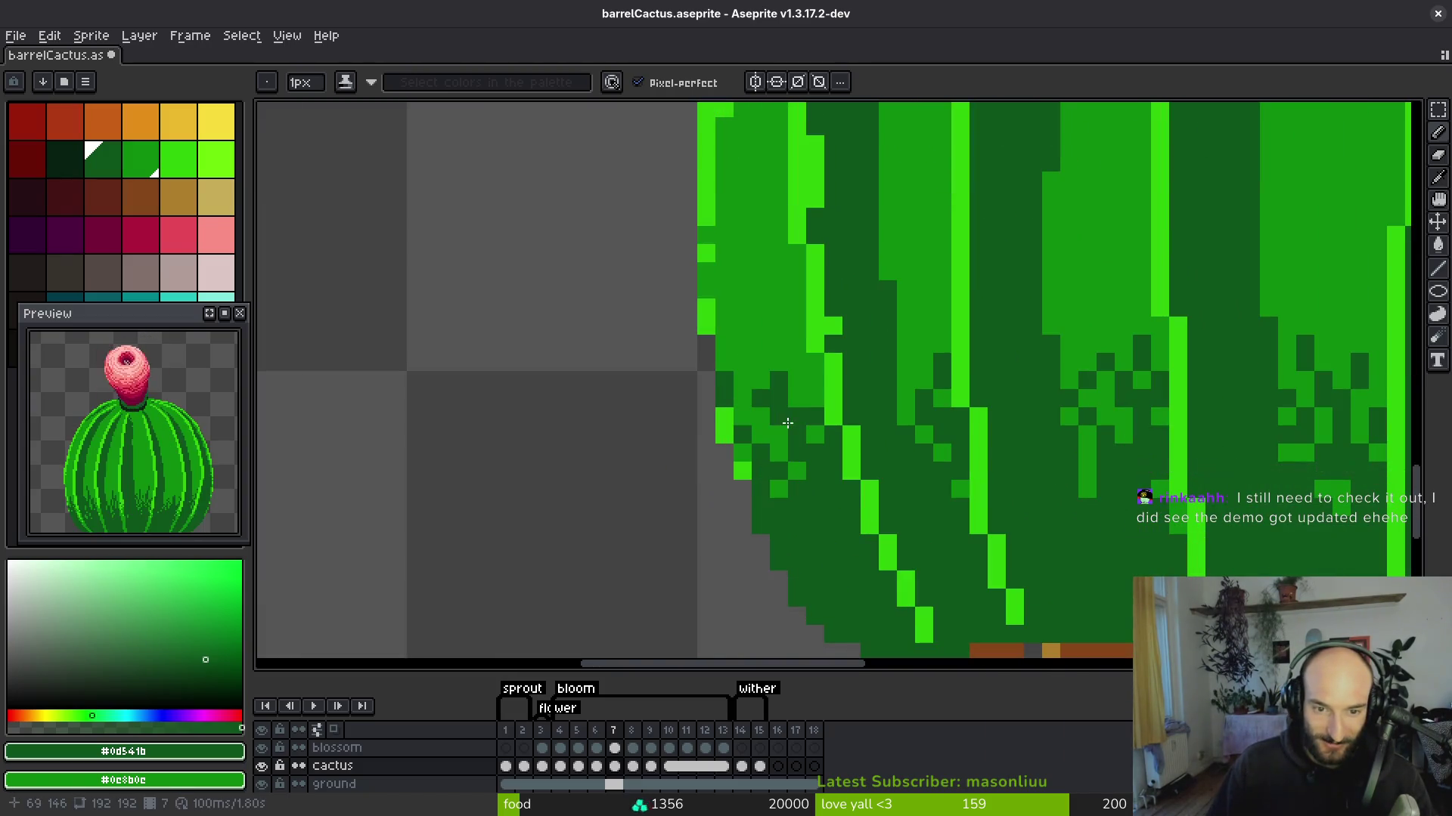
scroll(792, 439, "right", 1)
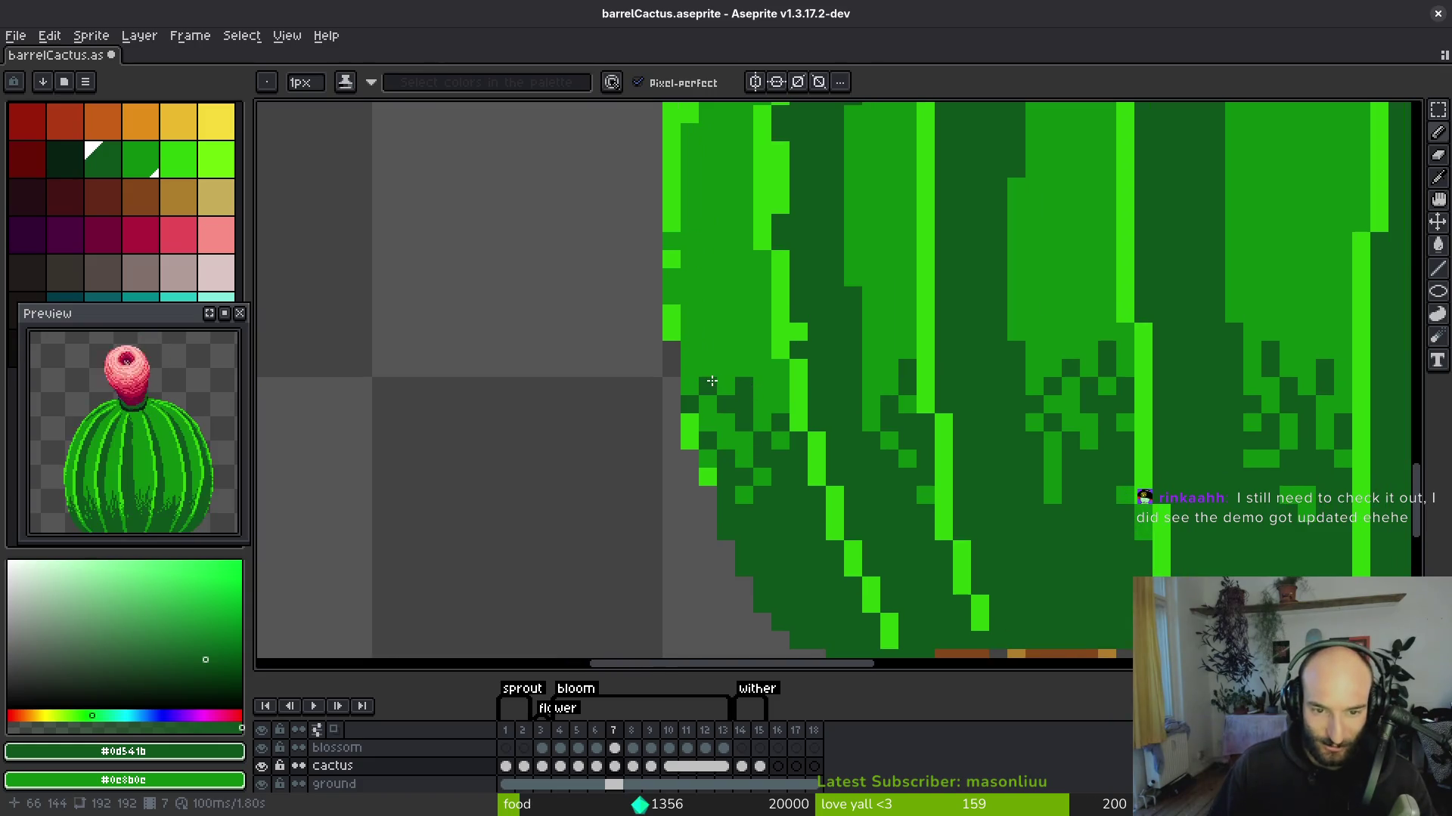
scroll(712, 381, "down", 4)
key("ctrl+s")
Save barrelCactus.aseprite again and advance to animation frame 8.
scroll(951, 403, "up", 1)
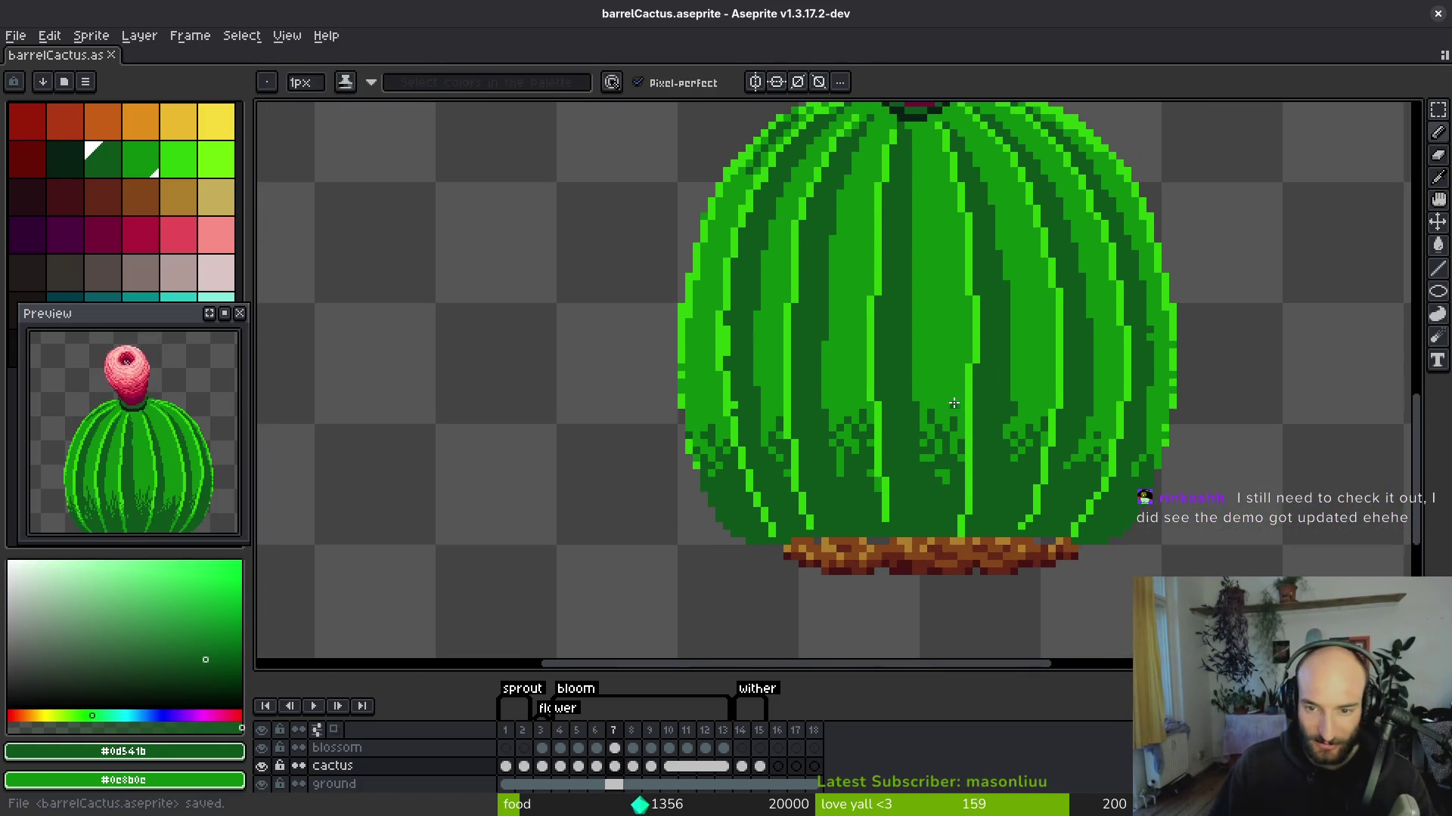
scroll(1140, 502, "up", 2)
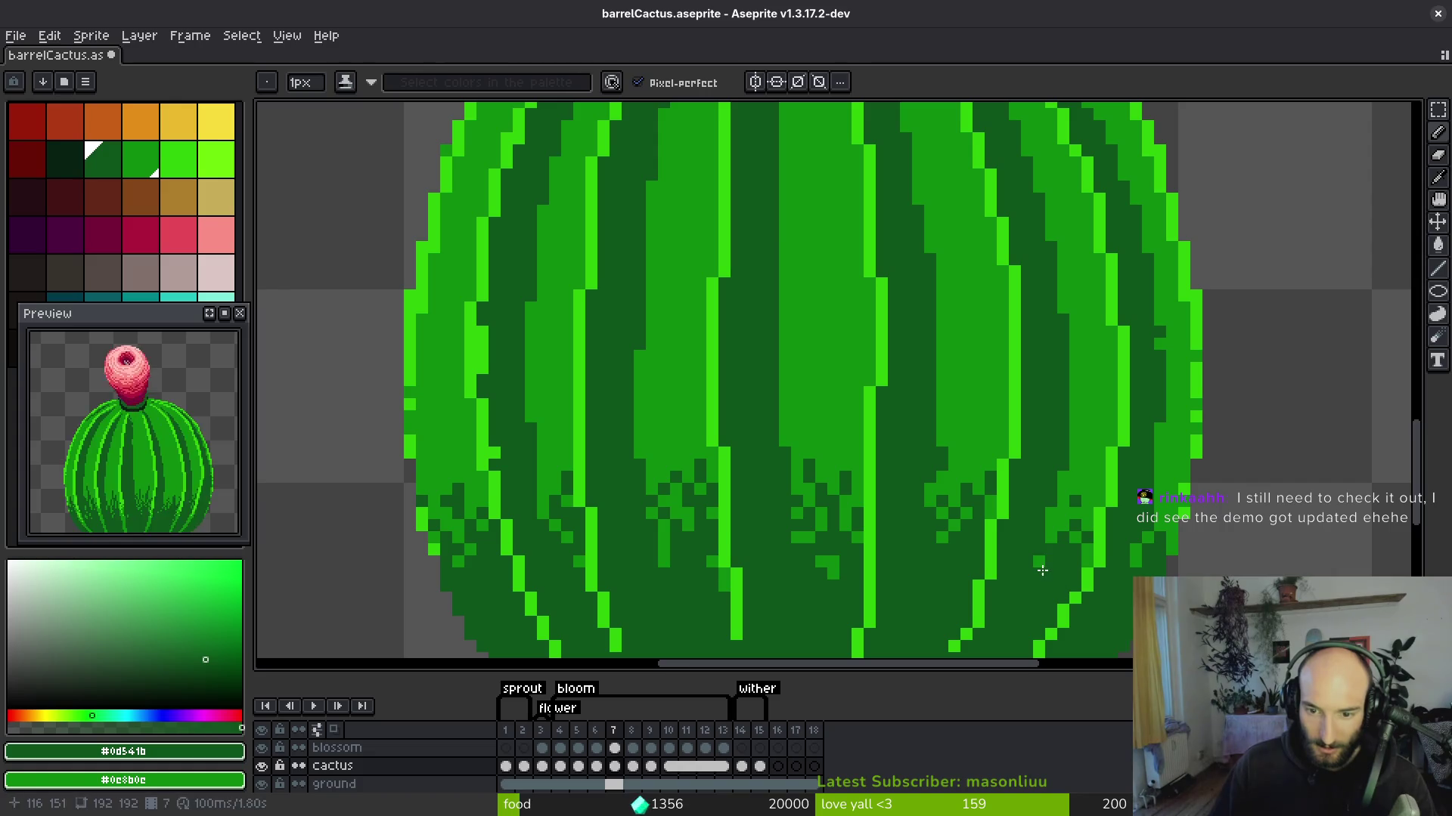
key("ctrl+s")
scroll(1042, 571, "down", 5)
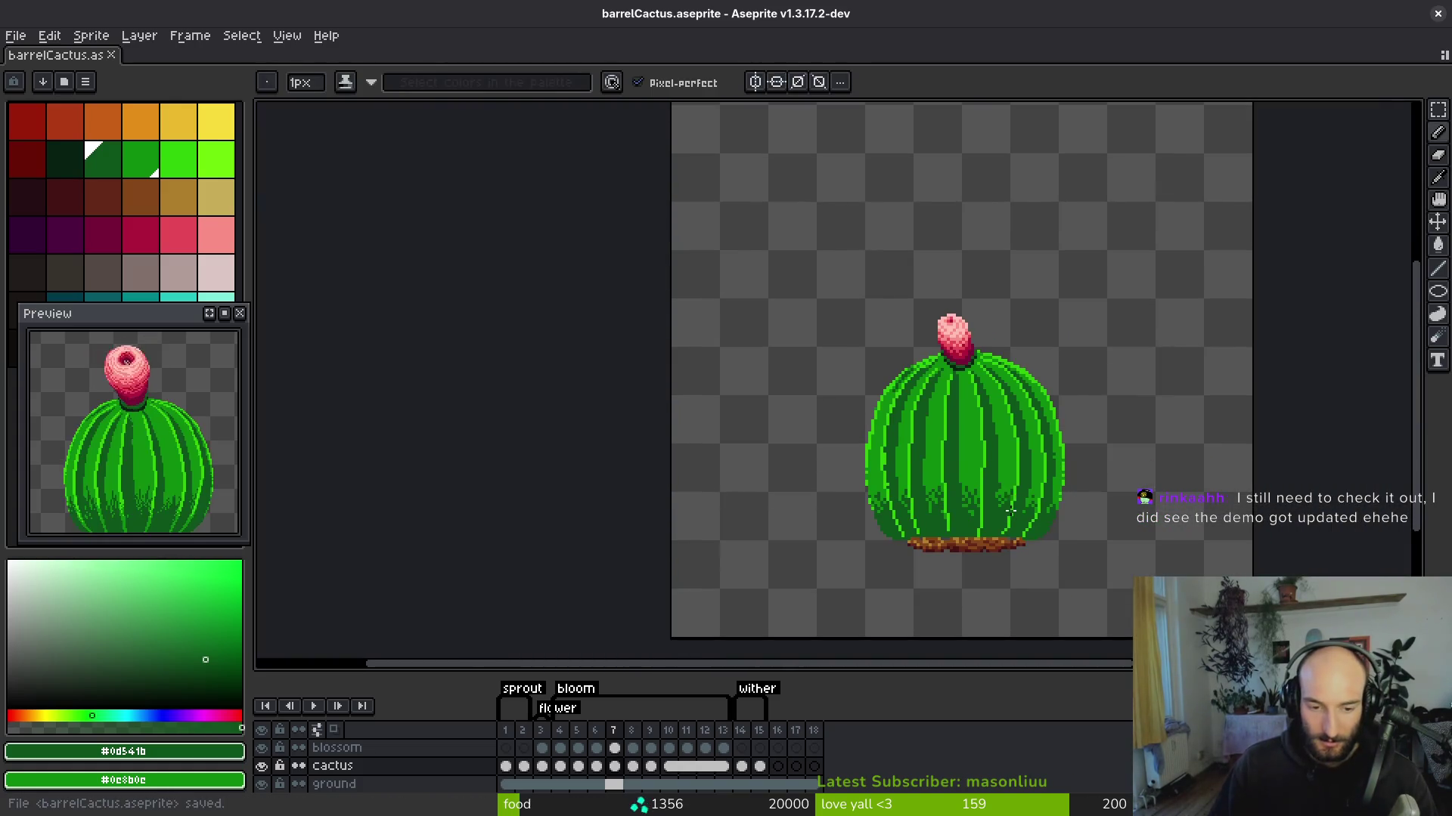
key("Right")
scroll(968, 483, "up", 5)
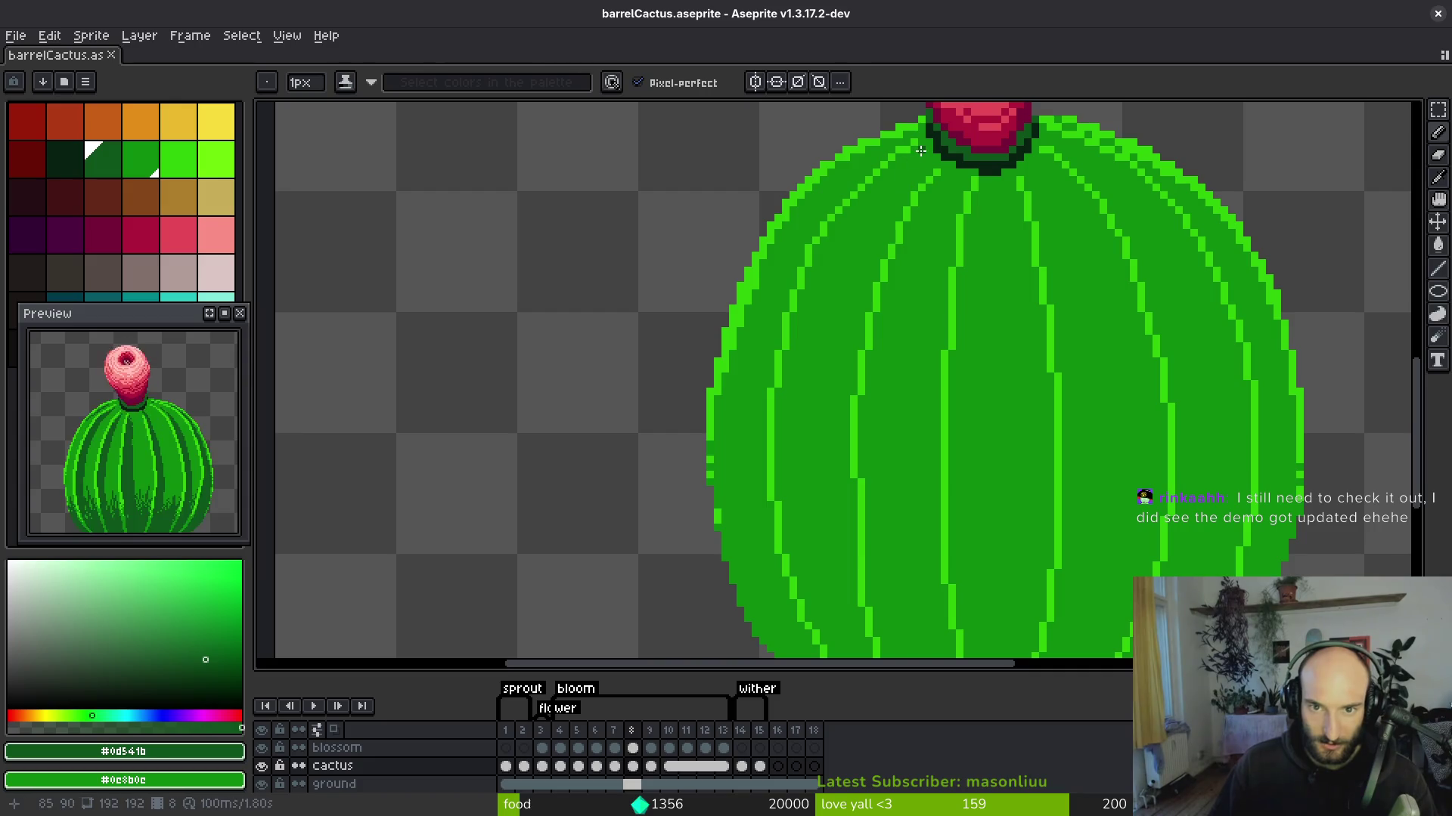
Draw dark-green grooves down the left-side ribs starting from the cactus top.
left_click_drag(846, 255, 810, 419)
left_click_drag(868, 159, 814, 293)
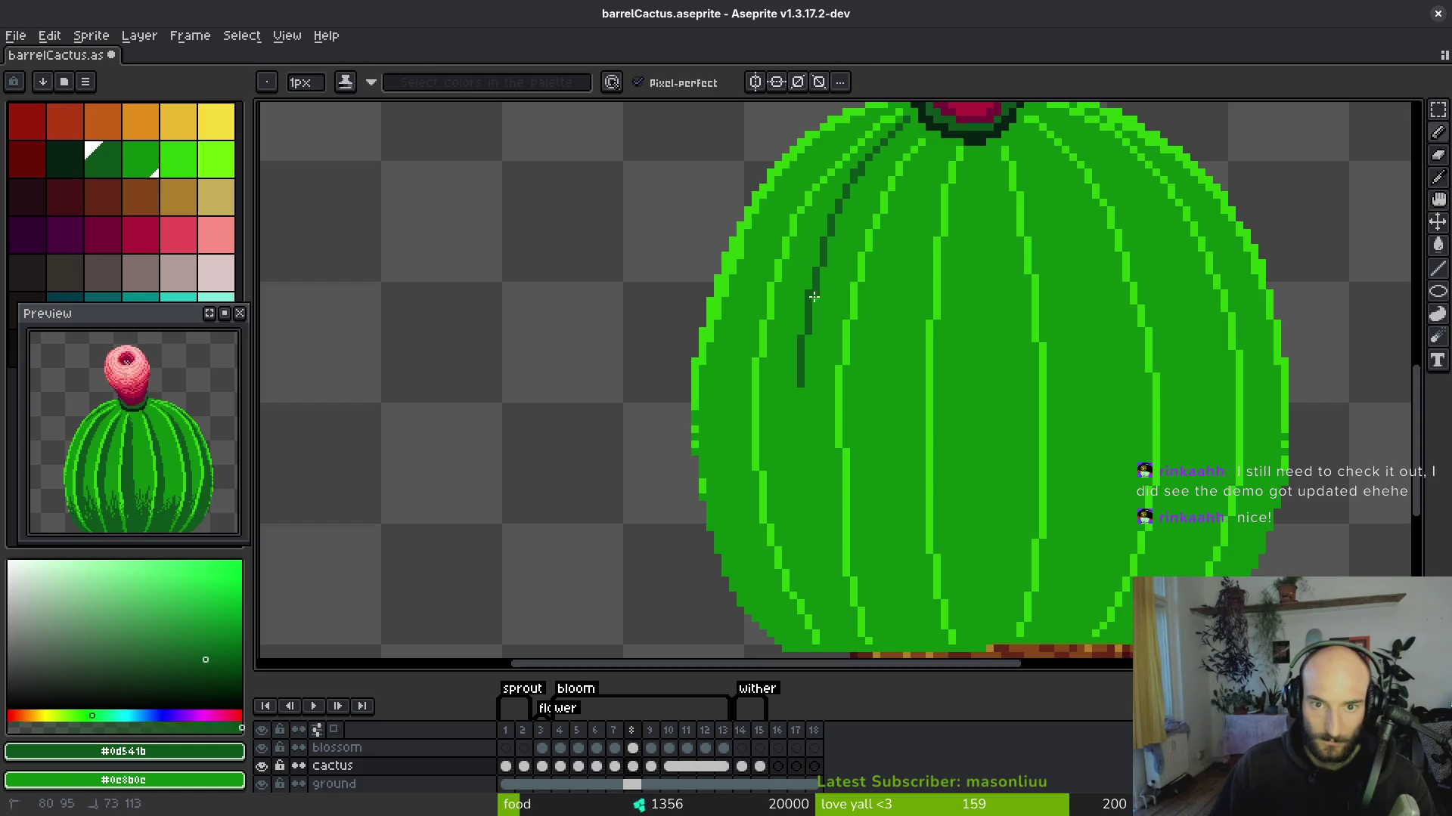
left_click_drag(797, 422, 765, 279)
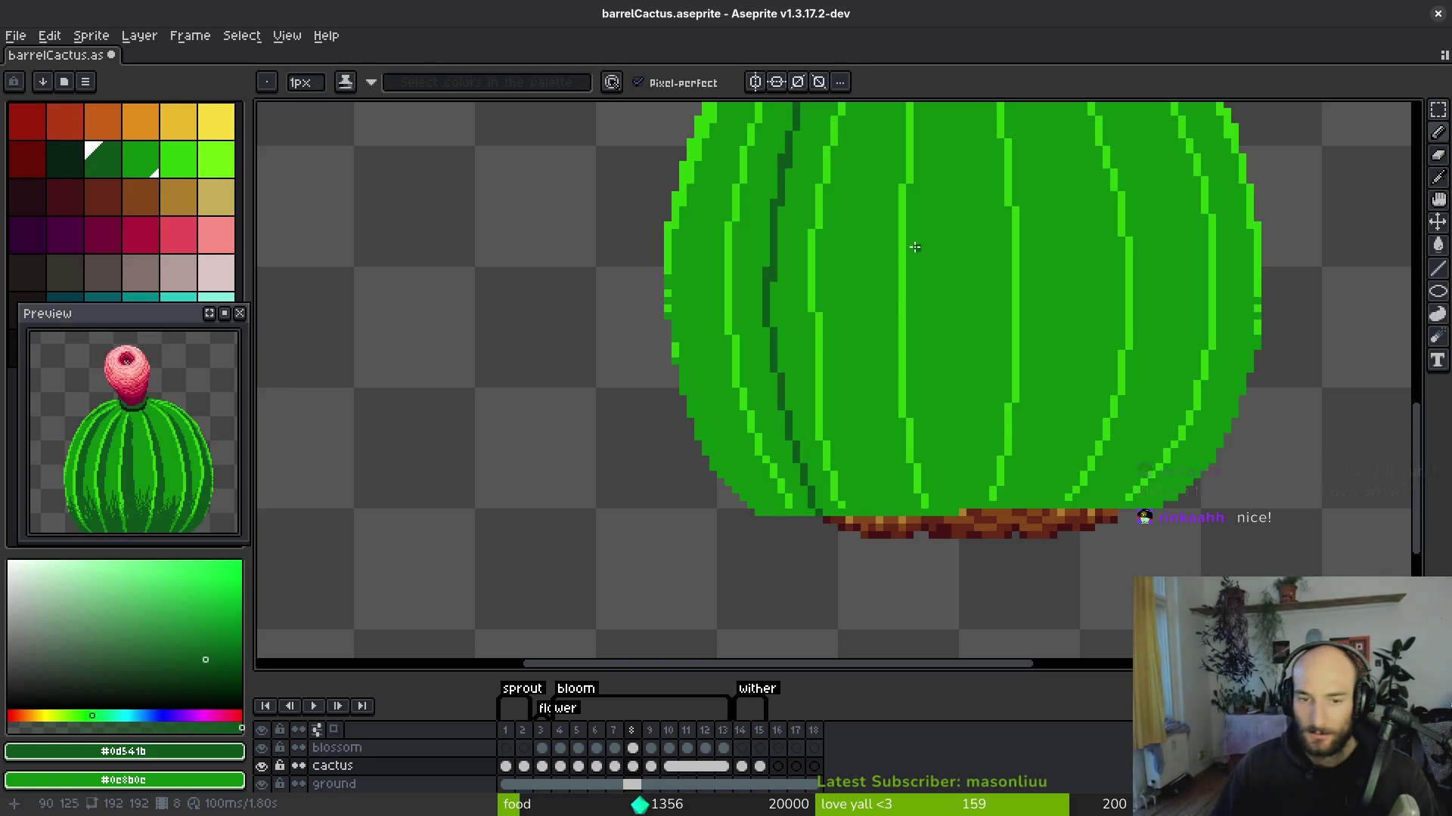
scroll(874, 161, "up", 3)
left_click_drag(876, 167, 852, 223)
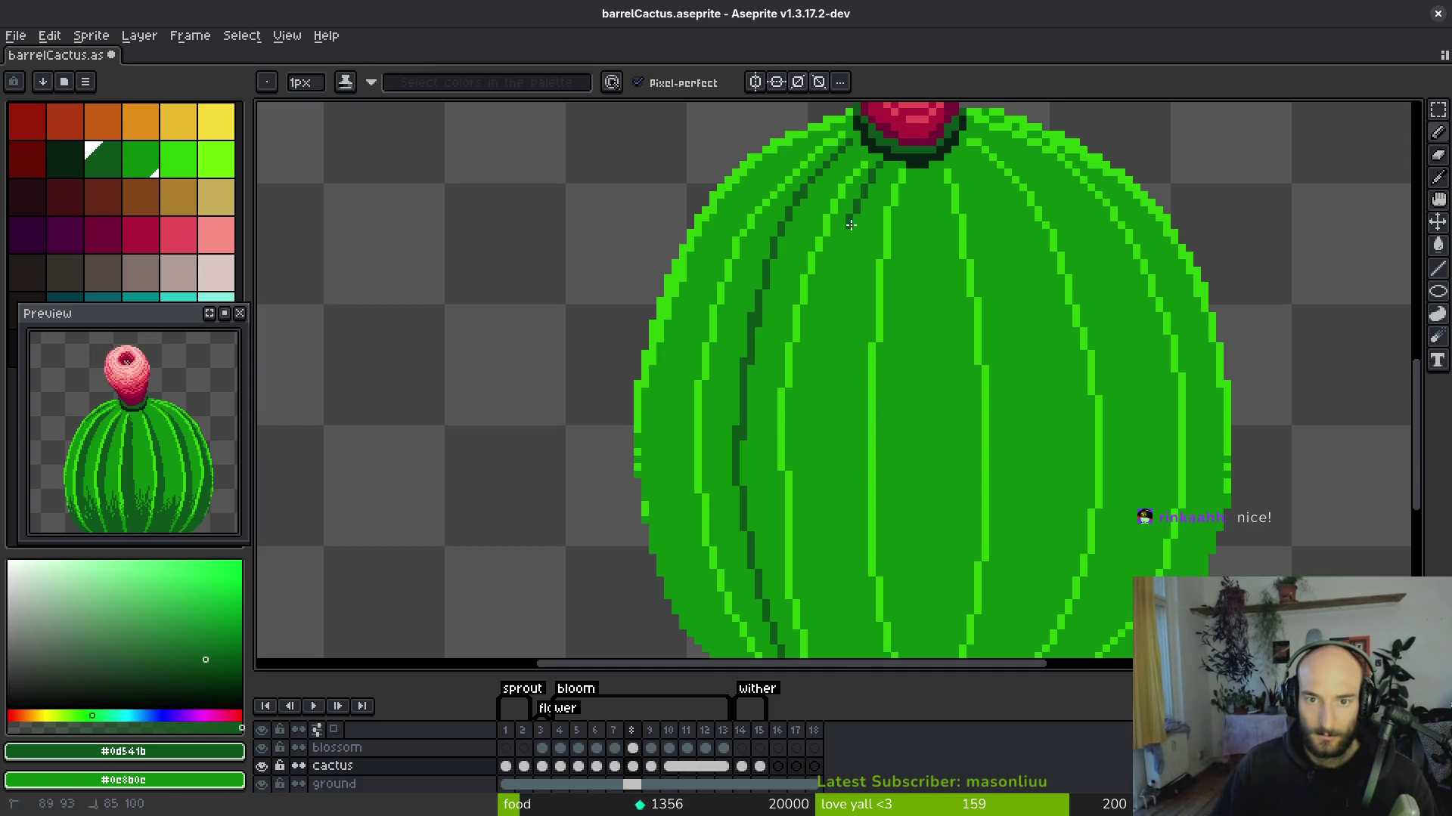
scroll(833, 353, "down", 2)
Add more left-side groove segments, undoing the overlong strokes near the base.
left_click_drag(777, 166, 767, 254)
left_click_drag(786, 509, 798, 567)
scroll(800, 372, "down", 1)
key("ctrl+z")
left_click_drag(750, 150, 745, 193)
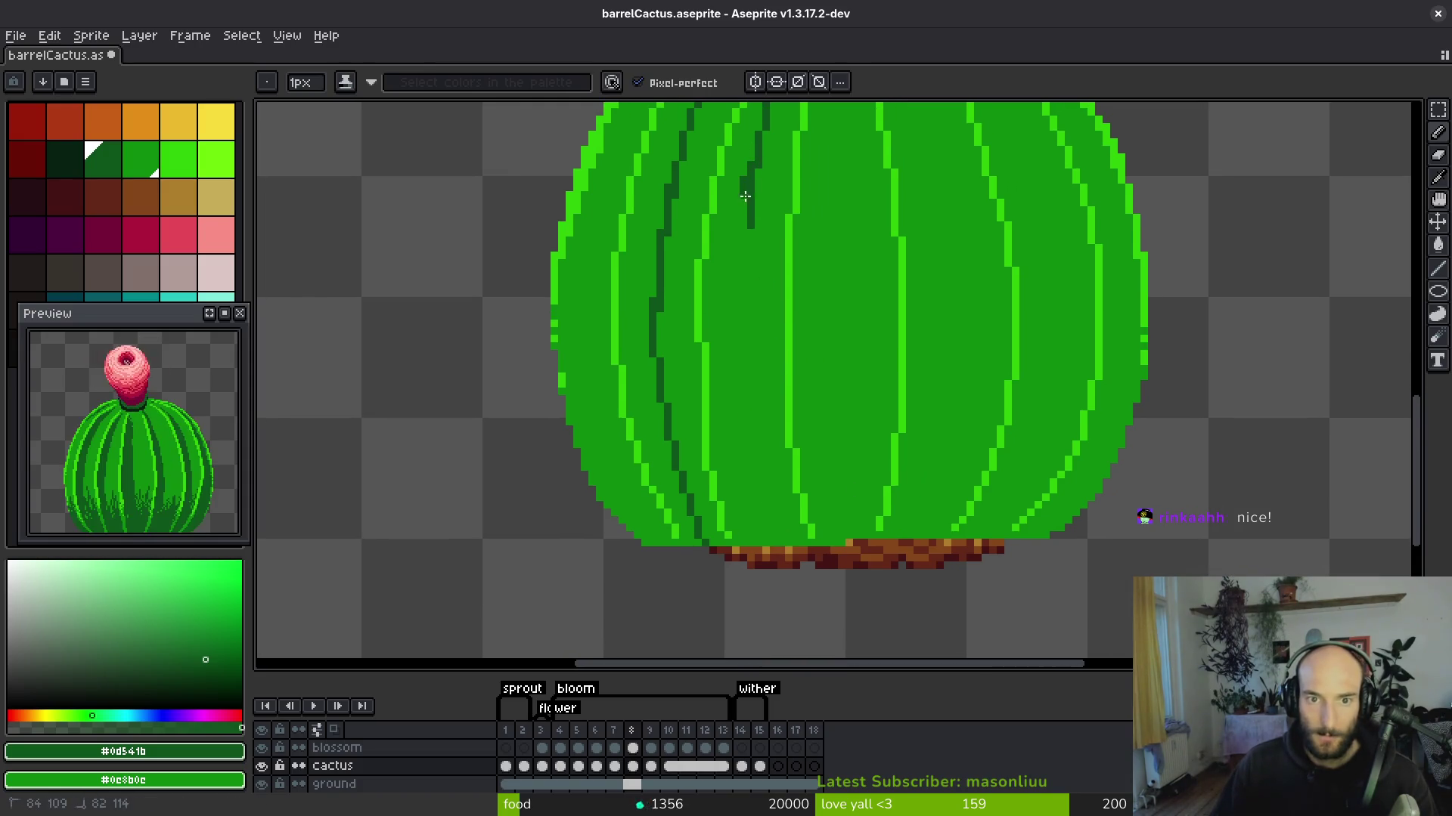
left_click(756, 181)
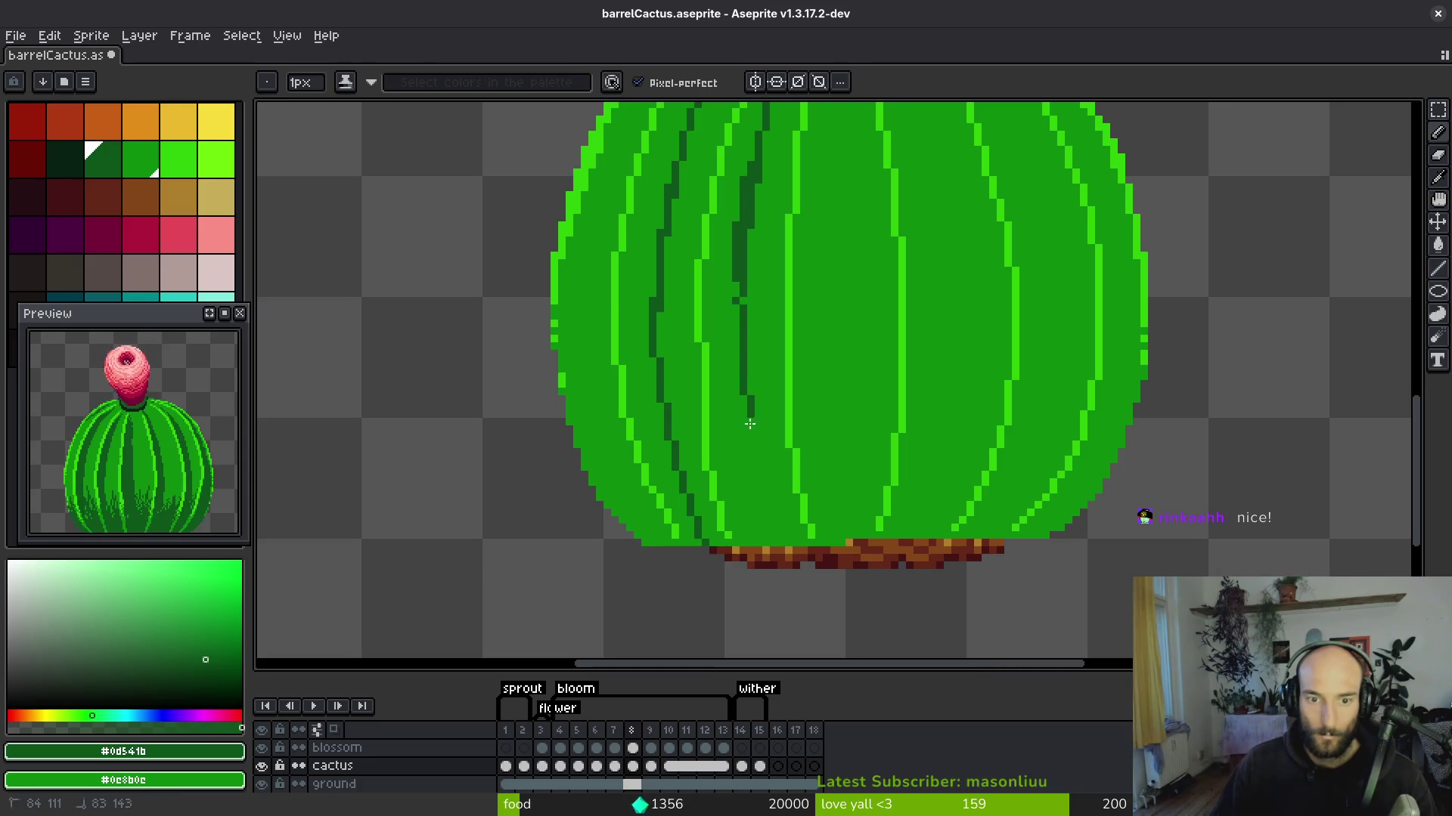
left_click_drag(772, 535, 783, 550)
key("ctrl+z")
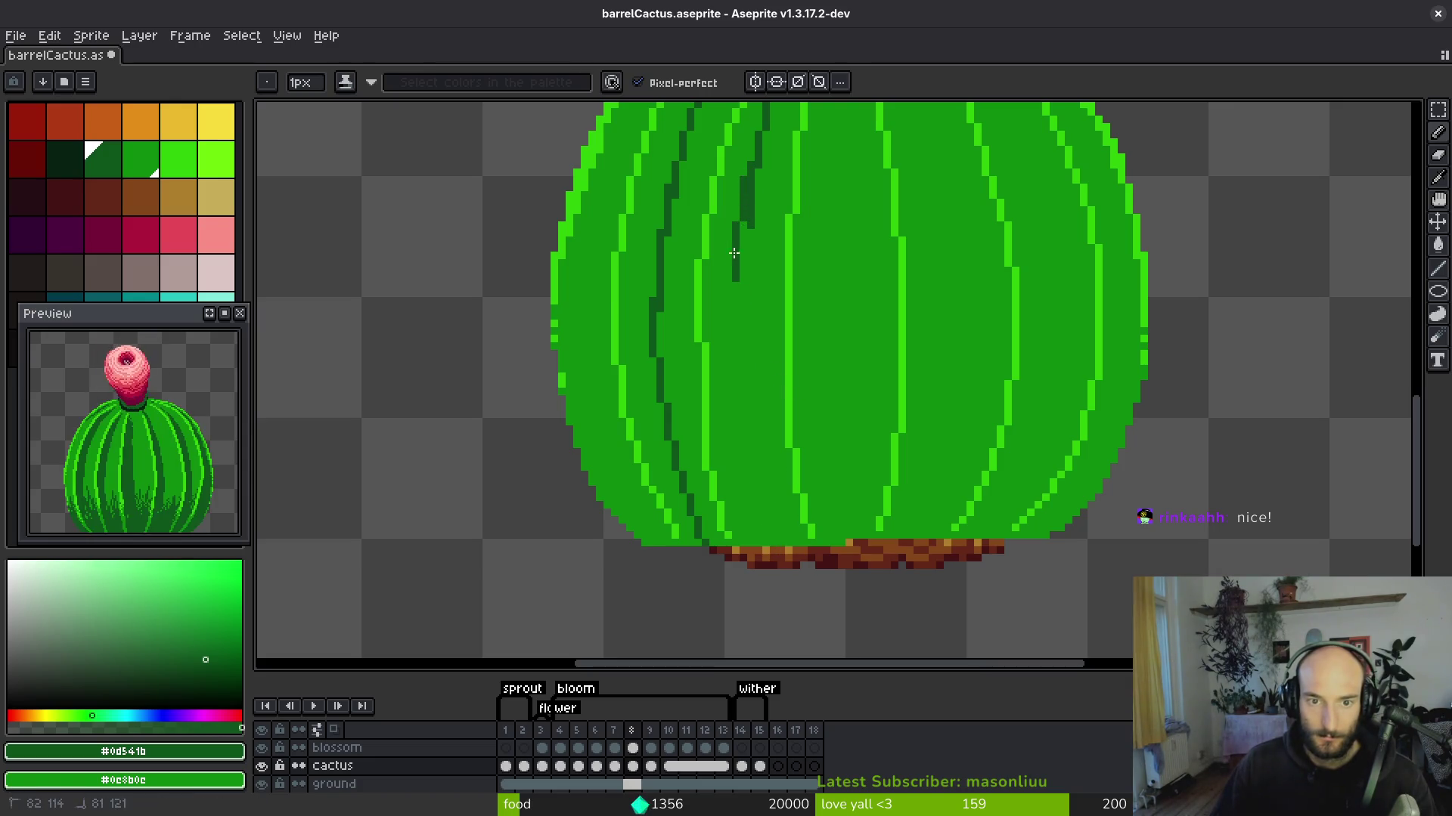
left_click_drag(747, 208, 739, 243)
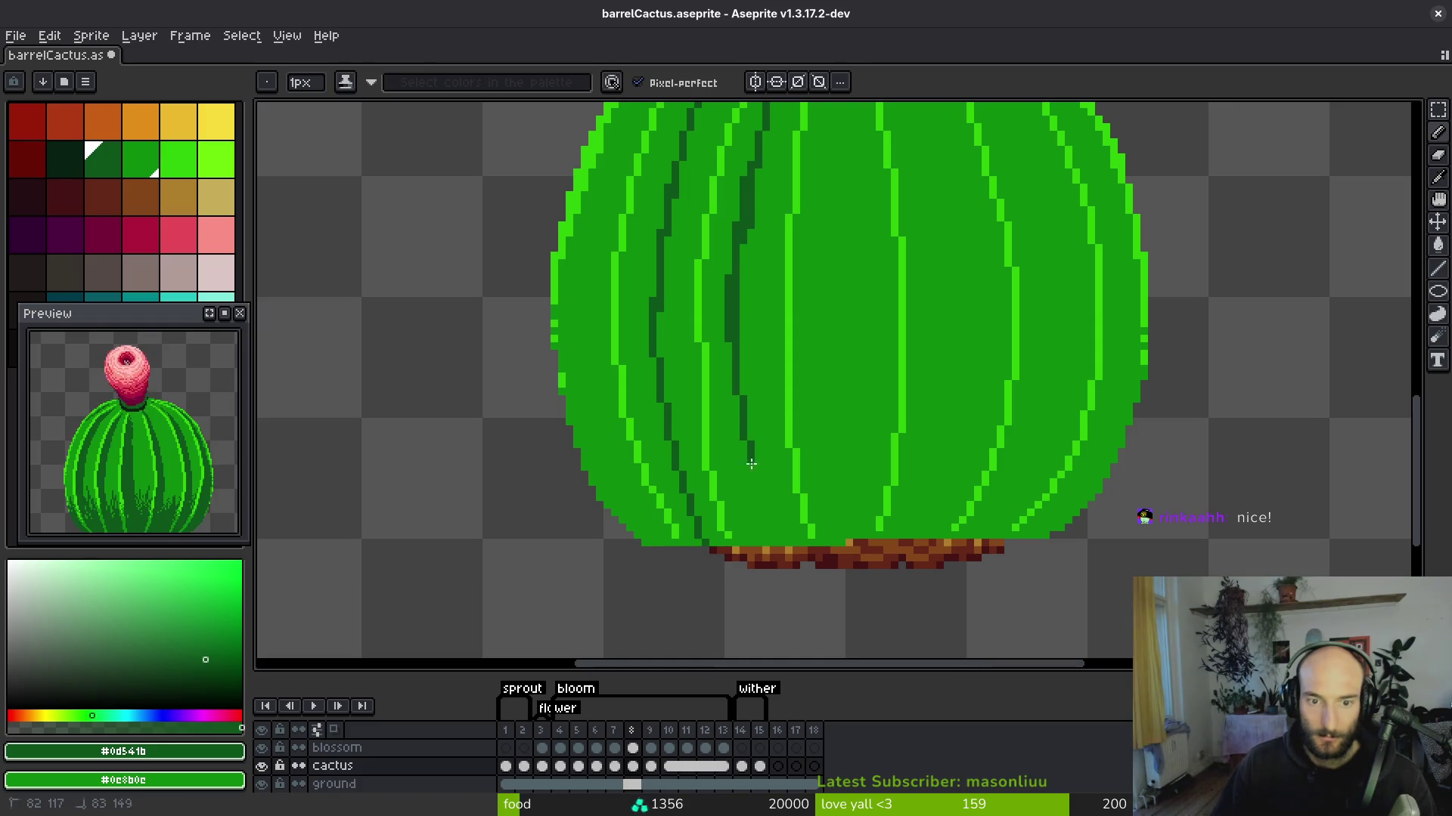
scroll(771, 541, "down", 2)
scroll(815, 300, "up", 2)
Extend groove lines down the ribs to the base and start new grooves below the bud.
left_click_drag(832, 201, 814, 429)
scroll(791, 307, "down", 2)
scroll(778, 178, "up", 2)
left_click_drag(782, 189, 783, 284)
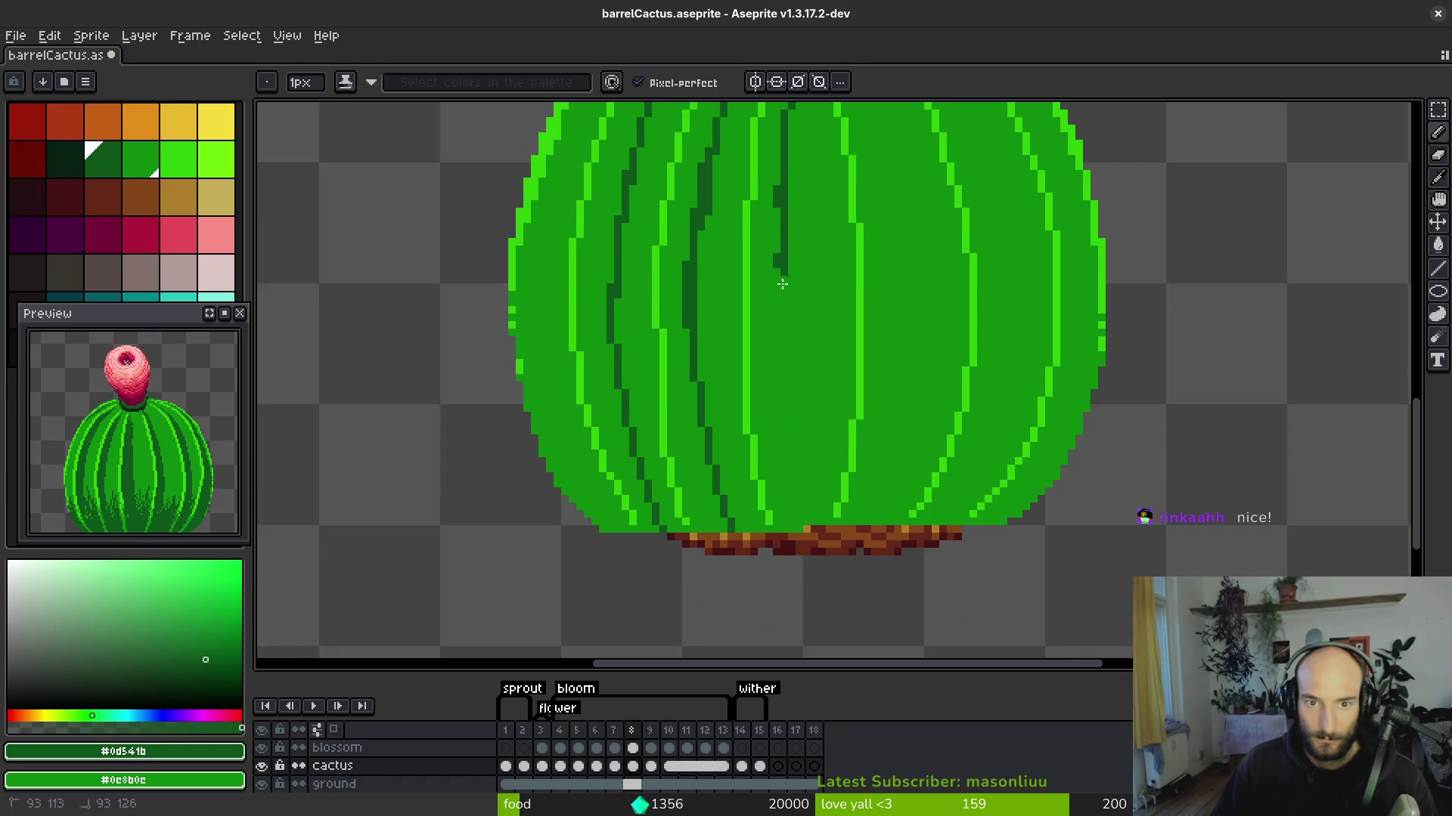
left_click_drag(793, 462, 794, 522)
scroll(836, 459, "down", 2)
scroll(809, 161, "up", 2)
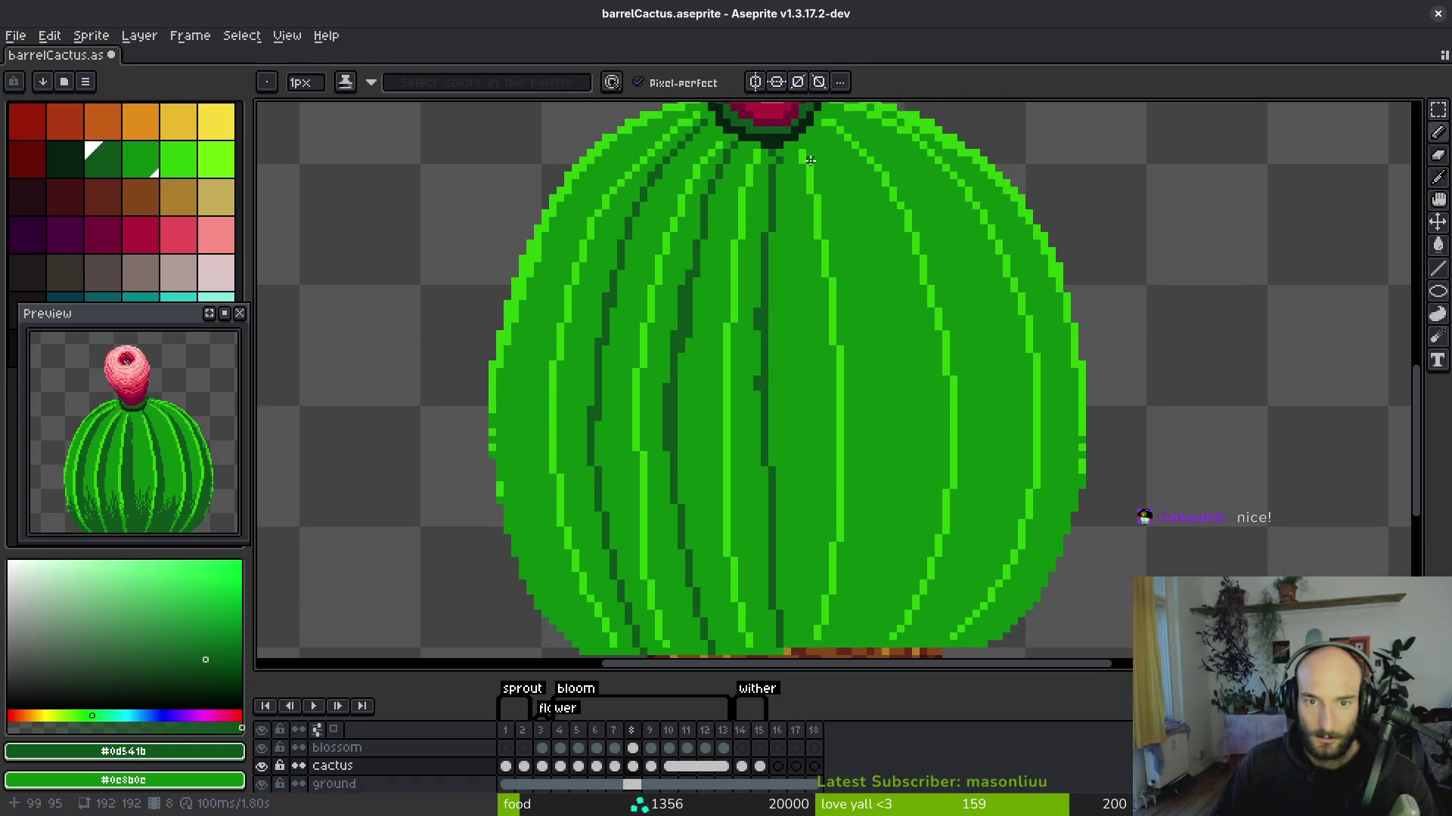
left_click_drag(809, 141, 821, 154)
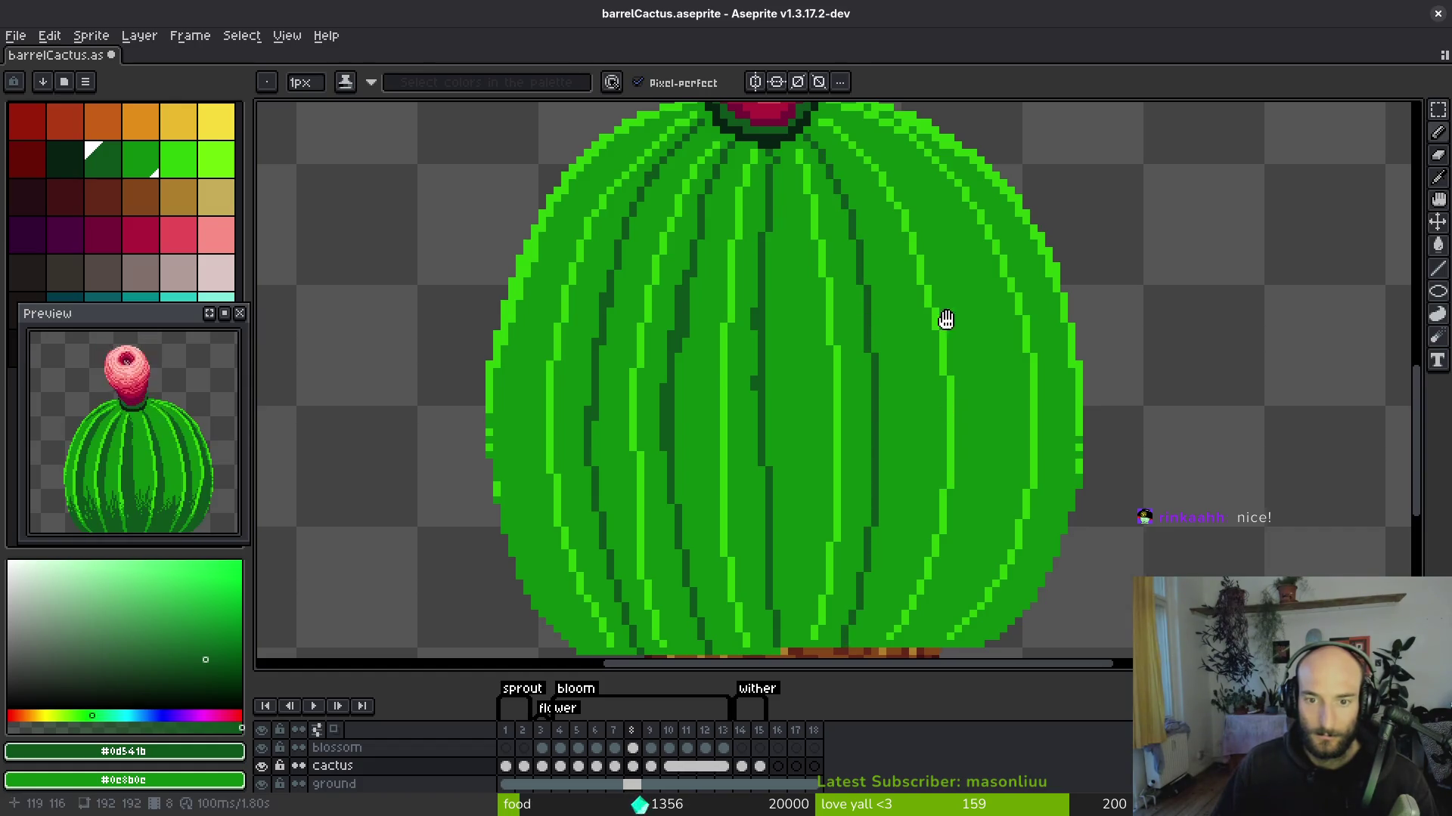
scroll(704, 155, "down", 2)
scroll(772, 129, "up", 2)
left_click_drag(754, 137, 783, 154)
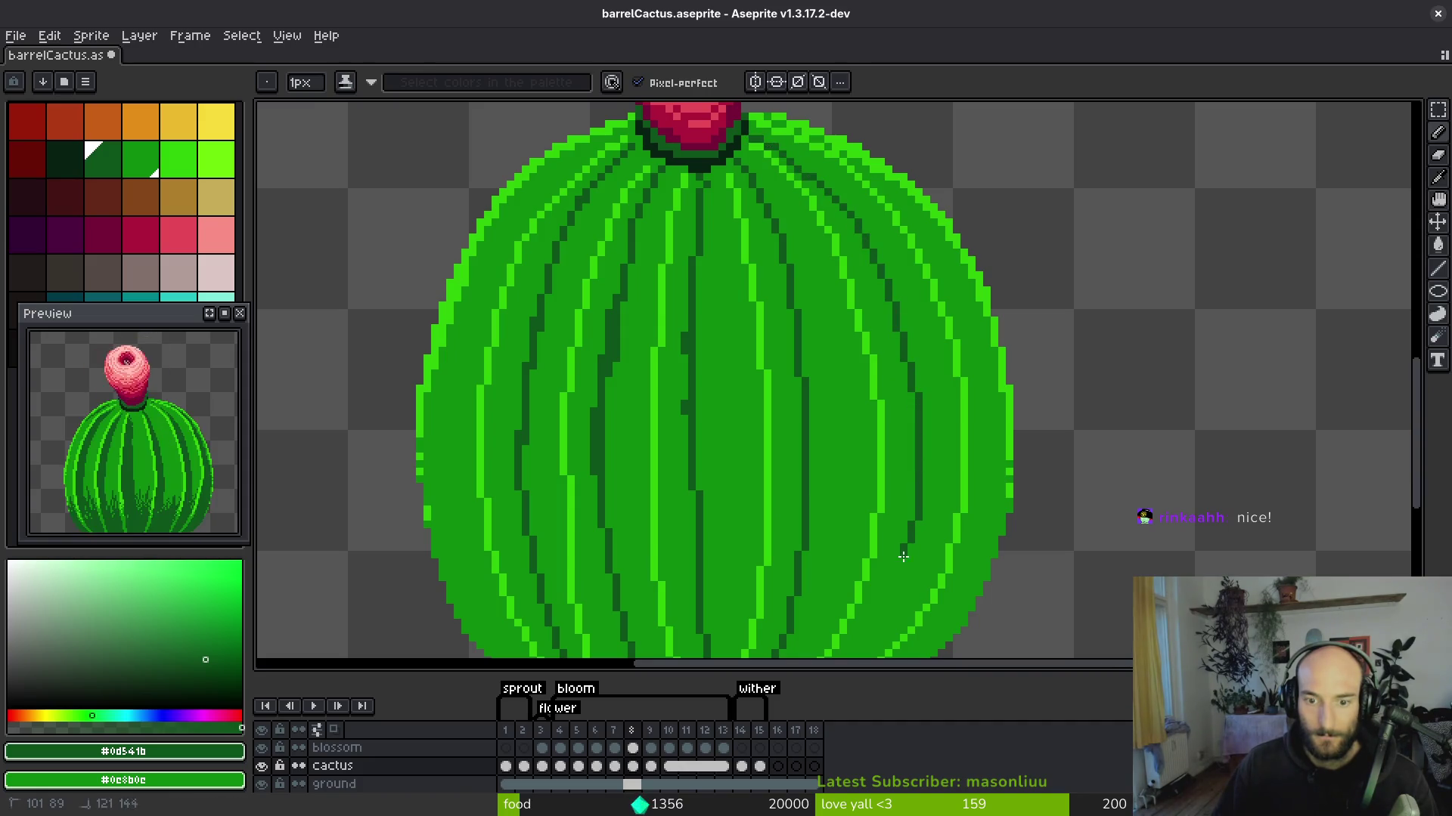
scroll(908, 454, "down", 2)
Pencil dark-green pixels along a rib near the base and down the cactus's left edge.
scroll(948, 338, "up", 2)
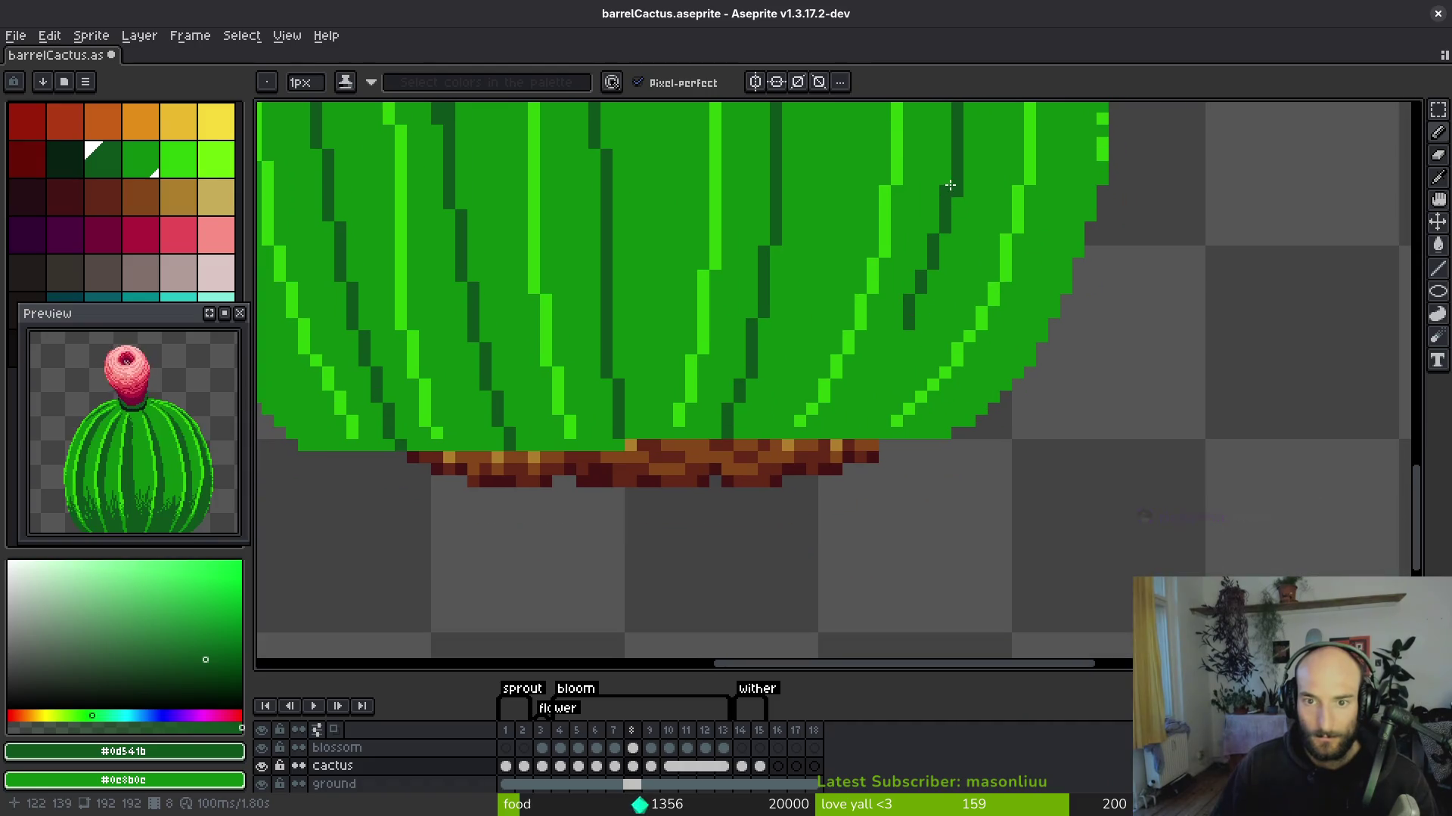
left_click_drag(904, 330, 842, 412)
left_click(932, 337)
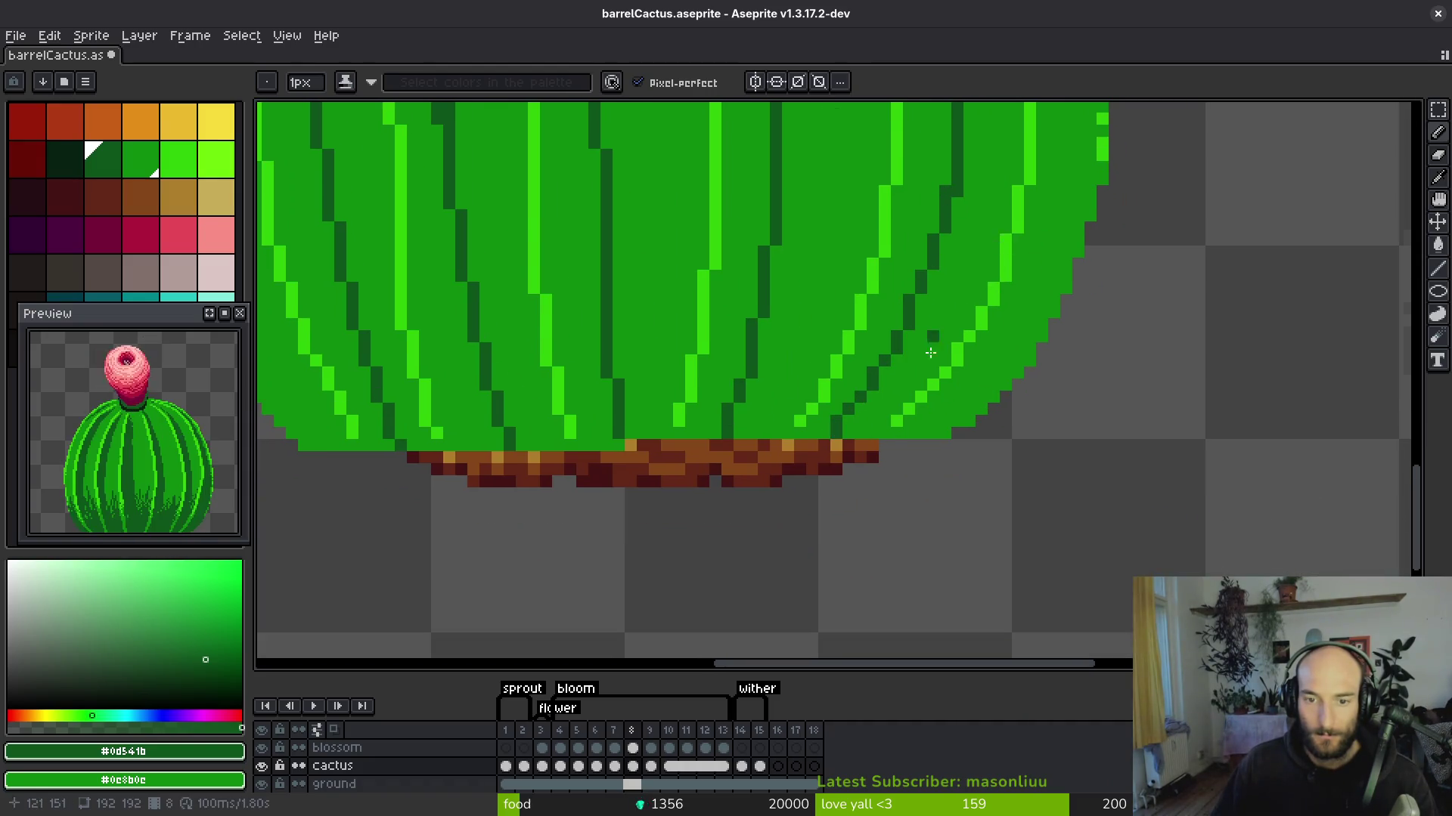
scroll(930, 353, "down", 3)
left_click_drag(625, 266, 812, 289)
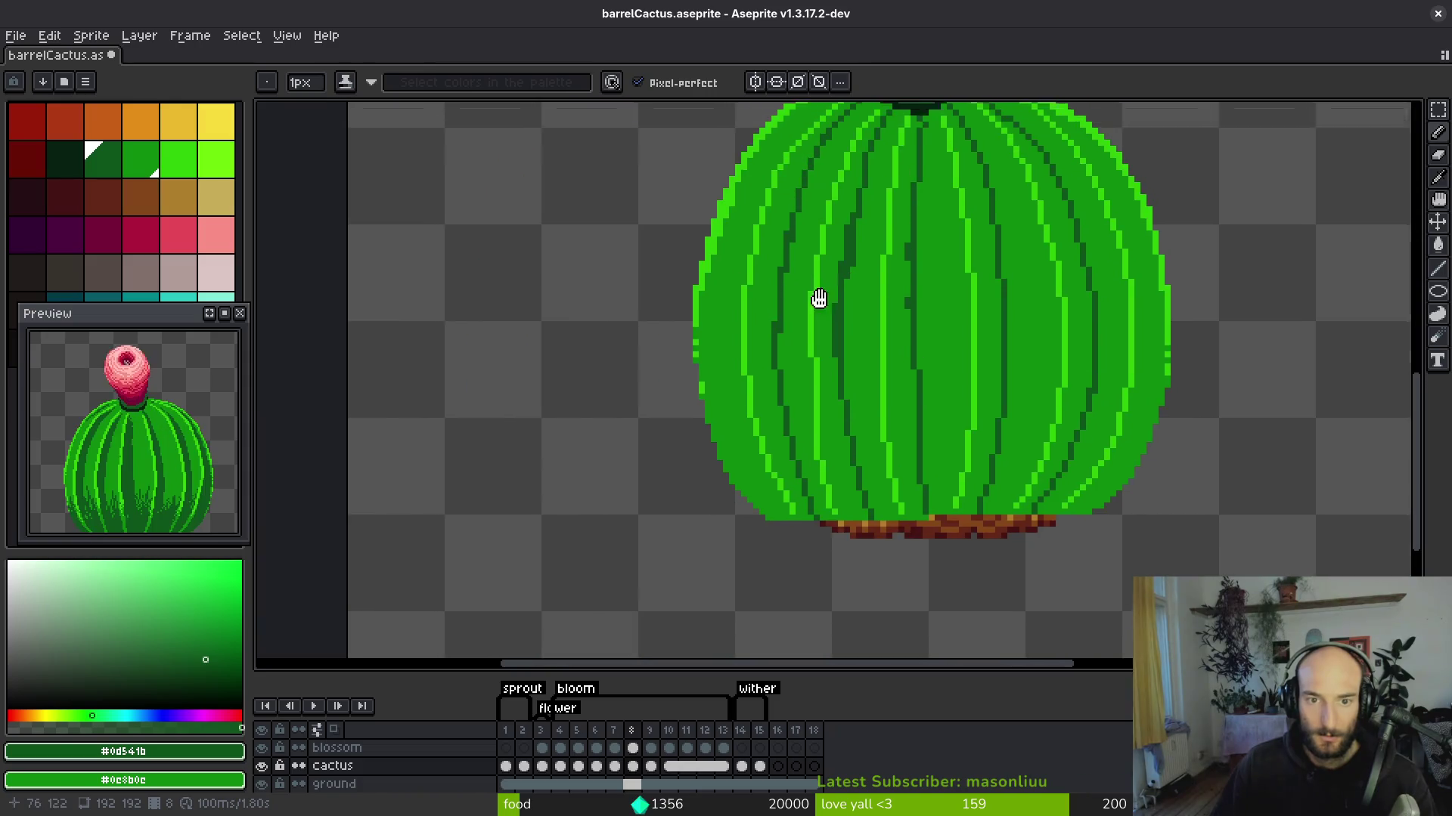
scroll(832, 211, "up", 1)
scroll(742, 184, "up", 1)
scroll(713, 396, "down", 1)
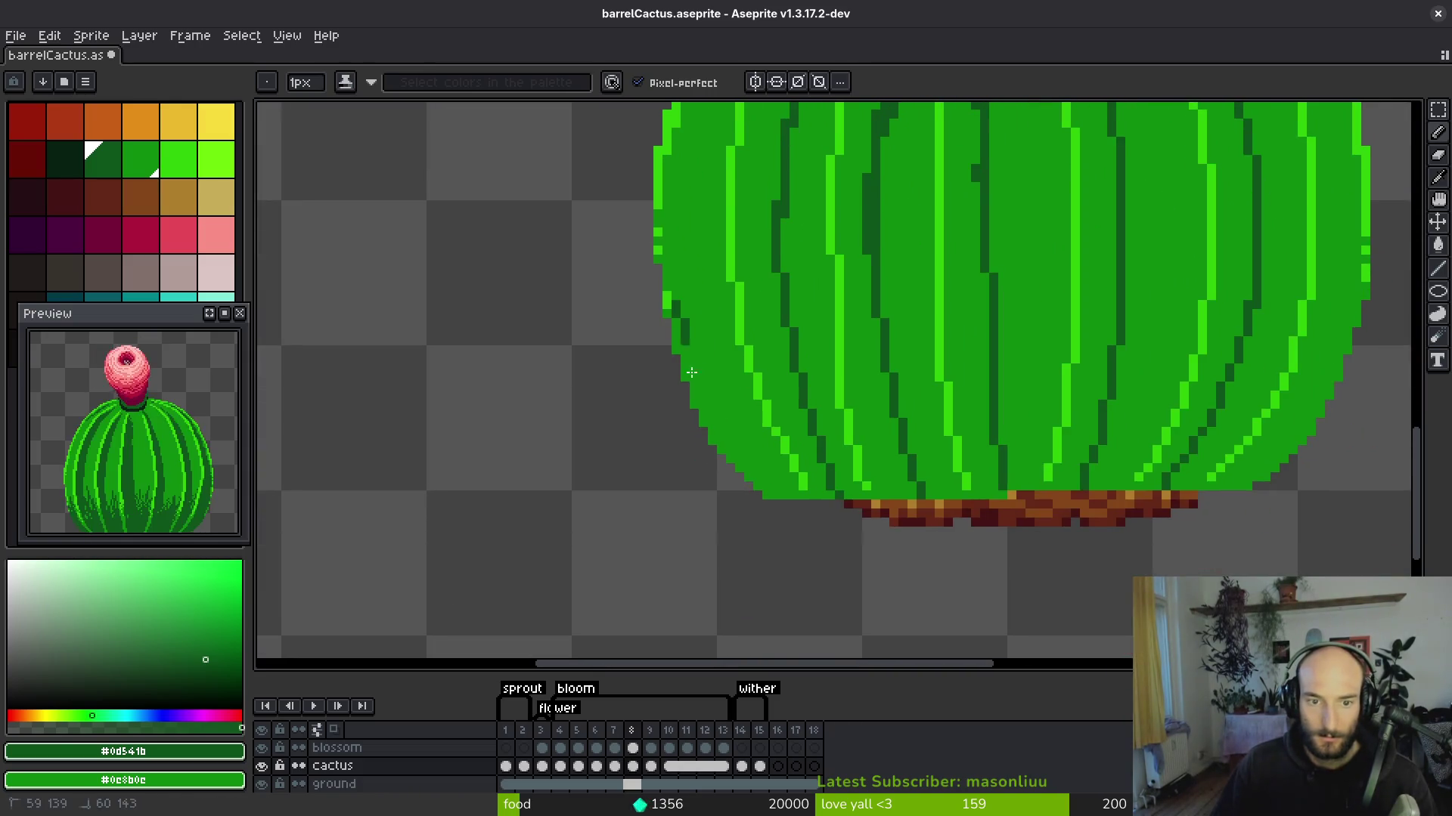
left_click(712, 278)
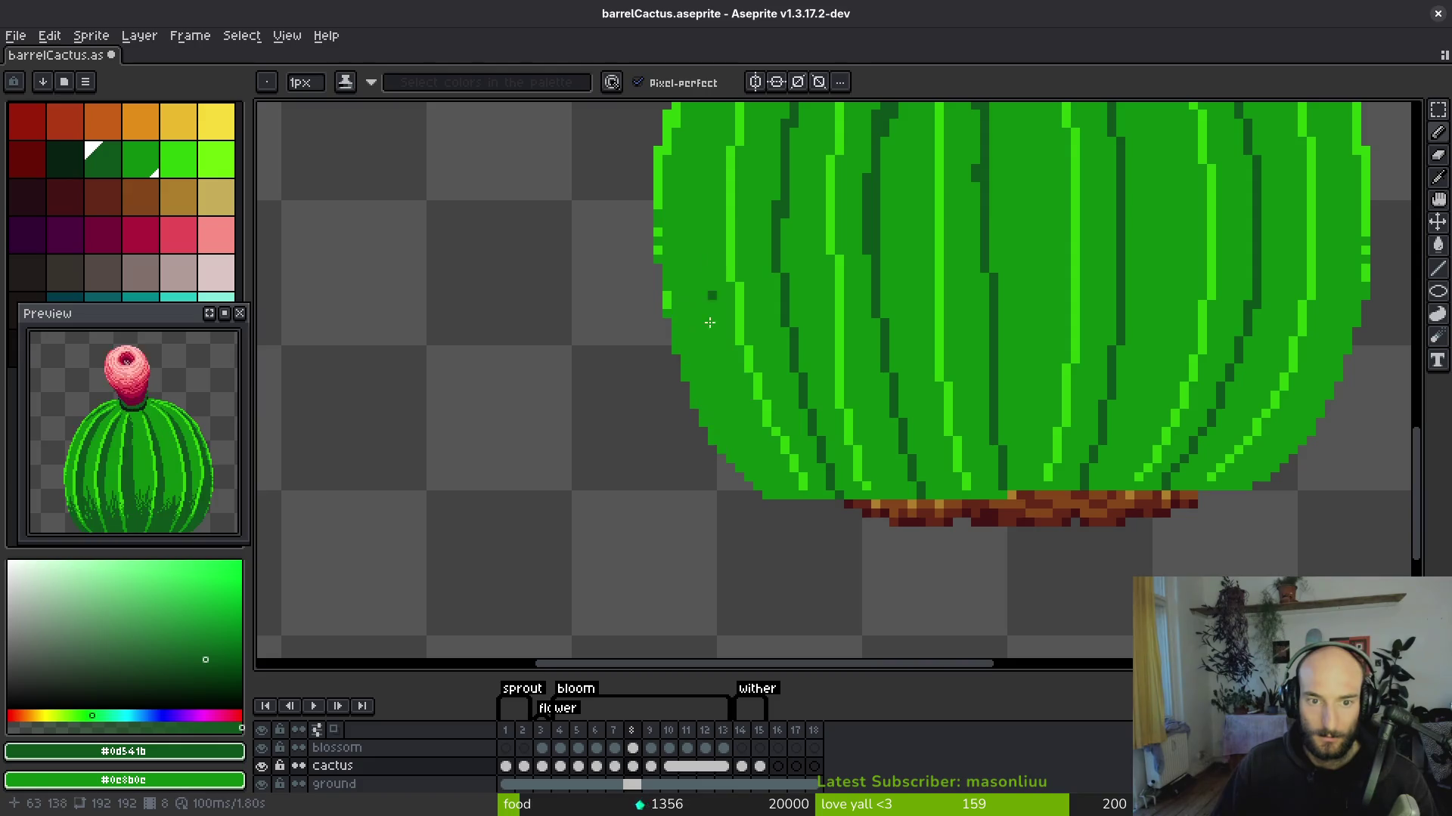
left_click_drag(718, 295, 741, 400)
left_click_drag(729, 348, 748, 397)
mouse_move(715, 298)
left_mouse_down()
mouse_move(684, 370)
mouse_move(681, 351)
mouse_move(715, 416)
left_mouse_up()
Paint-bucket the lower-left green band dark green, redoing the fill once.
key("g")
left_click(760, 467)
key("ctrl+z")
left_click(813, 480)
key("b")
Draw dark pixel lines down a light stripe and beside it on the lower body.
scroll(694, 387, "up", 2)
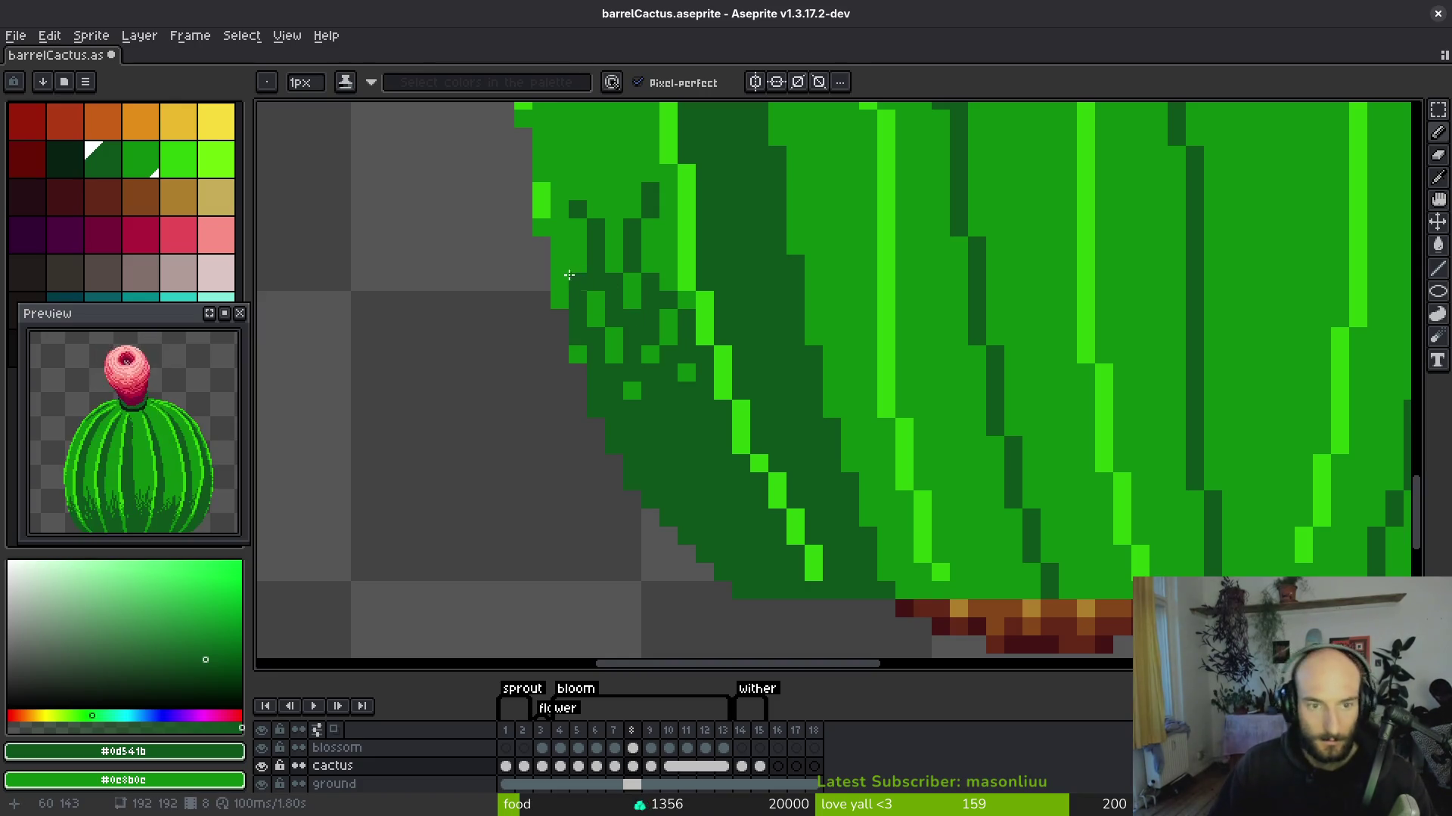
scroll(577, 348, "down", 2)
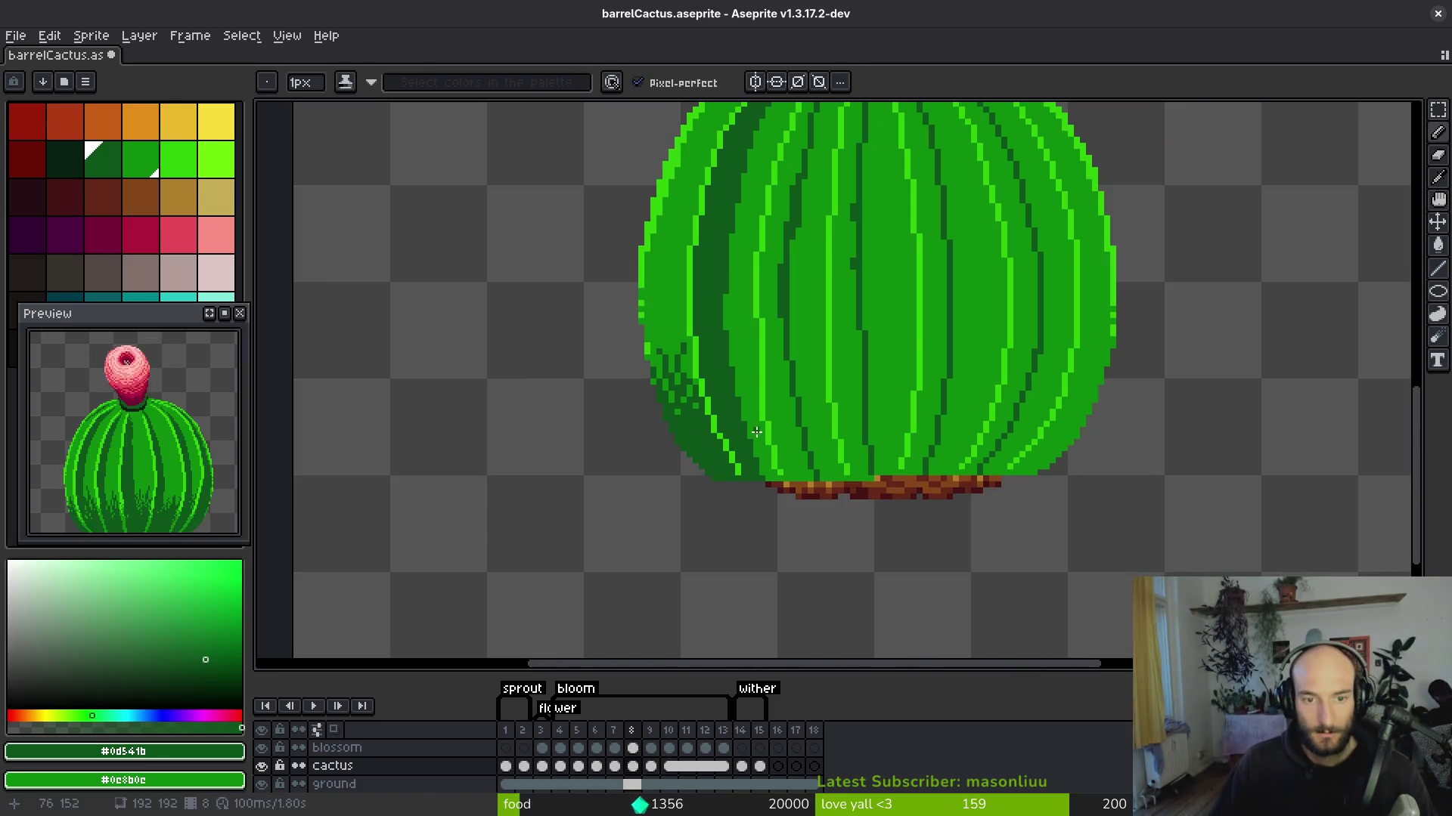
scroll(724, 417, "up", 2)
left_click_drag(713, 260, 732, 390)
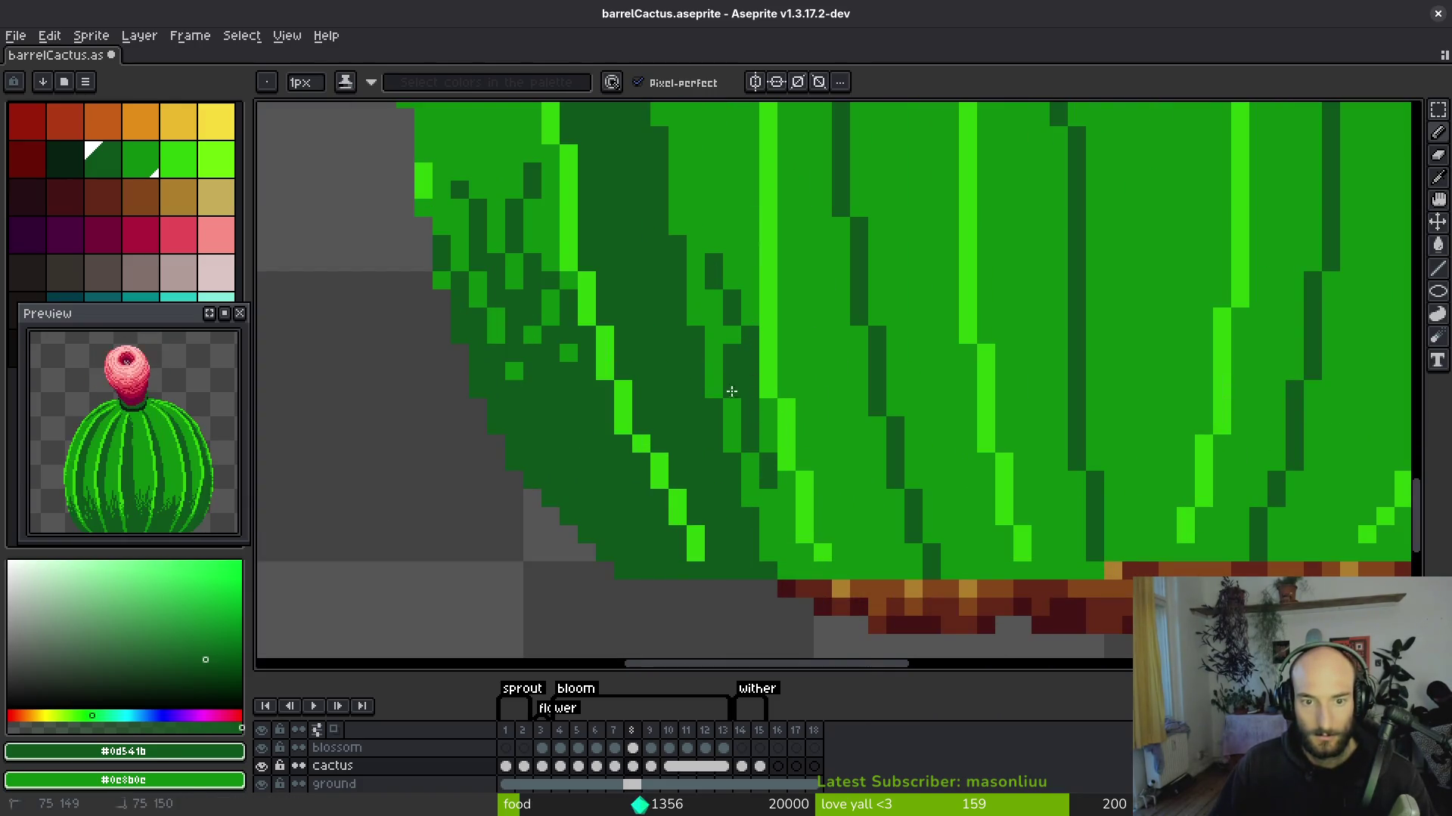
scroll(820, 424, "right", 2)
left_click_drag(835, 295, 870, 446)
Add short dark grass strokes near the base, undoing two vertical strokes.
mouse_move(888, 374)
left_mouse_down()
mouse_move(869, 348)
mouse_move(889, 382)
left_mouse_up()
left_click_drag(869, 329, 853, 328)
left_click_drag(871, 249, 848, 277)
left_click_drag(889, 446, 889, 395)
scroll(889, 394, "right", 3)
left_click_drag(925, 249, 926, 286)
left_click_drag(908, 355, 907, 416)
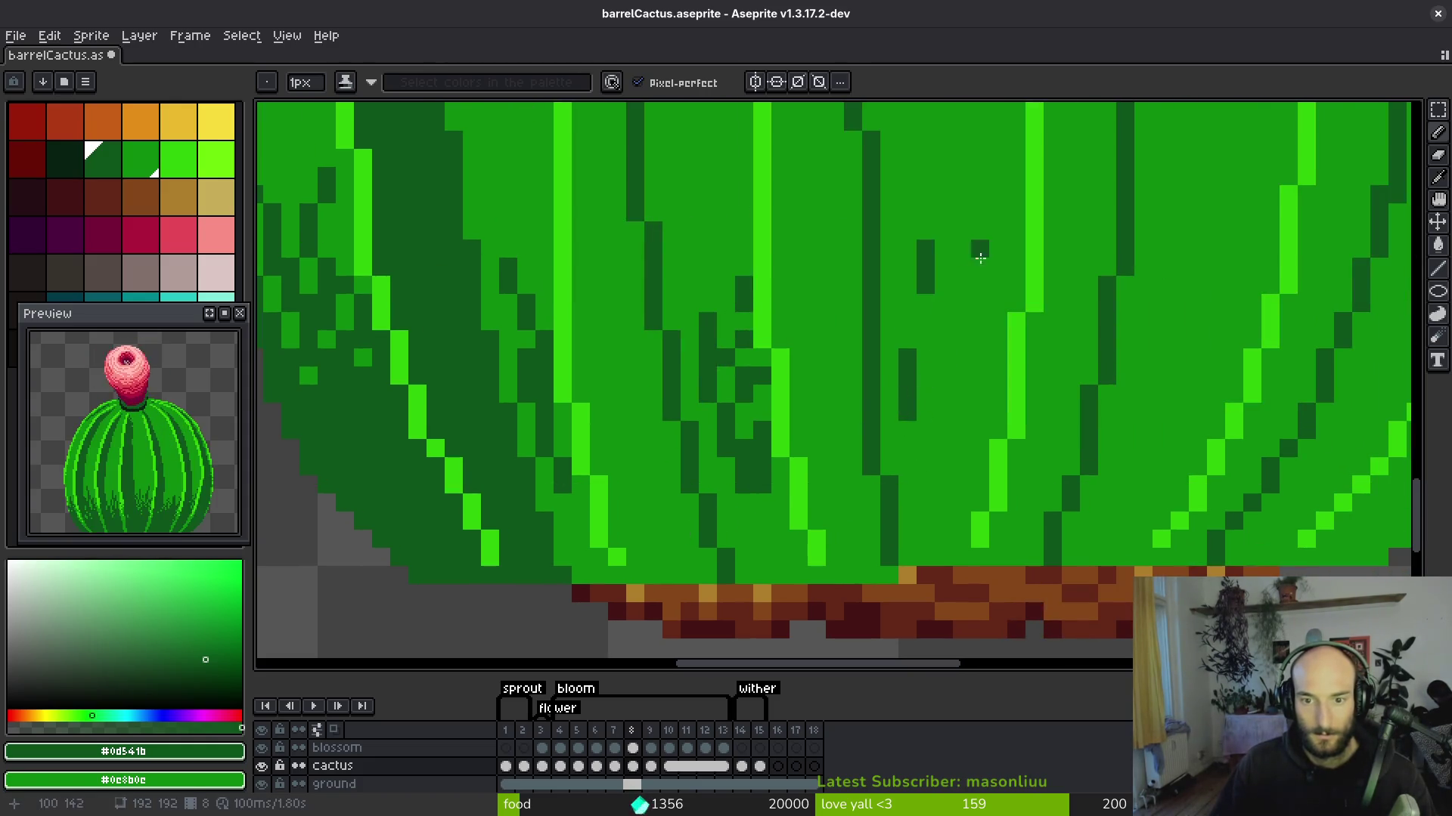
key("ctrl+z")
key("ctrl+z")
key("ctrl+z")
Draw diagonal dark grass blades and dots across the lower centre of the body.
left_click_drag(998, 249, 925, 302)
left_click_drag(980, 336, 998, 378)
left_click(998, 412)
left_click_drag(908, 333, 889, 378)
left_click(907, 250)
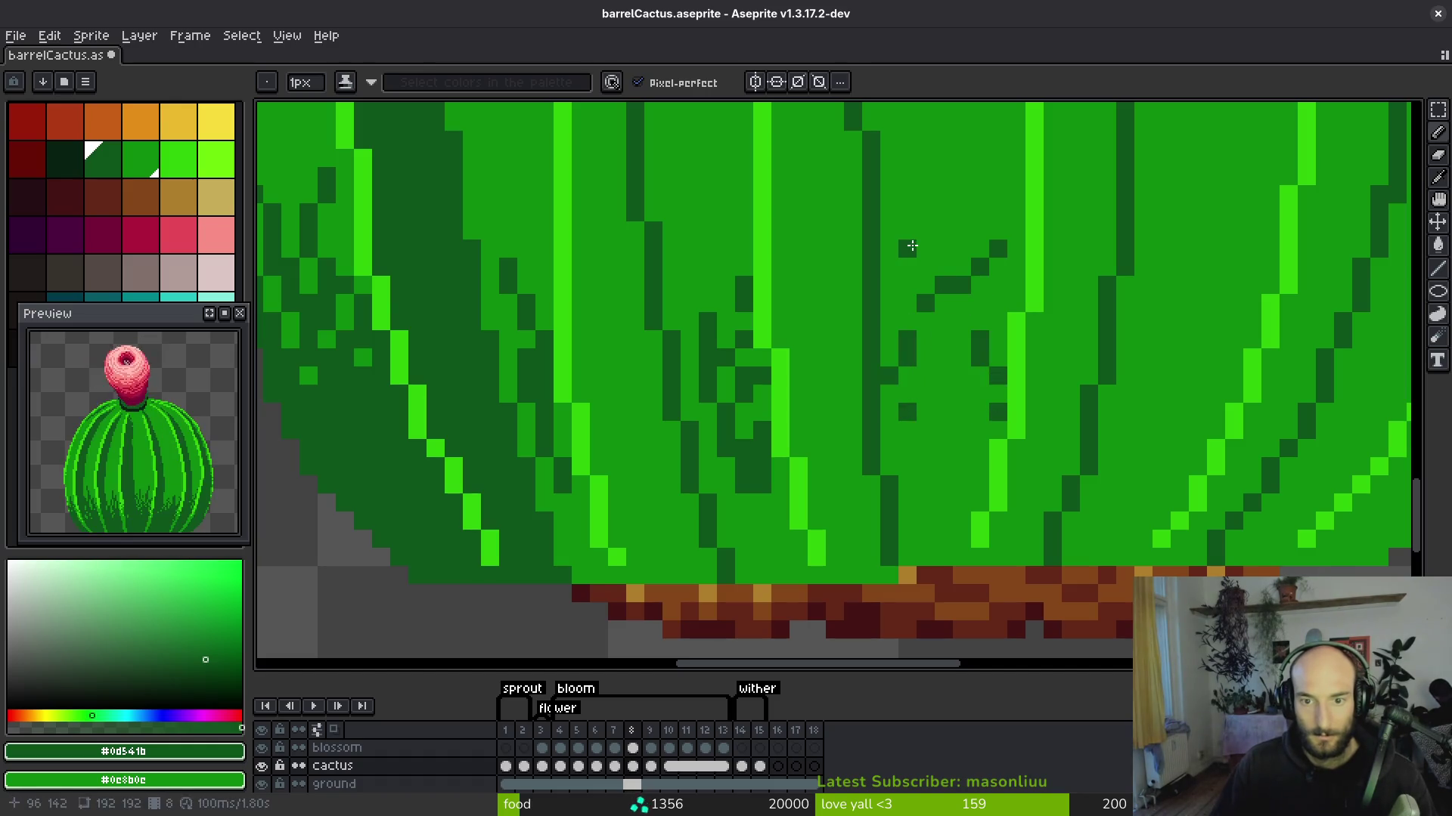
left_click_drag(912, 246, 980, 413)
mouse_move(998, 280)
left_mouse_down()
mouse_move(980, 332)
mouse_move(923, 372)
mouse_move(895, 429)
left_mouse_up()
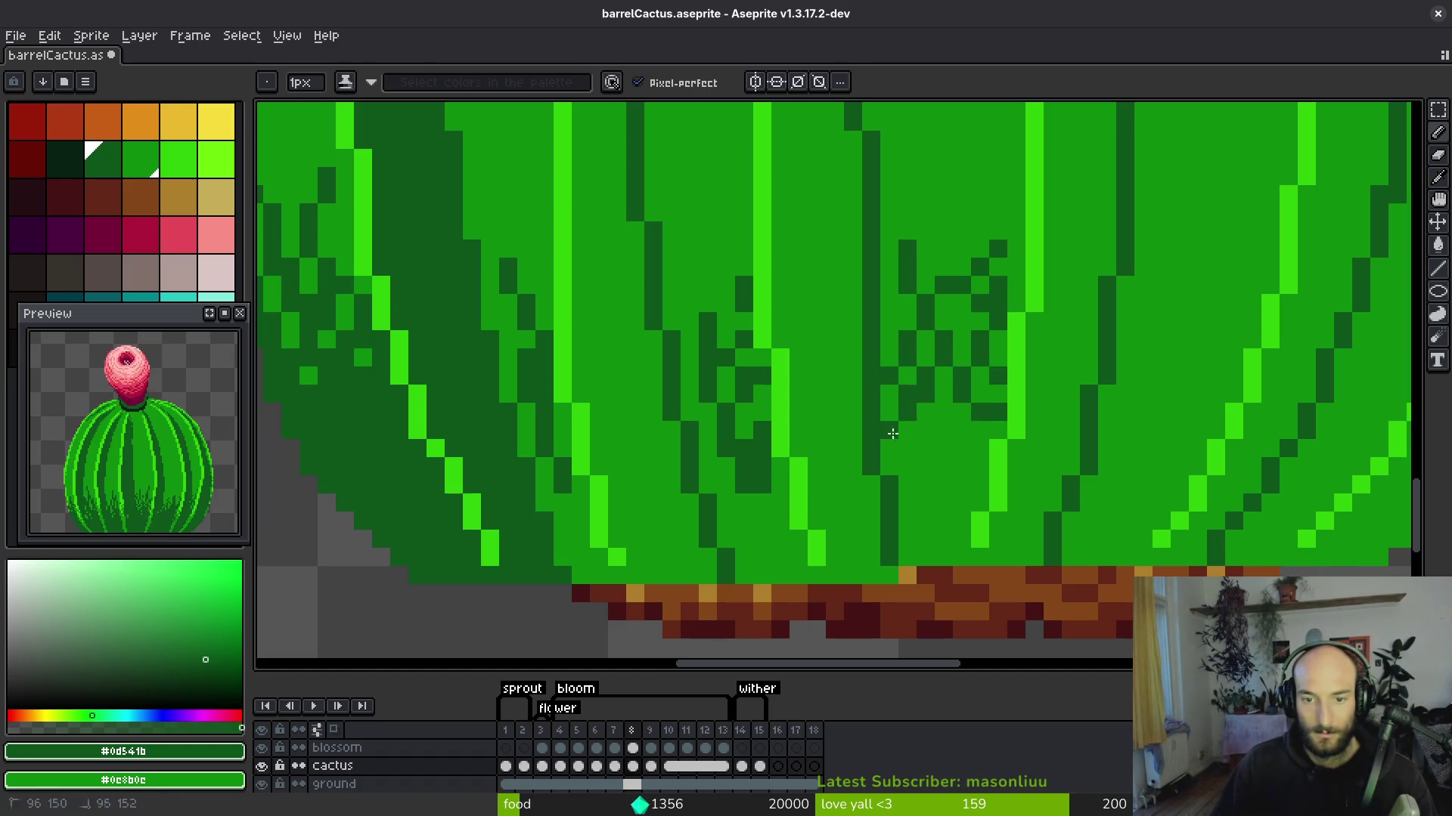
Thicken the dark grass texture just above the soil.
scroll(895, 430, "right", 5)
left_click(914, 295)
left_click_drag(907, 353, 859, 446)
left_click_drag(968, 298, 941, 469)
left_click_drag(986, 374, 935, 465)
left_click_drag(974, 406, 943, 463)
Extend the diagonal dark grass tufts across the cactus's right side.
scroll(977, 398, "right", 3)
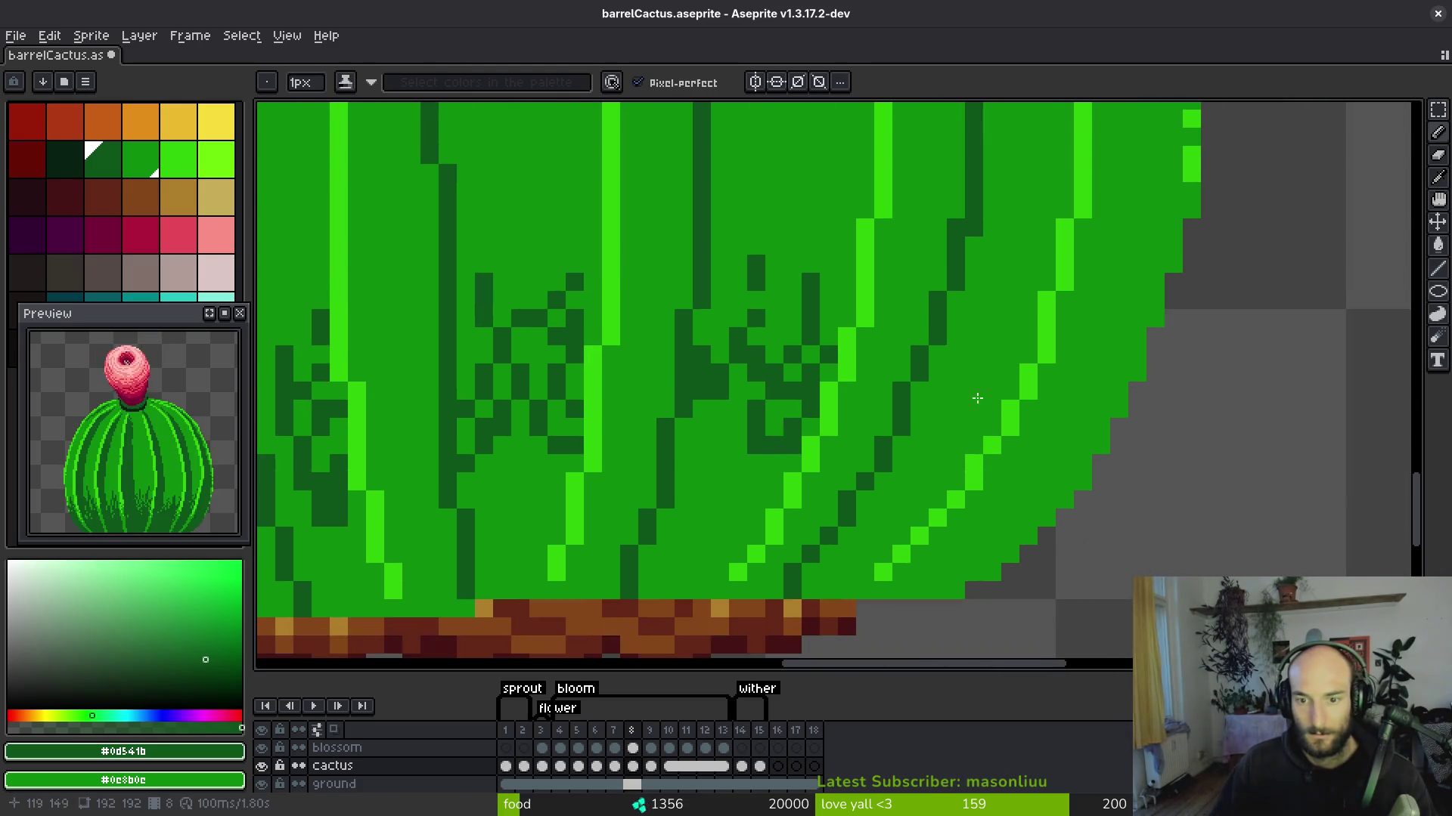
left_click_drag(991, 337, 919, 462)
left_click_drag(1009, 389, 936, 462)
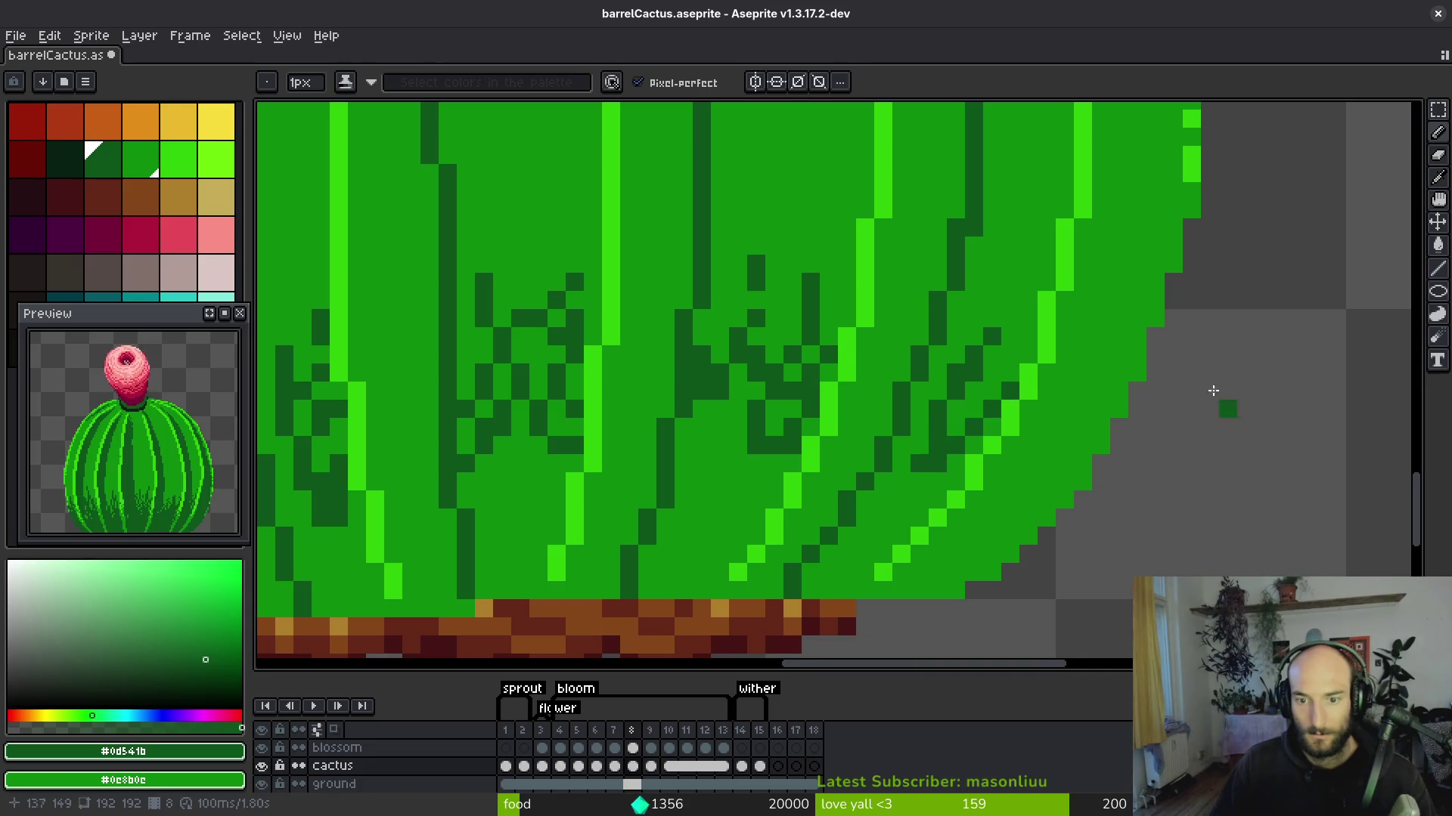
left_click_drag(1082, 318, 1063, 396)
mouse_move(1102, 349)
left_mouse_down()
mouse_move(1058, 461)
mouse_move(1065, 427)
left_mouse_up()
left_click_drag(1119, 385, 1028, 521)
Try filling the mid-green body dark green, undo it, and return to the Pencil.
key("g")
left_click(968, 537)
key("ctrl+z")
key("b")
scroll(957, 522, "down", 2)
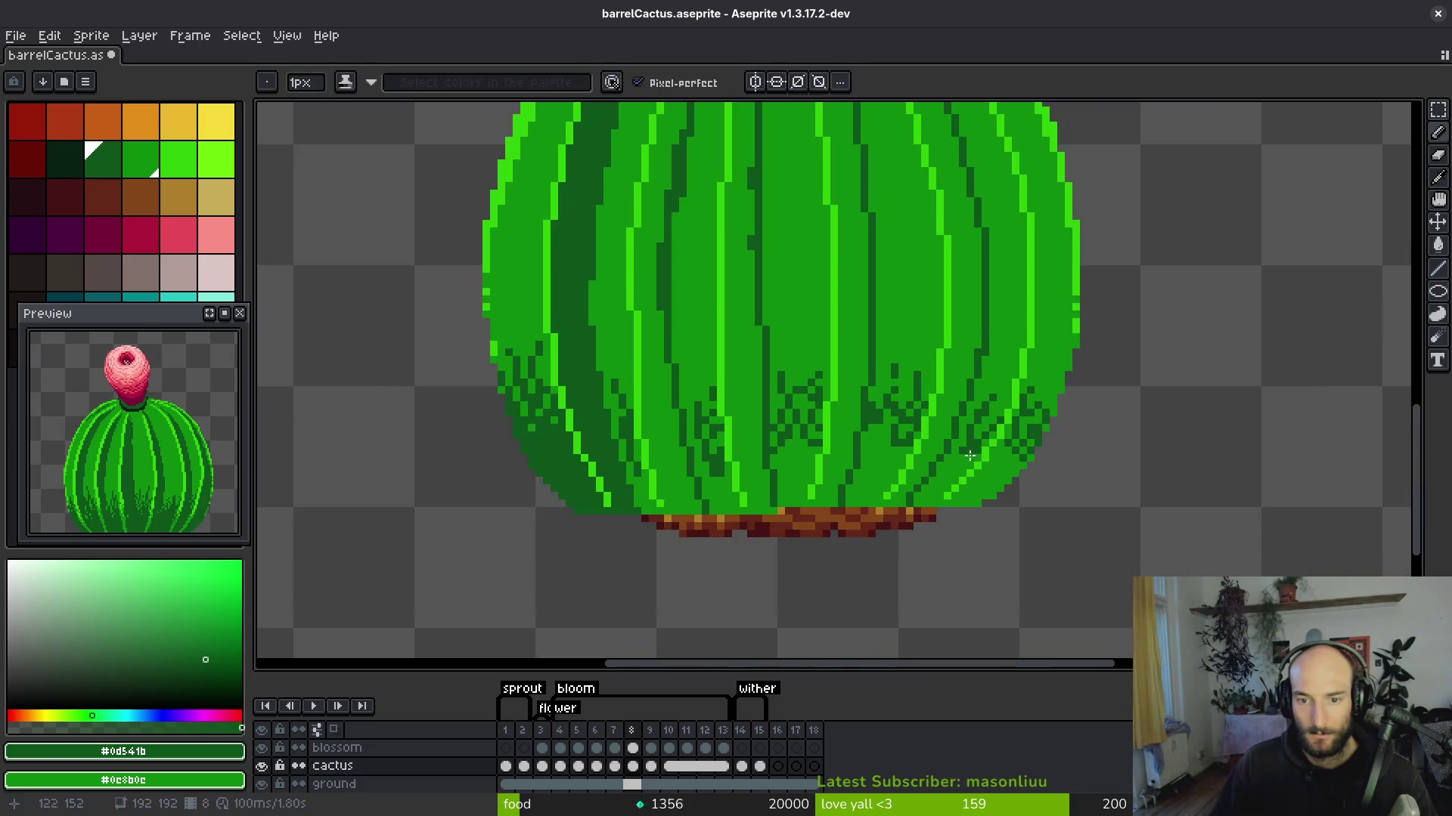
Bucket-fill two rib bands near the base dark green, undoing an extra stripe fill.
scroll(948, 458, "up", 2)
key("g")
left_click(945, 461)
left_click(910, 435)
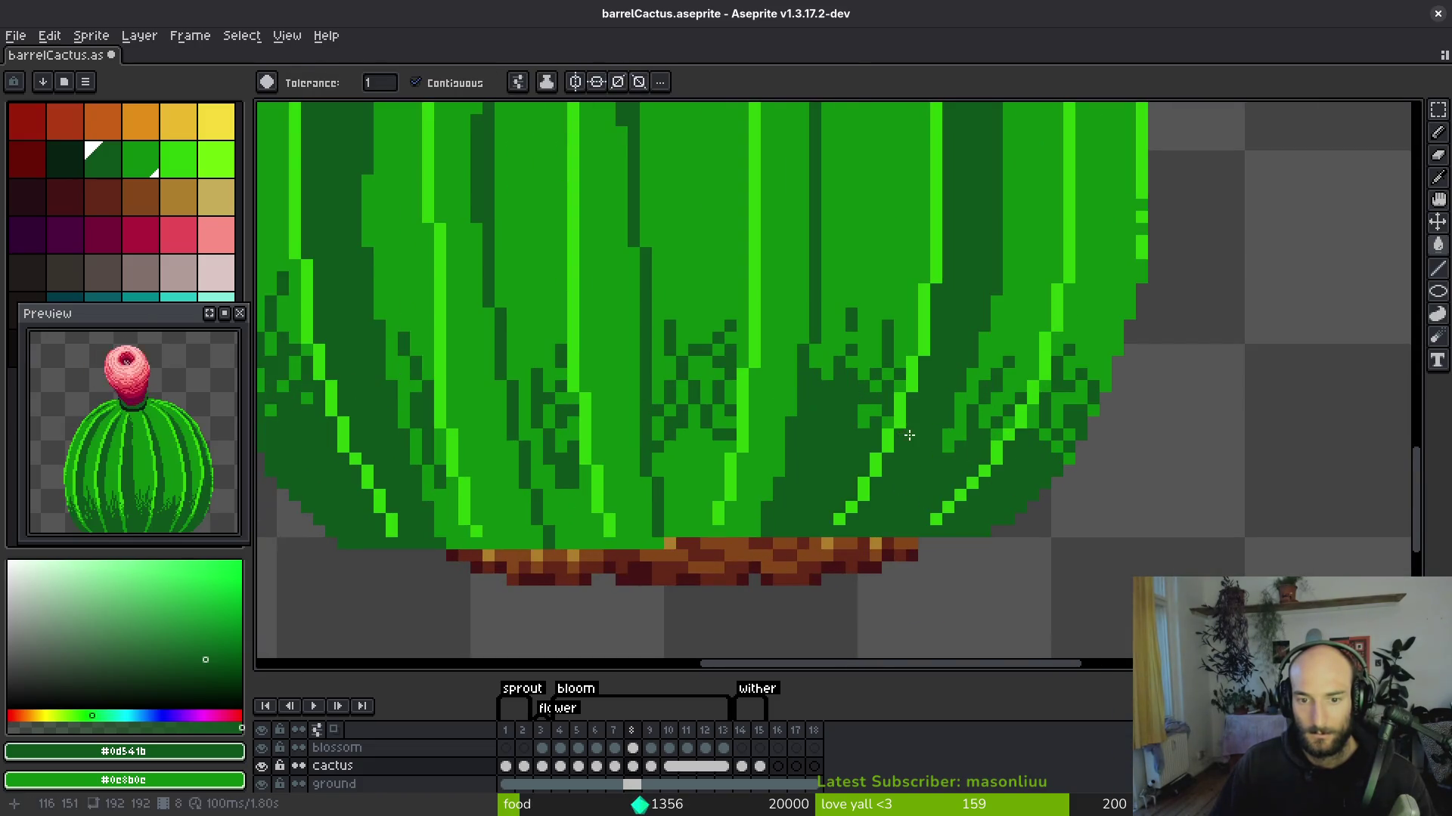
scroll(910, 402, "down", 1)
scroll(911, 402, "up", 2)
left_click(815, 446)
key("ctrl+z")
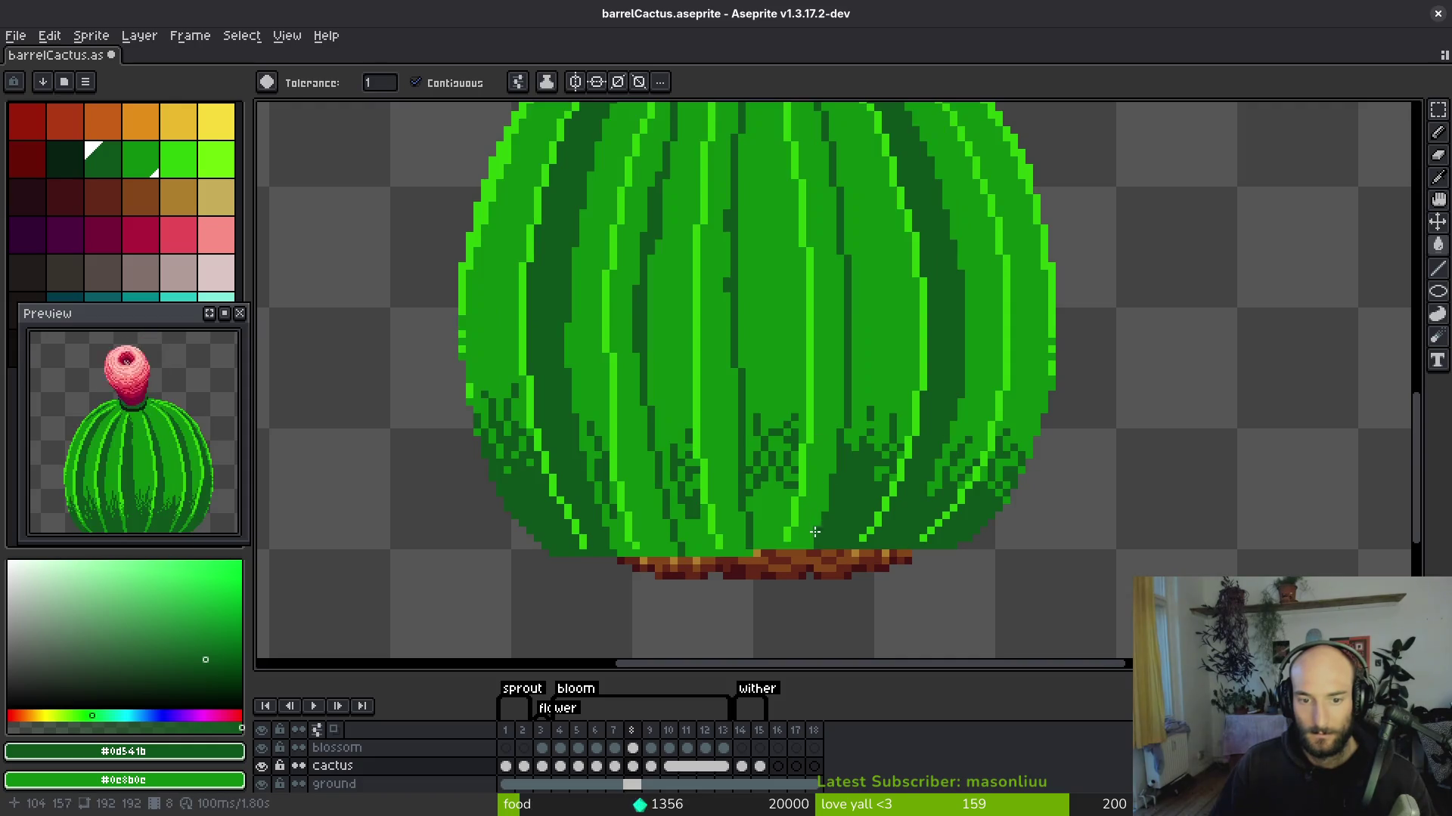
scroll(767, 179, "down", 1)
scroll(794, 265, "up", 2)
key("b")
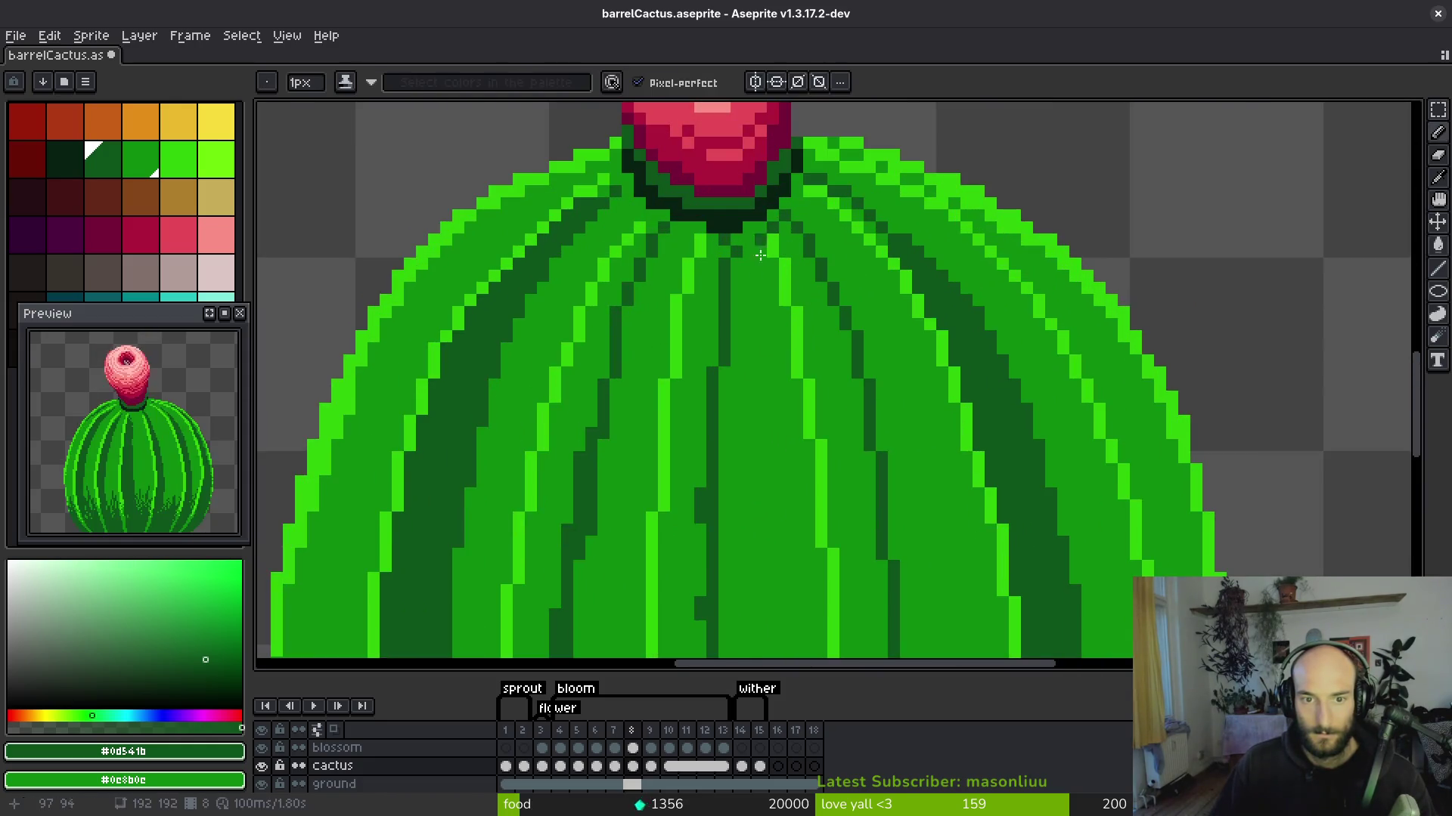
scroll(821, 346, "down", 2)
Fill another rib stripe dark green, undoing an oversized body fill.
key("g")
left_click(821, 346)
scroll(794, 385, "down", 2)
left_click(768, 424)
key("ctrl+z")
scroll(779, 380, "up", 3)
scroll(780, 363, "down", 4)
scroll(781, 350, "up", 4)
key("b")
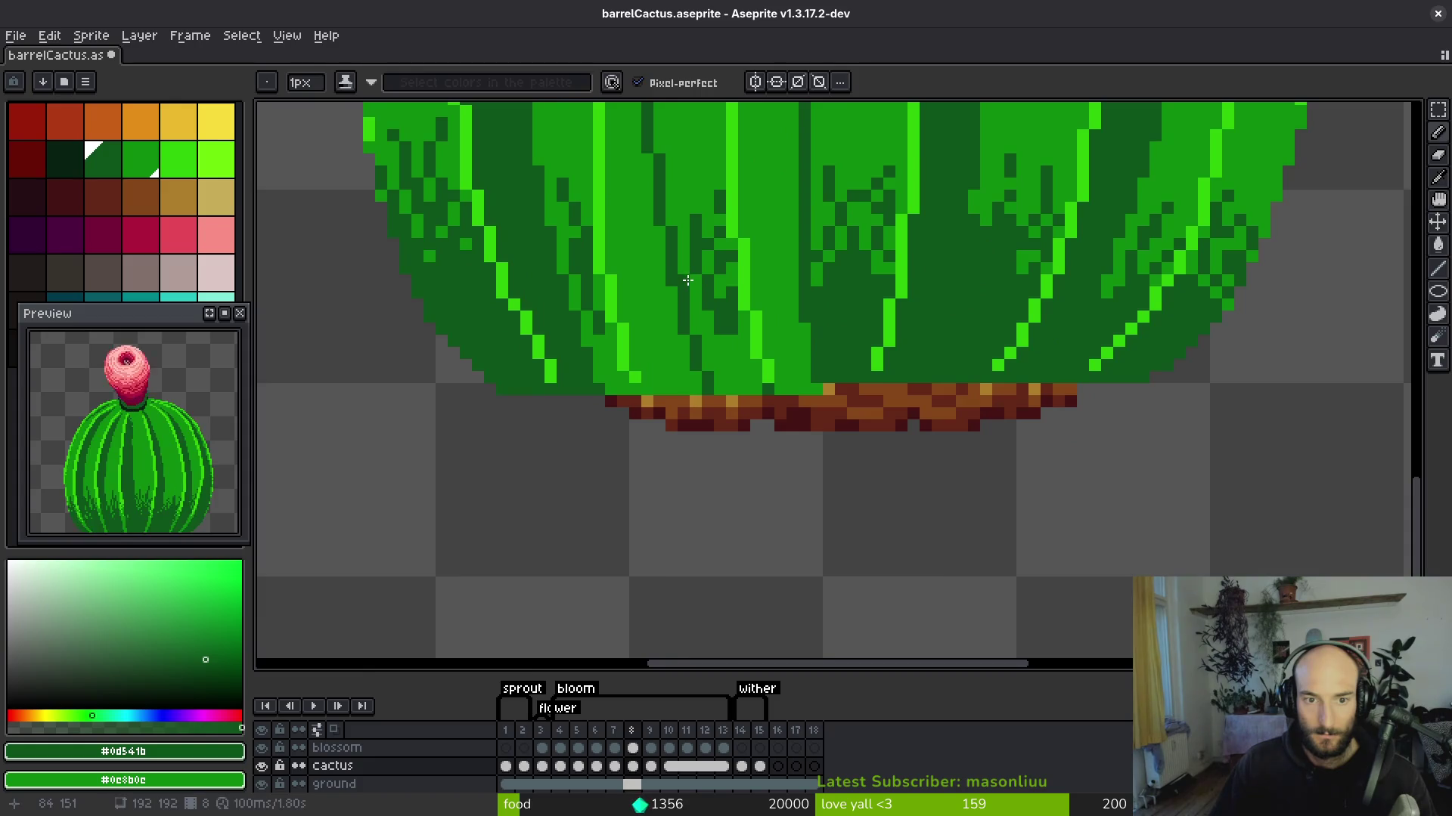
Darken the remaining left-side rib band, undoing unwanted fills, then return to the Pencil.
key("g")
left_click(761, 336)
left_click(749, 340)
key("ctrl+z")
key("ctrl+z")
scroll(795, 321, "down", 2)
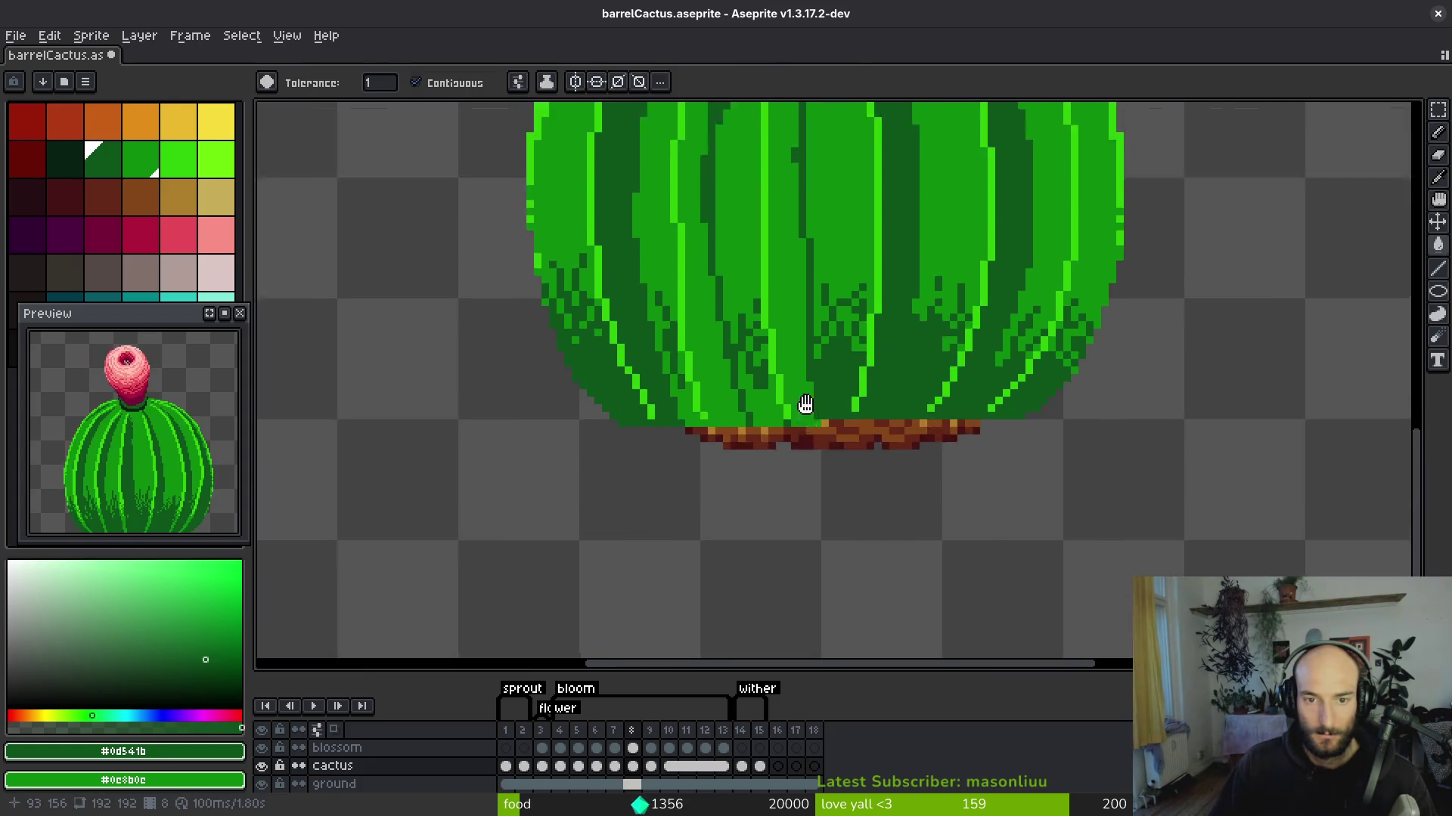
scroll(795, 322, "up", 2)
scroll(810, 161, "up", 2)
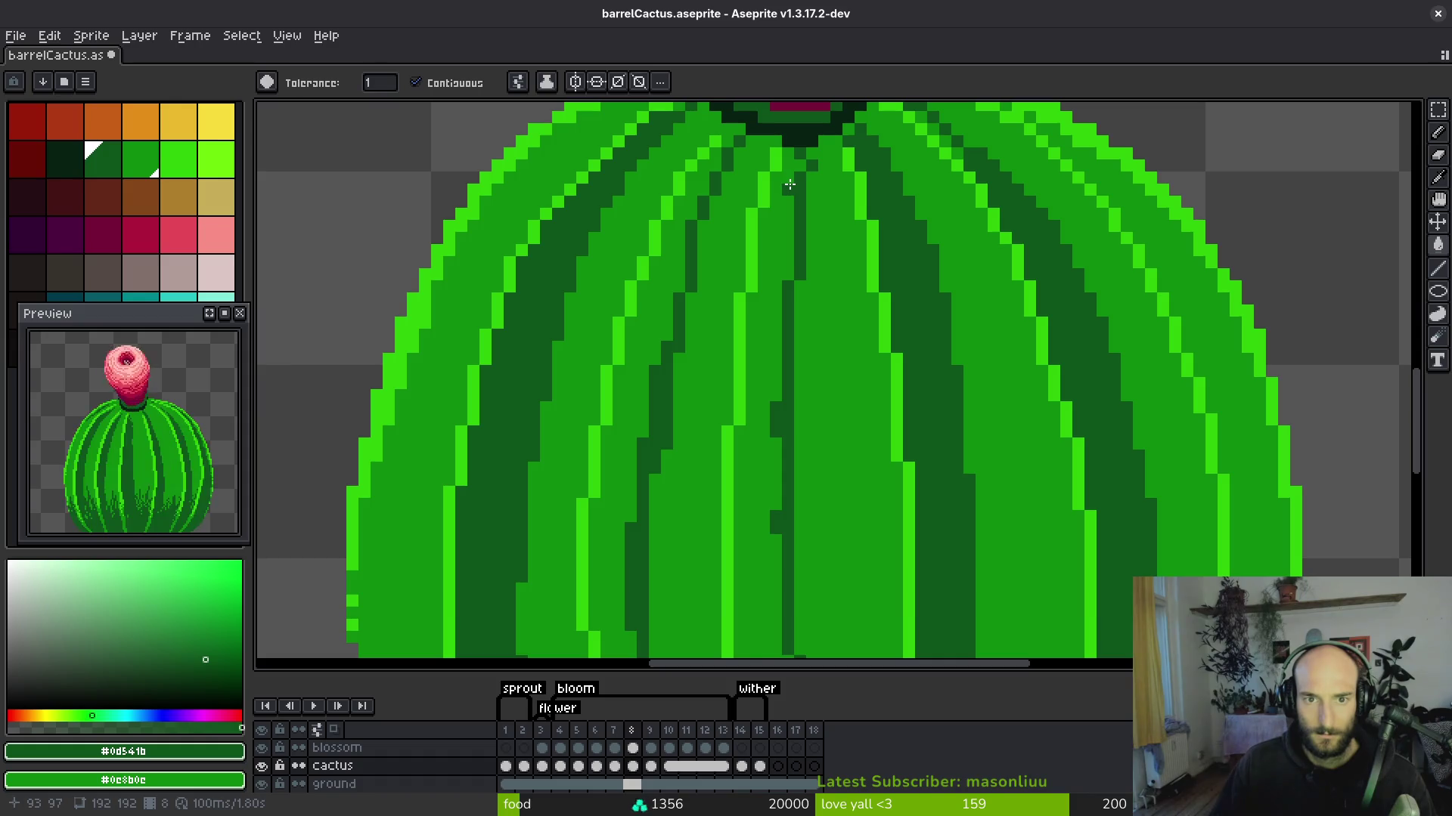
scroll(787, 184, "down", 2)
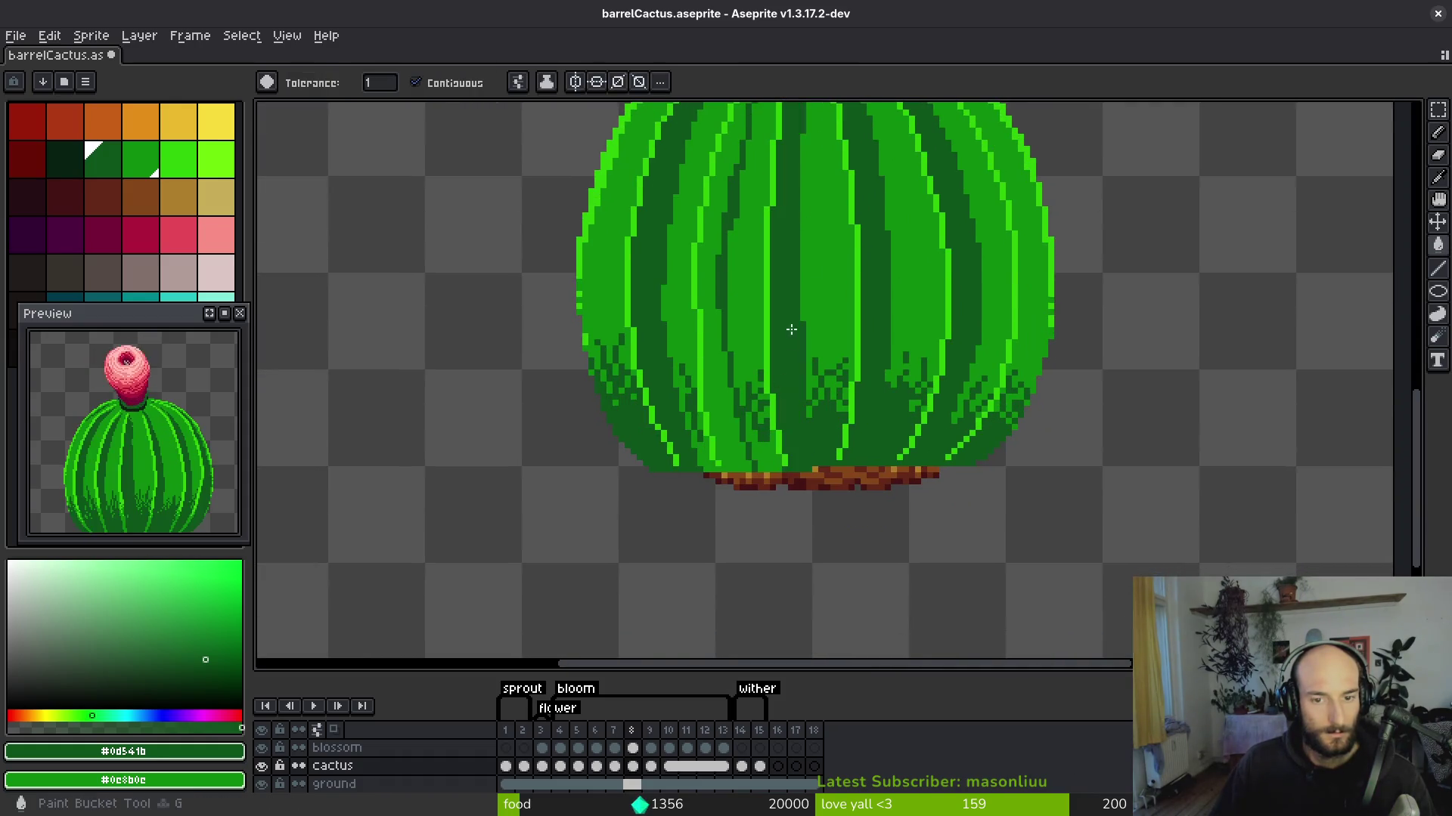
left_click(744, 441)
scroll(832, 340, "down", 3)
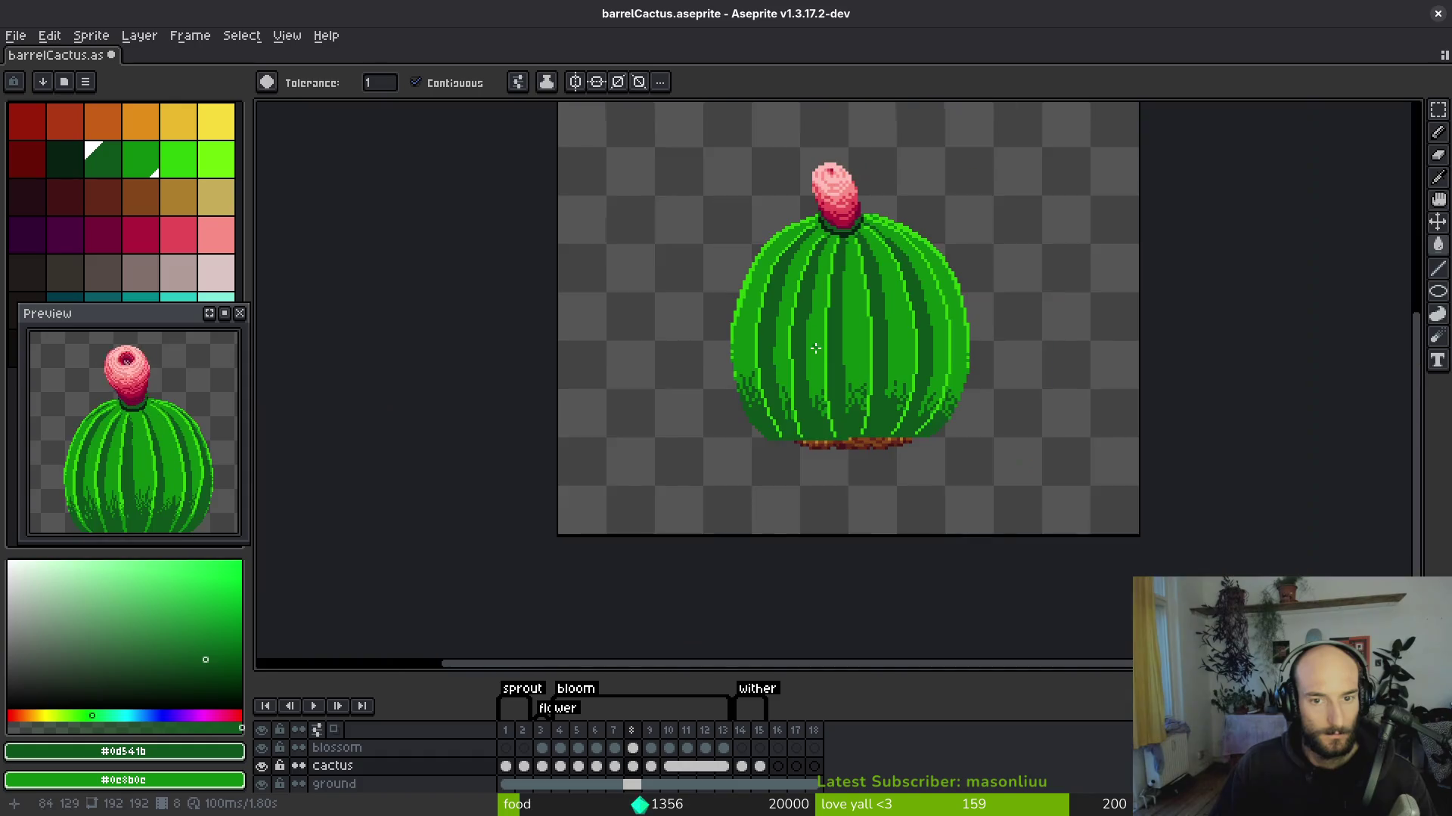
scroll(941, 342, "up", 4)
key("b")
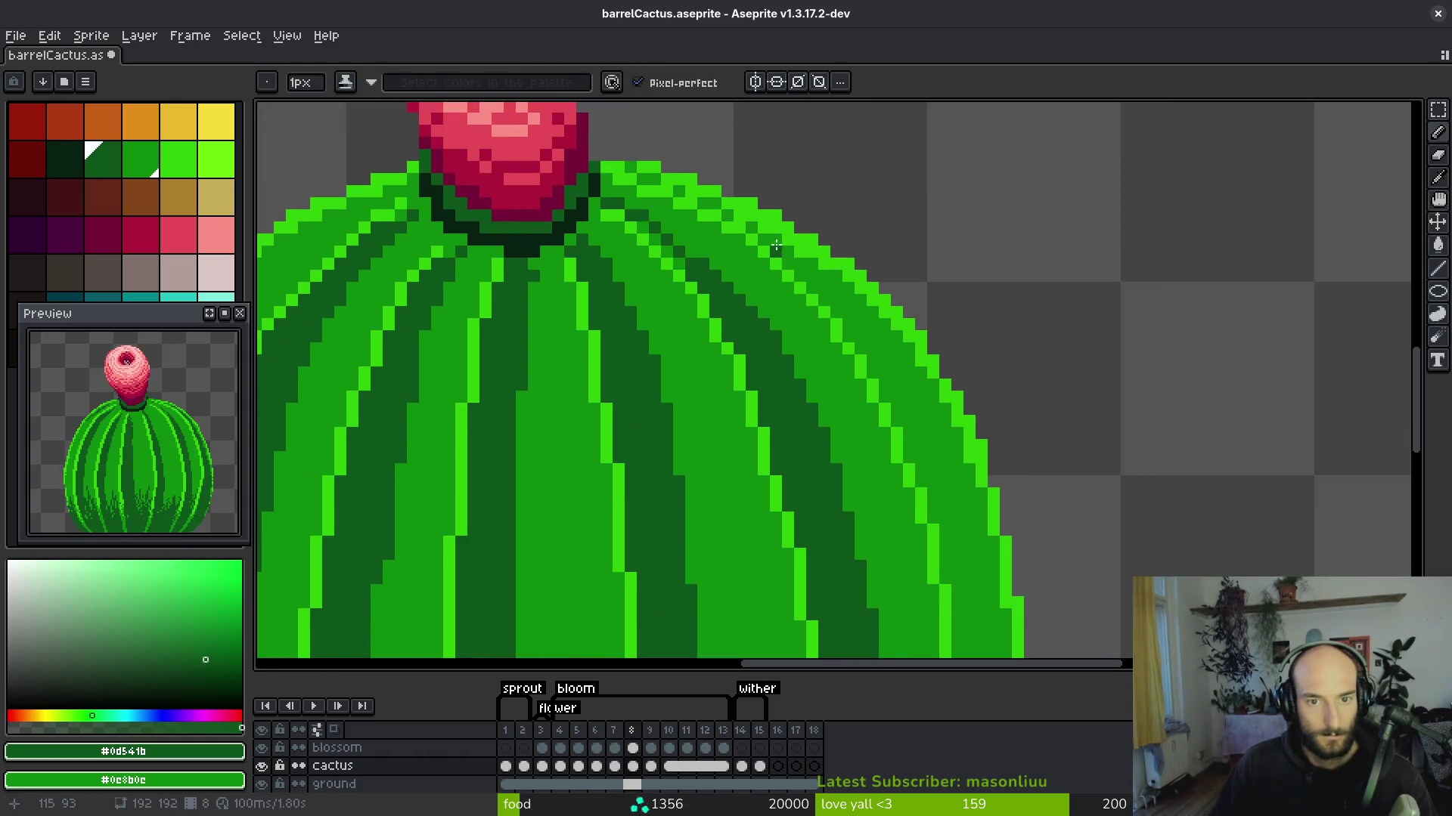
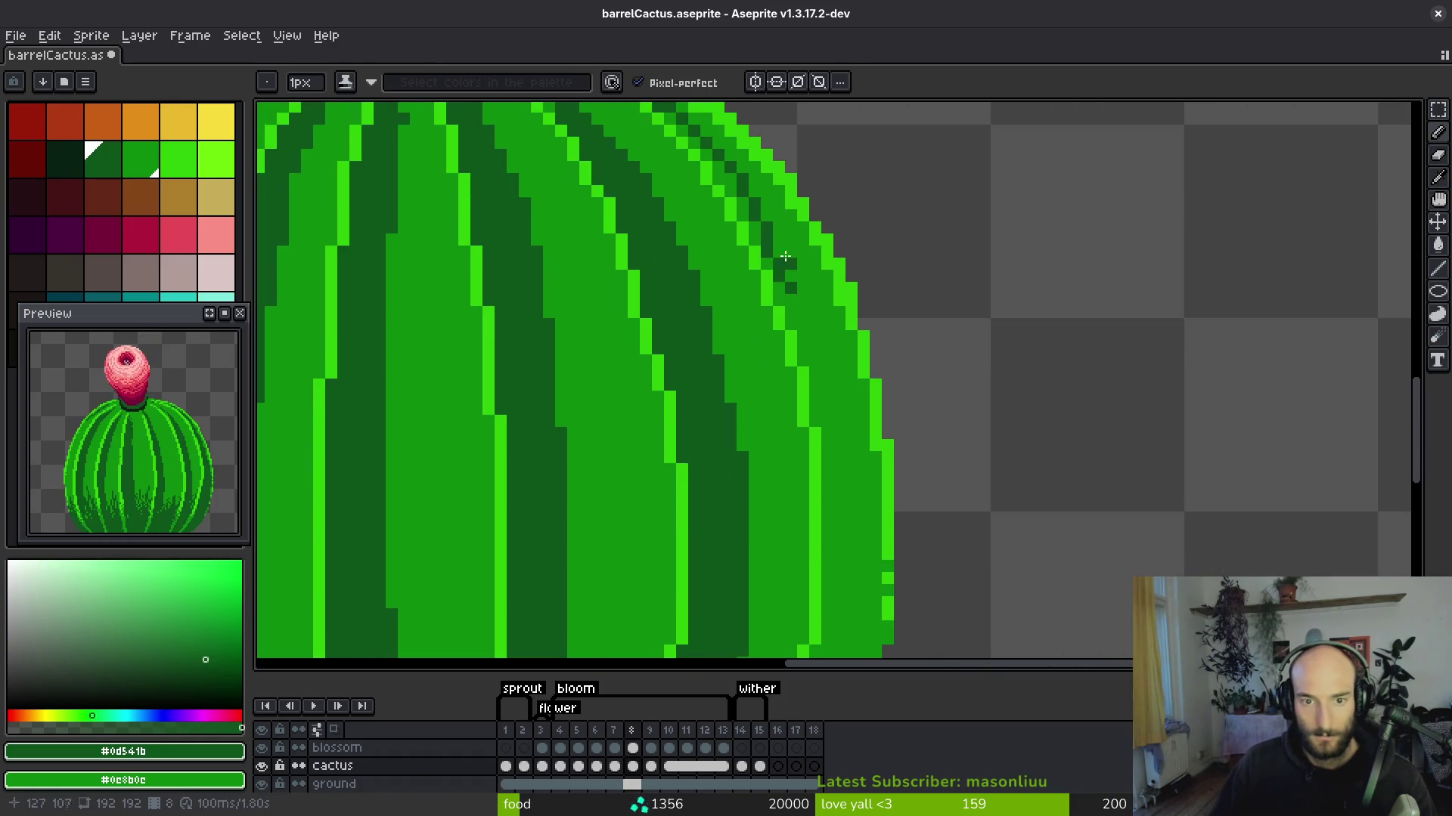
Draw straight dark green (#0d541b) shading lines down the right-side cactus ribs.
left_click_drag(840, 417, 801, 291)
left_click_drag(766, 183, 823, 447)
scroll(823, 447, "up", 2)
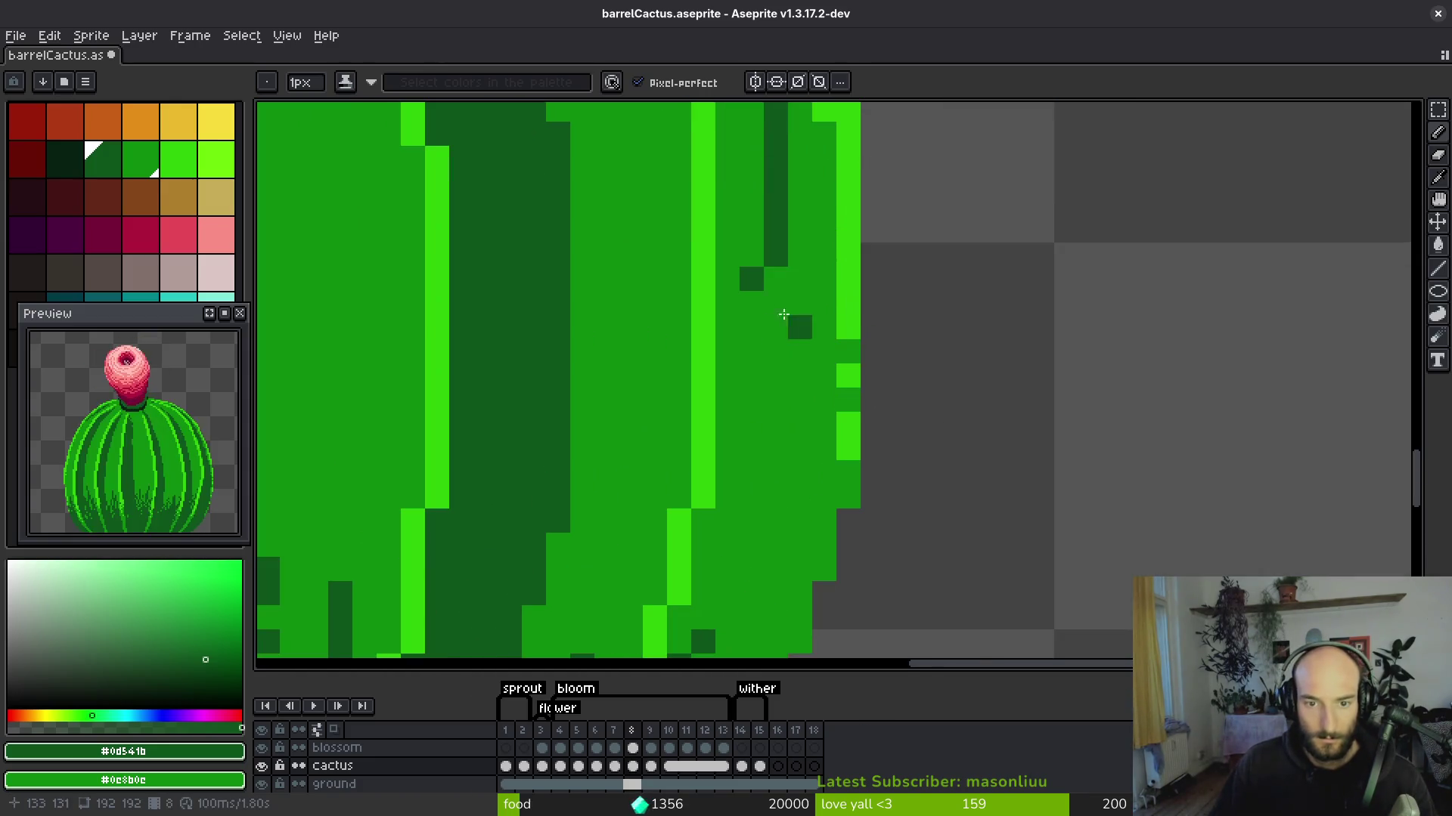
scroll(761, 438, "down", 3)
left_click(776, 333, "shift")
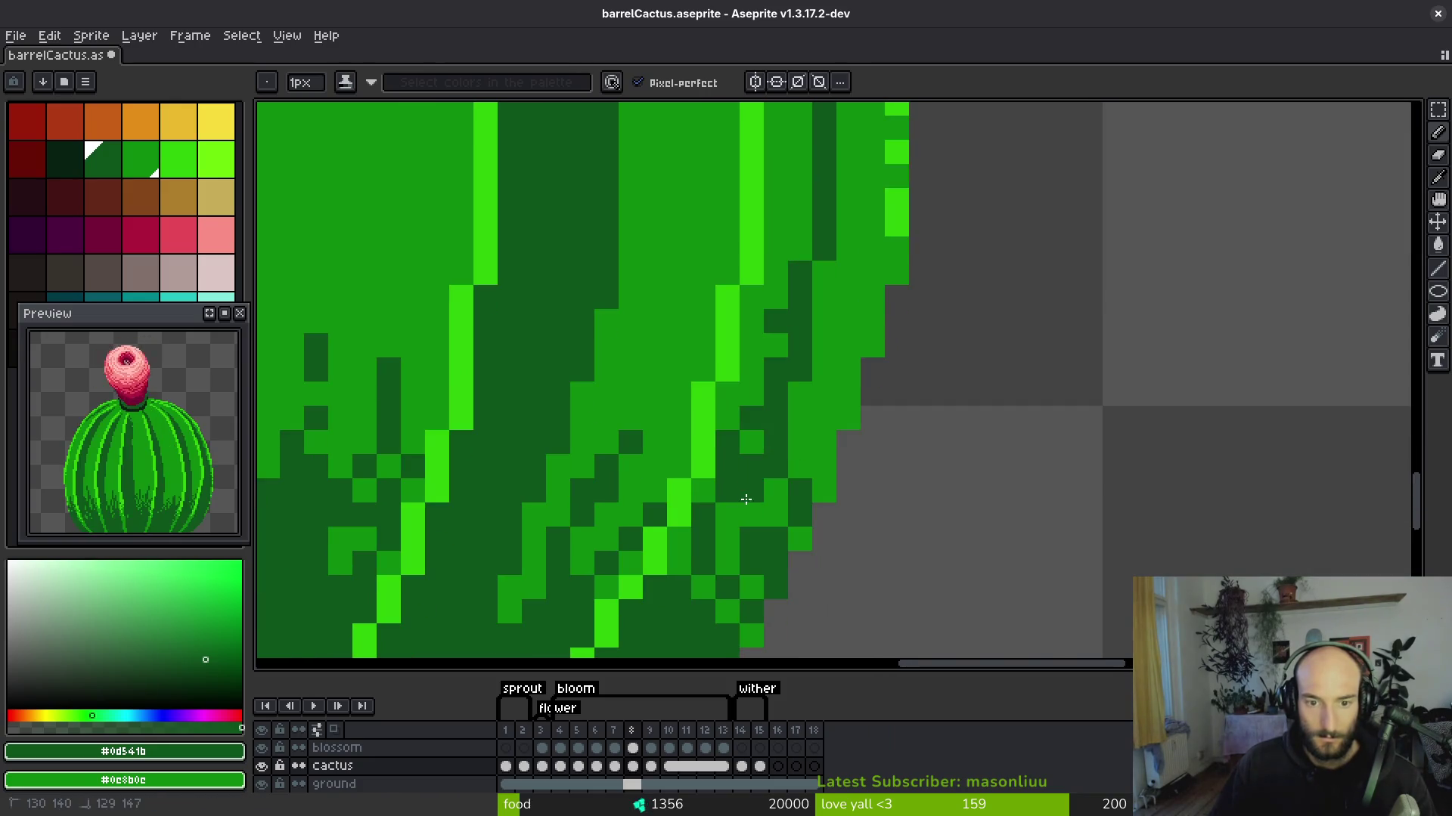
scroll(747, 499, "down", 2)
Flood-fill a rib area with dark green, then draw another dark line along the rib.
key("g")
mouse_move(755, 309)
left_mouse_down()
mouse_move(755, 261)
mouse_move(797, 313)
mouse_move(782, 404)
left_mouse_up()
scroll(696, 240, "up", 4)
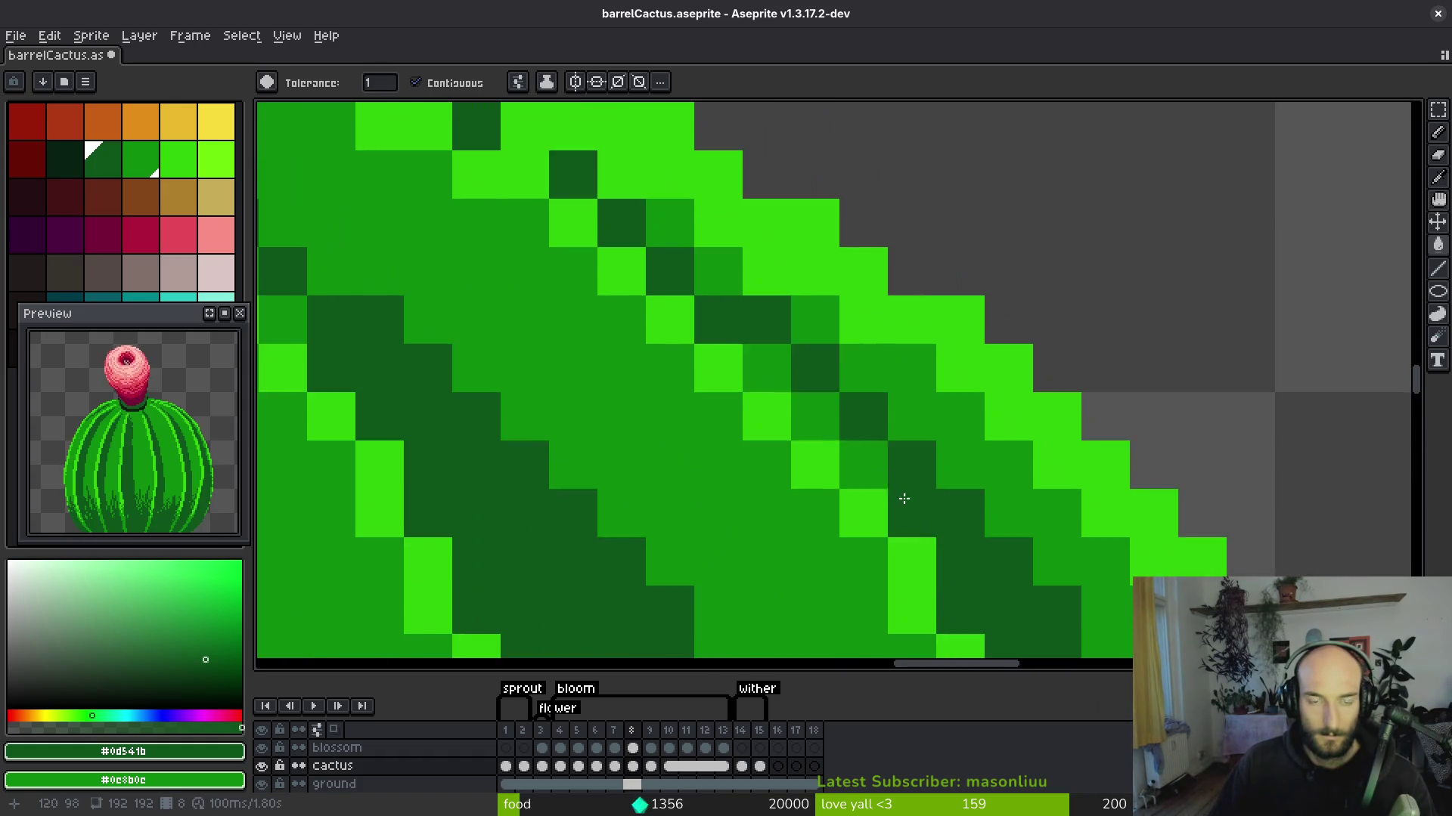
key("b")
left_click_drag(759, 355, 914, 492)
scroll(914, 492, "down", 2)
scroll(744, 366, "up", 1)
Add a diagonal dark green shading run along the rib.
mouse_move(744, 366)
left_mouse_down()
mouse_move(731, 393)
mouse_move(753, 446)
left_mouse_up()
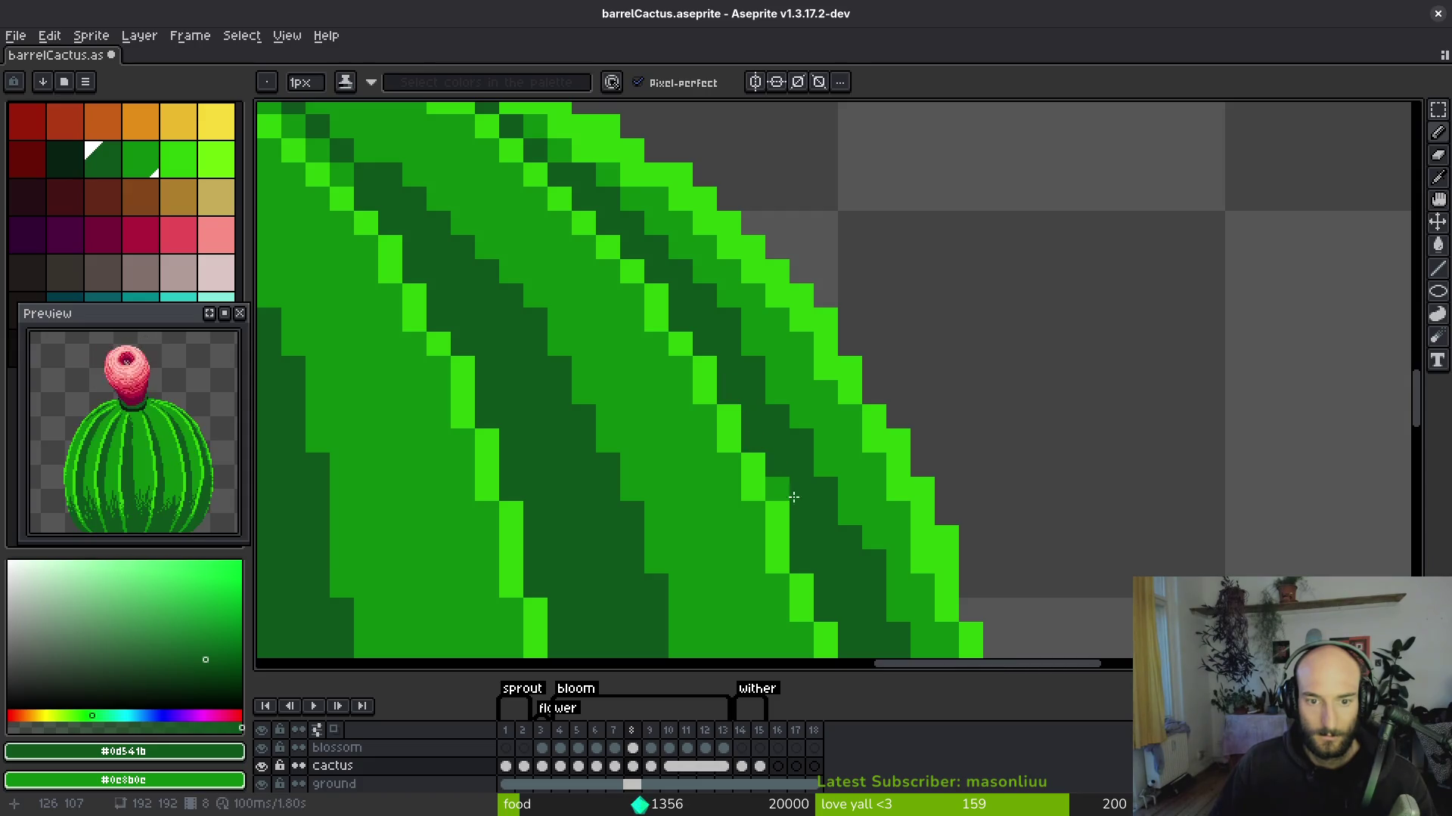
scroll(797, 501, "down", 5)
scroll(793, 505, "up", 3)
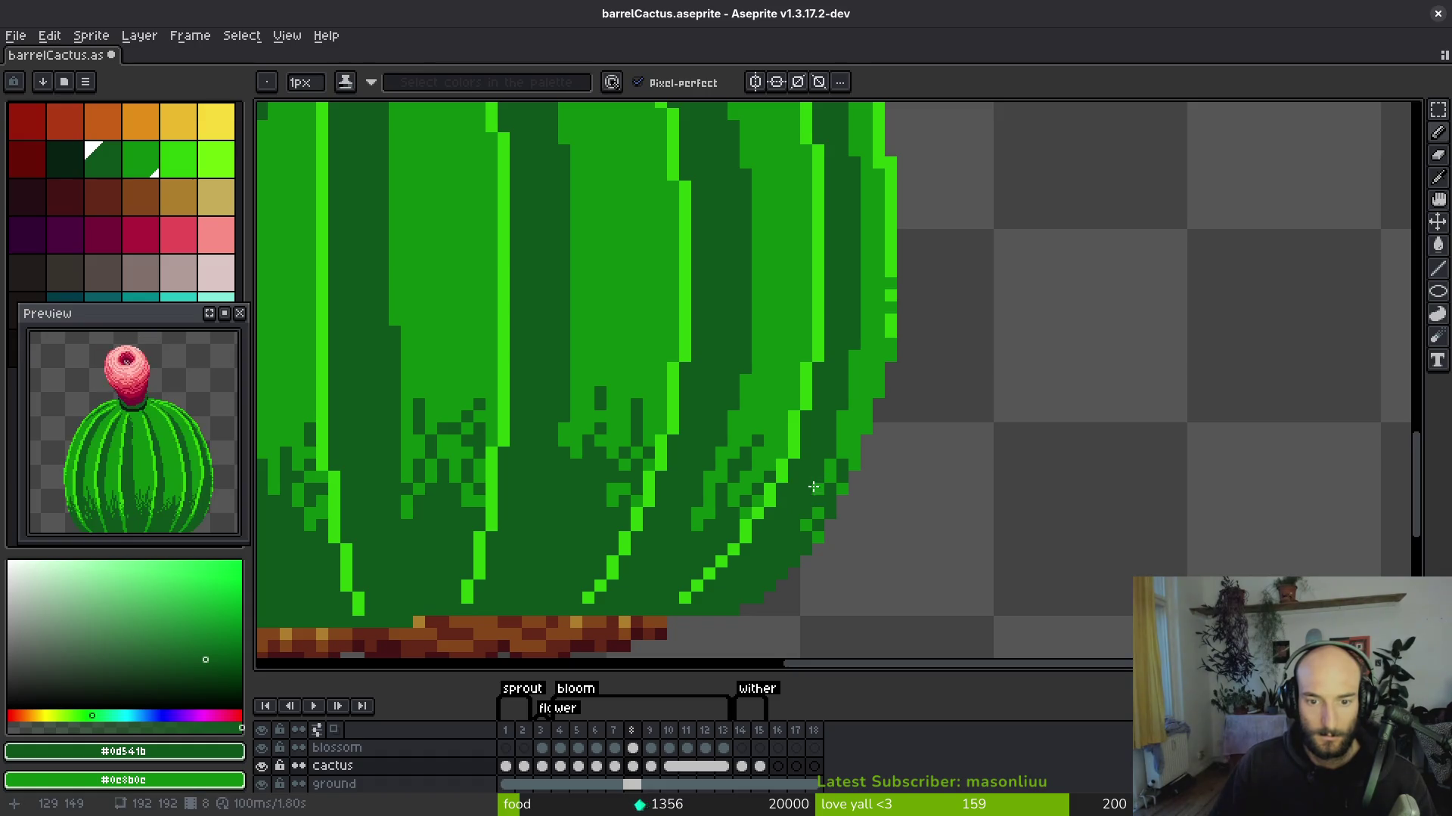
scroll(813, 487, "down", 3)
scroll(778, 496, "up", 3)
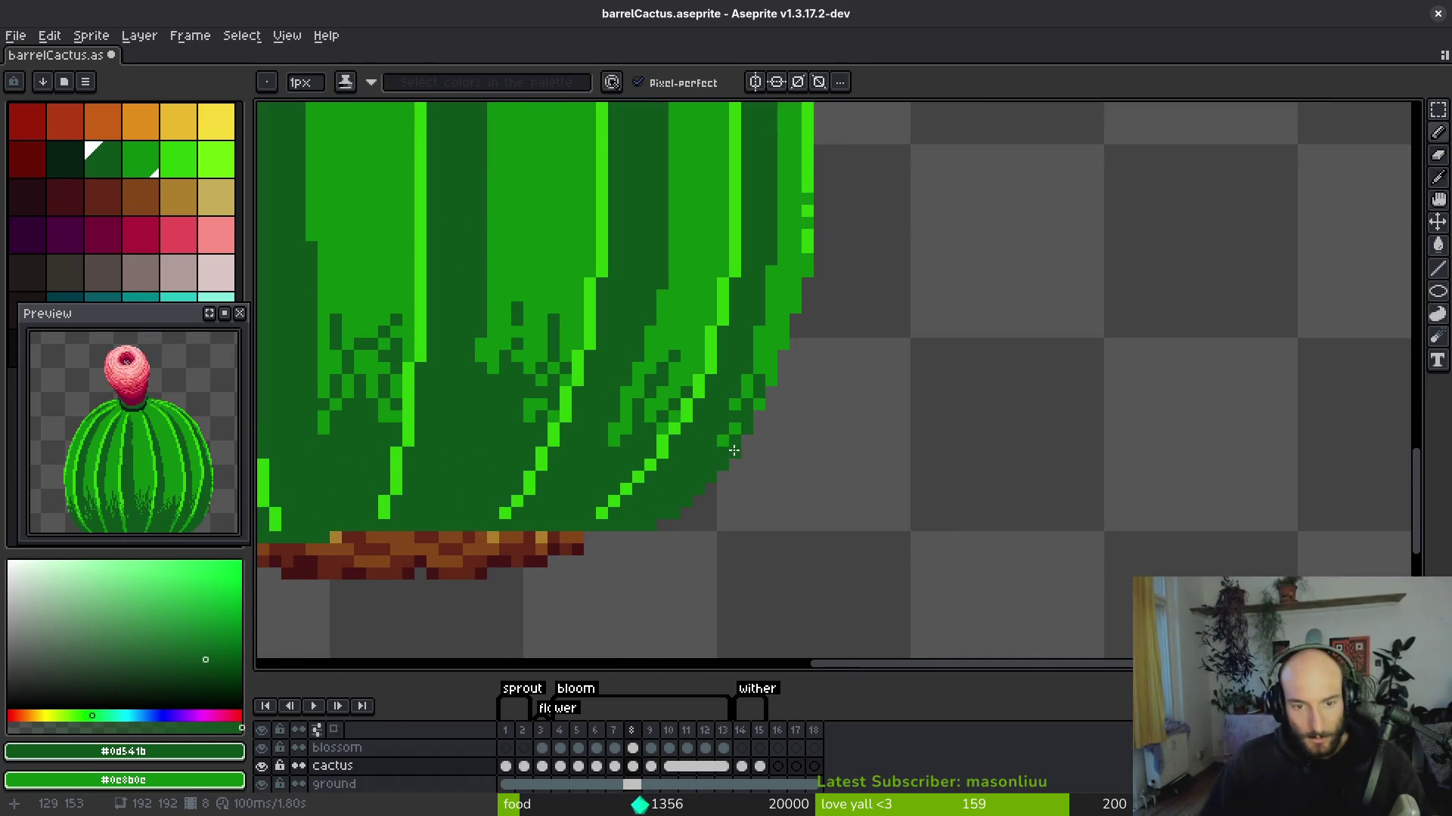
scroll(772, 367, "down", 3)
scroll(793, 410, "up", 2)
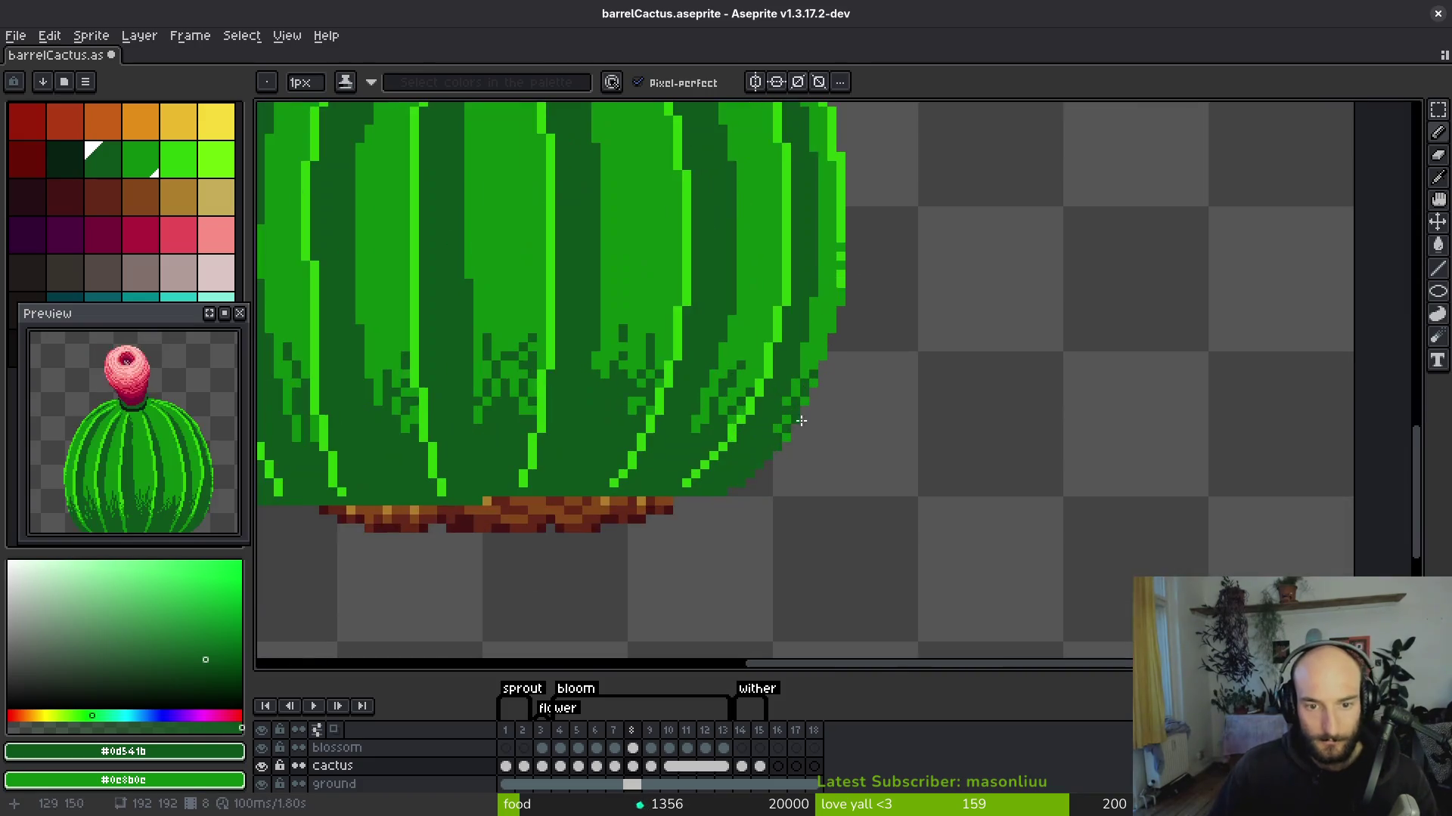
scroll(786, 441, "down", 3)
Save barrelCactus.aseprite.
key("ctrl+s")
scroll(613, 335, "up", 3)
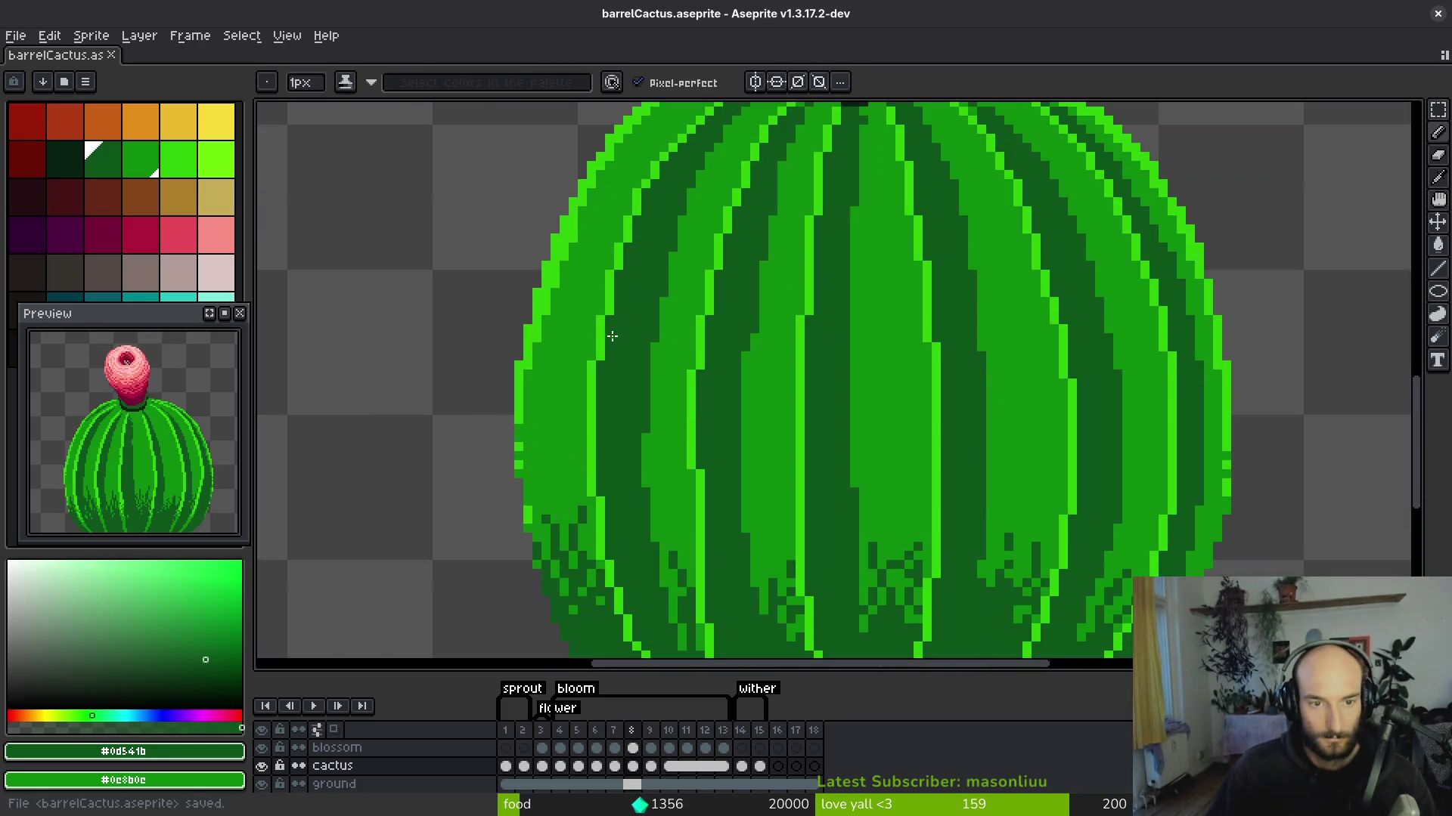
key("i")
scroll(583, 409, "down", 4)
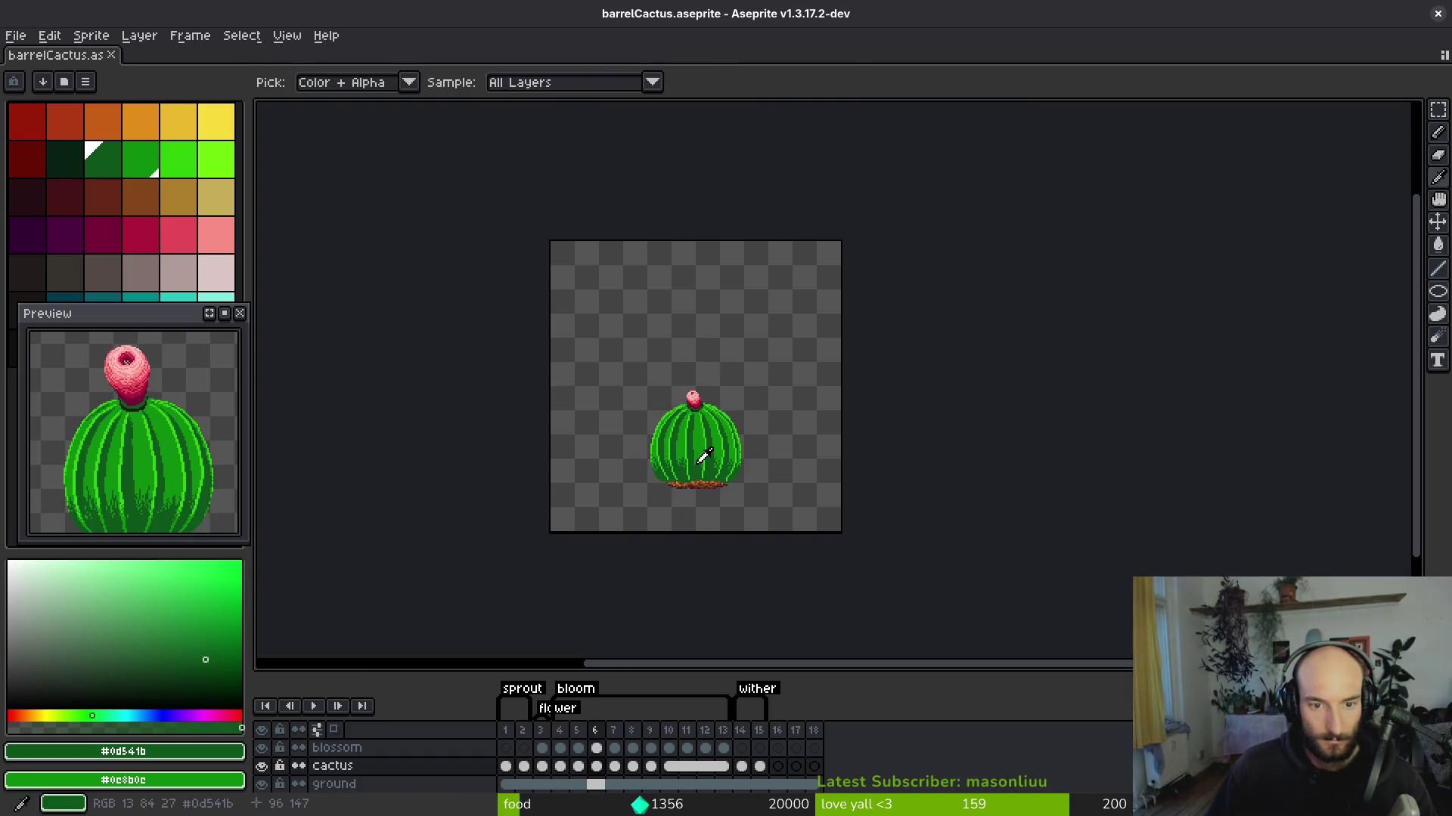
key("Left")
key("Left")
key("b")
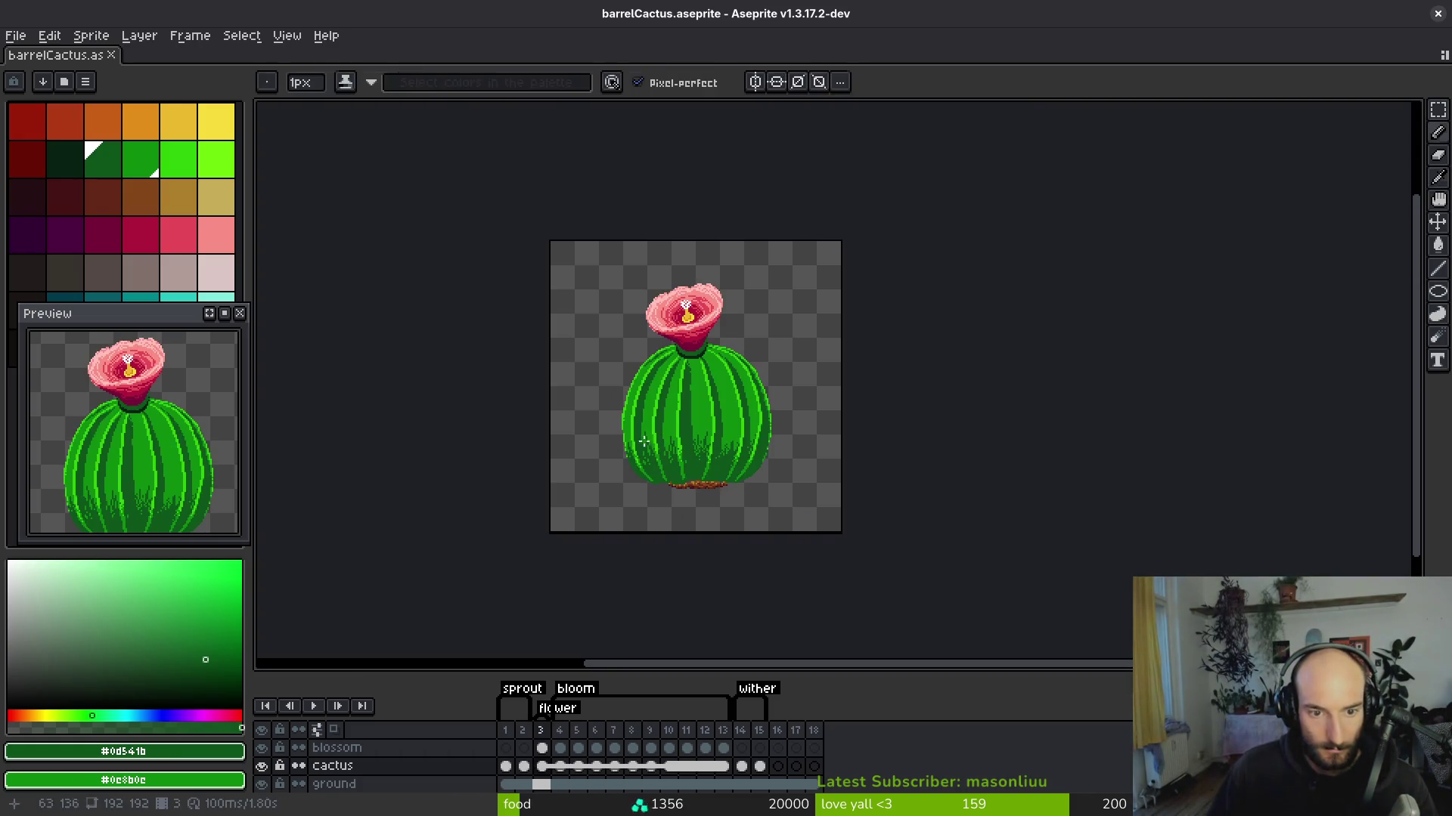
key("Right")
key("Right")
key("Right")
scroll(599, 333, "up", 3)
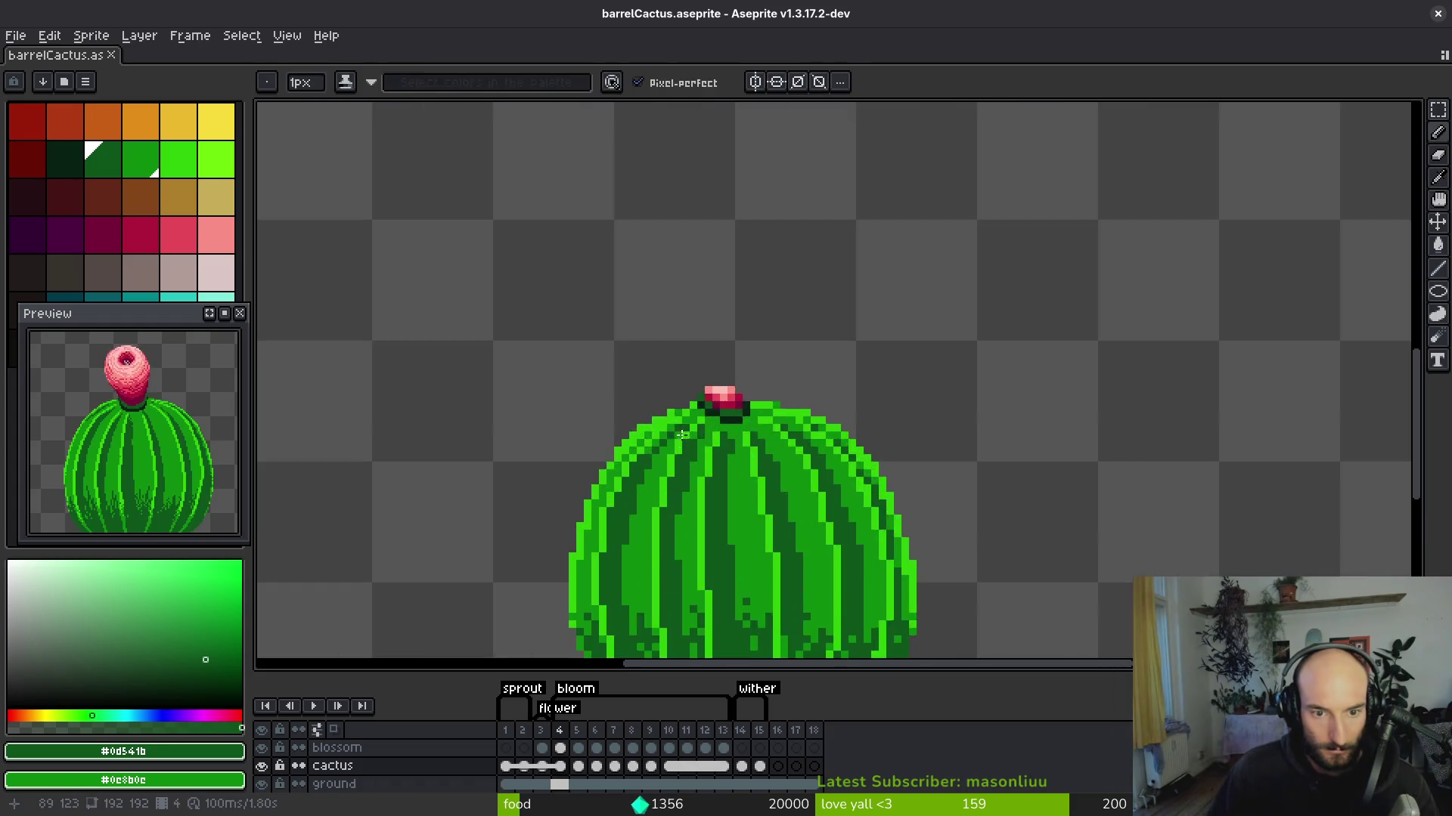
scroll(661, 442, "up", 1)
key("Right")
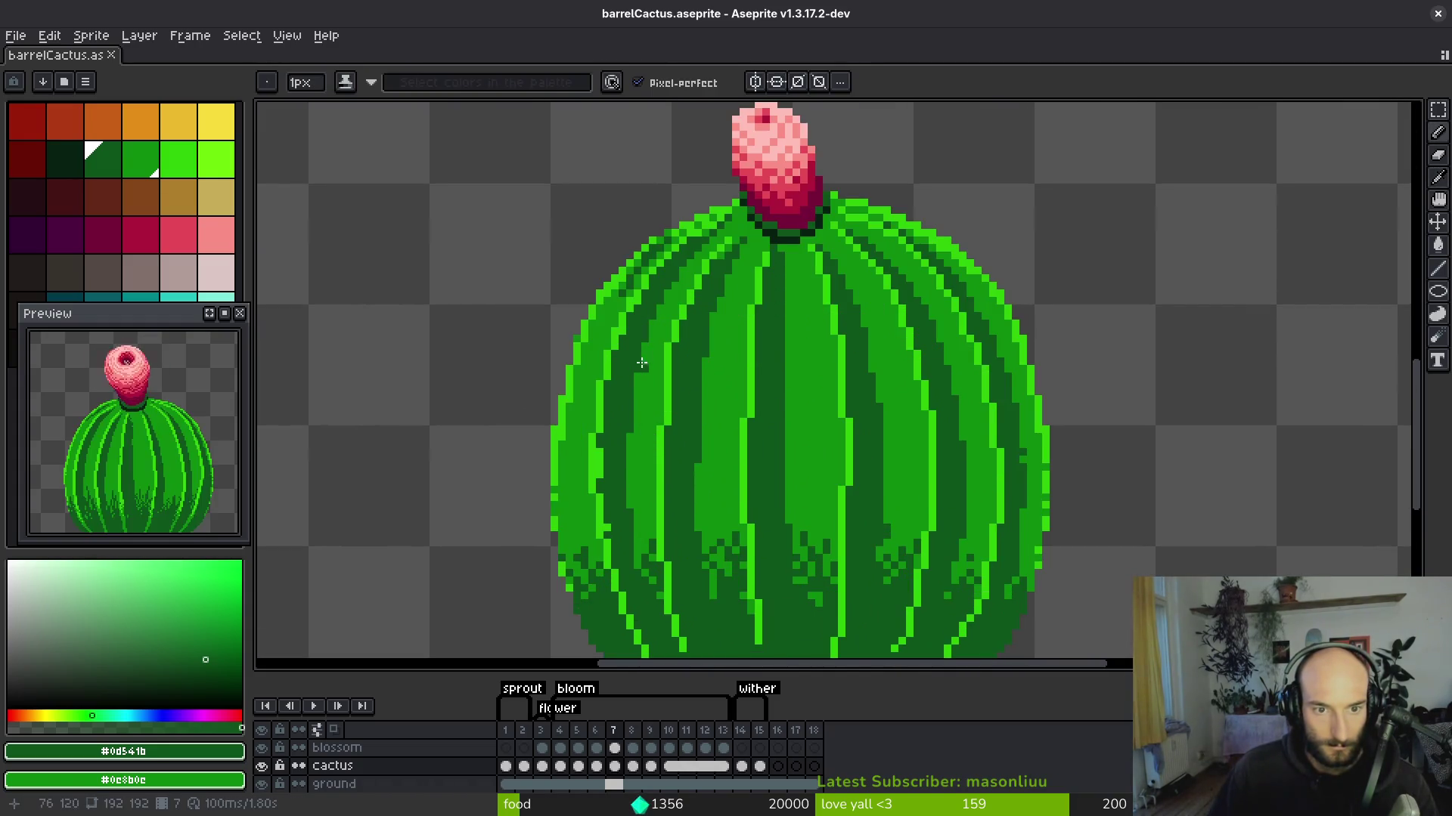
scroll(641, 365, "up", 3)
key("Right")
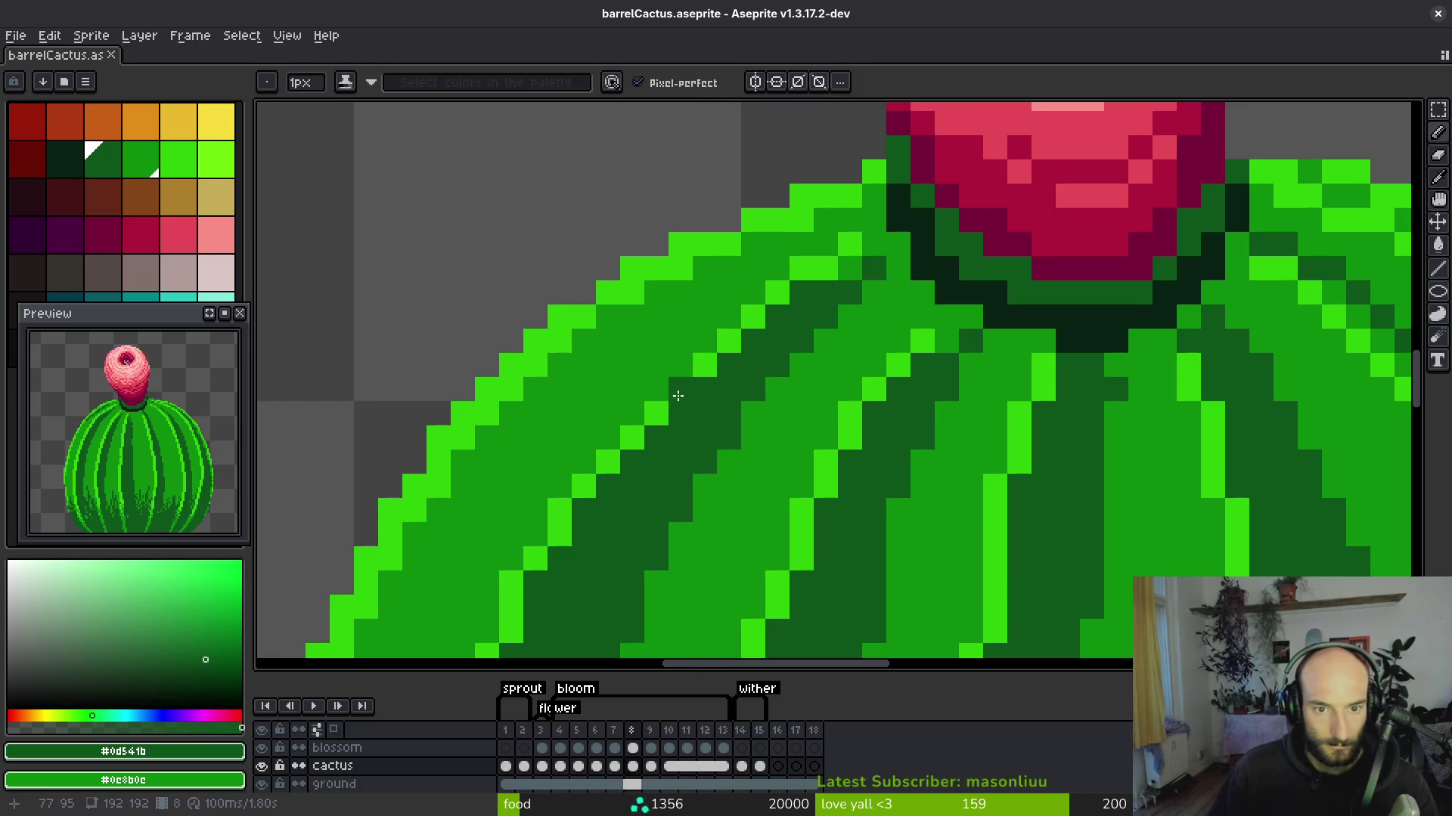
left_click(800, 249, "alt")
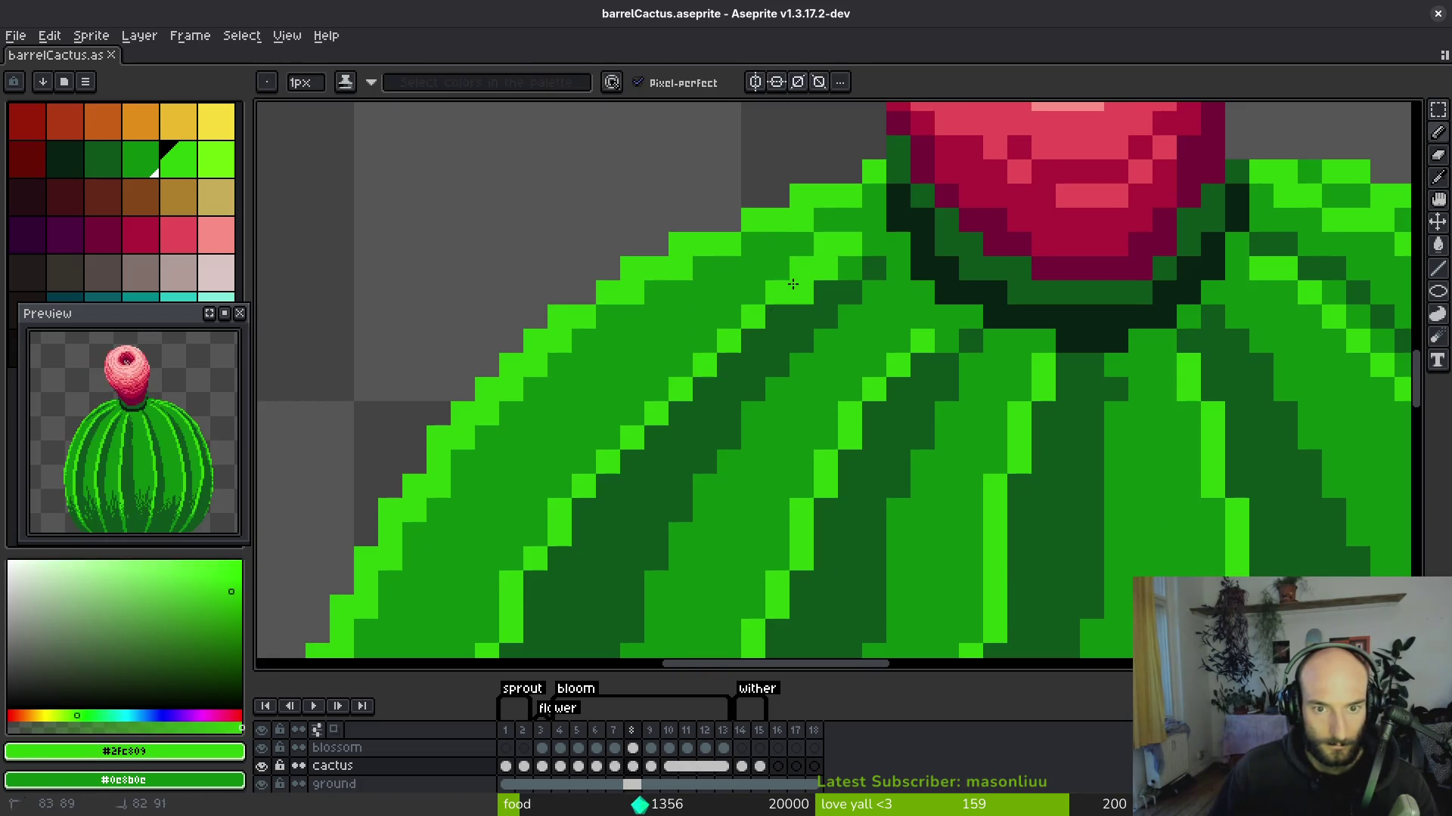
Paint bright green highlights along the upper rib and down the middle ribs.
left_click_drag(656, 395, 758, 298)
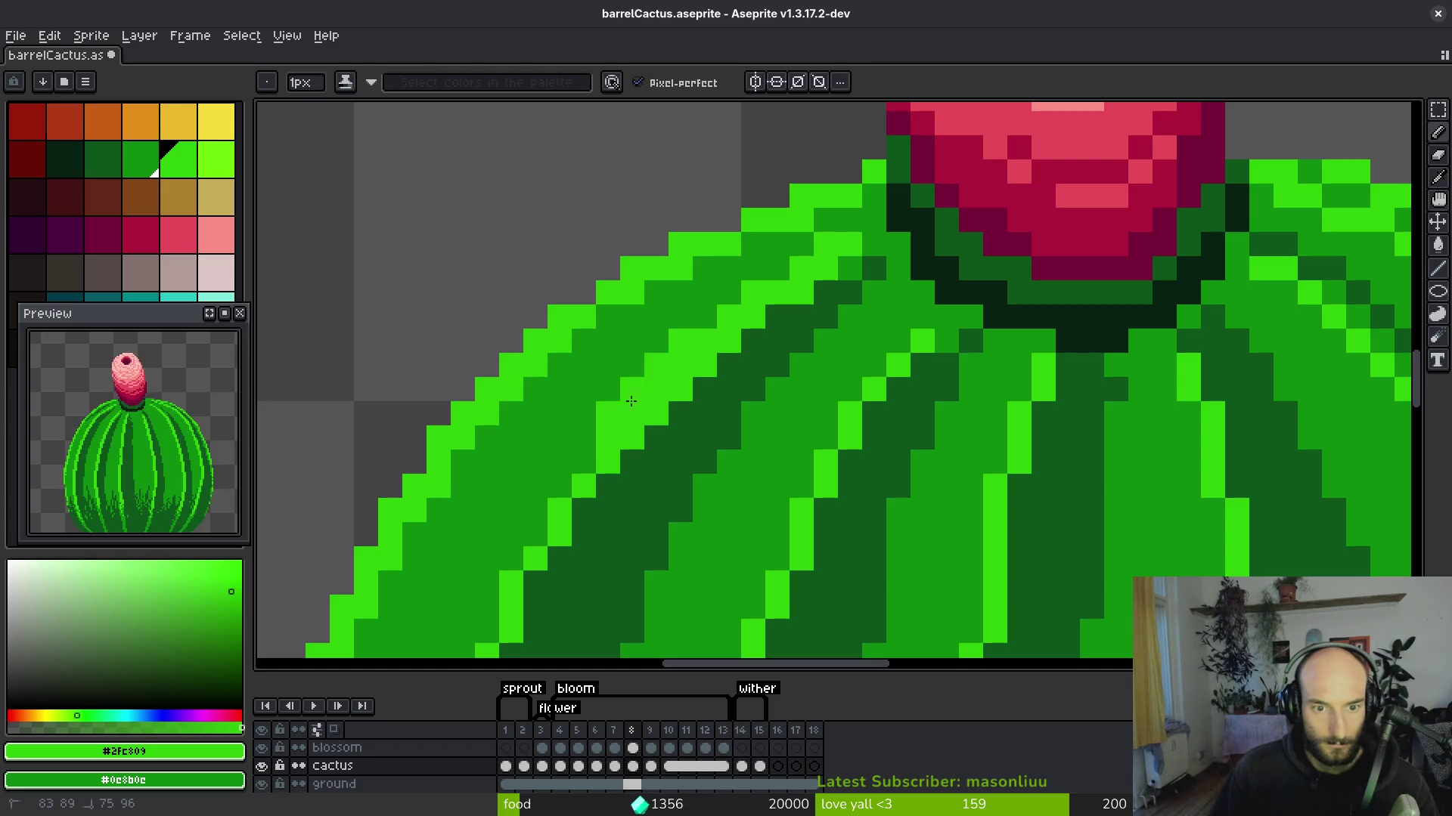
left_click_drag(544, 514, 643, 385)
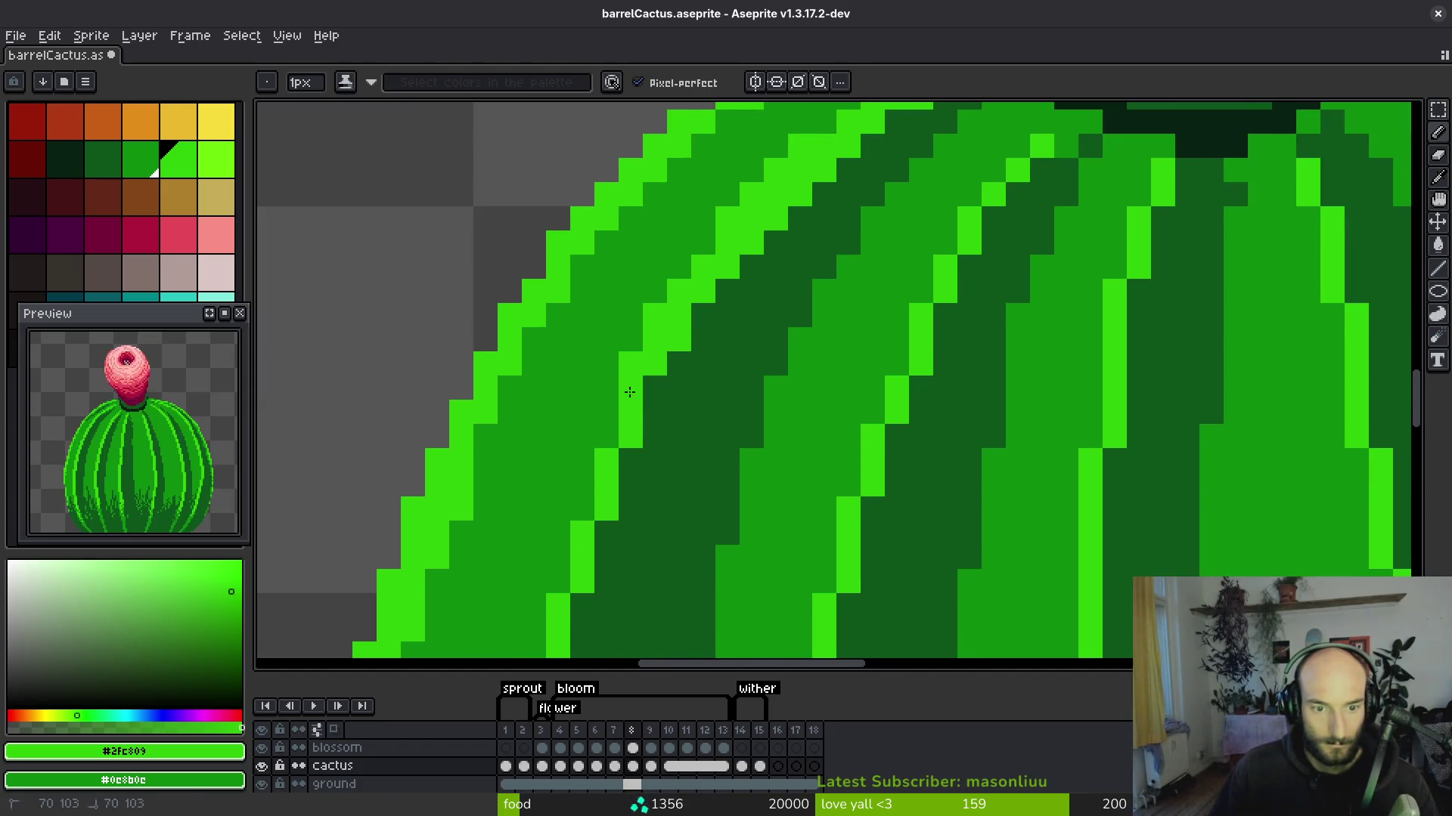
mouse_move(551, 623)
left_mouse_down()
mouse_move(611, 309)
mouse_move(551, 428)
mouse_move(551, 558)
mouse_move(543, 402)
left_mouse_up()
left_click_drag(541, 325, 541, 616)
scroll(535, 366, "down", 3)
scroll(524, 285, "up", 3)
left_click_drag(524, 285, 540, 515)
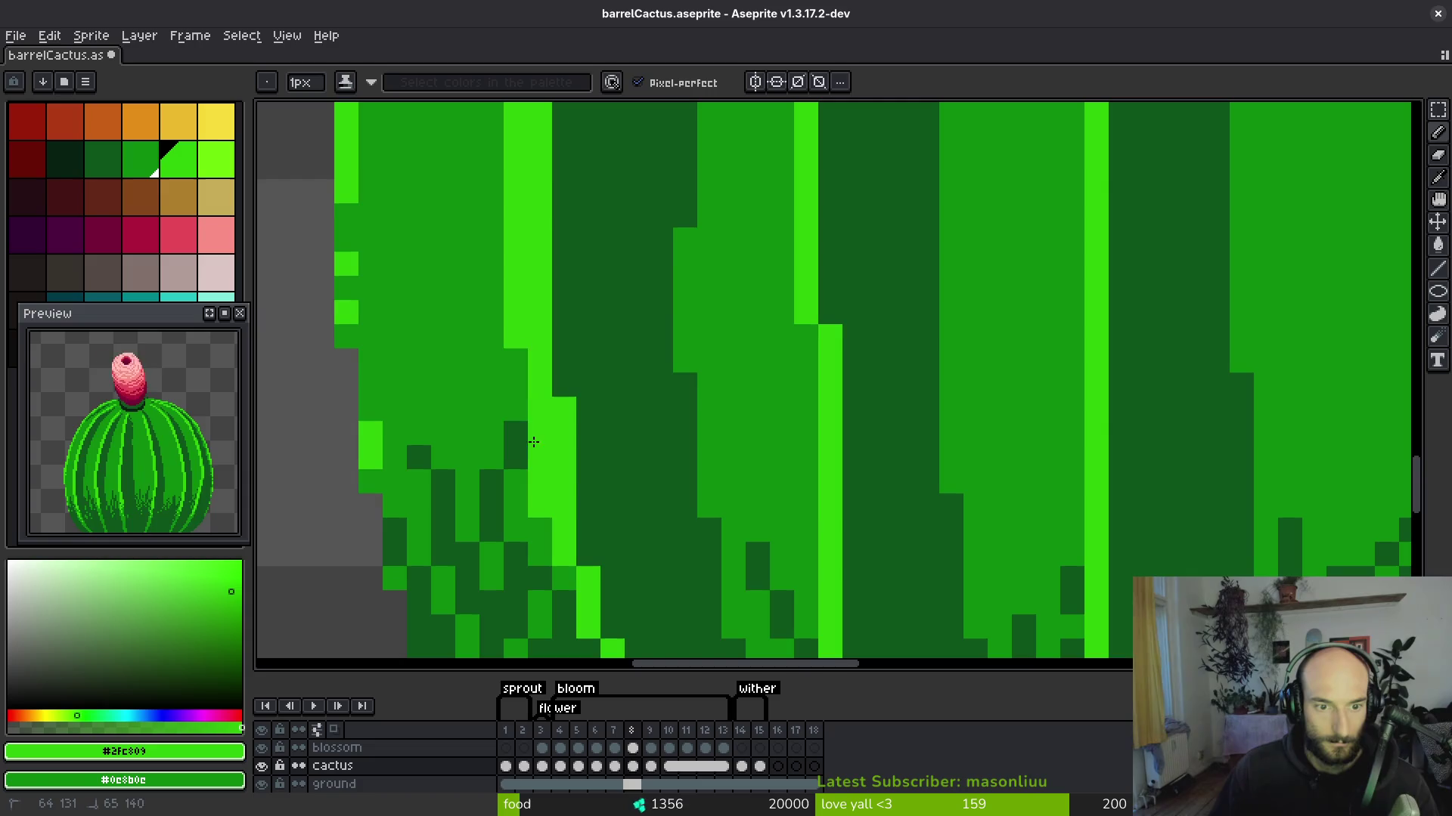
left_click_drag(516, 348, 533, 443)
scroll(509, 279, "down", 3)
scroll(509, 279, "right", 1)
mouse_move(535, 365)
left_mouse_down()
mouse_move(654, 631)
mouse_move(632, 582)
left_mouse_up()
Repaint stray light green highlight pixels in mid-green.
left_click(729, 483, "alt")
scroll(571, 414, "down", 2)
mouse_move(571, 415)
left_mouse_down()
mouse_move(675, 616)
mouse_move(631, 548)
left_mouse_up()
left_click(675, 546, "alt")
left_click(626, 503, "alt")
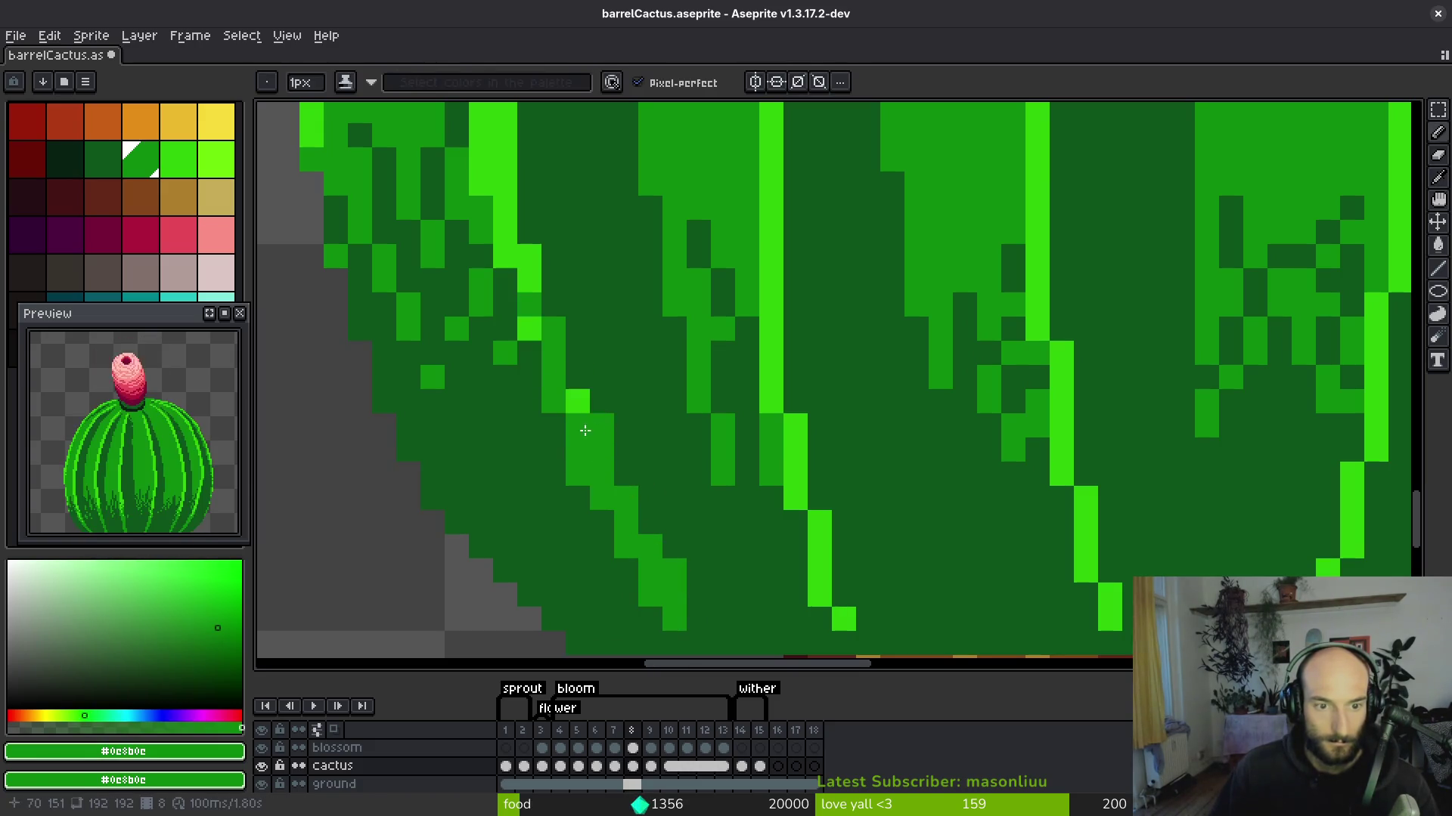
left_click_drag(529, 329, 577, 401)
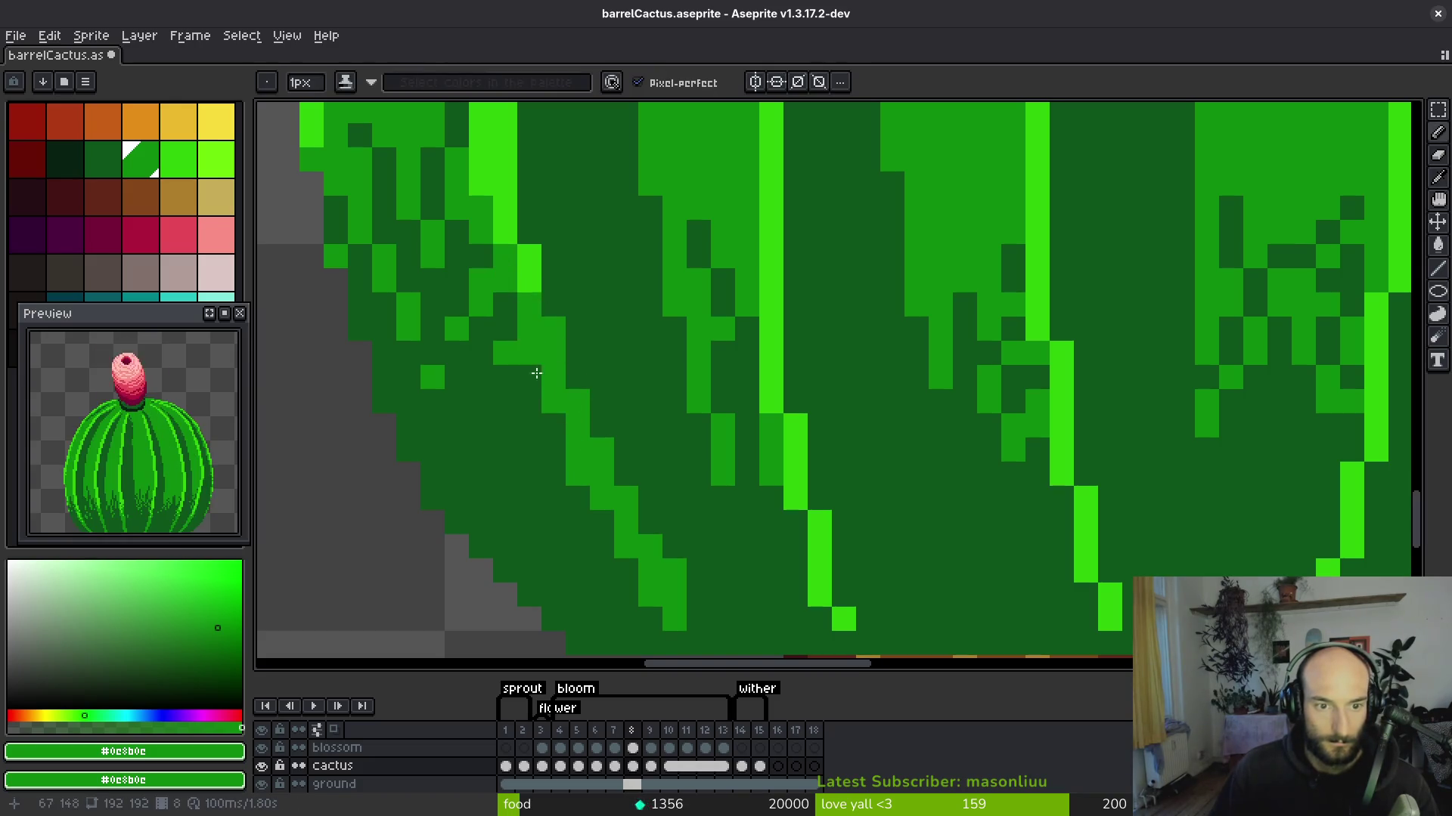
scroll(476, 303, "down", 1)
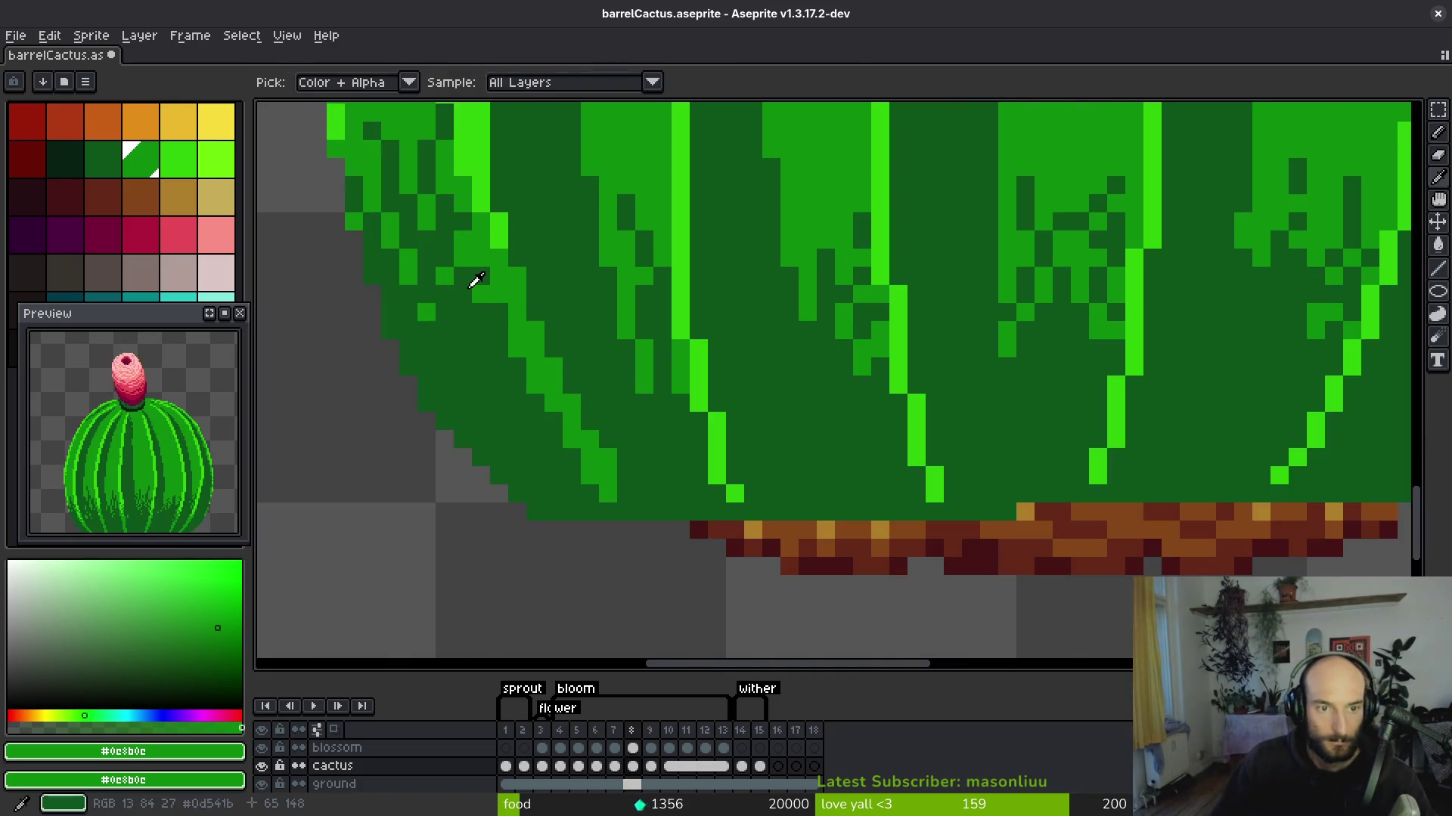
Sample bright green from a rib and add a bright pixel to the lower rib texture.
left_click(476, 281, "alt")
left_click(484, 280, "alt")
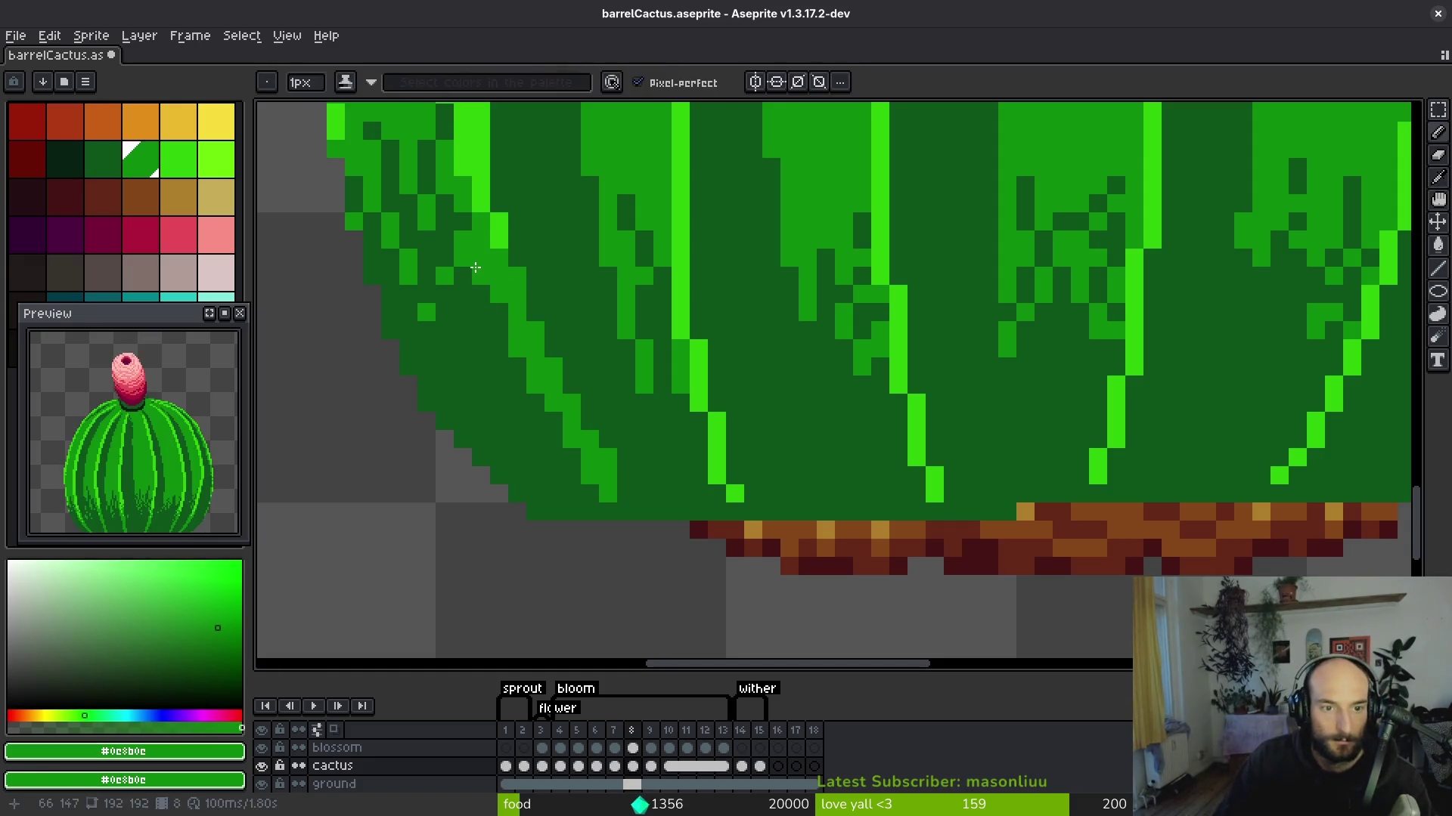
scroll(542, 372, "down", 3)
scroll(536, 315, "up", 3)
left_click(479, 331, "alt")
left_click(500, 366)
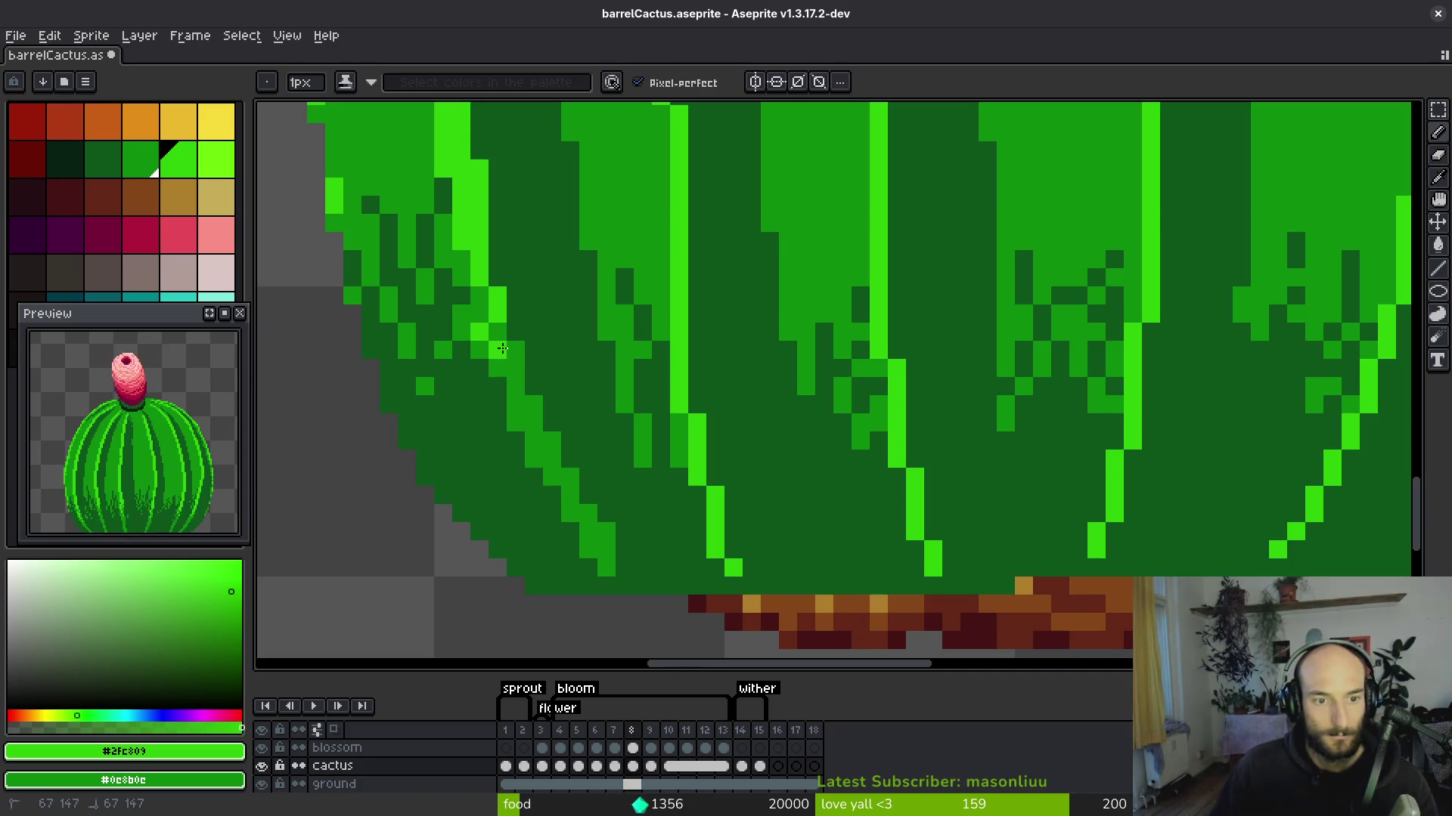
scroll(502, 348, "down", 3)
scroll(594, 395, "up", 3)
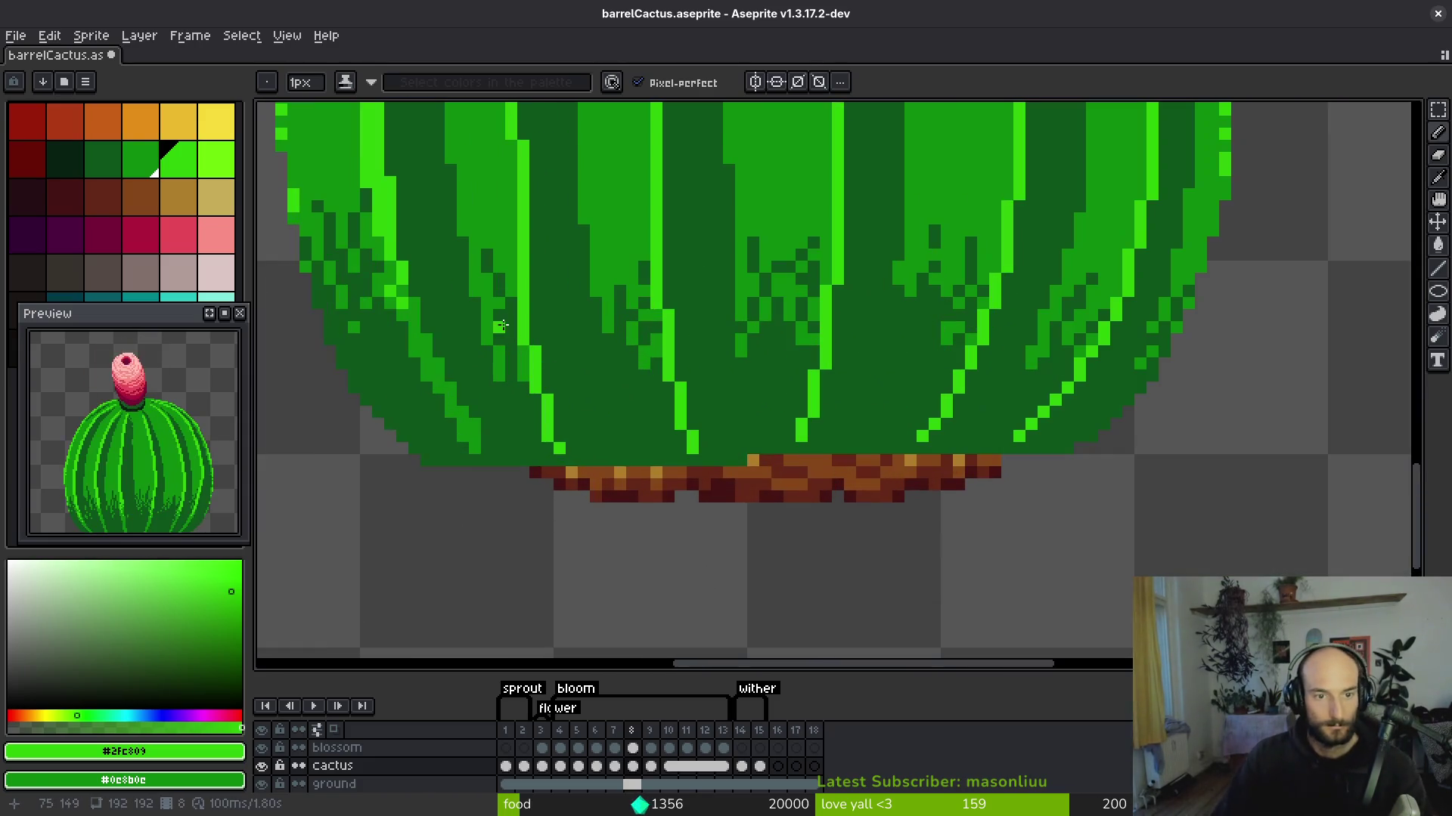
Darken pixels on the lower-left rib and paint over its bright line in dark green.
left_click(531, 344, "alt")
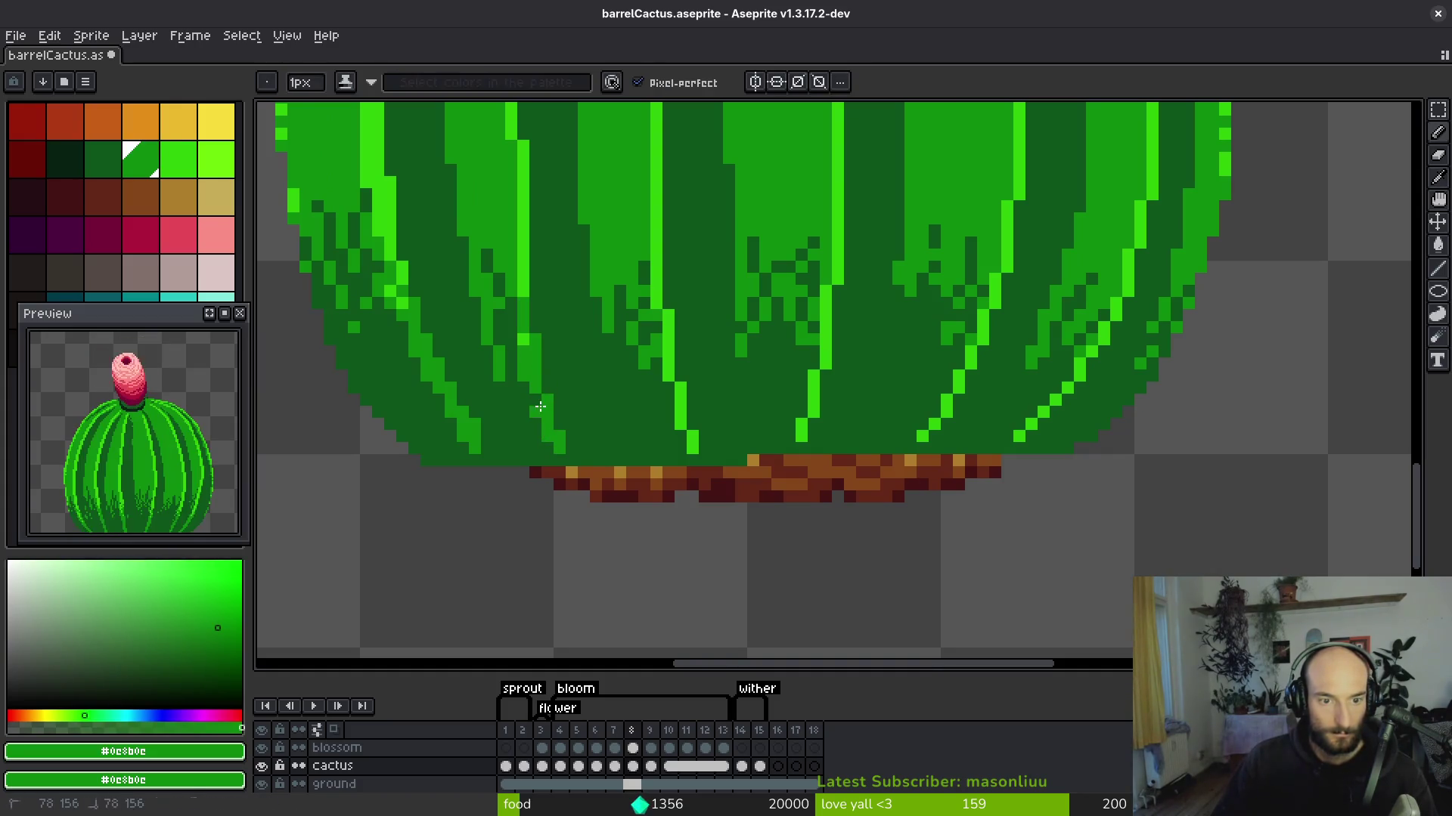
left_click(524, 314, "alt")
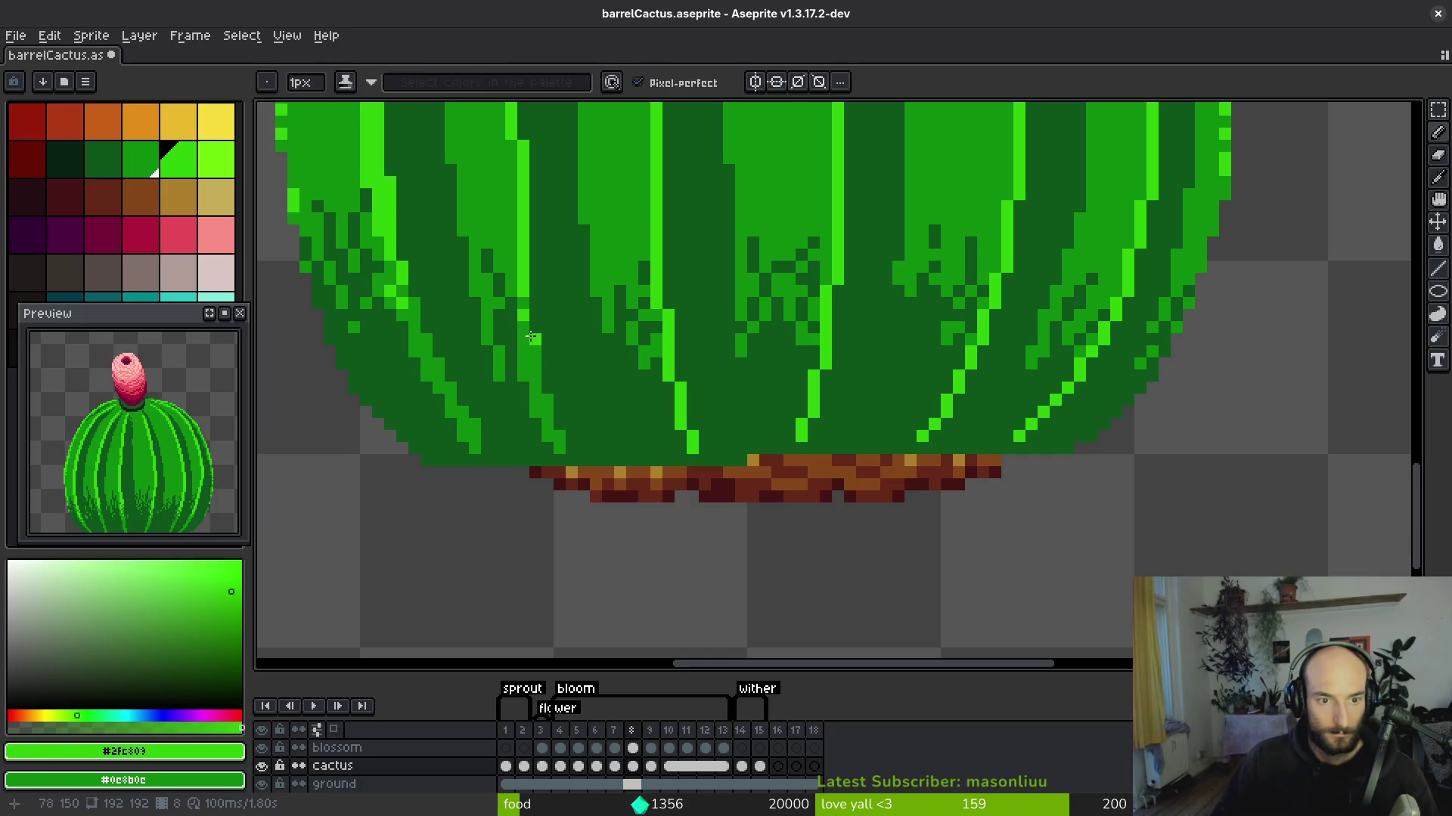
scroll(531, 340, "down", 2)
scroll(532, 340, "up", 3)
left_click(532, 339, "alt")
left_click(530, 221)
left_click(530, 293)
left_click(496, 246, "alt")
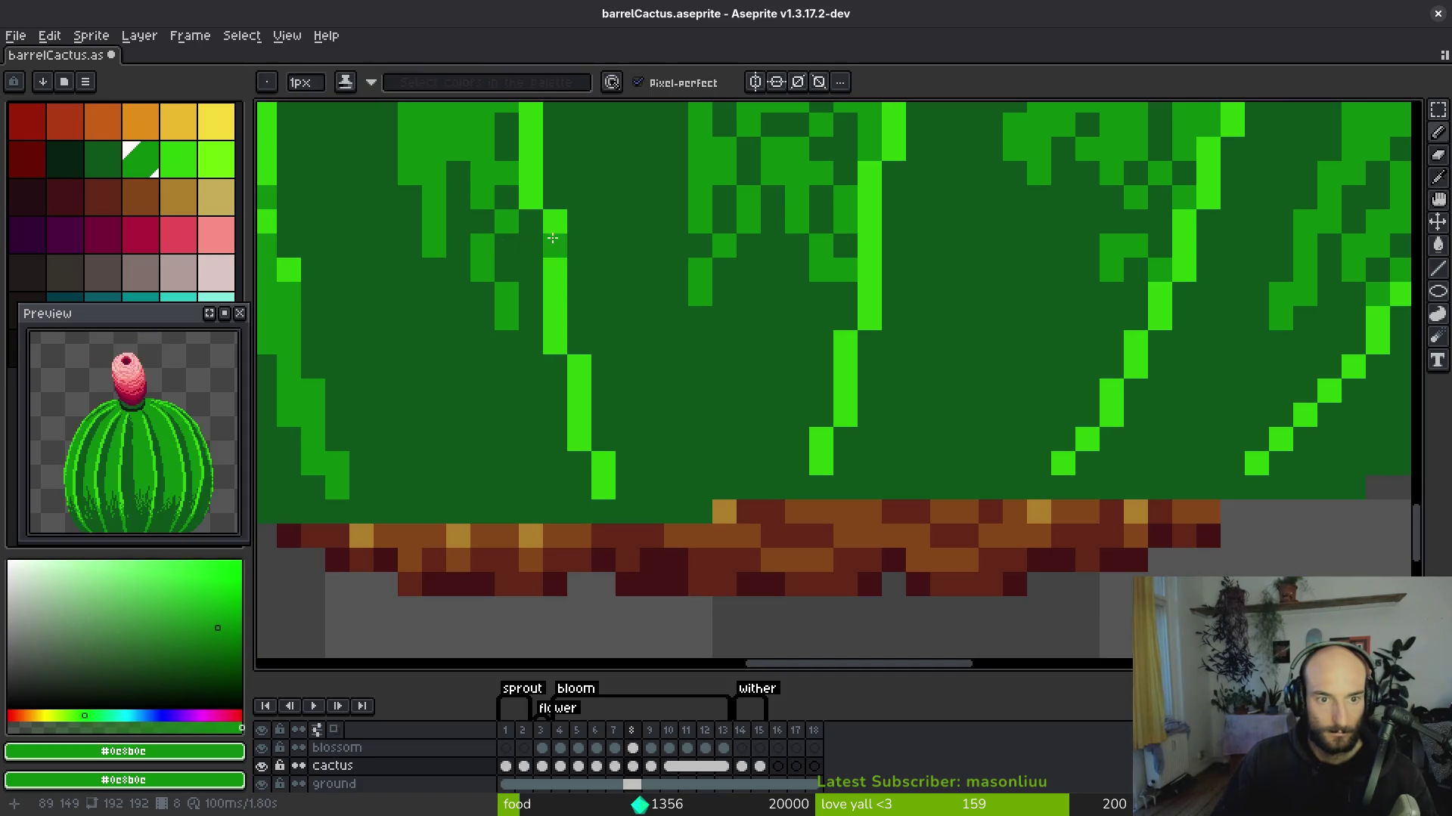
mouse_move(545, 217)
left_mouse_down()
mouse_move(603, 484)
mouse_move(554, 363)
mouse_move(538, 212)
left_mouse_up()
scroll(538, 212, "down", 5)
Add bright green highlight pixels near the cactus top and along the lower ribs.
scroll(639, 223, "up", 3)
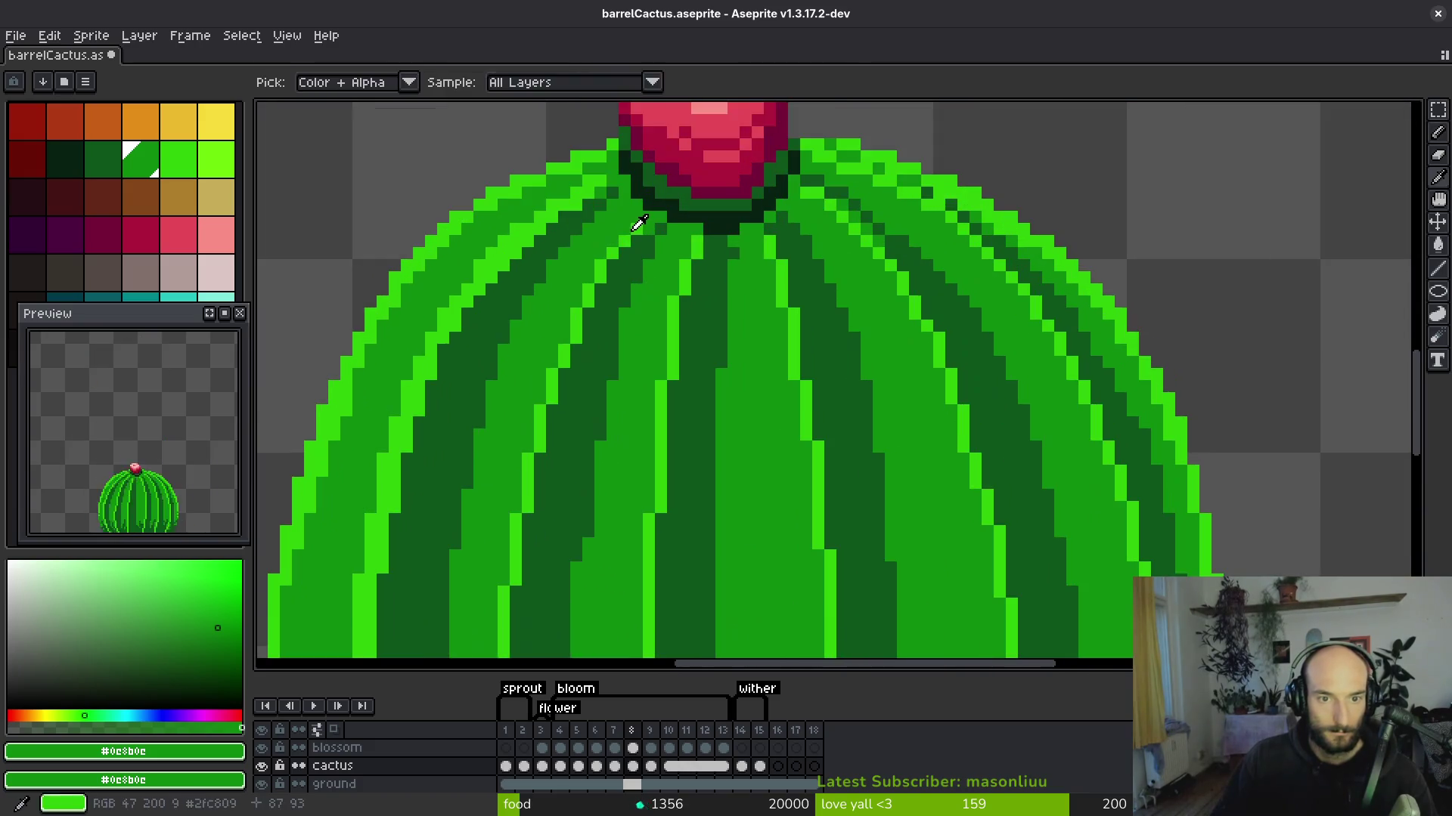
left_click(638, 223, "alt")
scroll(638, 223, "up", 1)
mouse_move(562, 318)
left_mouse_down()
mouse_move(617, 251)
mouse_move(579, 298)
left_mouse_up()
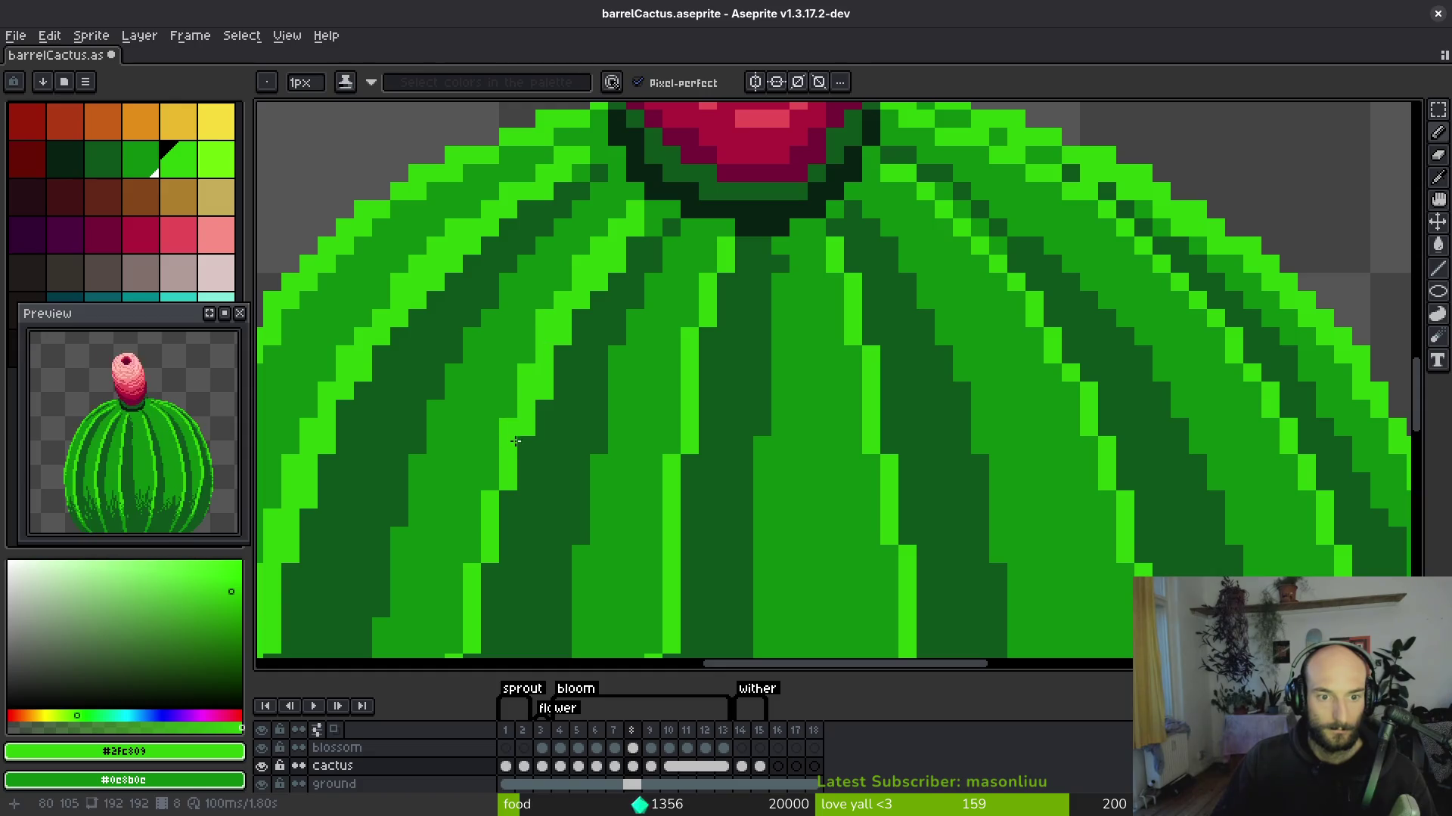
left_click_drag(474, 468, 578, 240)
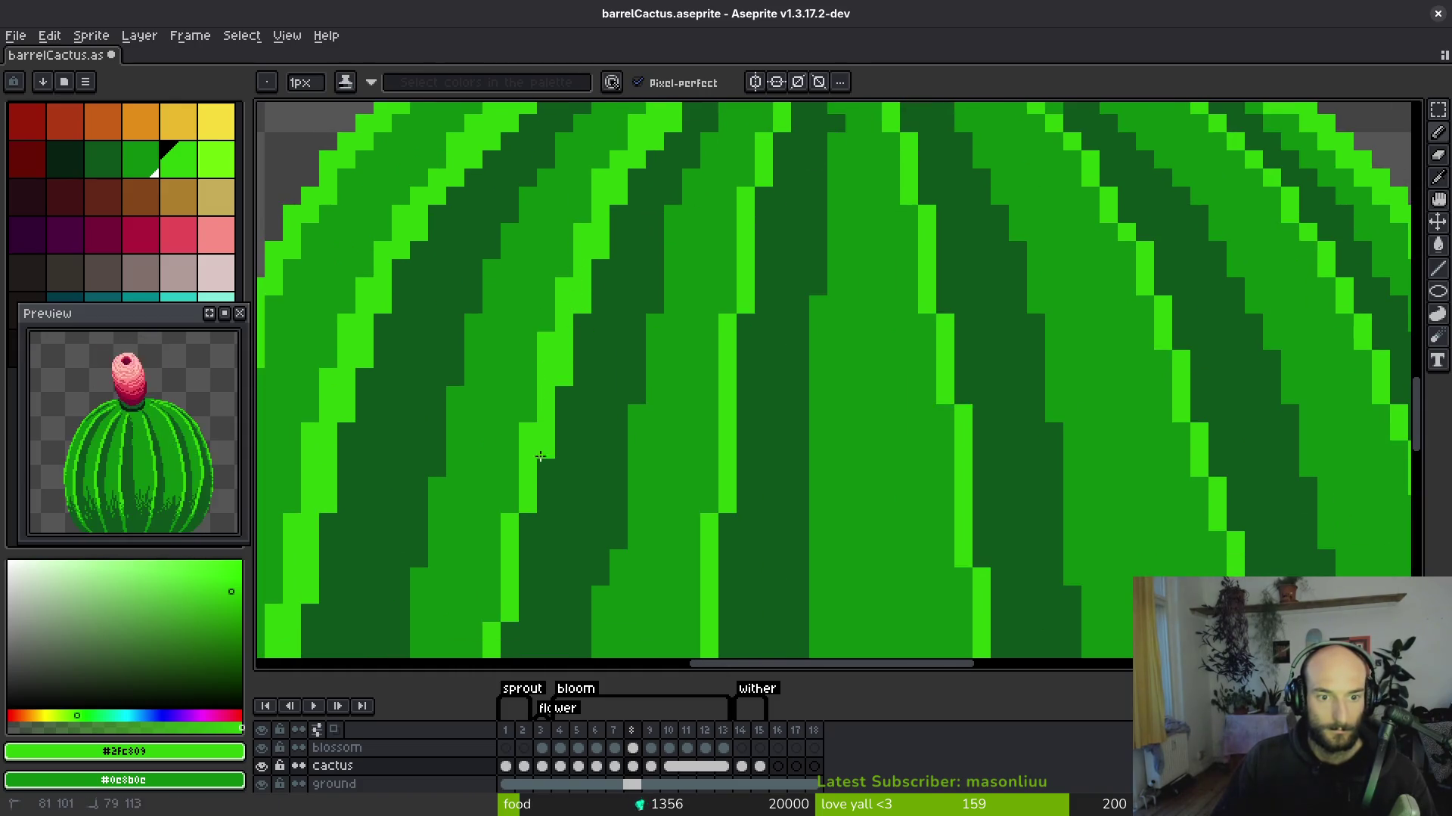
left_click_drag(535, 393, 599, 117)
left_click_drag(527, 409, 546, 322)
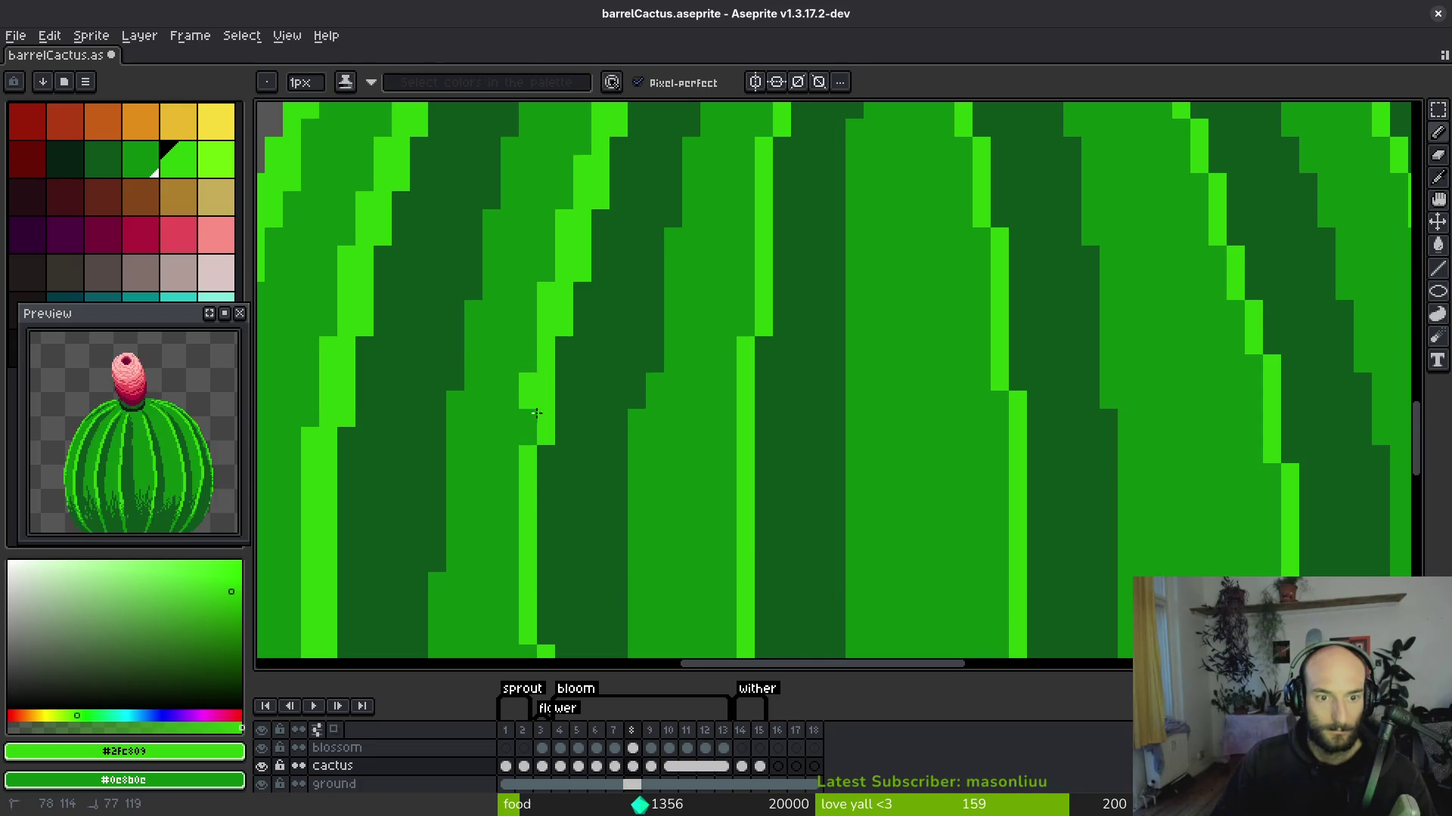
left_click_drag(525, 454, 535, 302)
left_click_drag(547, 363, 546, 346)
mouse_move(531, 463)
left_mouse_down()
mouse_move(551, 363)
mouse_move(532, 453)
mouse_move(529, 314)
mouse_move(529, 436)
mouse_move(545, 363)
mouse_move(540, 449)
mouse_move(540, 423)
left_mouse_up()
Place one more highlight pixel and repaint an upper-left bright stripe in dark green.
scroll(597, 389, "down", 3)
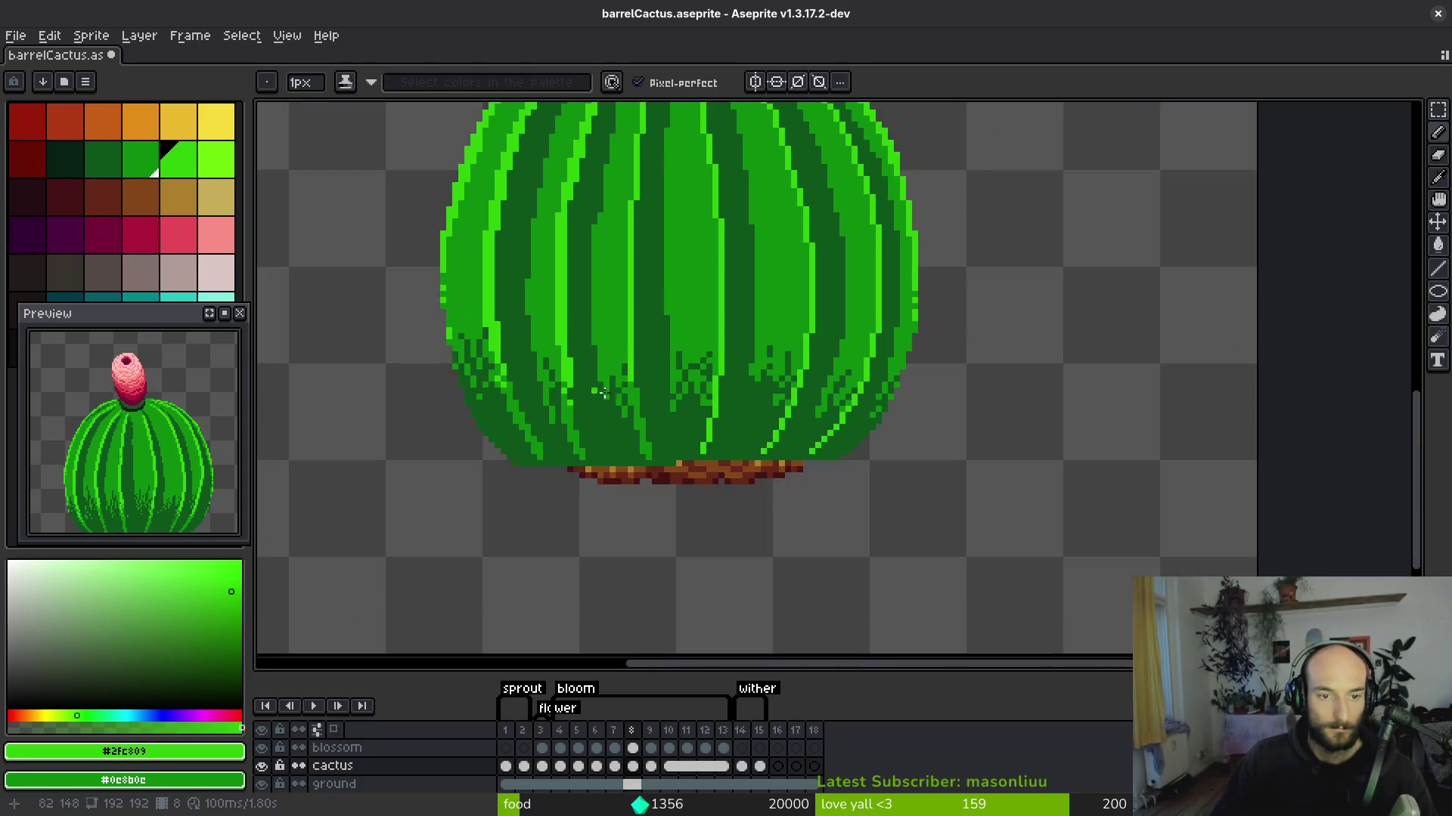
scroll(611, 415, "up", 2)
scroll(616, 242, "up", 3)
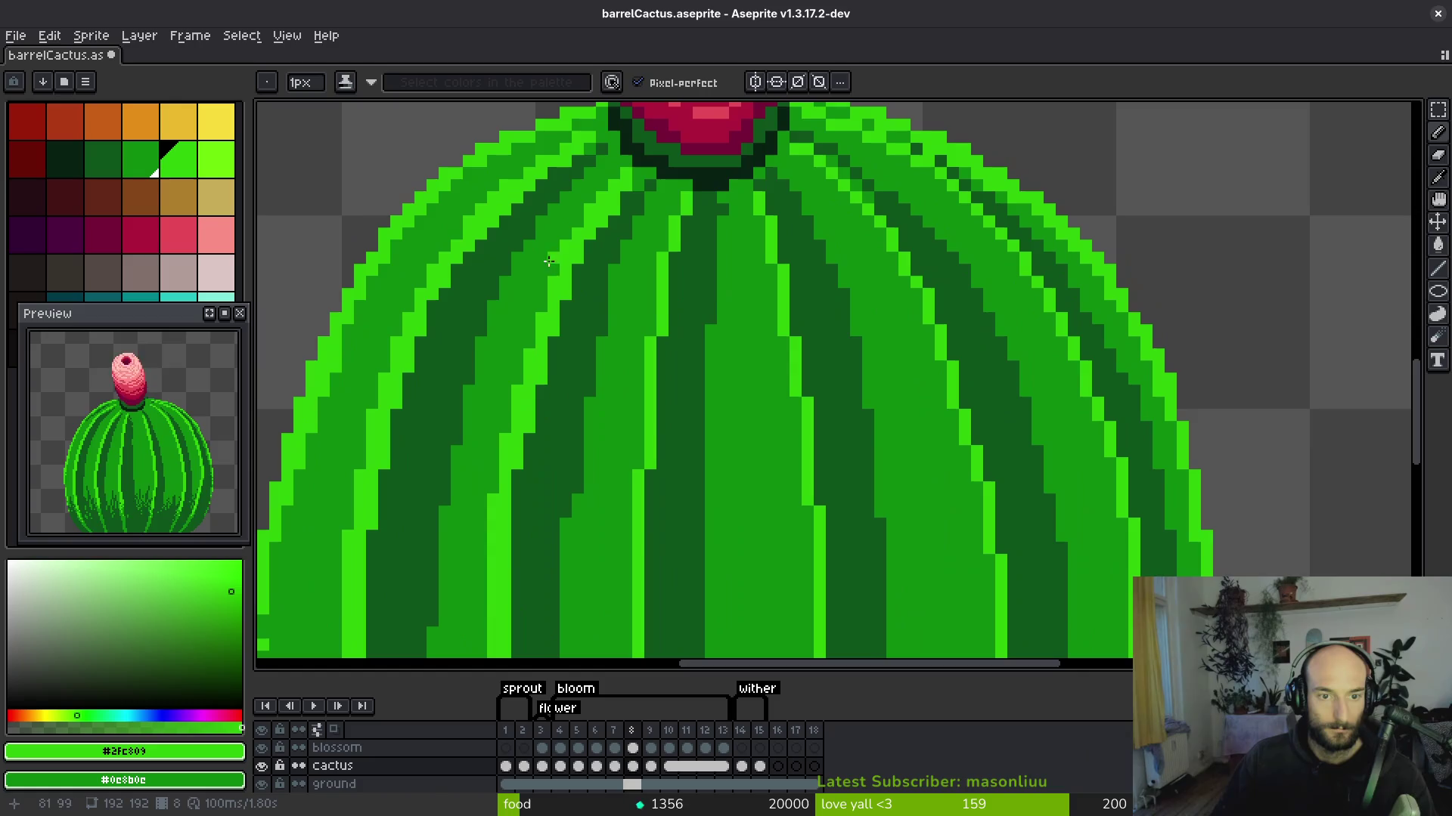
scroll(550, 373, "up", 2)
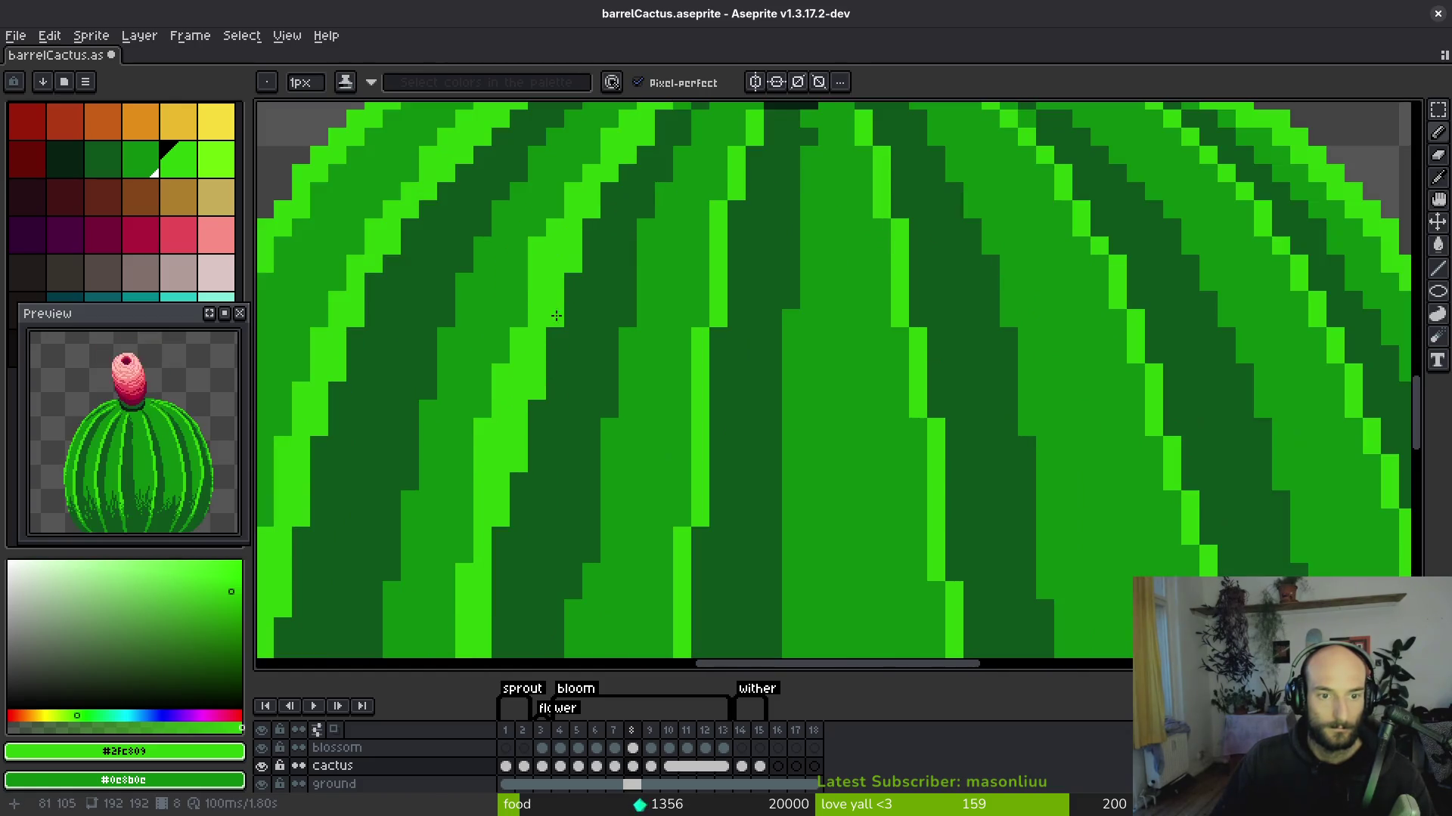
left_click(547, 244)
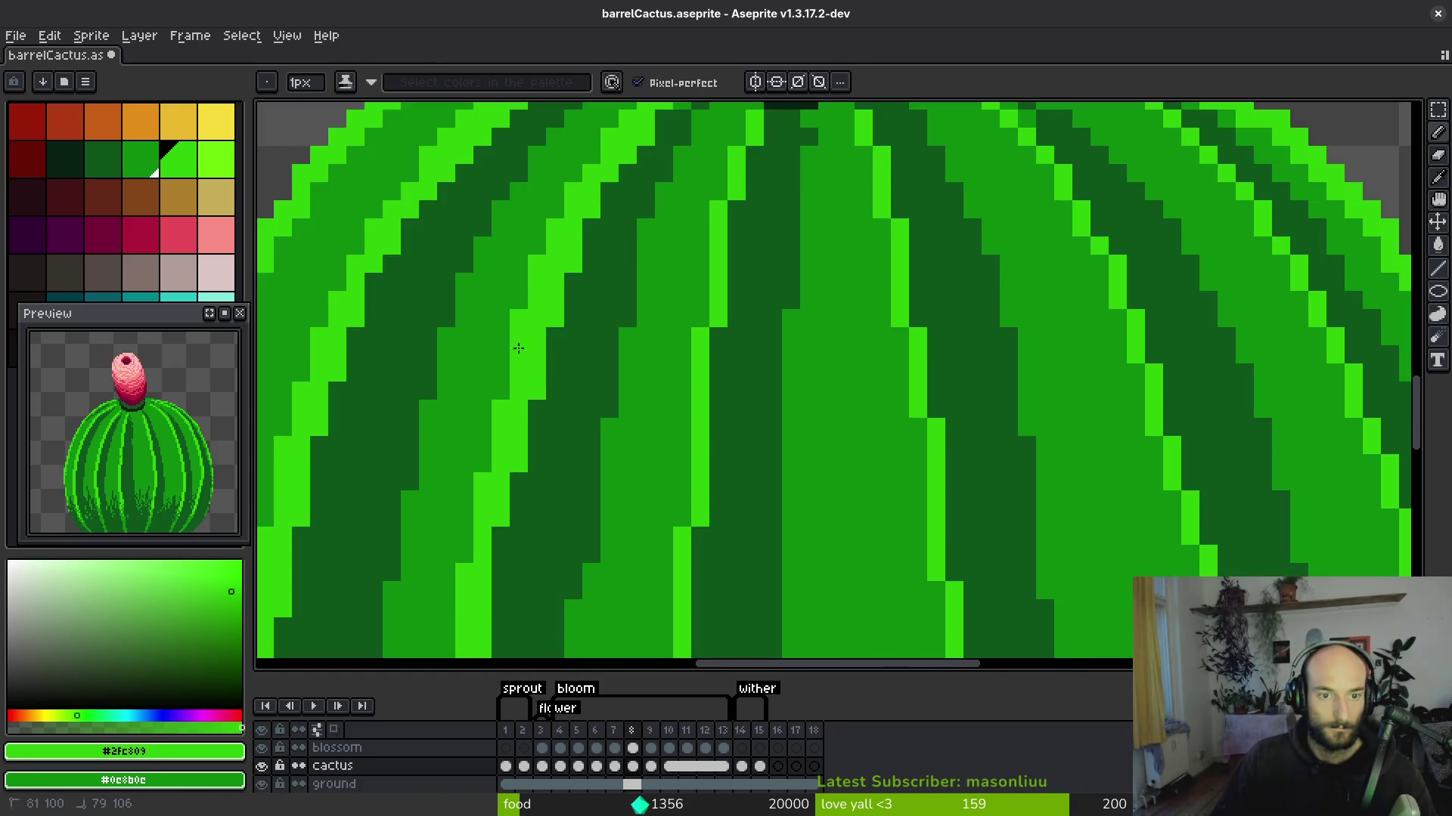
left_click_drag(463, 552, 509, 388)
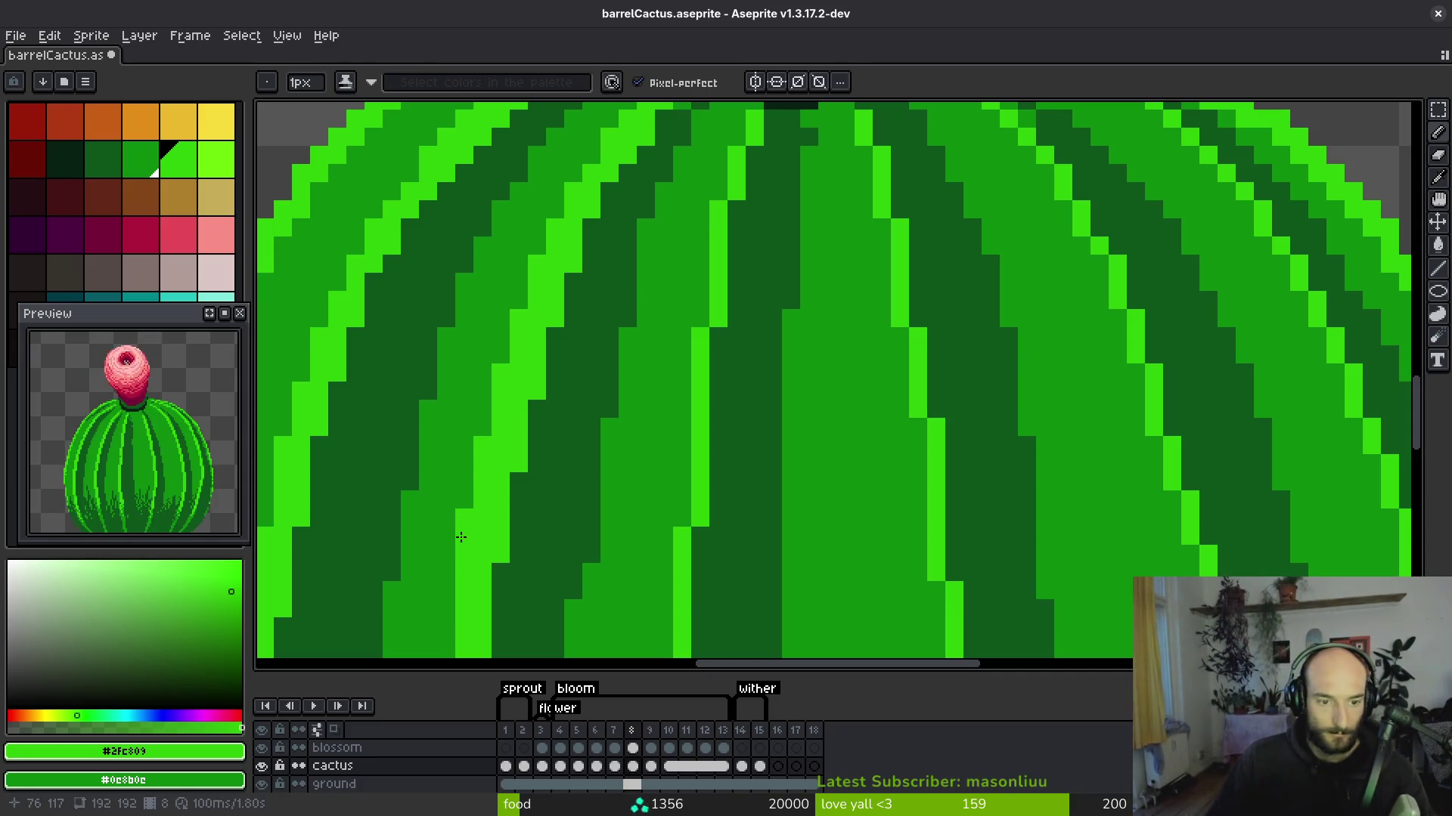
scroll(502, 424, "down", 3)
On frame 9, draw thick dark green lines down the central ribs toward the cactus base.
left_click(828, 235, "alt")
left_click_drag(717, 370, 666, 463)
scroll(700, 320, "down", 3)
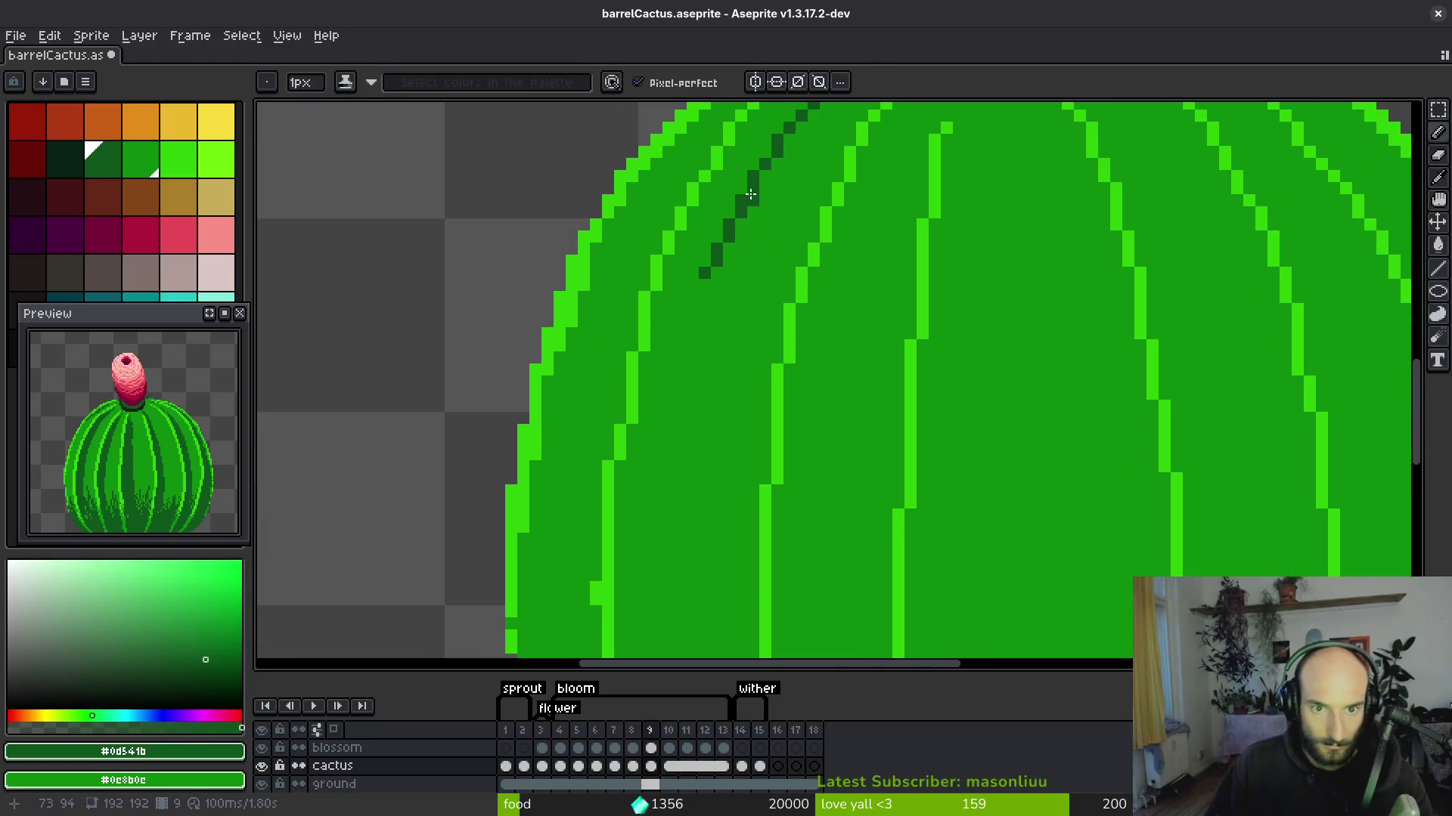
left_click_drag(722, 299, 680, 467)
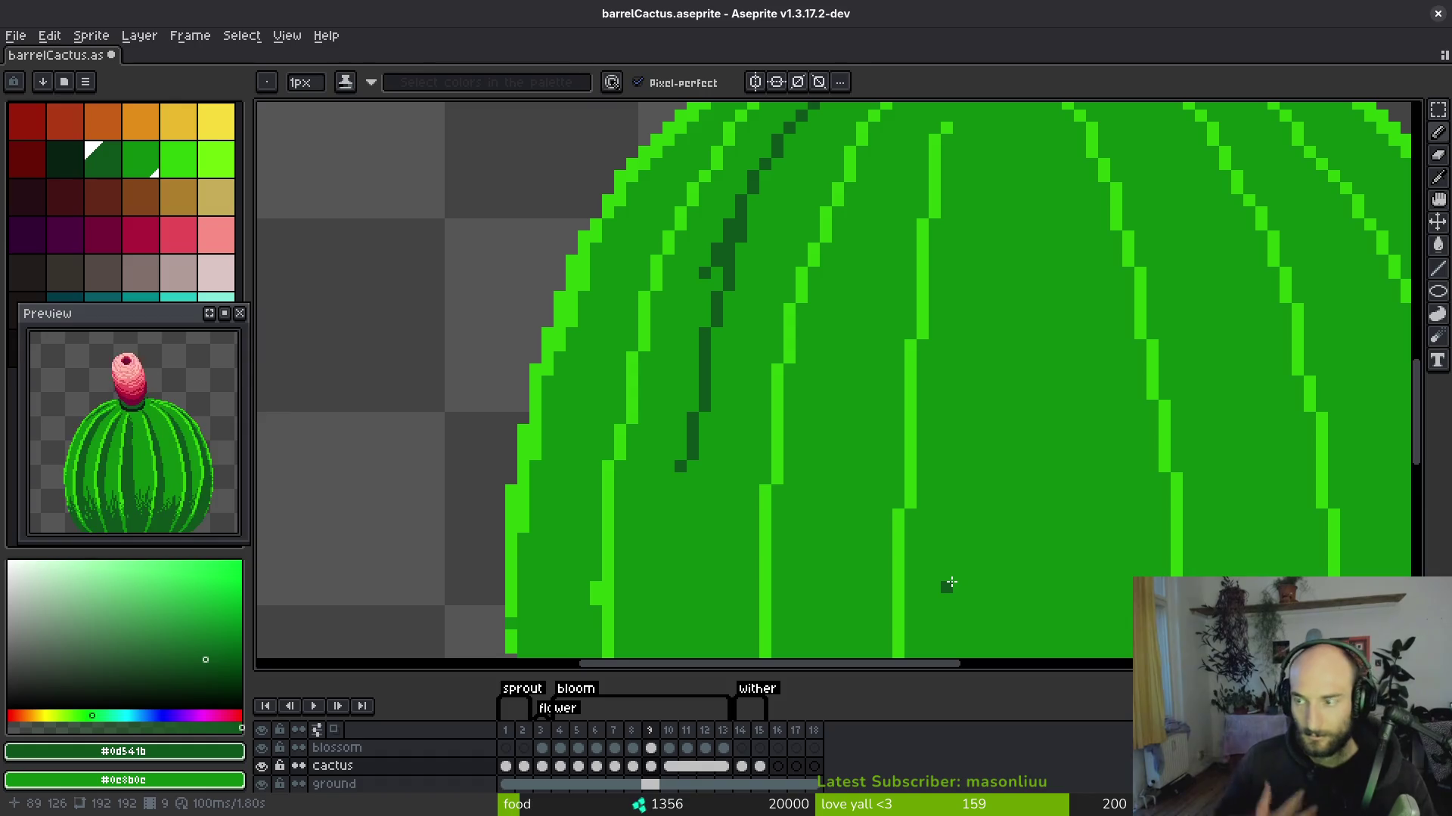
mouse_move(747, 232)
left_mouse_down()
mouse_move(703, 333)
mouse_move(681, 491)
left_mouse_up()
scroll(671, 214, "down", 3)
left_click_drag(655, 288, 681, 476)
scroll(745, 454, "down", 3)
mouse_move(640, 281)
left_mouse_down()
mouse_move(741, 552)
mouse_move(685, 431)
left_mouse_up()
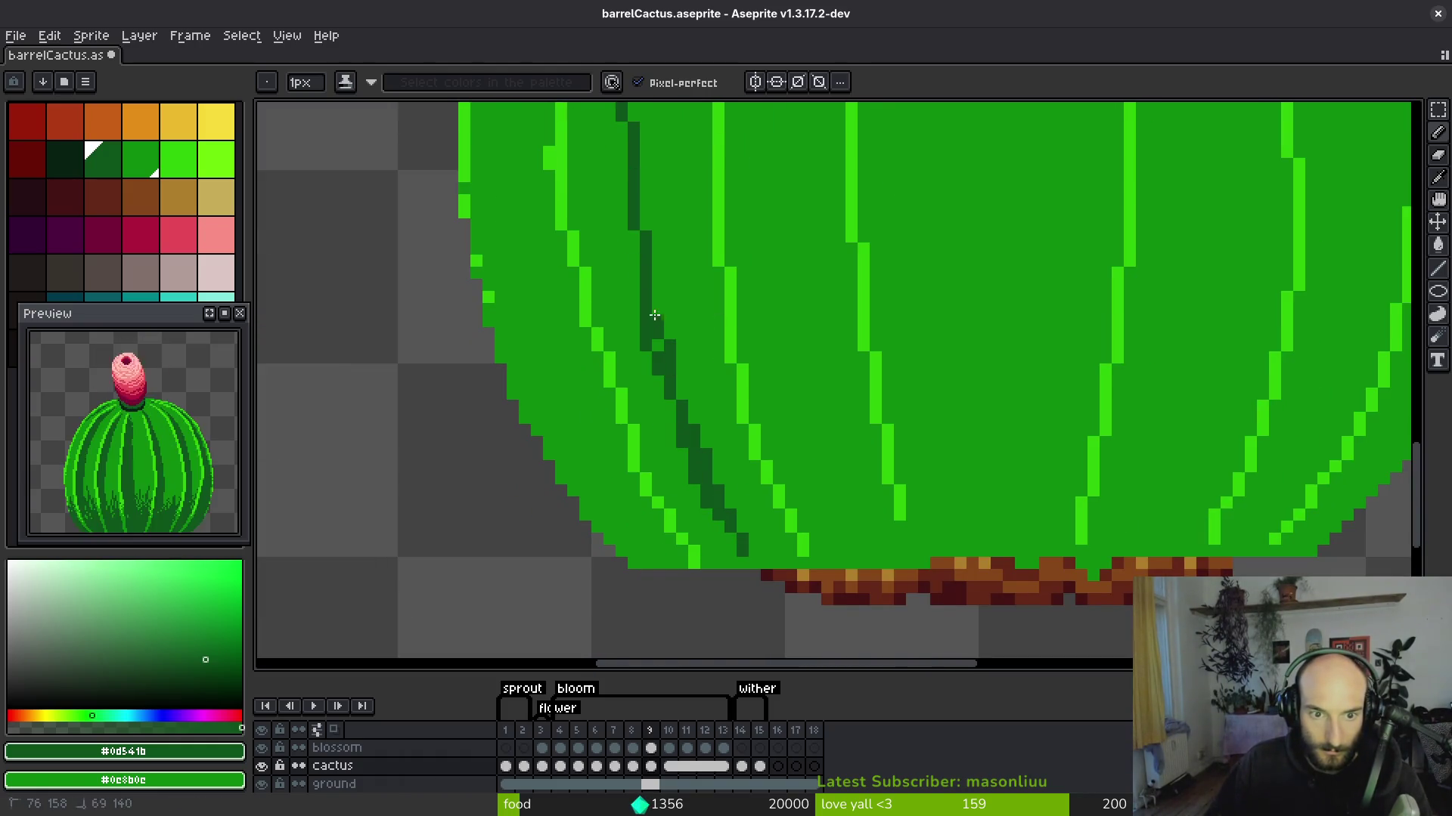
left_click_drag(654, 329, 664, 357)
mouse_move(747, 555)
left_mouse_down()
mouse_move(802, 574)
mouse_move(764, 558)
mouse_move(764, 576)
left_mouse_up()
Add a dark left rib line and texture, fill the lower-left edge band, undo the stray pixel.
key("e")
key("b")
mouse_move(511, 281)
left_mouse_down()
mouse_move(563, 446)
mouse_move(563, 306)
mouse_move(624, 499)
mouse_move(548, 453)
left_mouse_up()
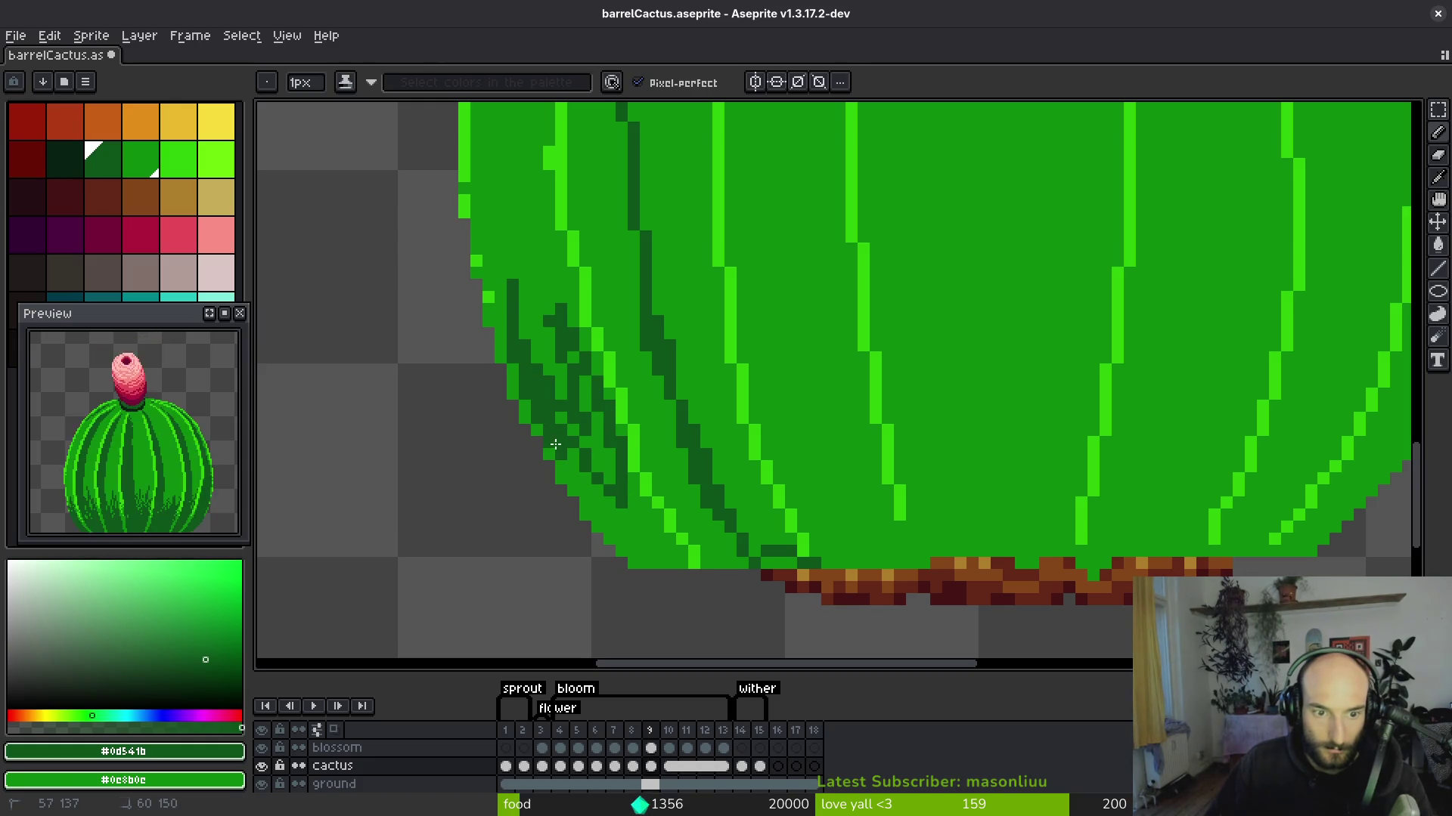
left_click_drag(510, 327, 522, 310)
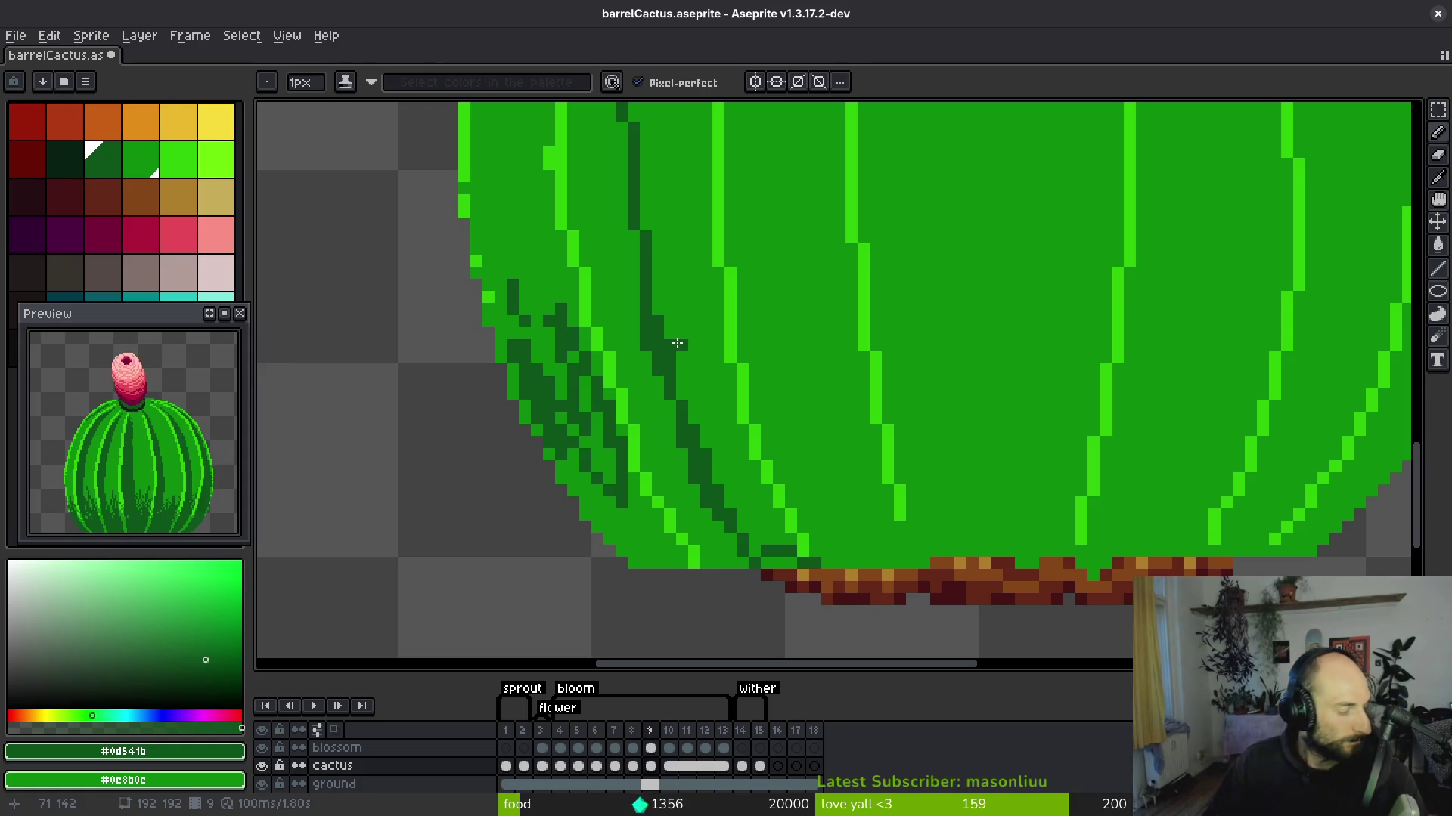
left_click_drag(677, 343, 697, 361)
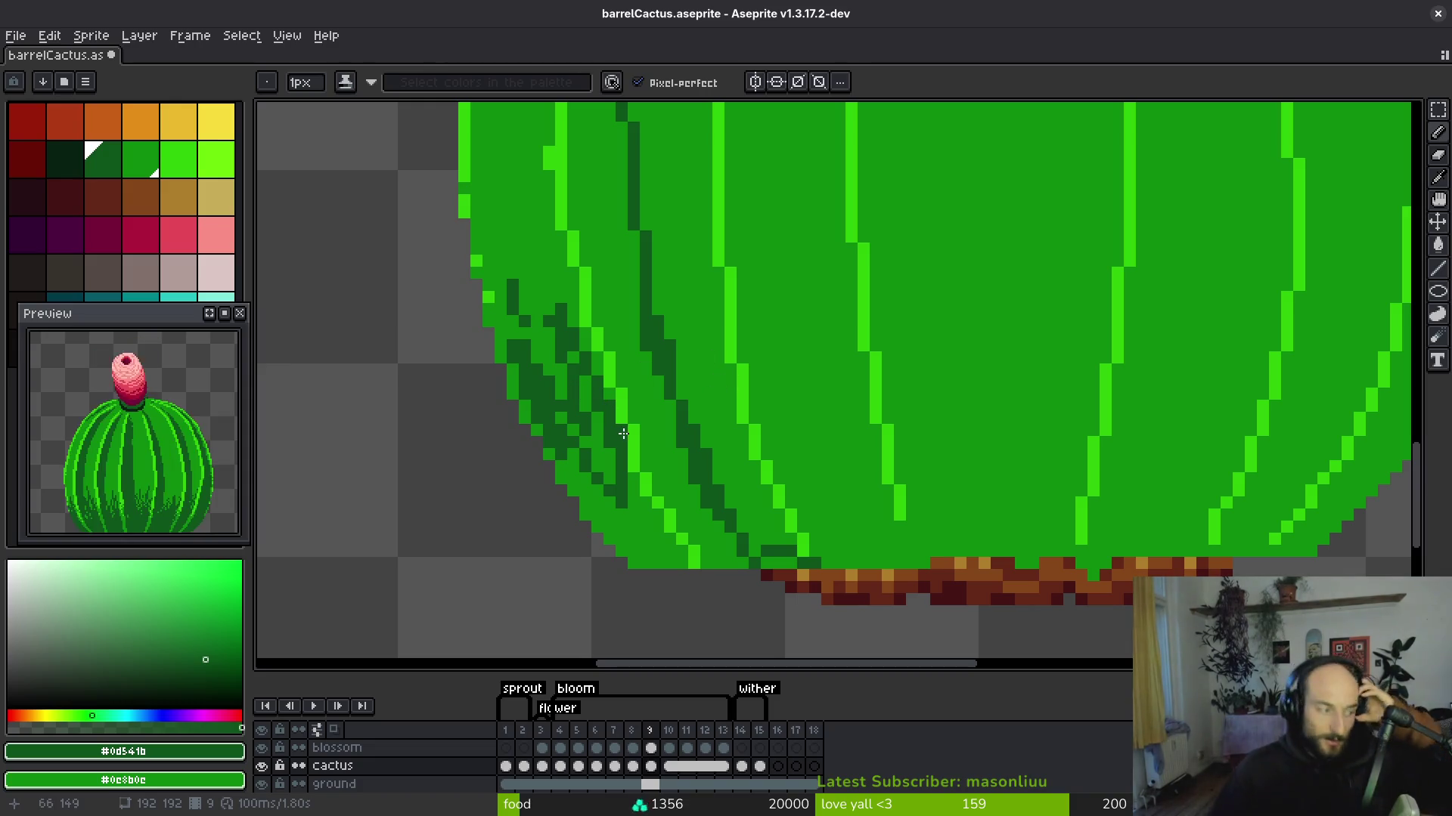
key("g")
left_click(683, 502)
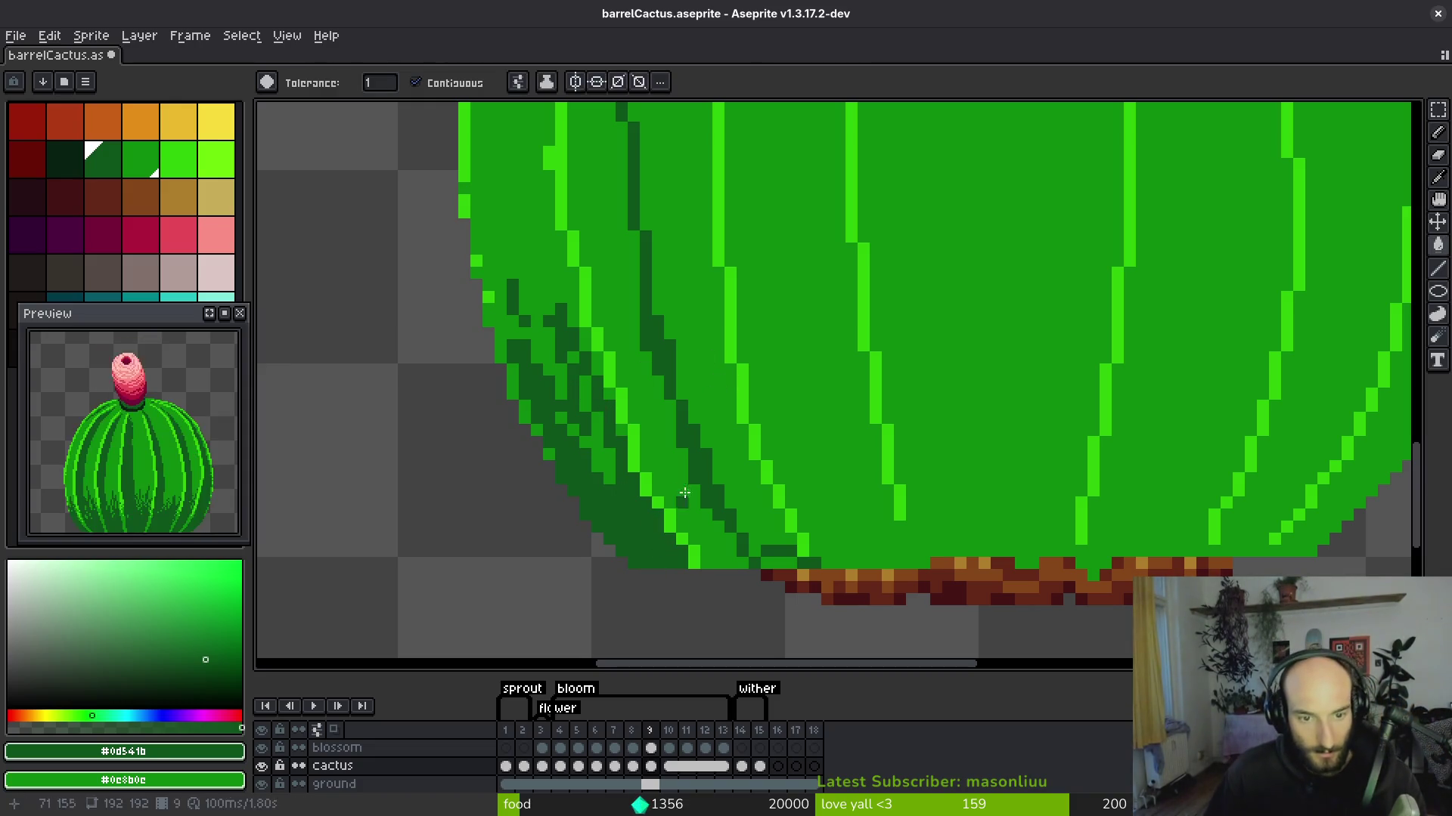
scroll(682, 503, "down", 2)
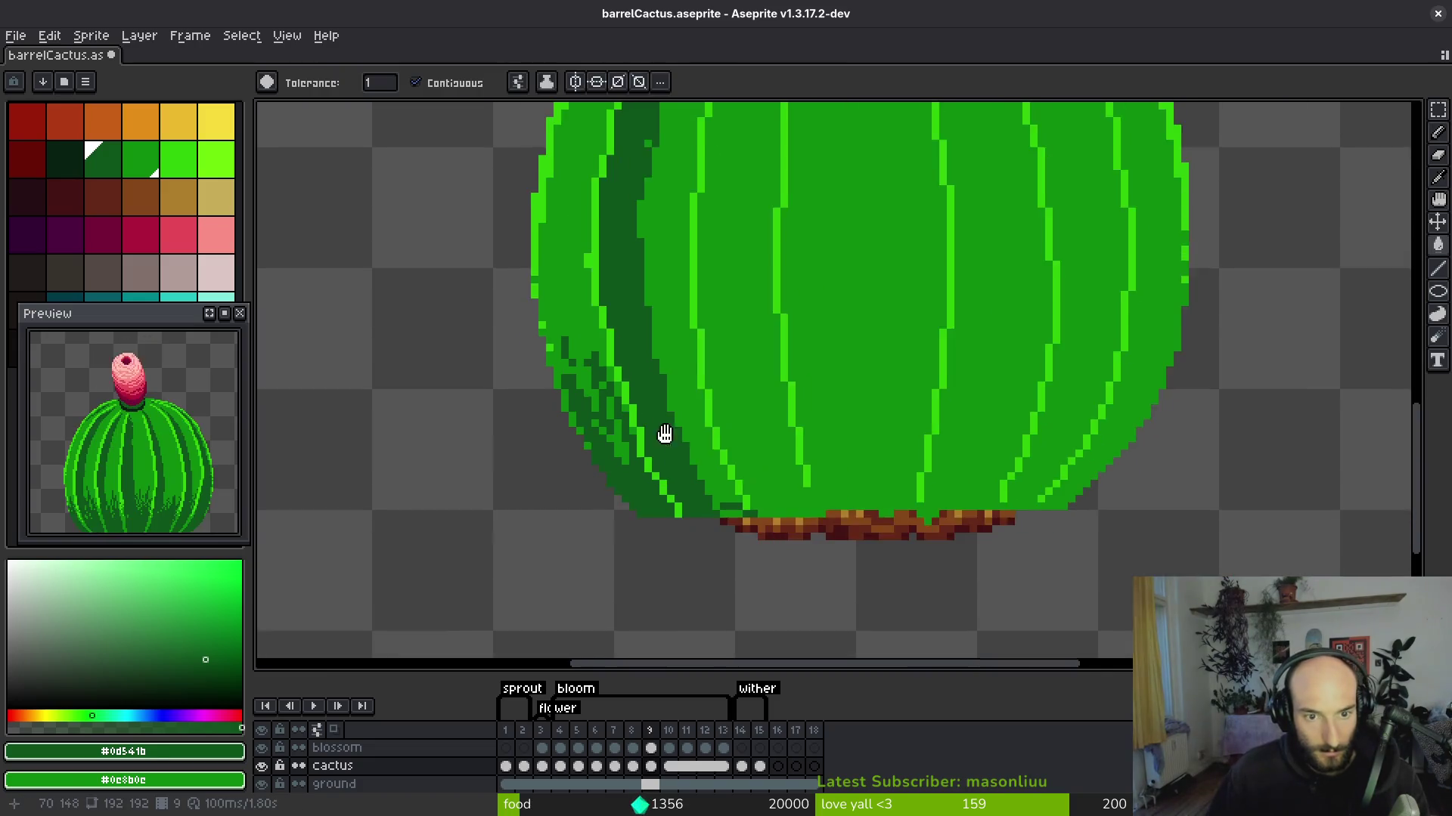
scroll(686, 385, "up", 3)
key("b")
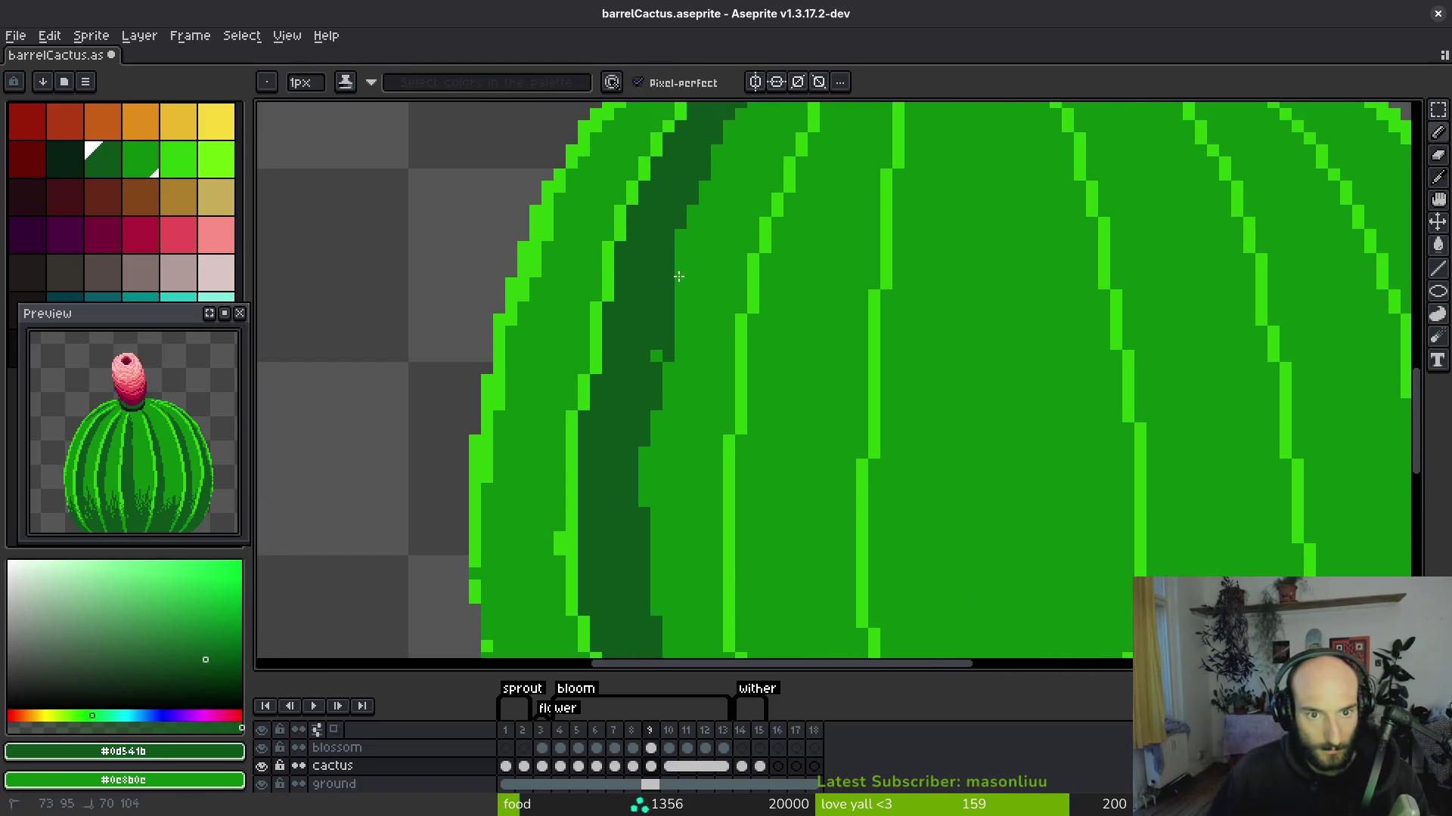
key("ctrl+z")
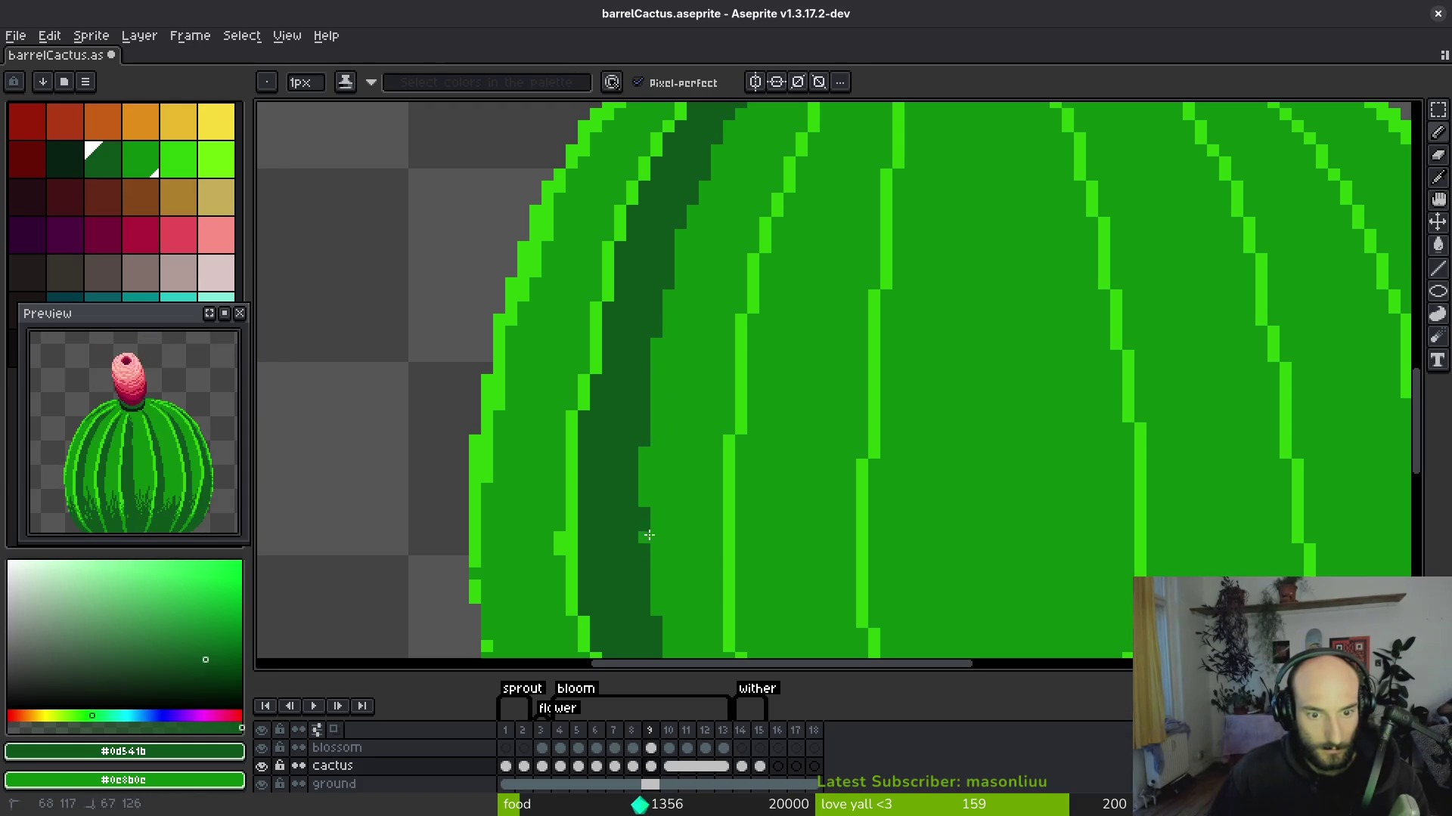
Darken the cactus's upper-left edge, add a short left-edge run, and line below the blossom.
scroll(654, 397, "up", 1)
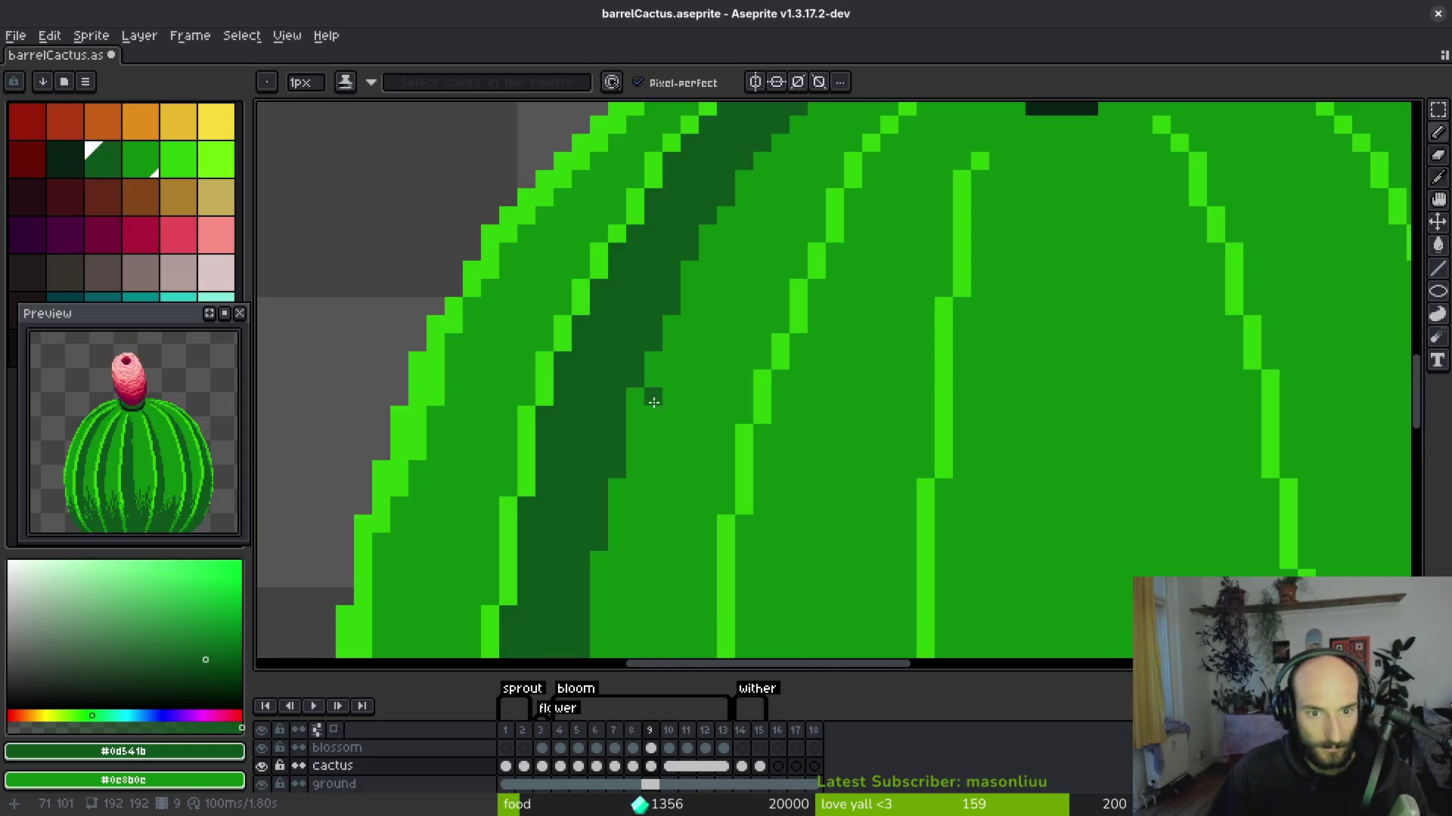
scroll(635, 414, "down", 3)
scroll(649, 341, "up", 2)
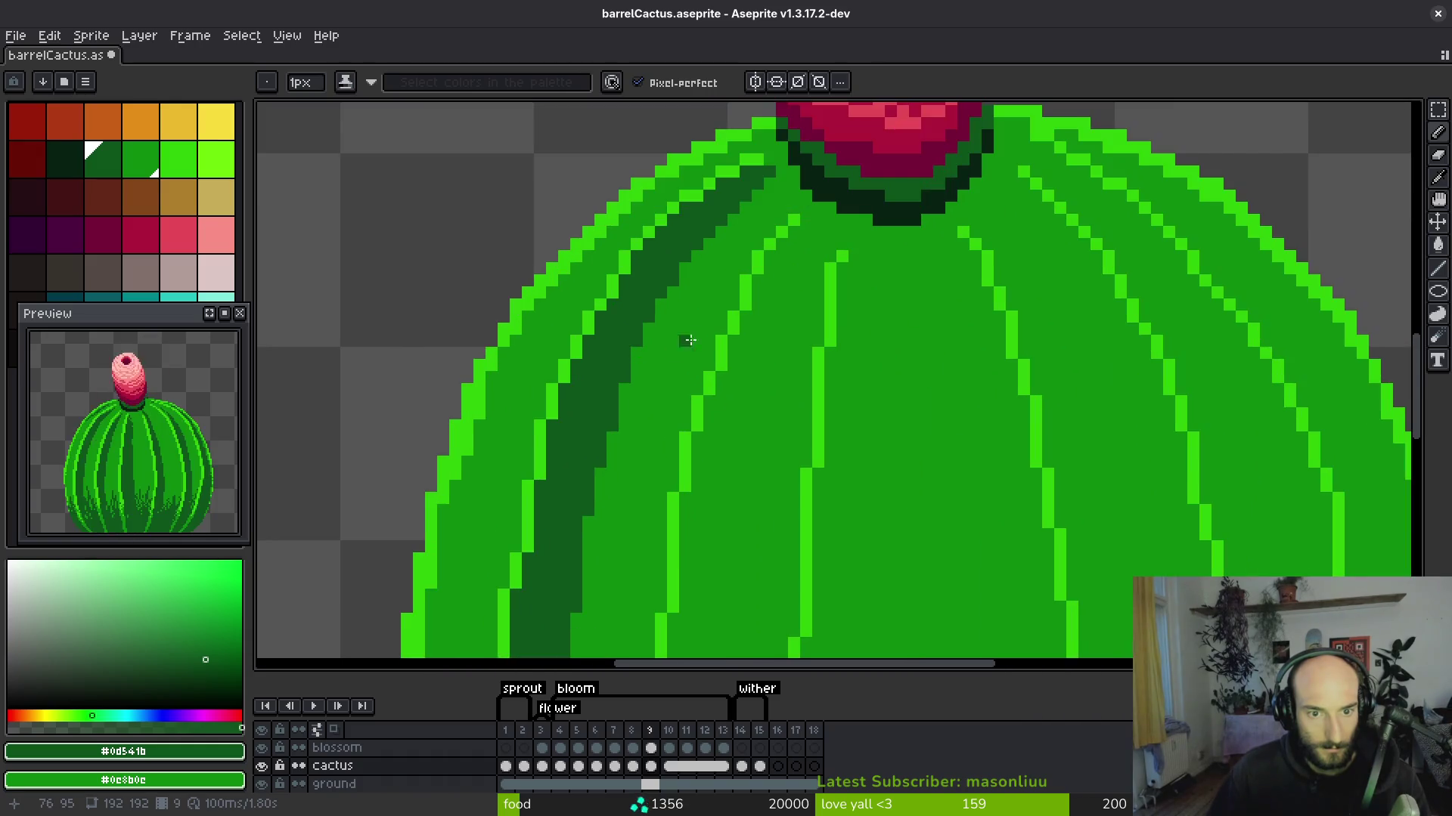
scroll(698, 306, "down", 1)
scroll(756, 325, "up", 1)
mouse_move(778, 247)
left_mouse_down()
mouse_move(676, 327)
mouse_move(722, 277)
mouse_move(700, 306)
left_mouse_up()
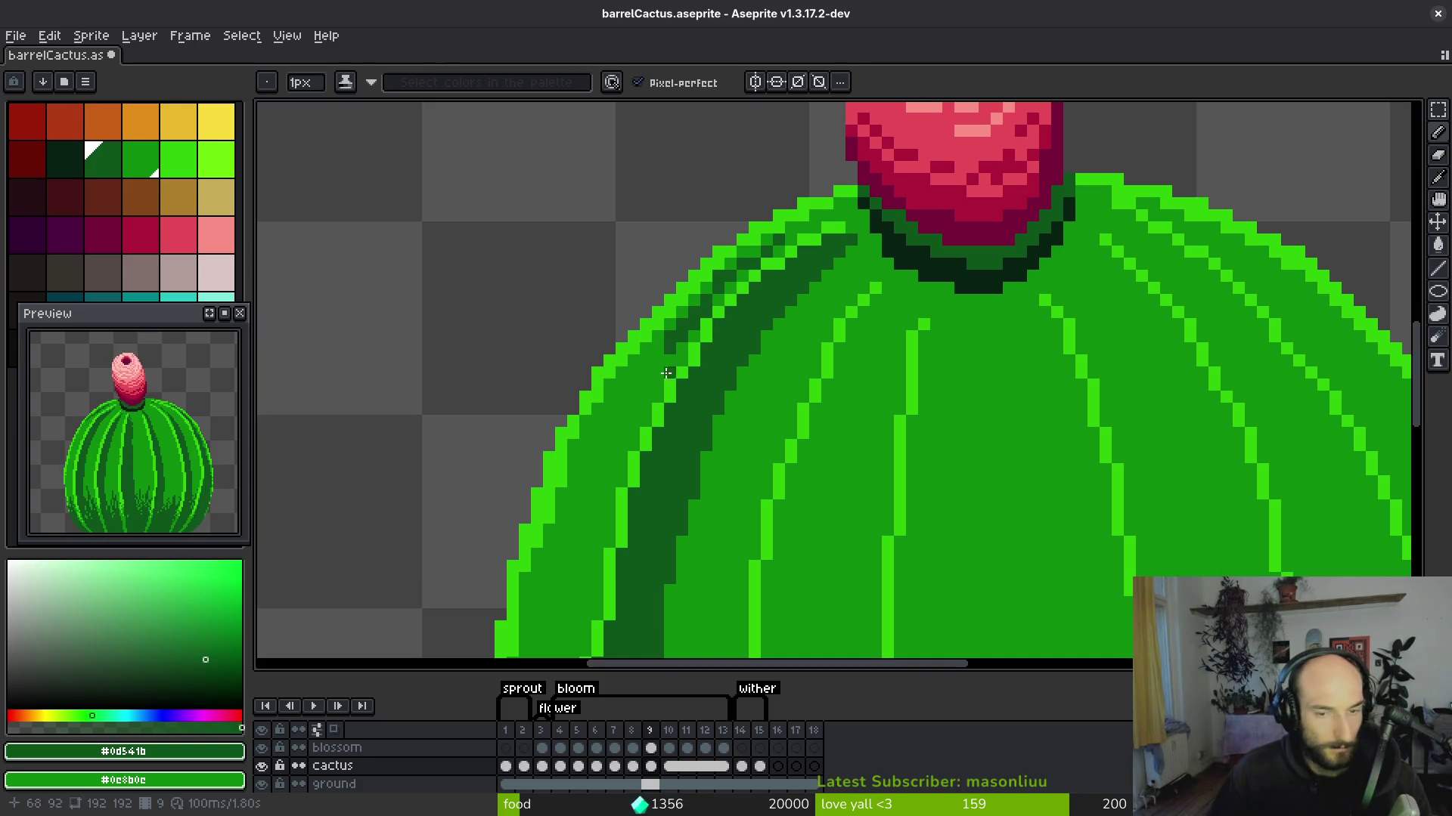
scroll(666, 372, "up", 2)
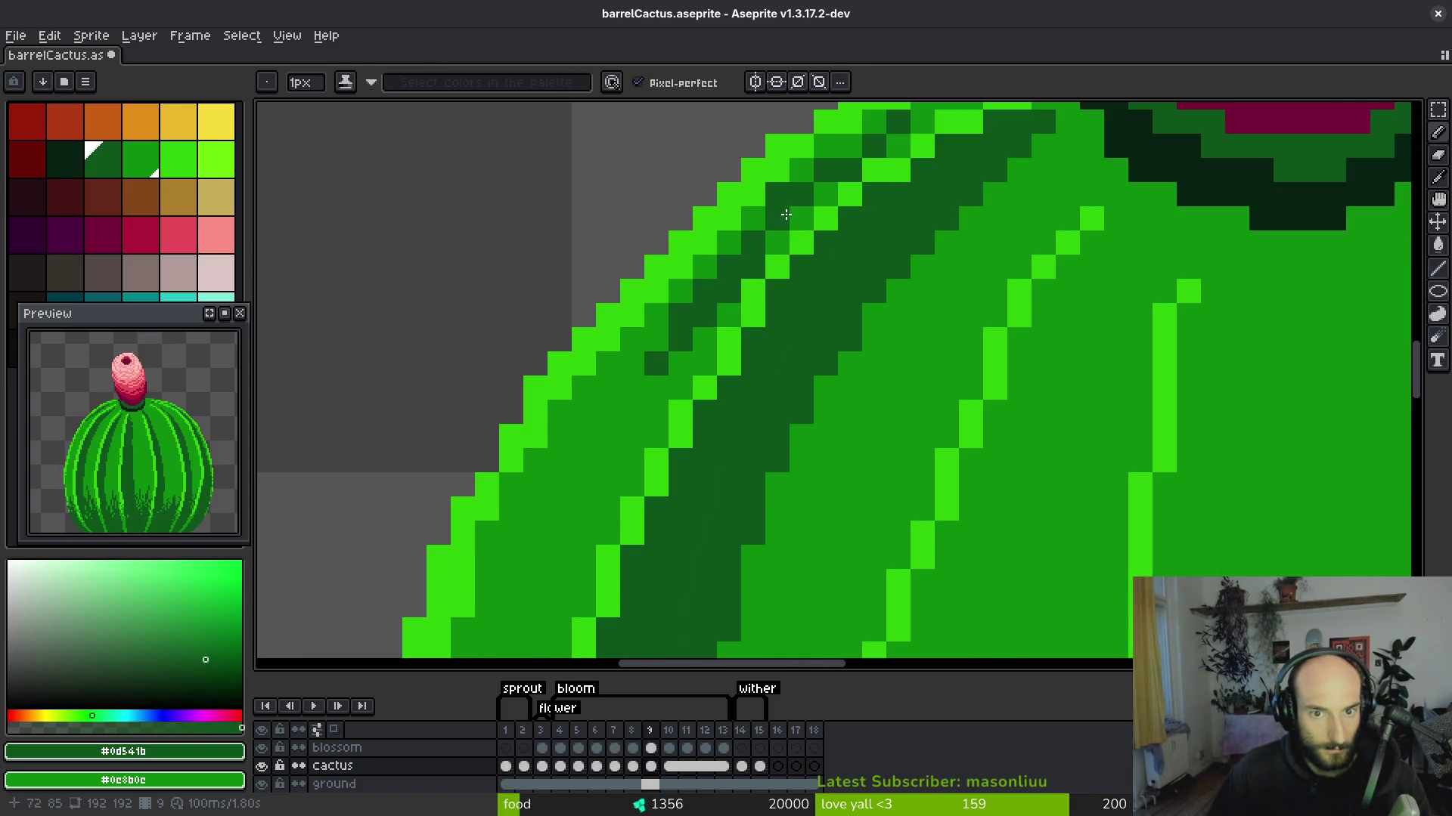
left_click_drag(651, 360, 617, 436)
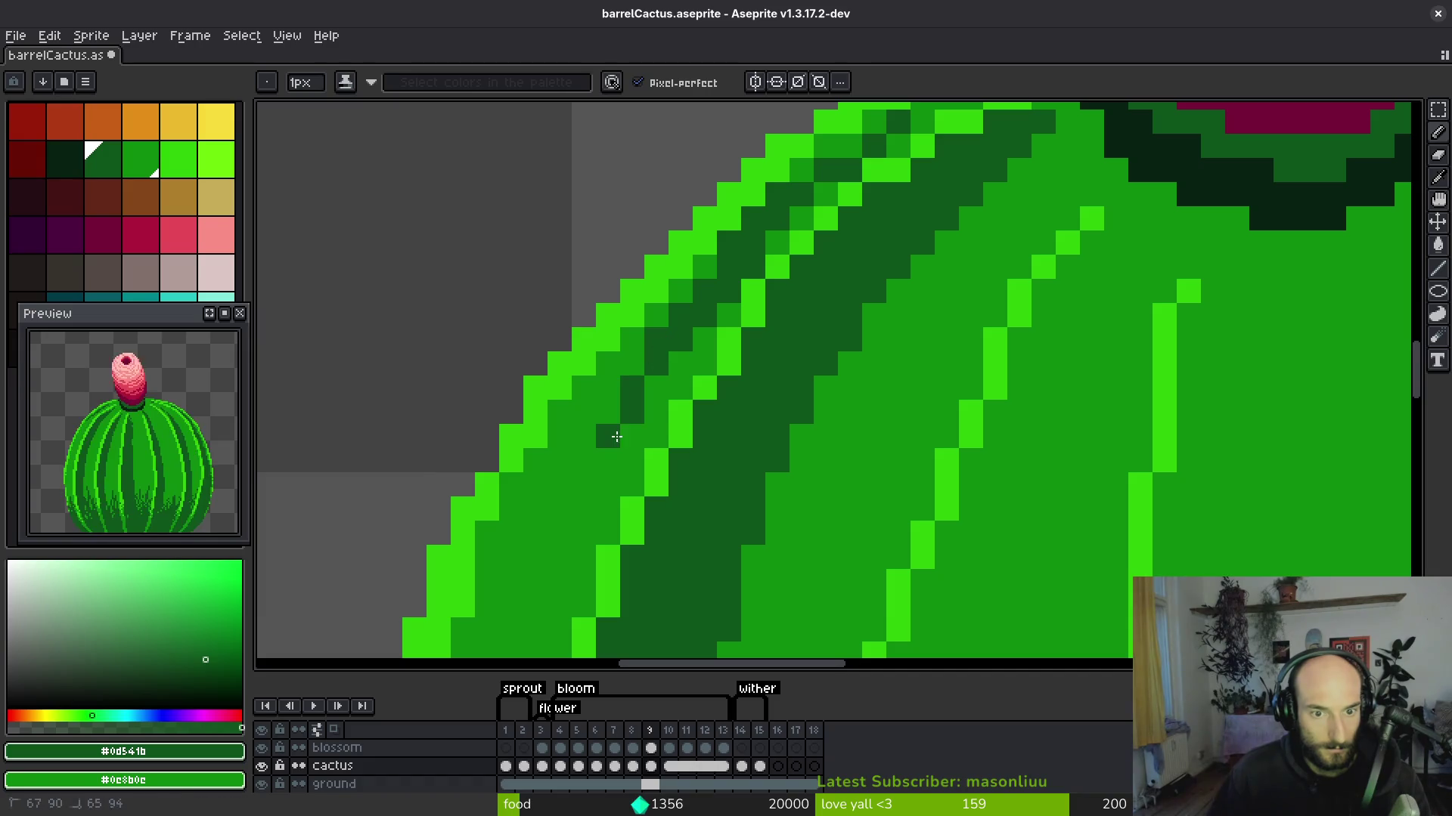
scroll(651, 411, "down", 2)
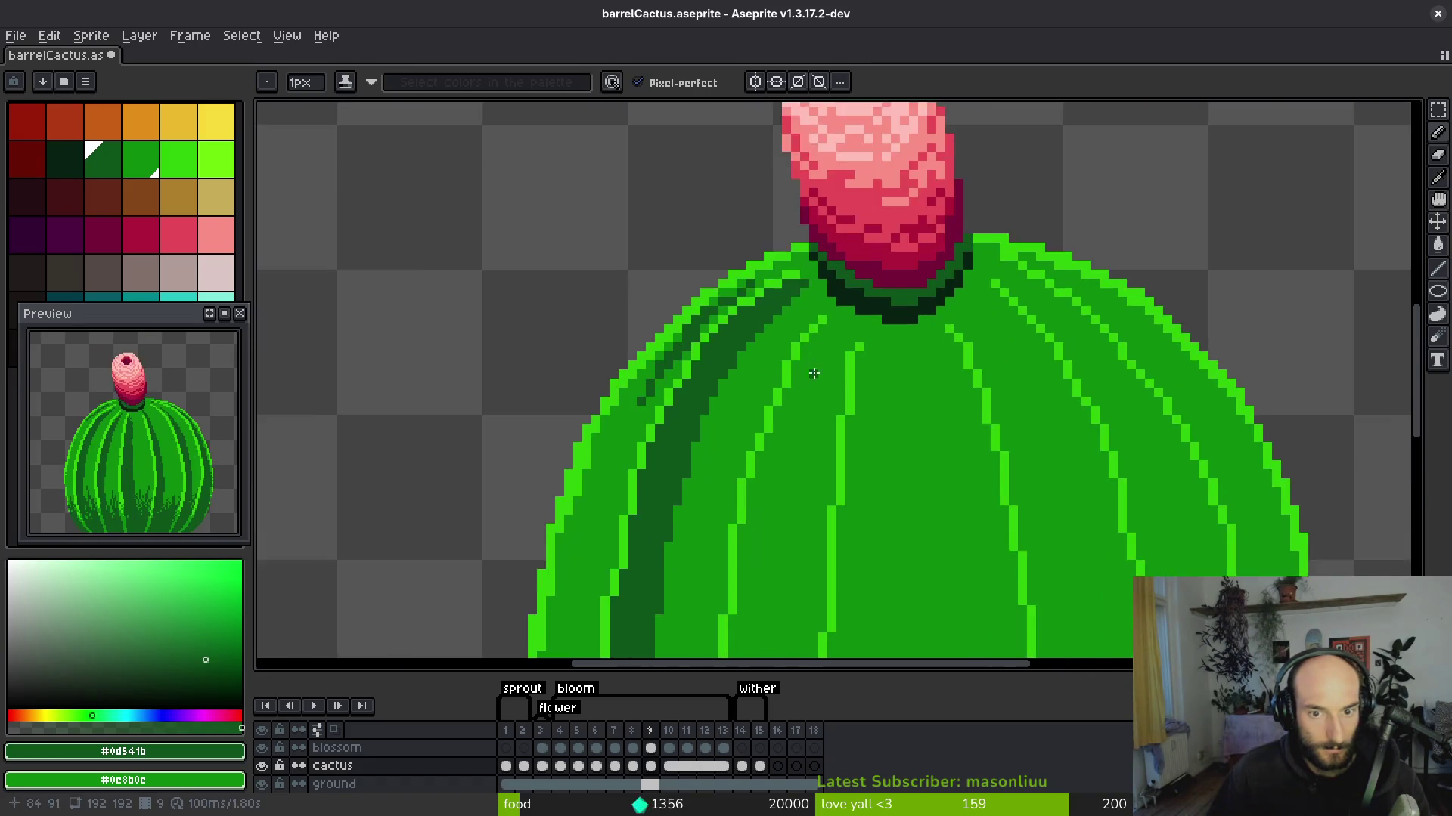
left_click_drag(822, 281, 788, 369)
scroll(793, 346, "down", 3)
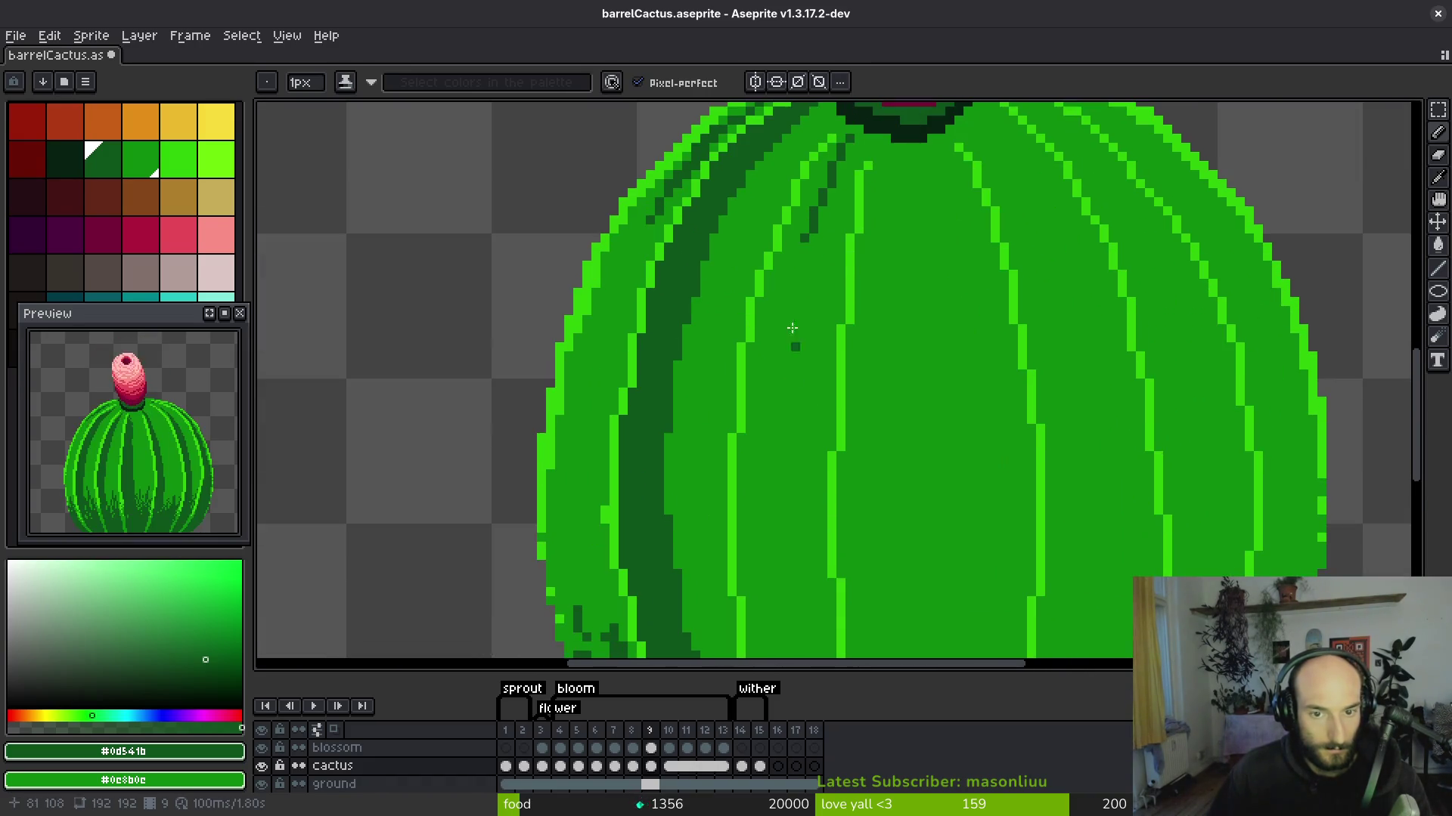
left_click(832, 181)
Redraw the dark stroke below the blossom shorter, then extend it down the rib.
key("ctrl+z")
key("ctrl+z")
left_click_drag(826, 175, 787, 322)
left_click_drag(813, 214, 775, 433)
scroll(792, 175, "down", 5)
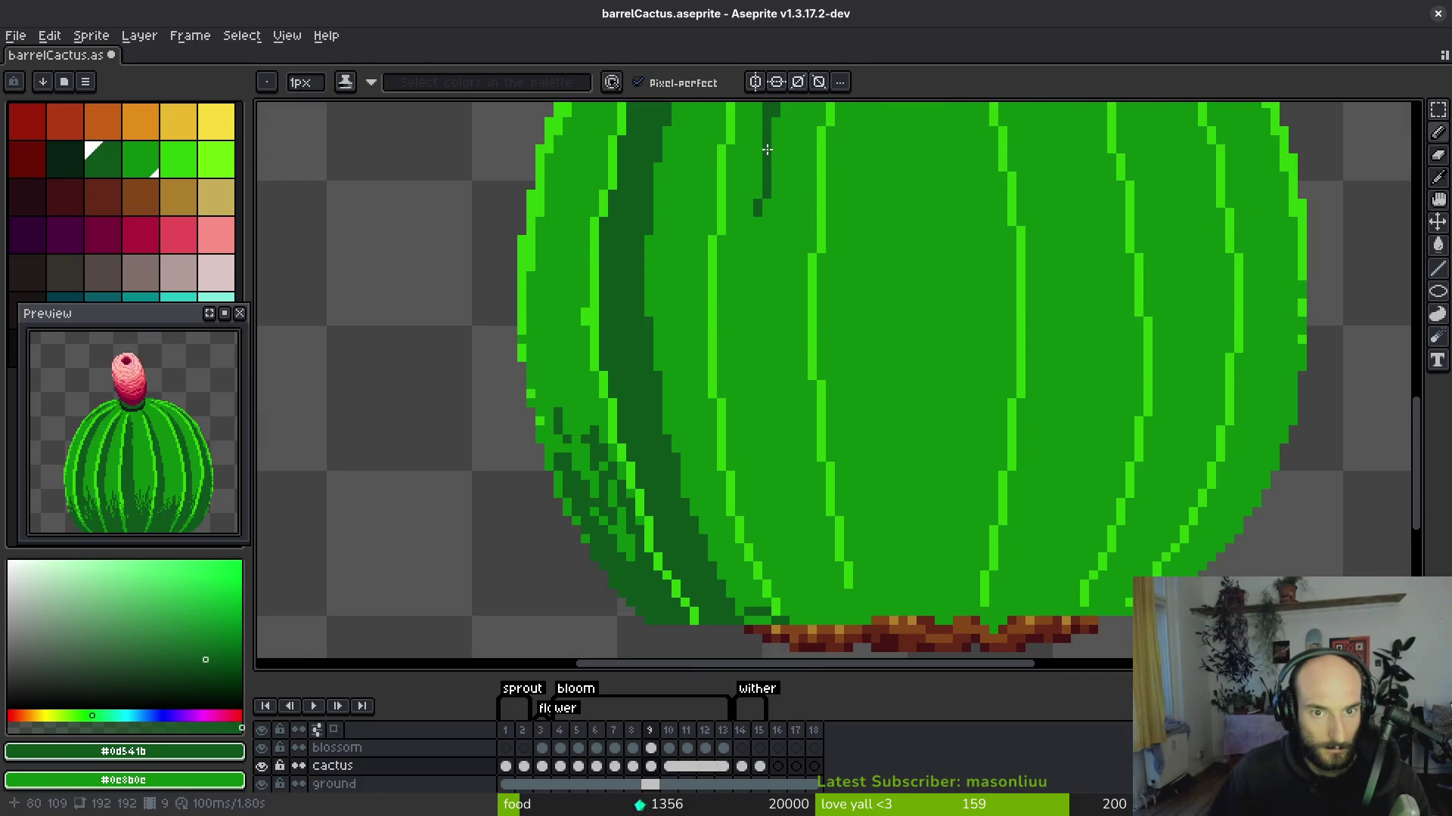
key("ctrl+z")
left_click_drag(770, 149, 758, 188)
left_click_drag(760, 304, 778, 505)
scroll(779, 505, "down", 4)
scroll(726, 370, "up", 2)
left_click_drag(703, 329, 831, 582)
scroll(923, 327, "down", 4)
scroll(763, 228, "up", 2)
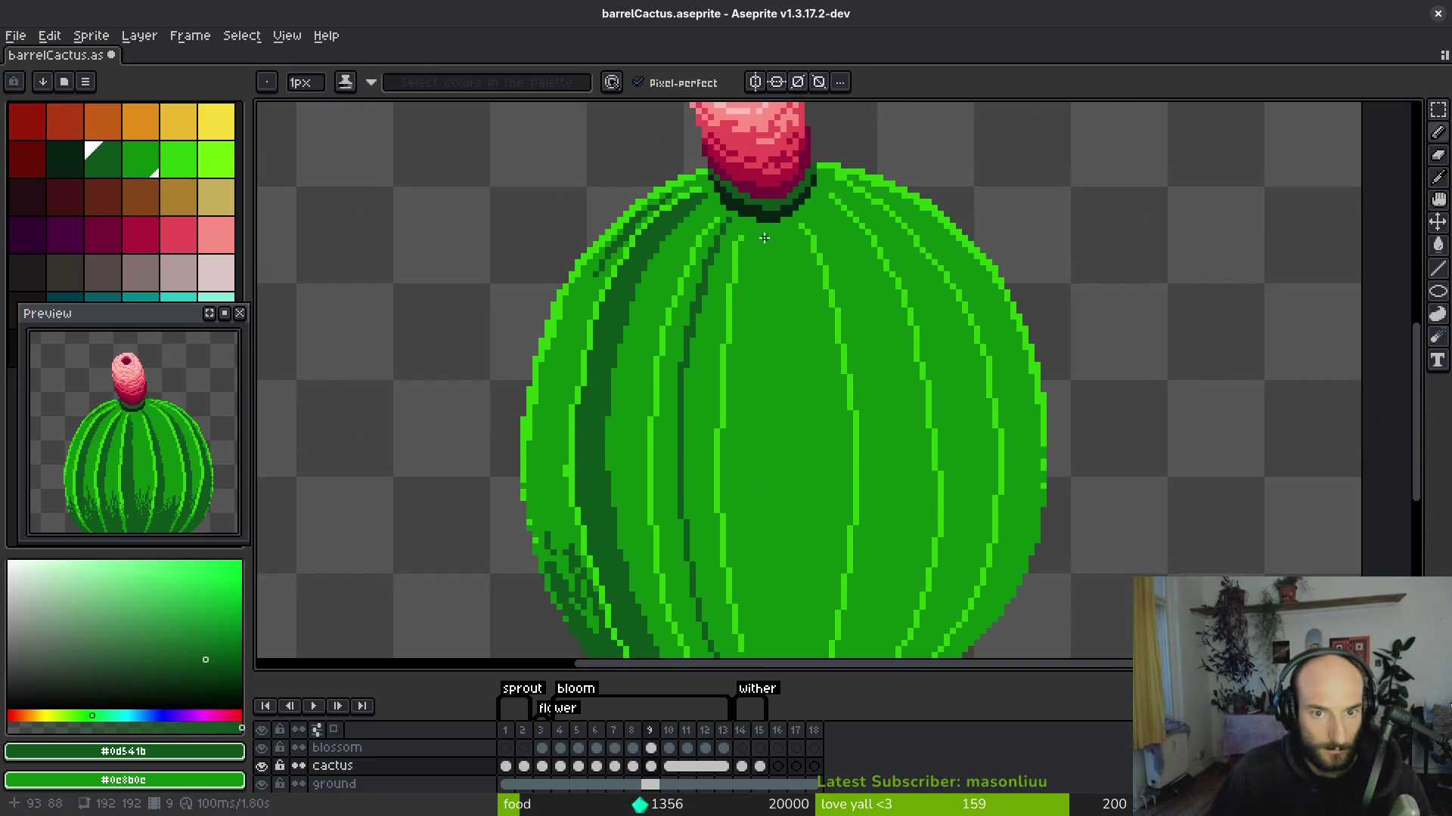
scroll(763, 238, "up", 1)
Add a bright green pixel to the rib, then pick dark green #0d541b.
left_click(733, 243, "alt")
scroll(732, 243, "up", 2)
left_click(733, 263)
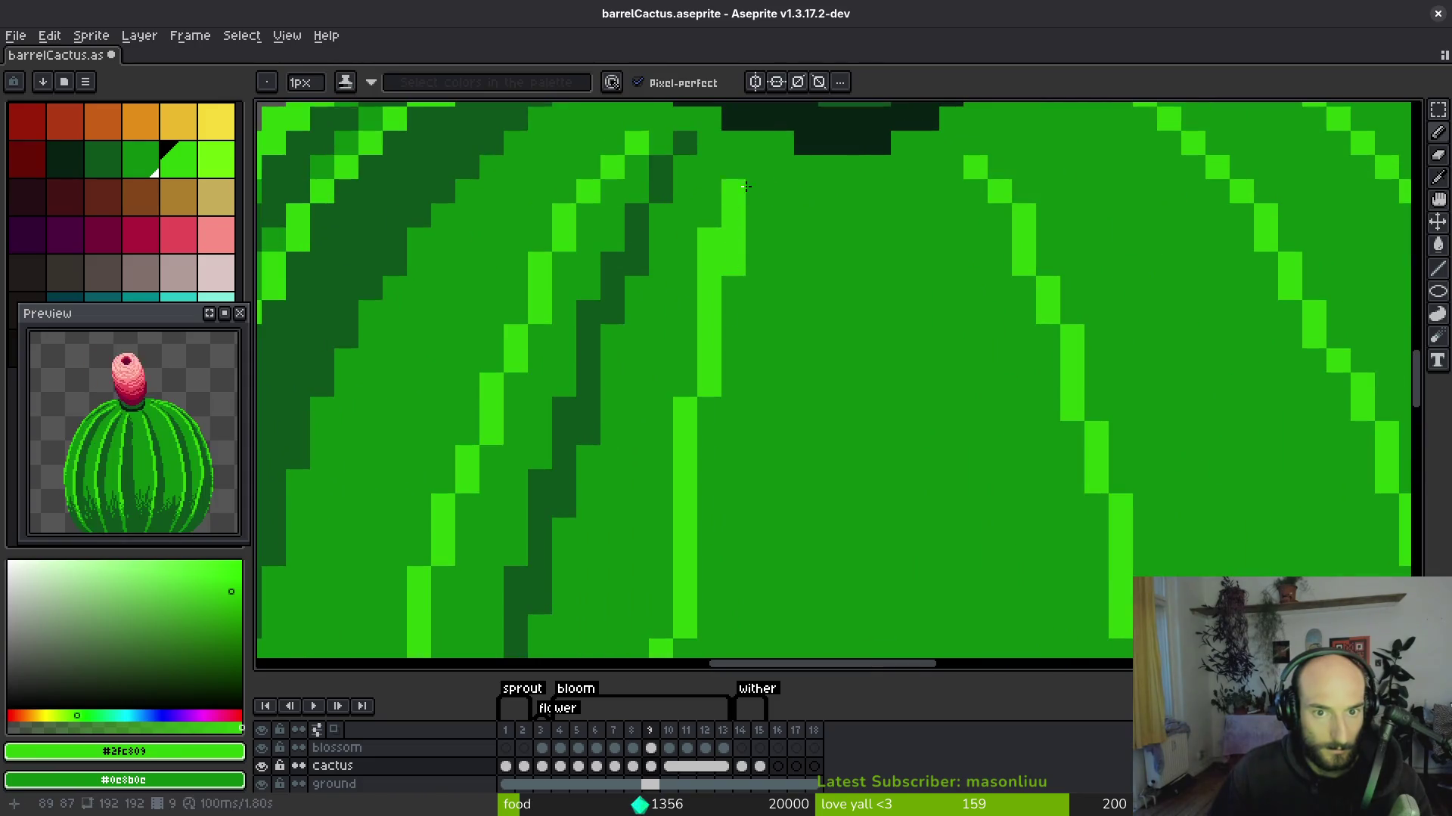
left_click(710, 239, "alt")
left_click(638, 236, "alt")
Draw dark green #0d541b lines down two top ribs.
scroll(797, 239, "down", 3)
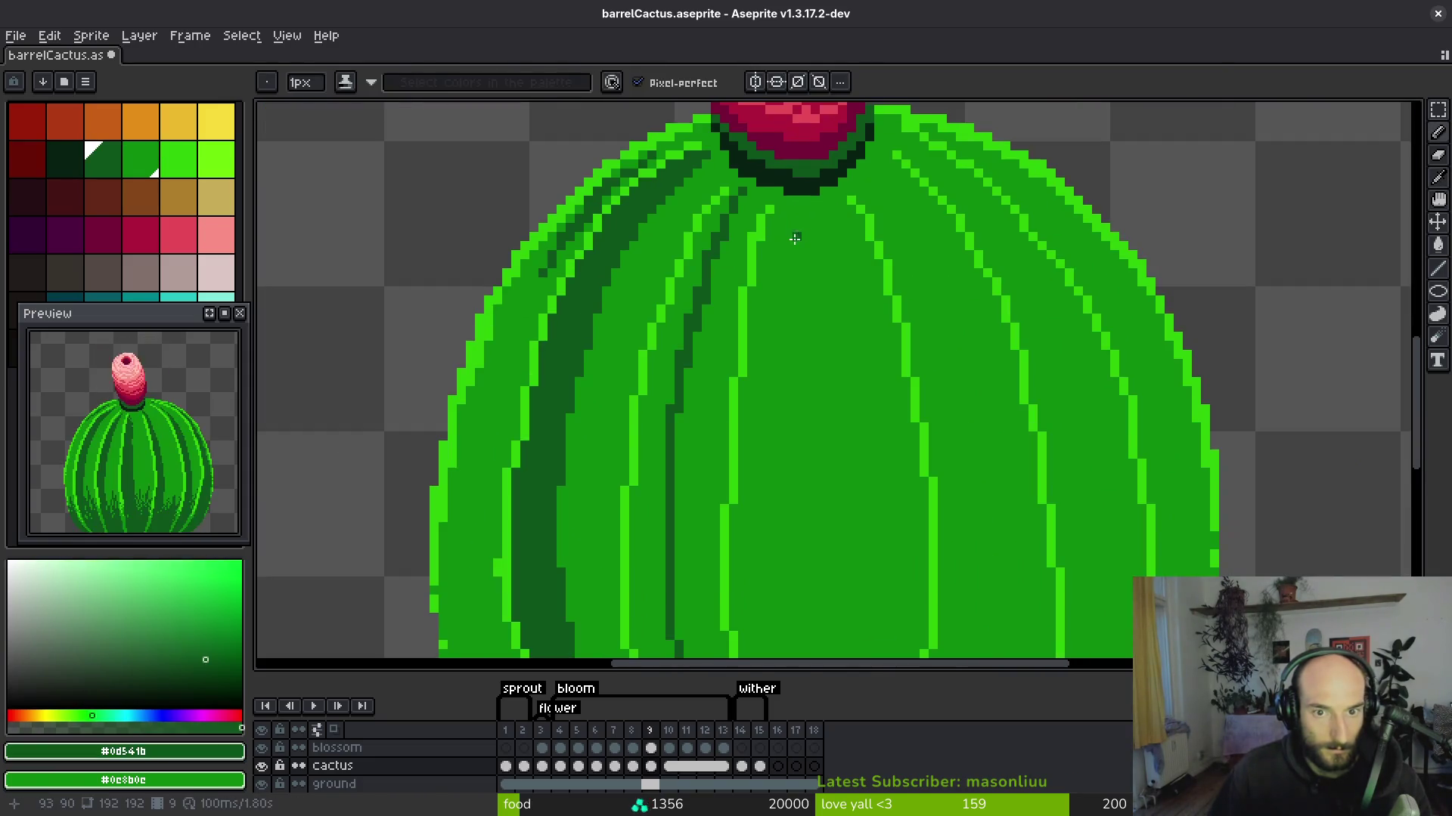
left_click_drag(782, 216, 787, 355)
scroll(784, 363, "up", 2)
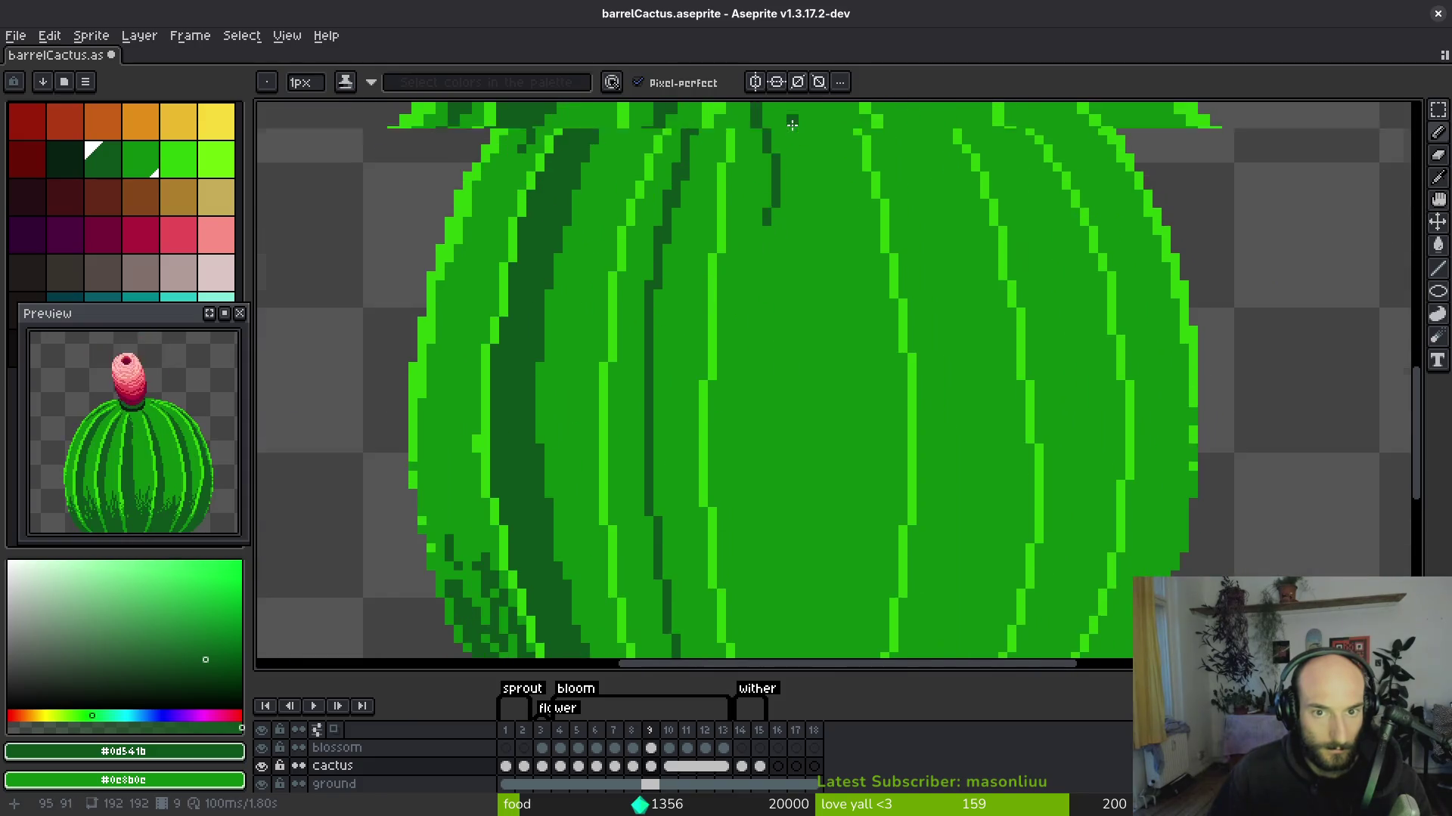
scroll(777, 189, "down", 1)
left_click_drag(755, 195, 748, 340)
scroll(748, 340, "down", 1)
scroll(749, 340, "down", 1)
Draw a long dark green line down the cactus middle and undo the stray stroke.
left_click_drag(717, 170, 724, 466)
scroll(723, 453, "down", 2)
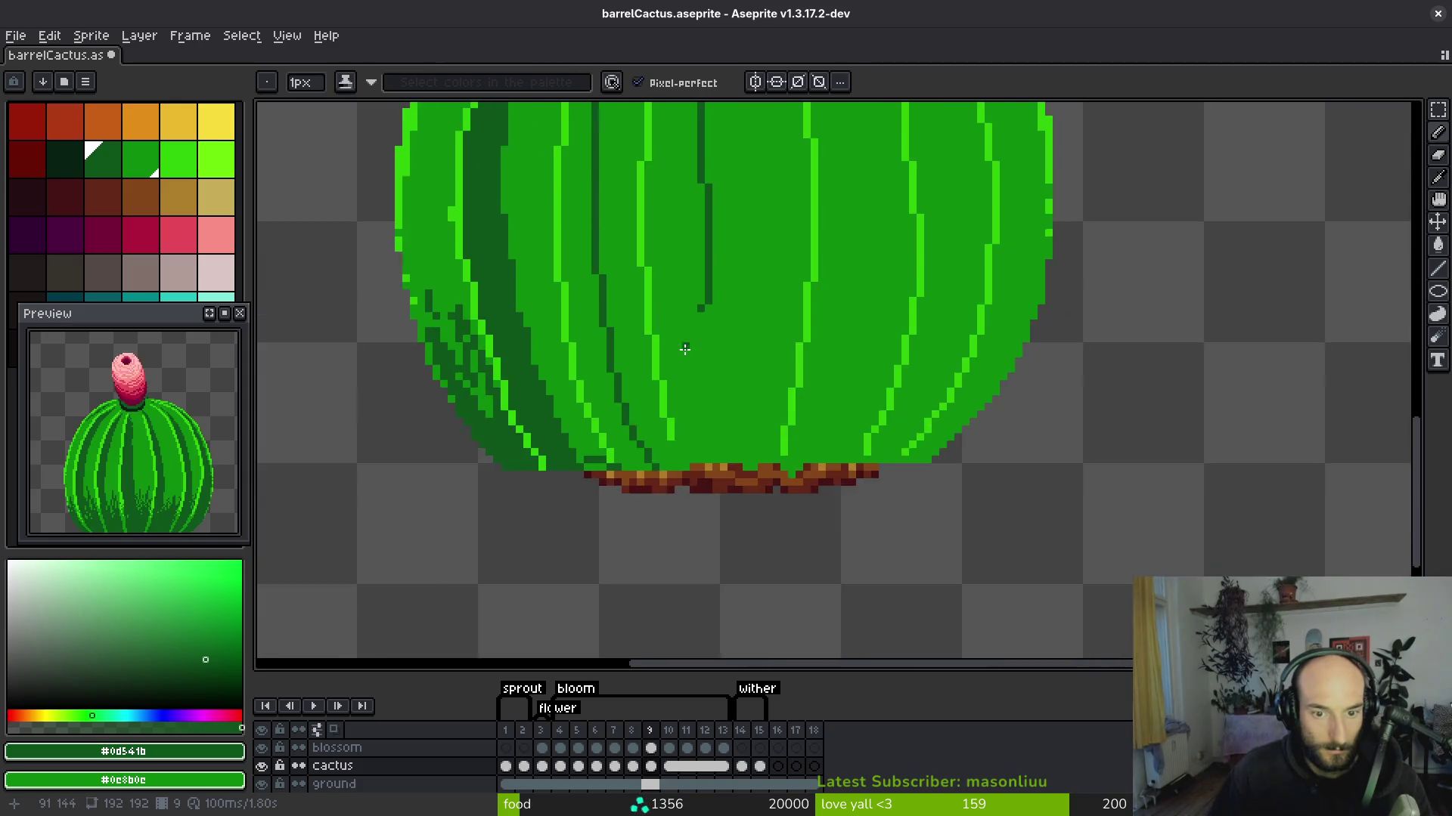
scroll(696, 351, "up", 2)
left_click_drag(719, 281, 738, 441)
mouse_move(760, 220)
left_mouse_down()
mouse_move(763, 378)
mouse_move(787, 227)
left_mouse_up()
scroll(831, 341, "up", 3)
key("ctrl+z")
scroll(768, 382, "down", 2)
Scribble zig-zag dark green texture lines near the cactus base, keeping them after undo/redo checks.
mouse_move(728, 295)
left_mouse_down()
mouse_move(768, 355)
mouse_move(809, 345)
mouse_move(820, 431)
mouse_move(711, 382)
mouse_move(752, 272)
mouse_move(801, 353)
left_mouse_up()
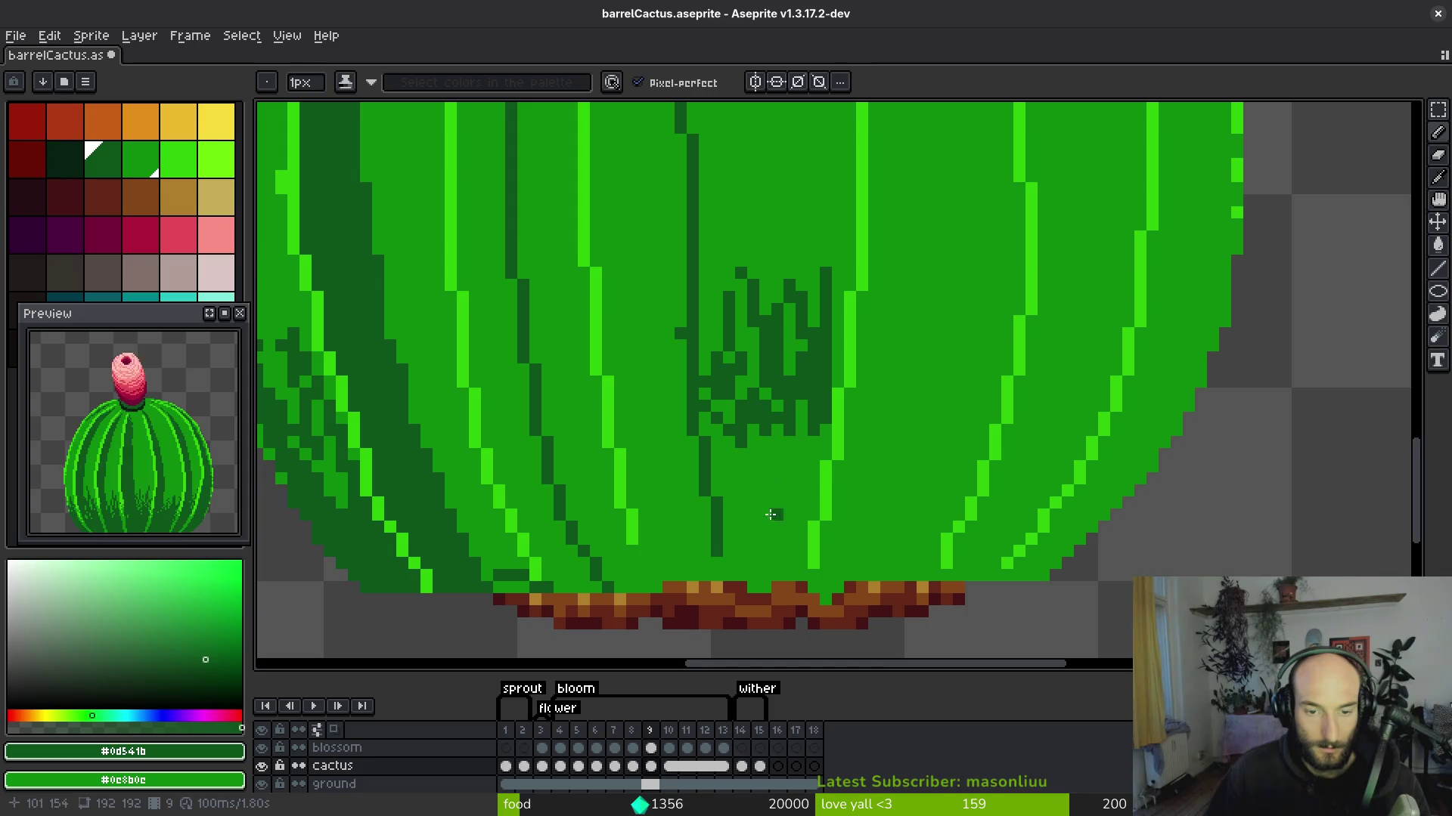
scroll(771, 516, "down", 4)
scroll(752, 234, "up", 2)
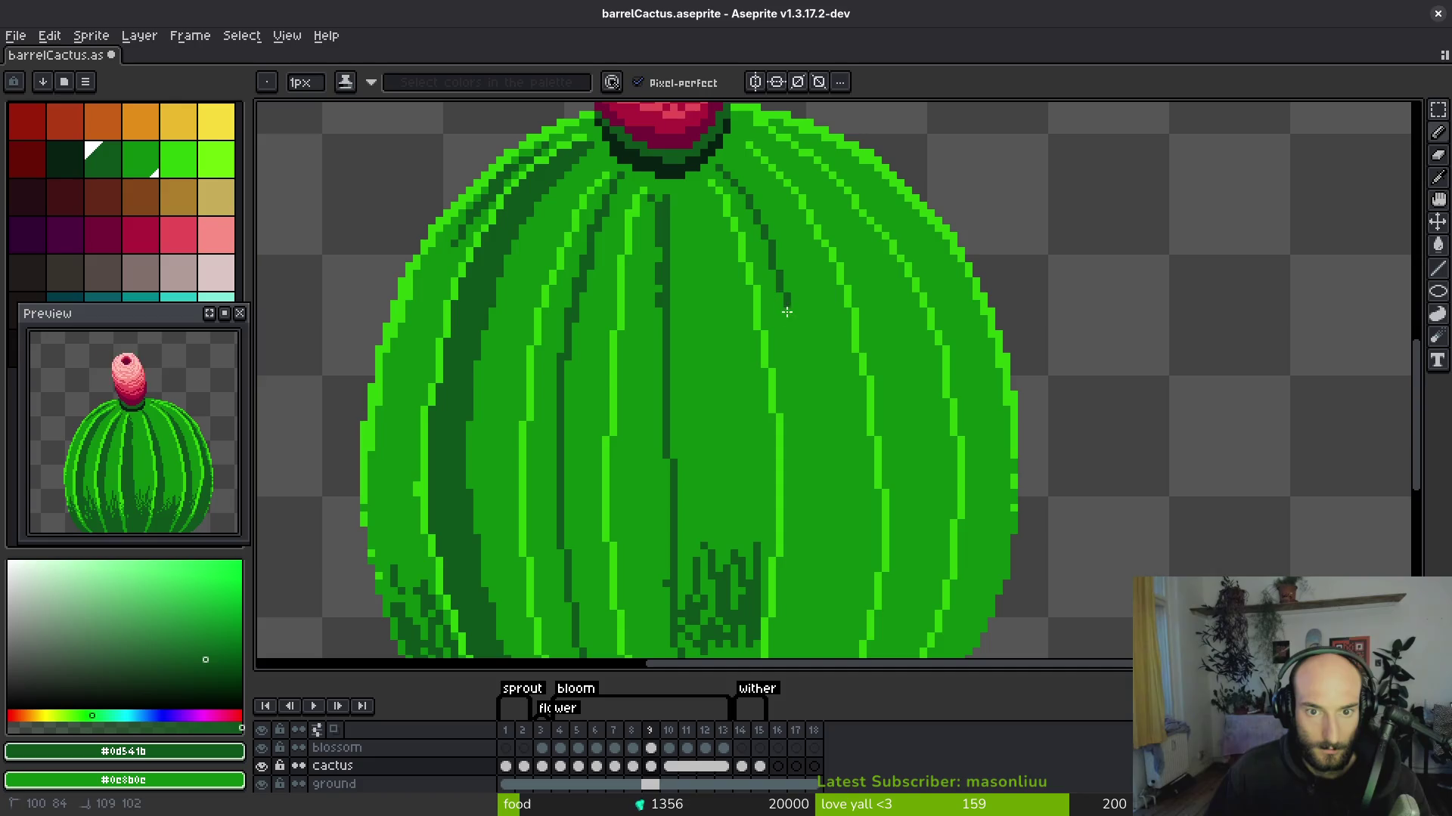
mouse_move(809, 448)
left_mouse_down()
mouse_move(787, 298)
mouse_move(793, 209)
mouse_move(783, 409)
left_mouse_up()
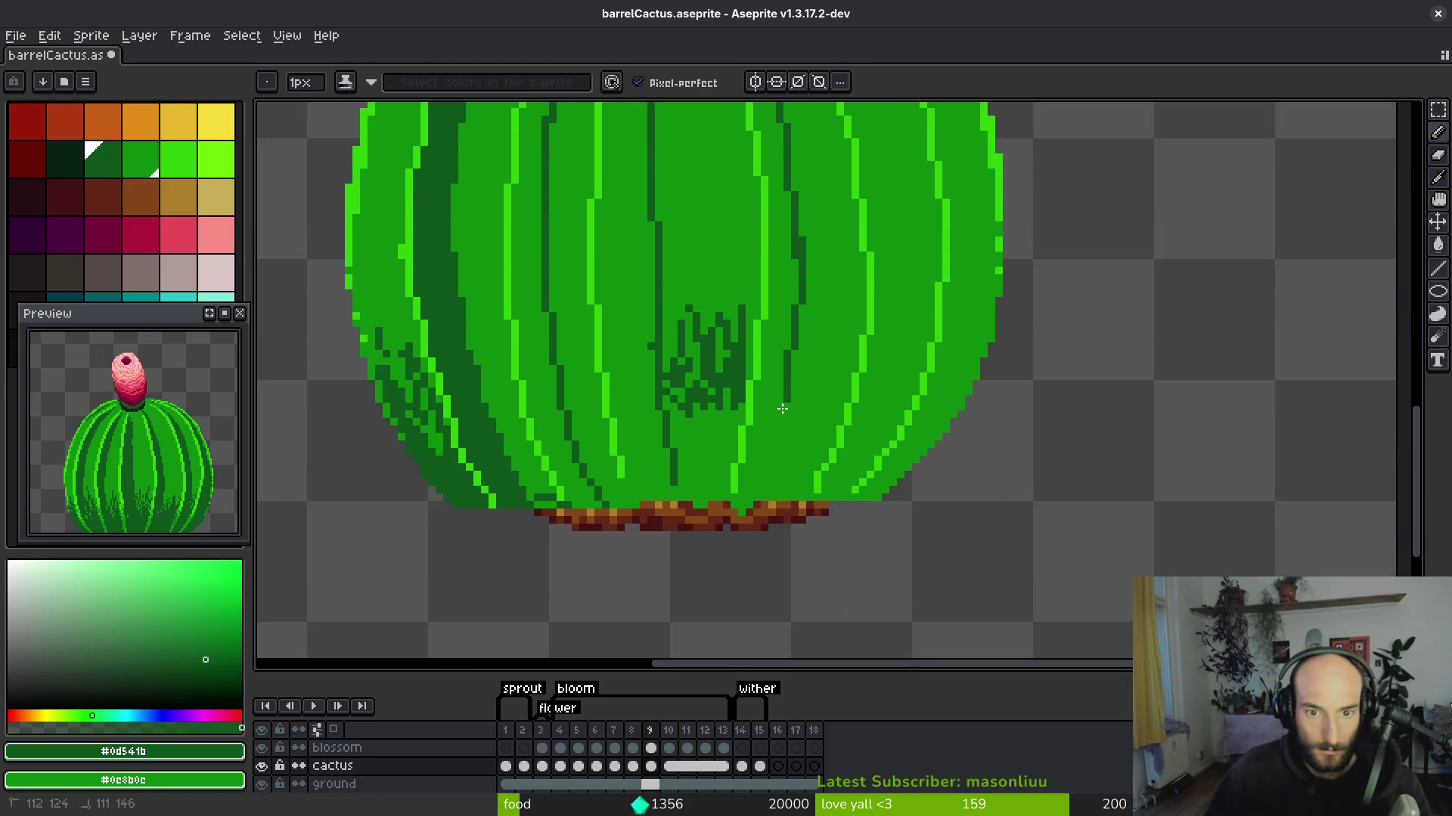
left_click_drag(827, 323, 788, 405)
scroll(810, 378, "up", 2)
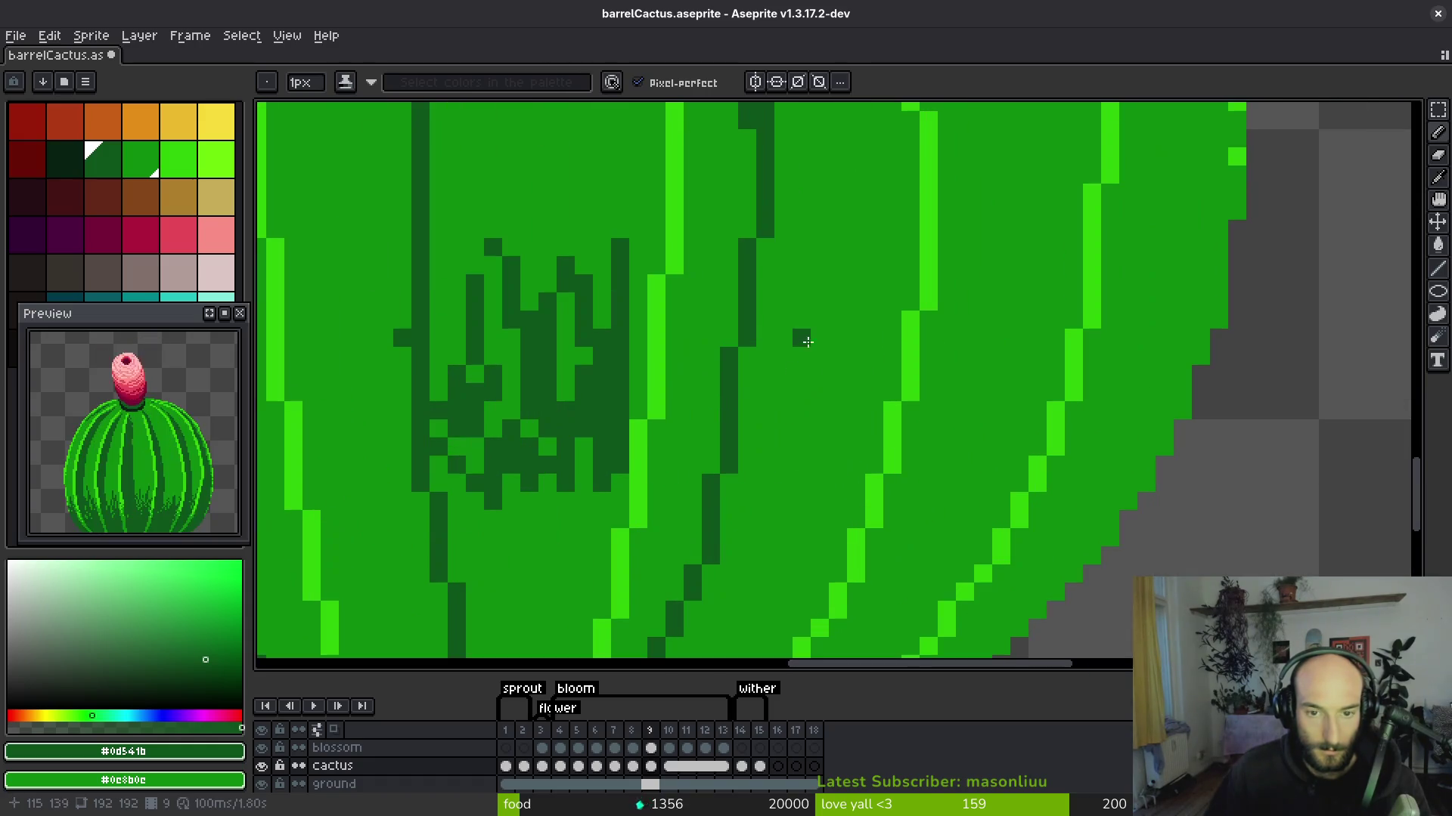
key("ctrl+z")
key("ctrl+z")
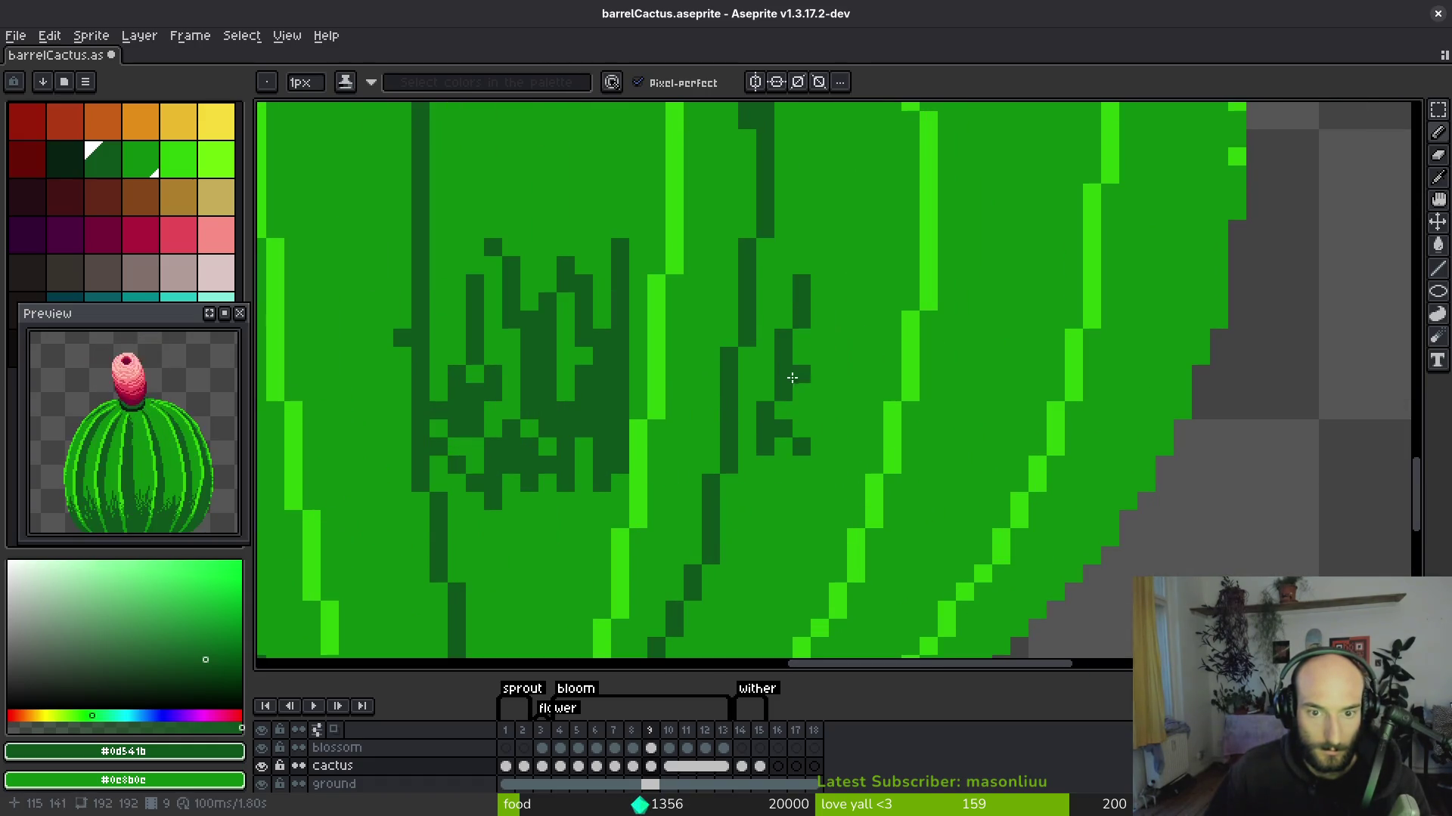
key("ctrl+y")
key("ctrl+y")
key("ctrl+y")
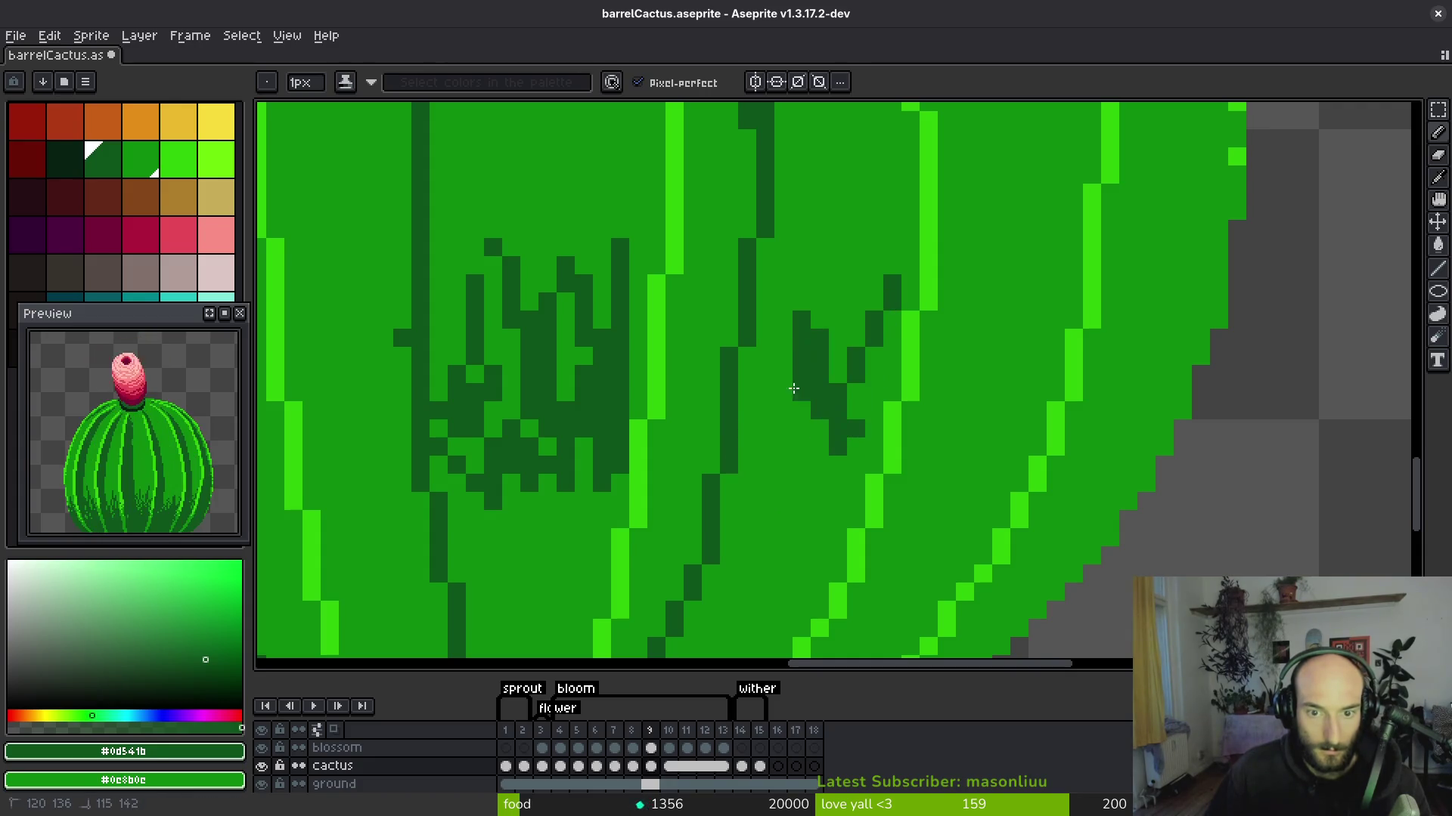
key("ctrl+z")
key("ctrl+z")
key("ctrl+z")
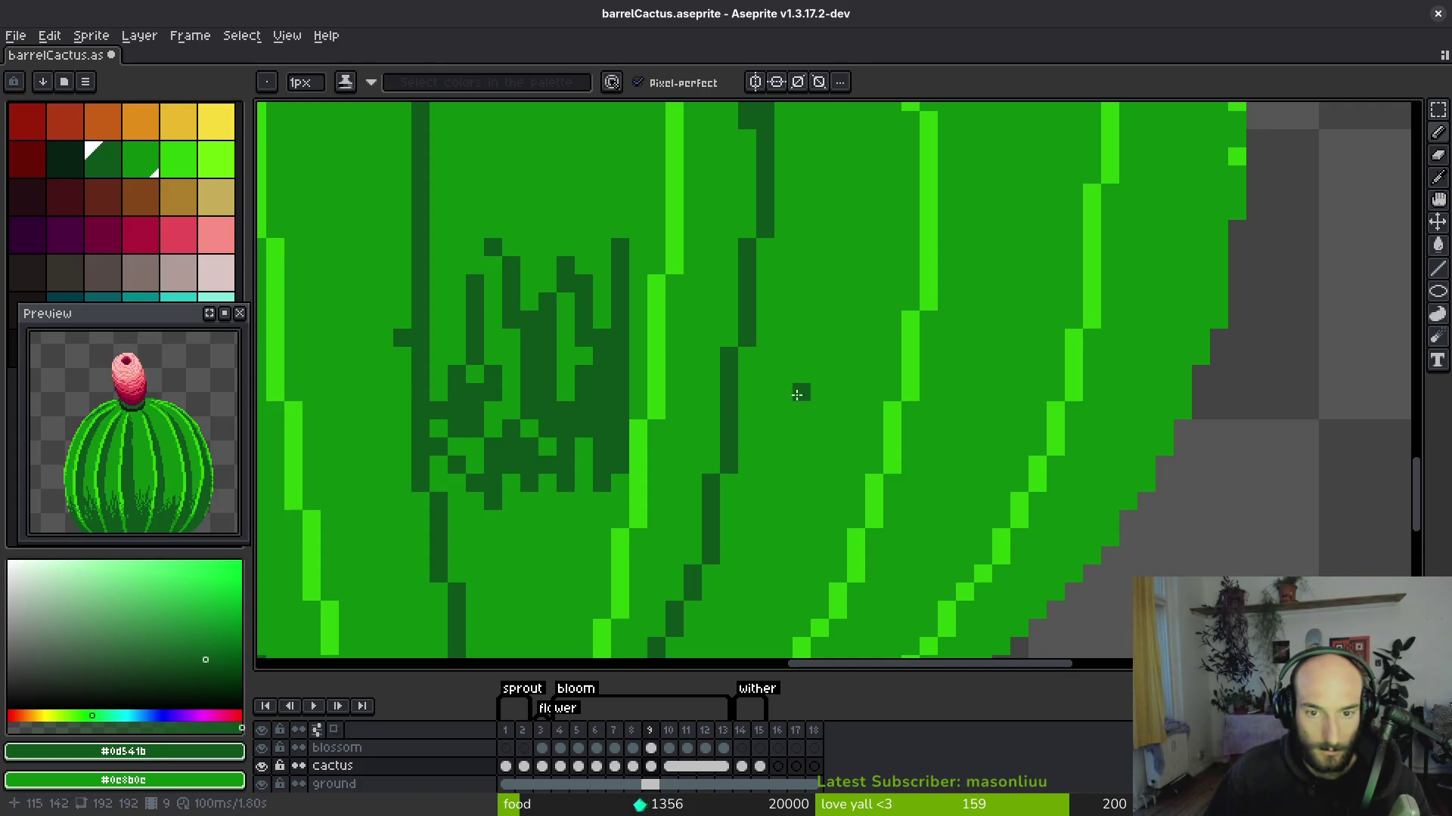
key("ctrl+y")
key("ctrl+y")
key("ctrl+y")
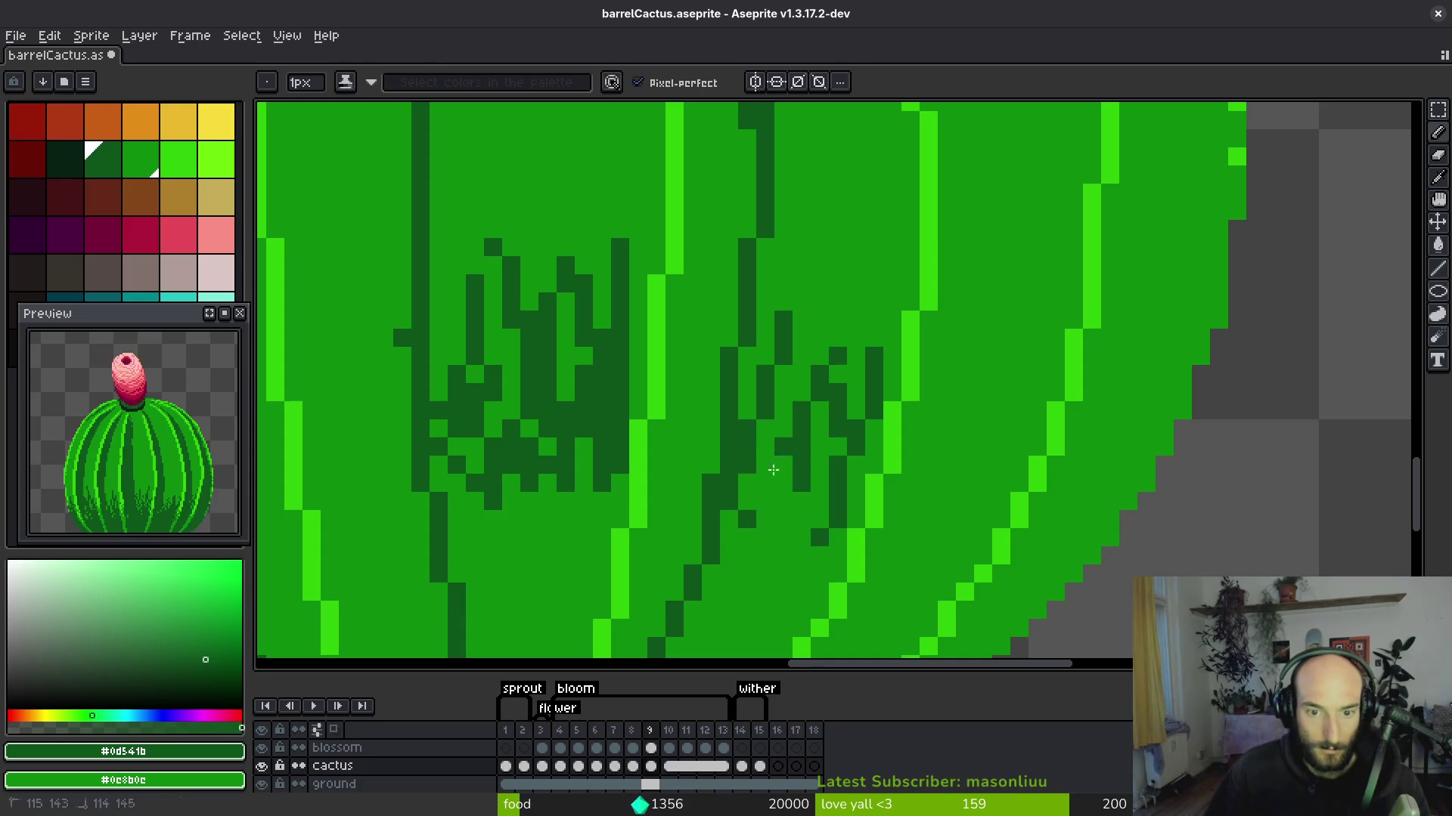
scroll(817, 449, "down", 2)
scroll(817, 449, "down", 2)
scroll(817, 449, "up", 2)
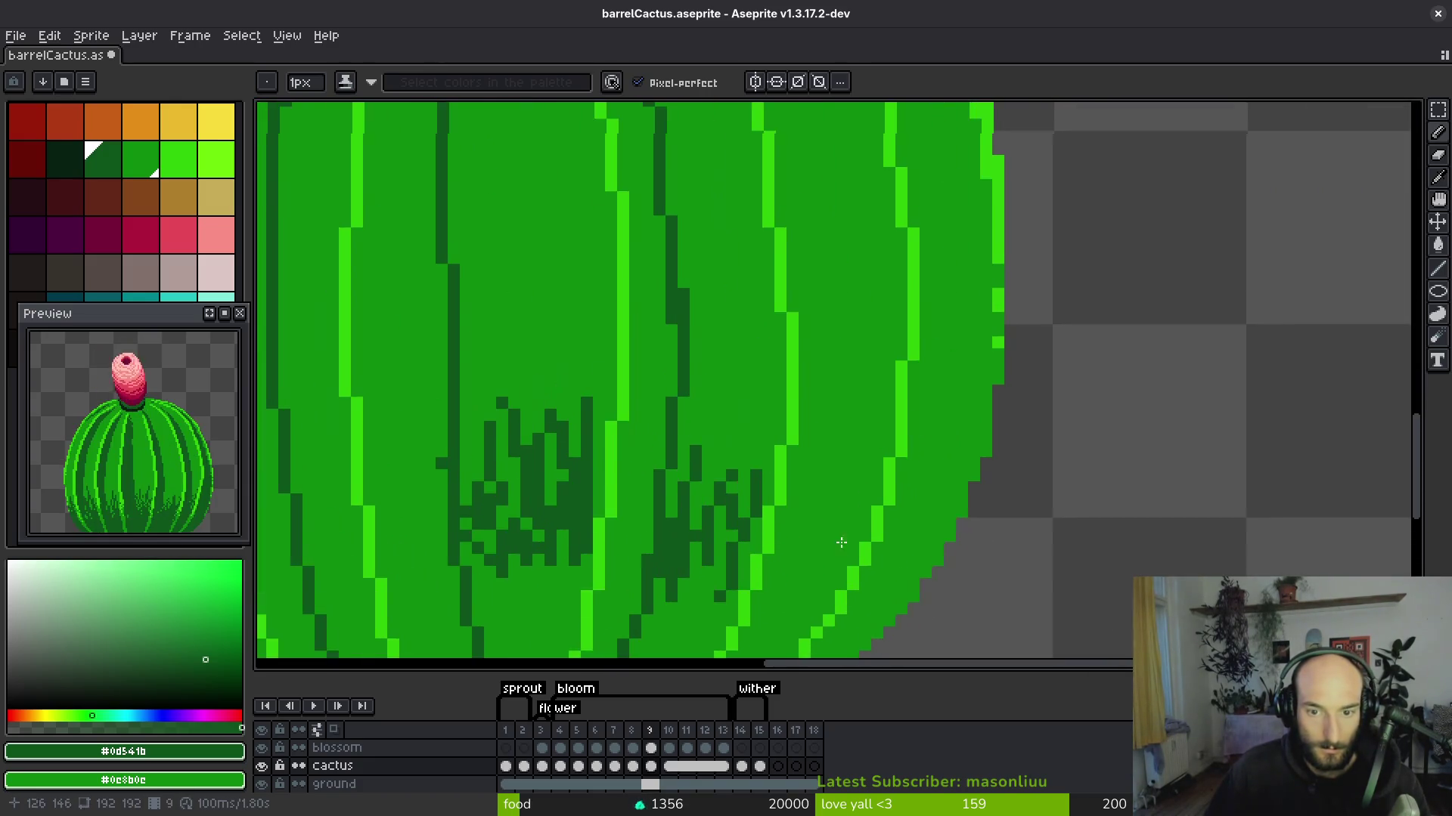
scroll(833, 551, "down", 2)
scroll(672, 119, "up", 2)
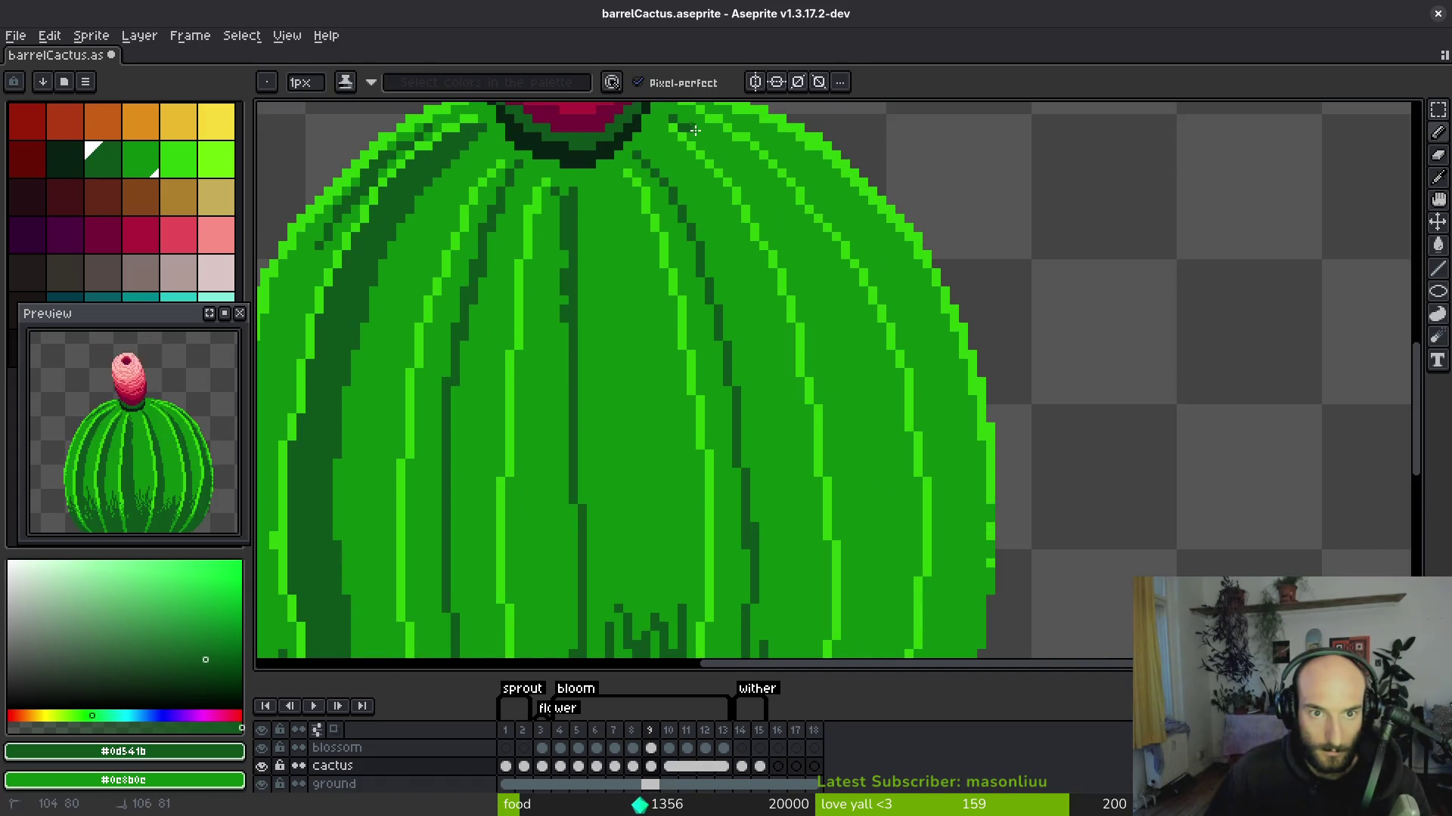
Darken a top rib, undo the extra stroke, and draw a dark line down the rib.
mouse_move(802, 291)
left_mouse_down()
mouse_move(853, 441)
mouse_move(808, 316)
mouse_move(828, 476)
mouse_move(819, 366)
mouse_move(824, 461)
left_mouse_up()
key("ctrl+z")
scroll(811, 405, "down", 3)
scroll(832, 247, "up", 1)
mouse_move(812, 198)
left_mouse_down()
mouse_move(771, 454)
mouse_move(646, 635)
left_mouse_up()
scroll(765, 465, "up", 1)
scroll(761, 474, "down", 1)
scroll(658, 605, "down", 2)
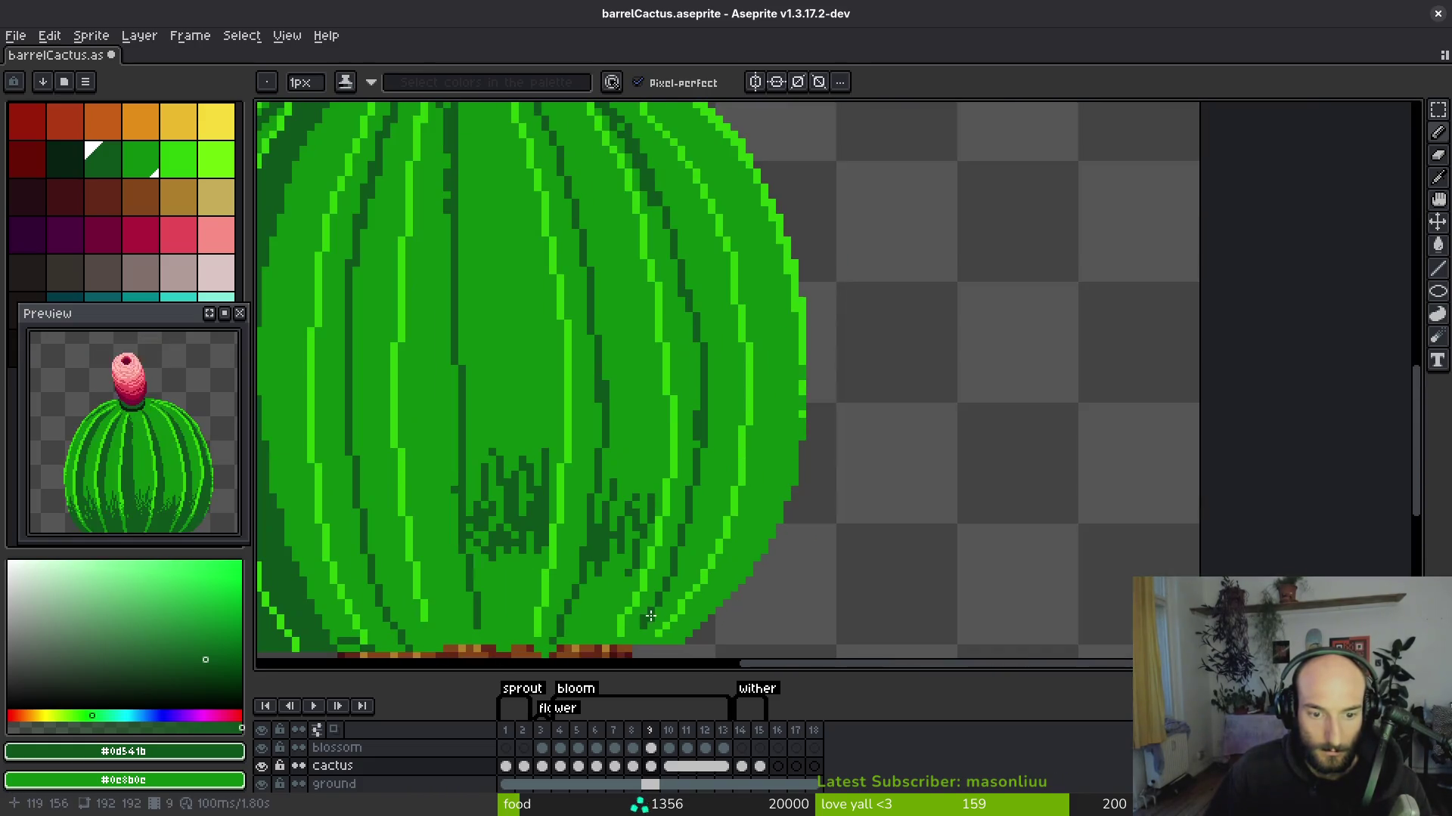
scroll(680, 550, "up", 1)
scroll(680, 550, "up", 2)
Paint dark pixels onto the ribs, dot texture pixels, and darken the right edge.
mouse_move(729, 412)
left_mouse_down()
mouse_move(710, 486)
mouse_move(778, 441)
mouse_move(775, 525)
left_mouse_up()
left_click(756, 561)
left_click(731, 610)
left_click(804, 440)
scroll(769, 485, "down", 3)
scroll(824, 423, "up", 1)
mouse_move(840, 317)
left_mouse_down()
mouse_move(839, 390)
mouse_move(847, 370)
left_mouse_up()
scroll(821, 448, "down", 1)
scroll(748, 227, "up", 2)
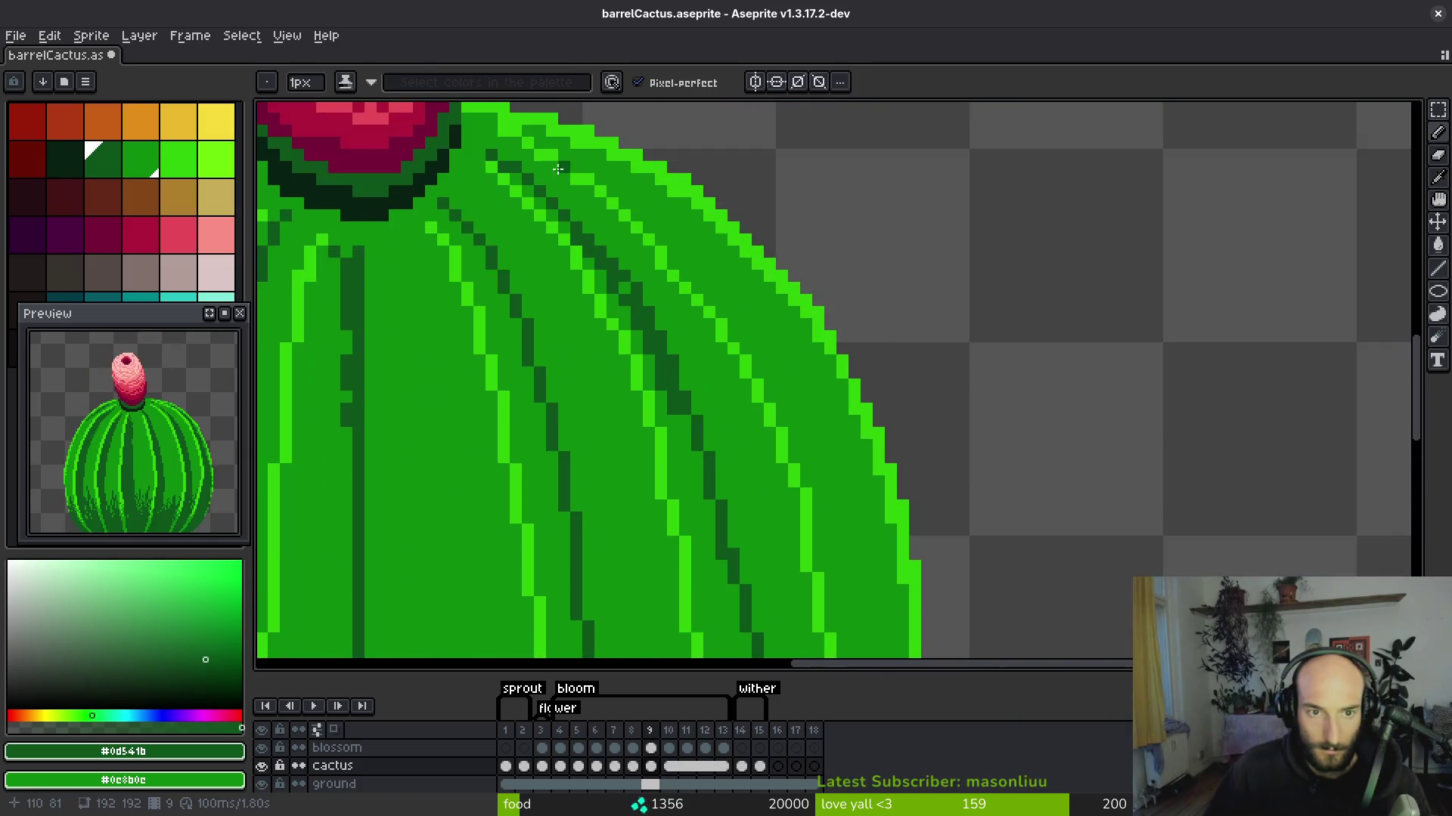
Darken the upper-right rib near the flower and add a new vertical dark rib line.
left_click_drag(573, 156, 595, 176)
left_click_drag(657, 228, 699, 265)
mouse_move(601, 175)
left_mouse_down()
mouse_move(648, 207)
mouse_move(751, 326)
left_mouse_up()
mouse_move(801, 441)
left_mouse_down()
mouse_move(623, 213)
mouse_move(684, 427)
left_mouse_up()
mouse_move(685, 428)
left_mouse_down()
mouse_move(635, 214)
mouse_move(633, 330)
mouse_move(612, 393)
left_mouse_up()
left_click_drag(647, 185, 651, 257)
Shade the cactus's right and lower edges dark green just above the soil.
left_click_drag(623, 407, 671, 173)
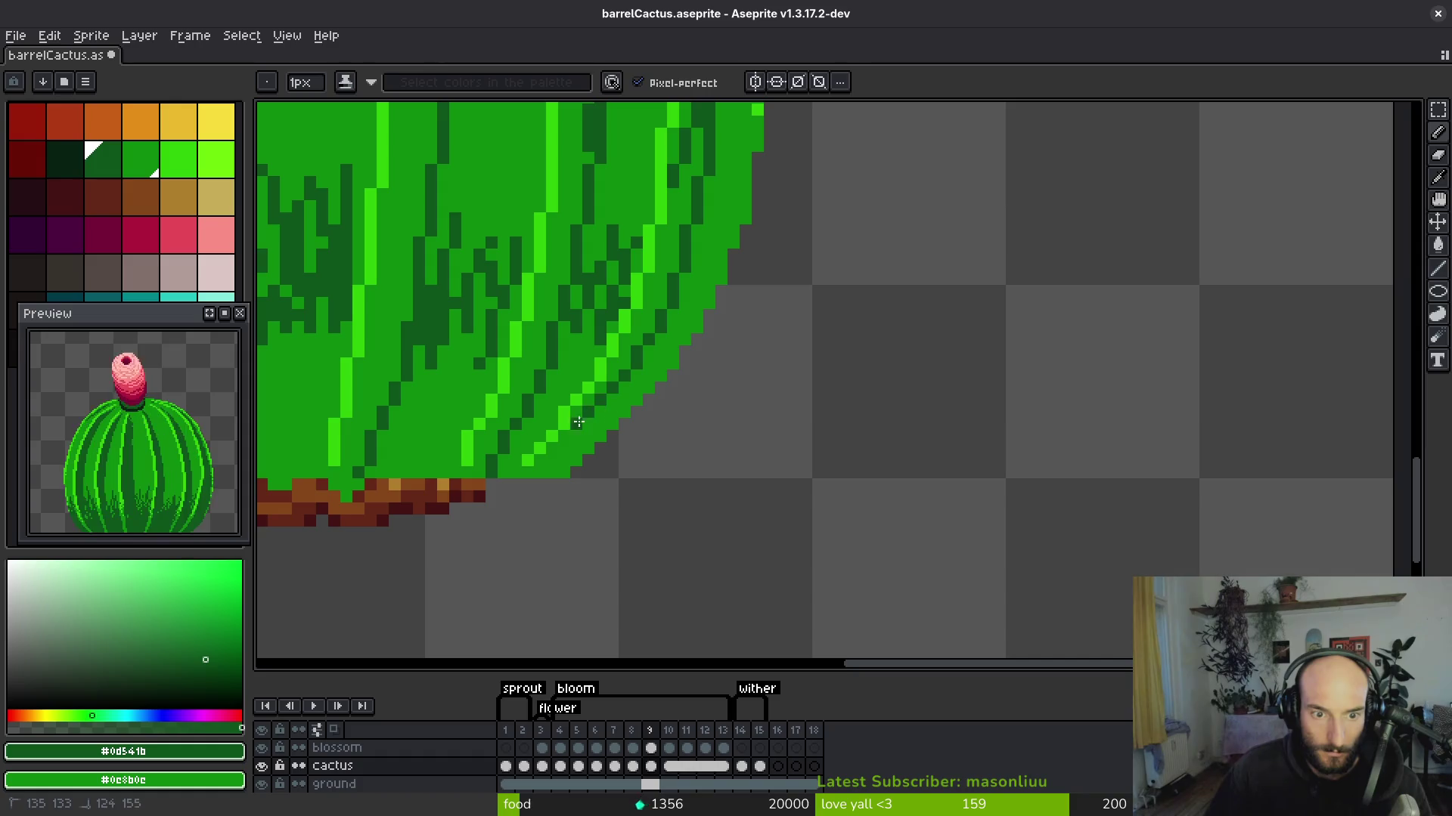
left_click(662, 302)
left_click_drag(629, 383, 547, 476)
Pencil dark green along the cactus's right and lower edges, bucket-fill the right-side areas, and touch up the edge.
left_click_drag(714, 227, 644, 381)
left_click_drag(728, 263, 702, 312)
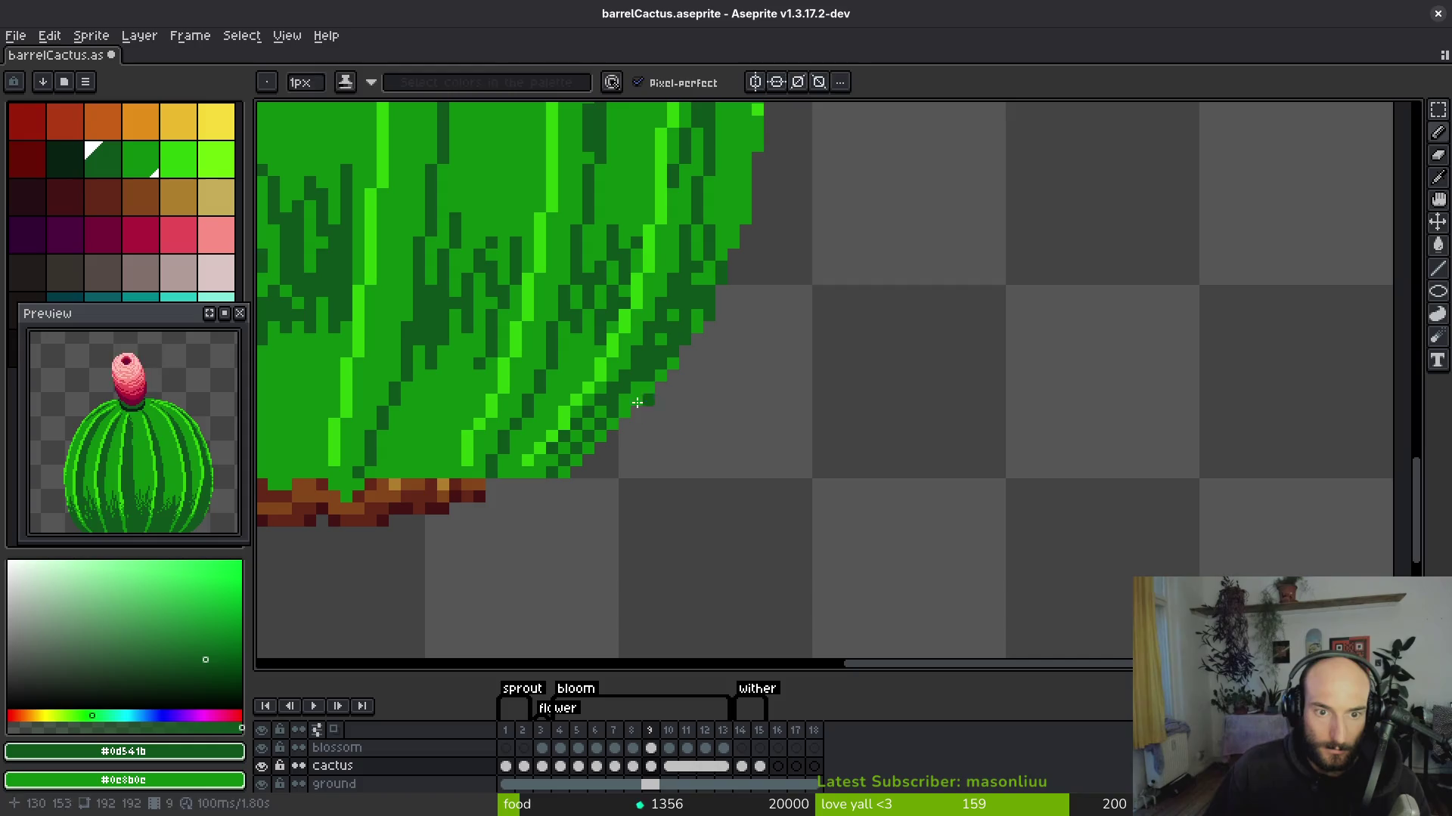
key("g")
left_click(605, 372)
left_click(542, 376)
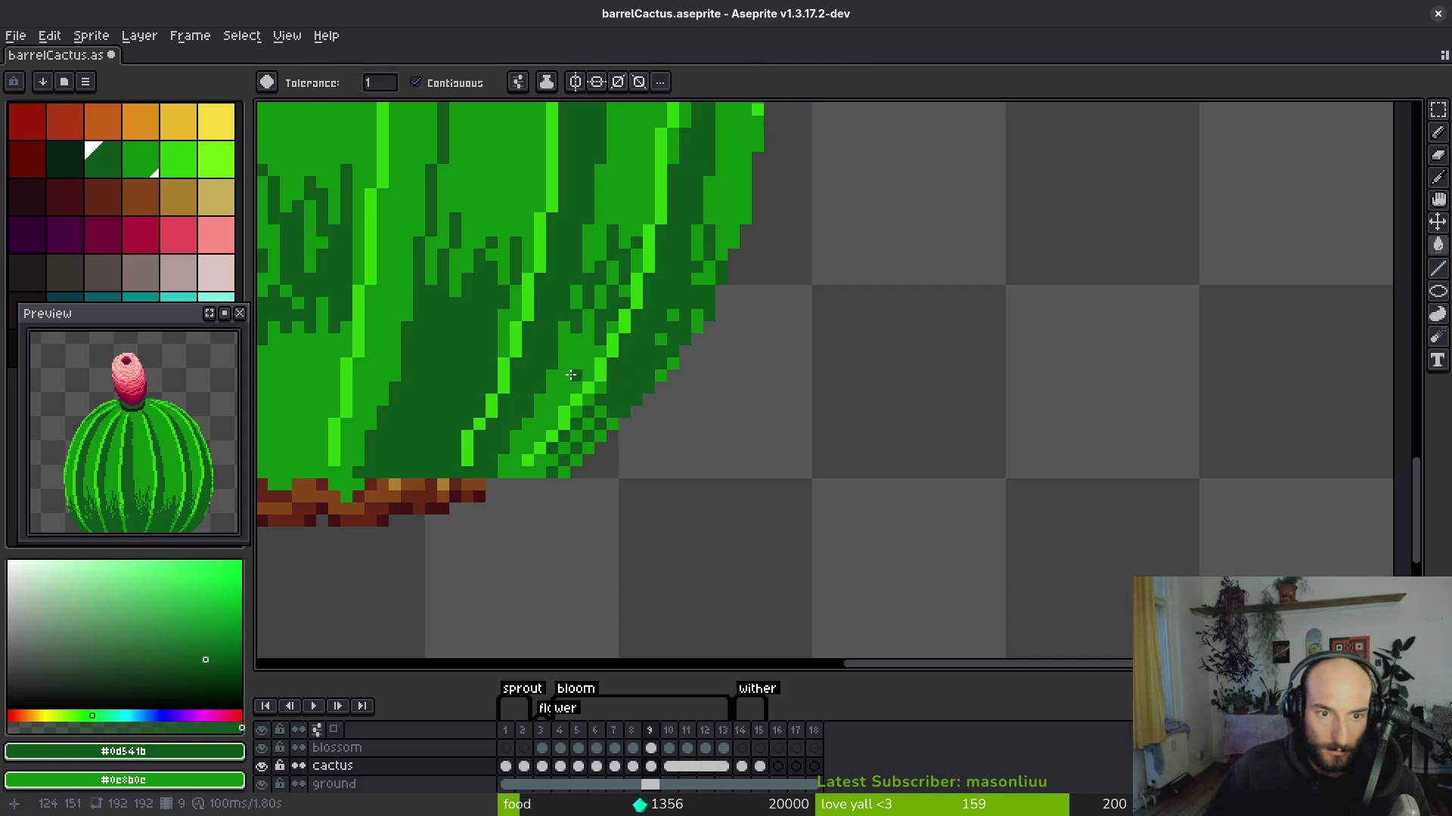
left_click(569, 375)
key("f")
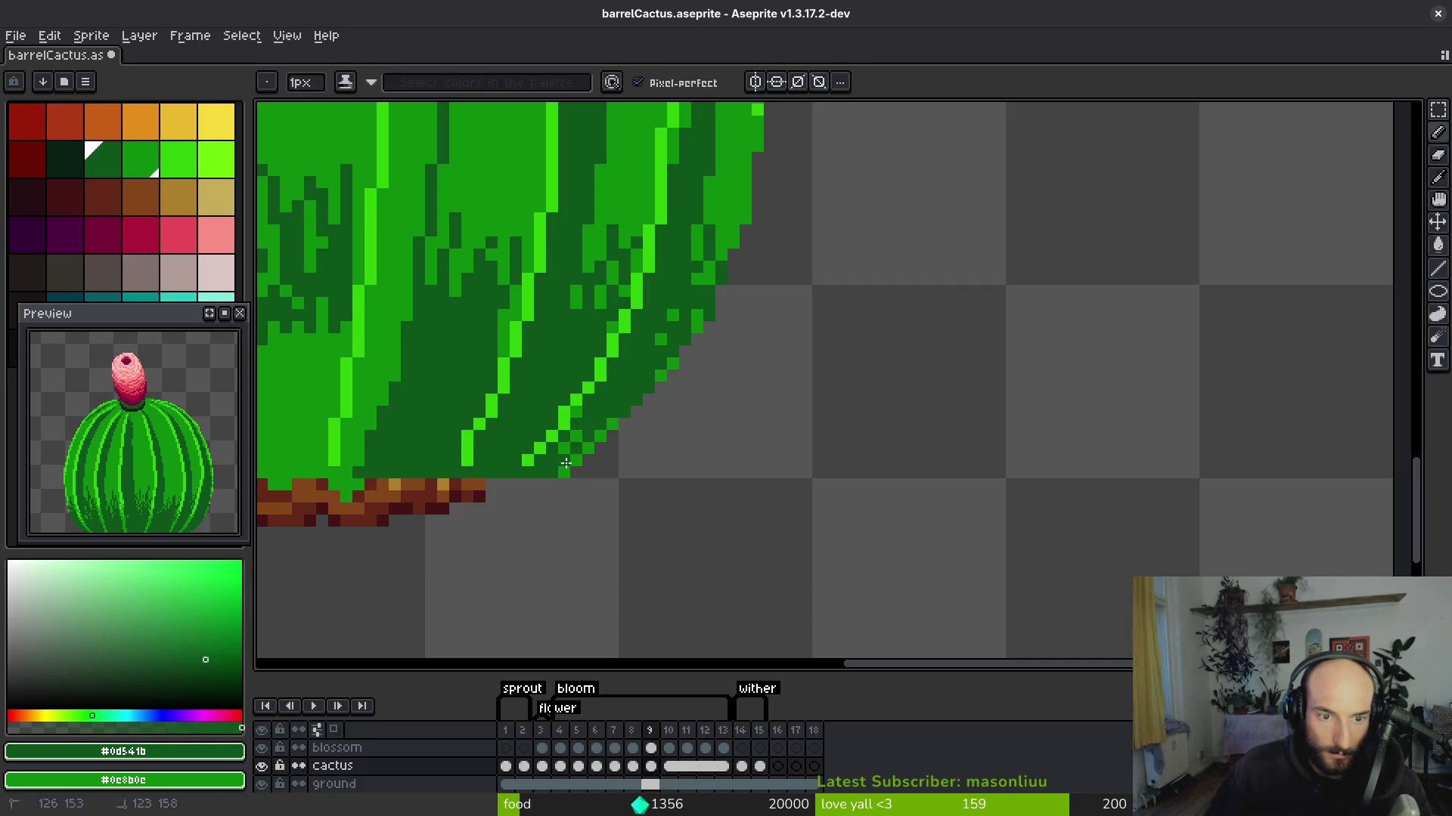
left_click_drag(598, 428, 583, 422)
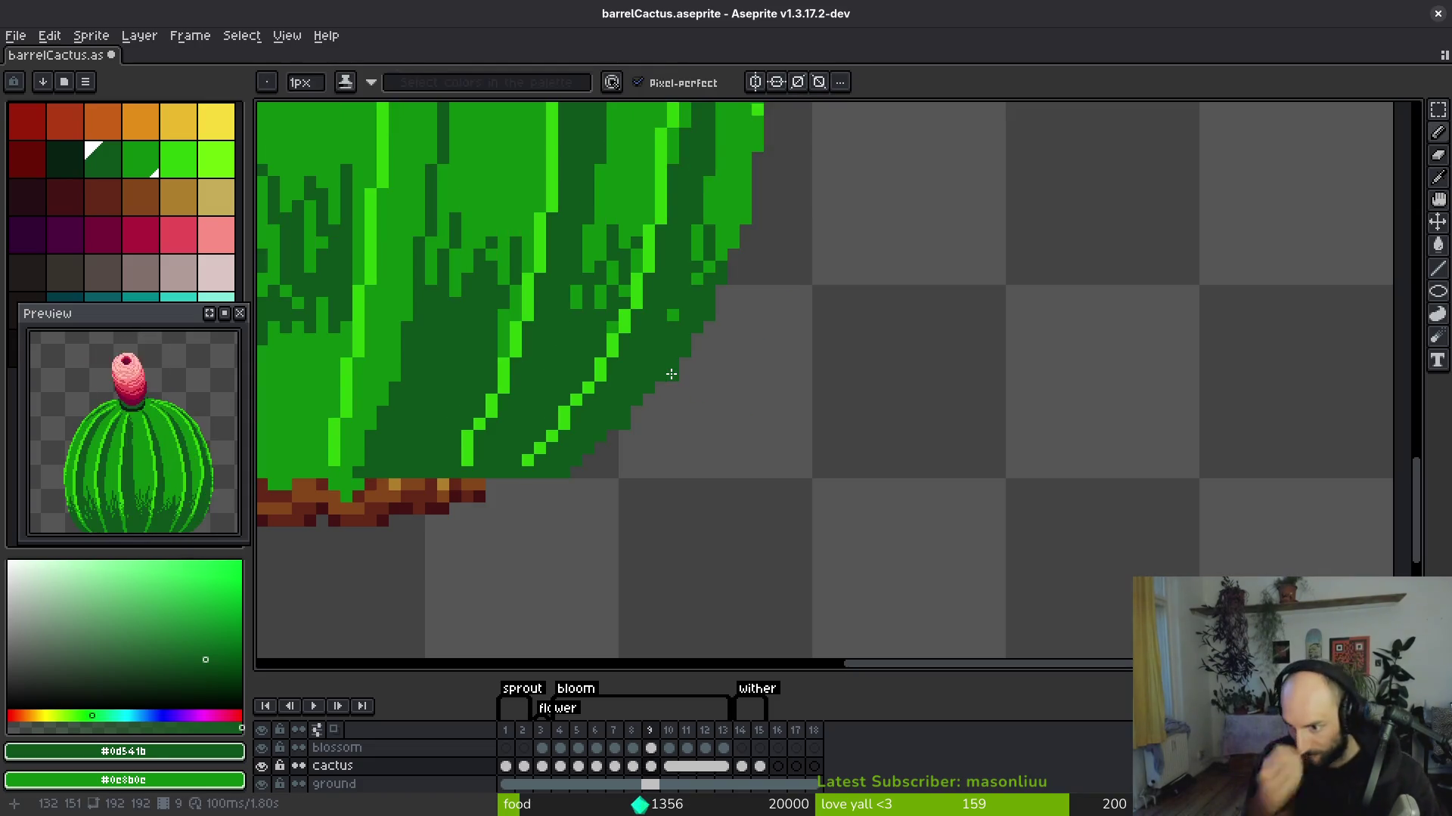
Undo the last dark green fill.
scroll(529, 363, "down", 3)
scroll(756, 378, "up", 3)
key("g")
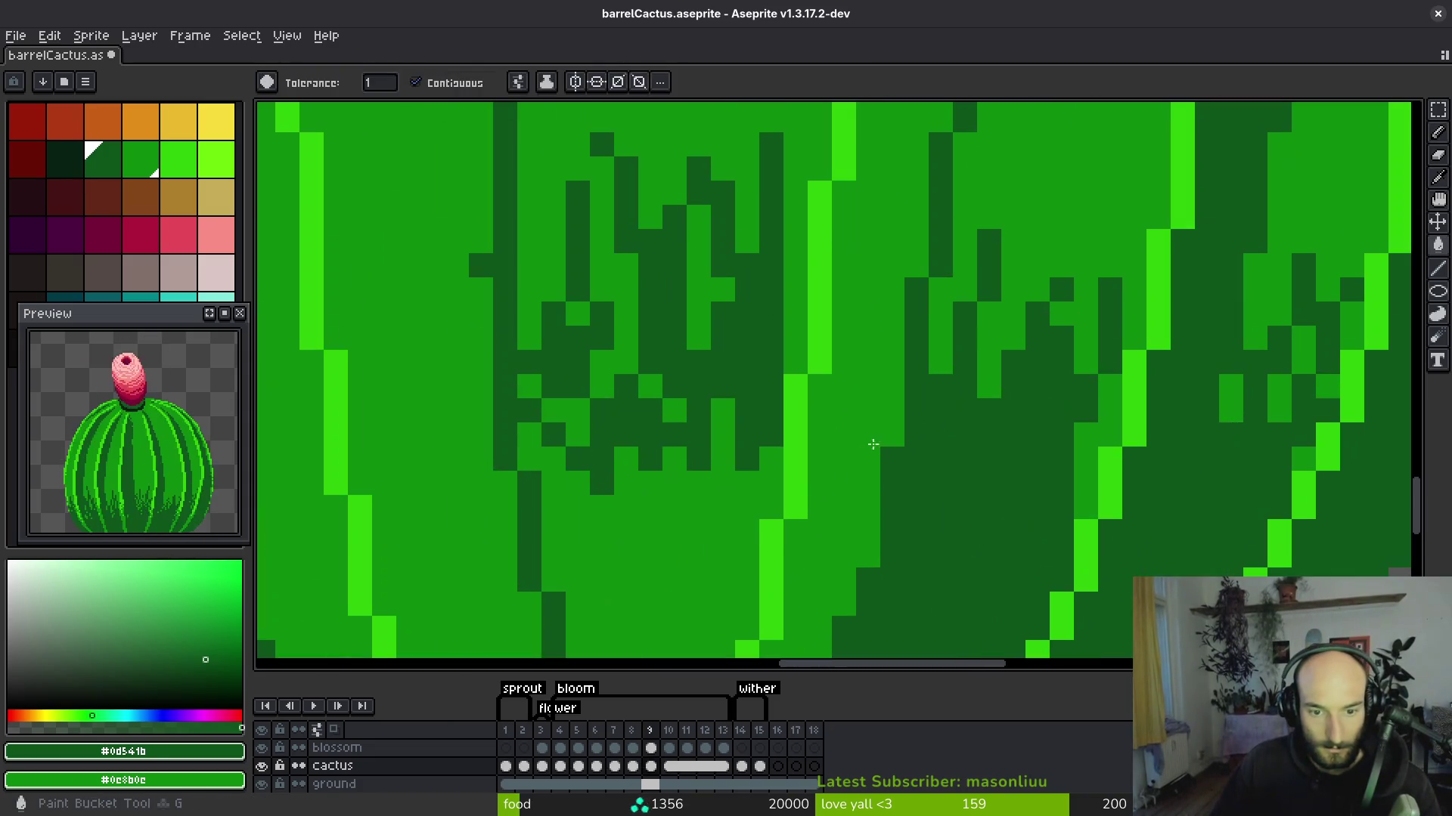
scroll(828, 499, "down", 3)
key("ctrl+z")
key("b")
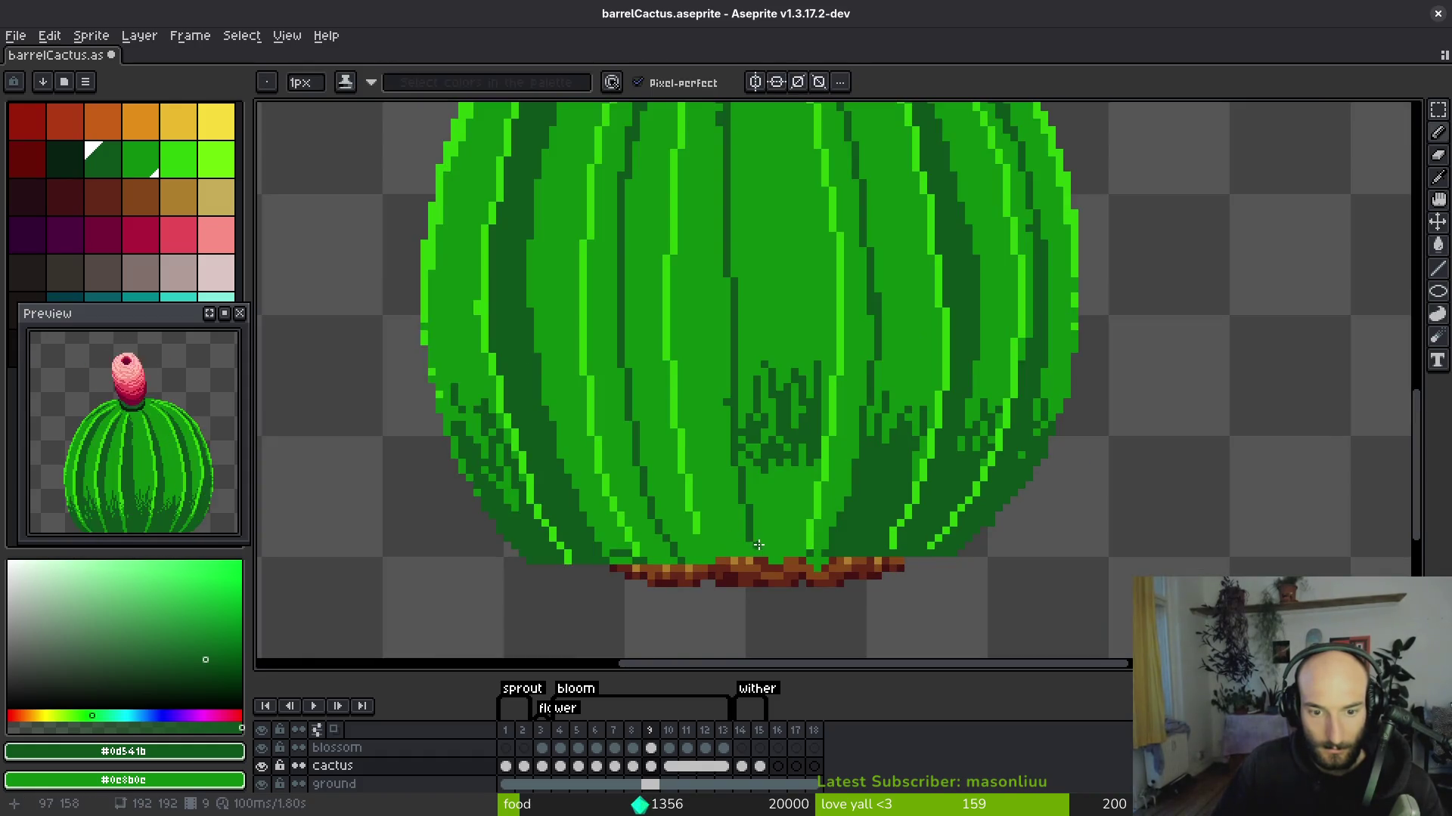
scroll(756, 499, "up", 1)
scroll(713, 452, "down", 1)
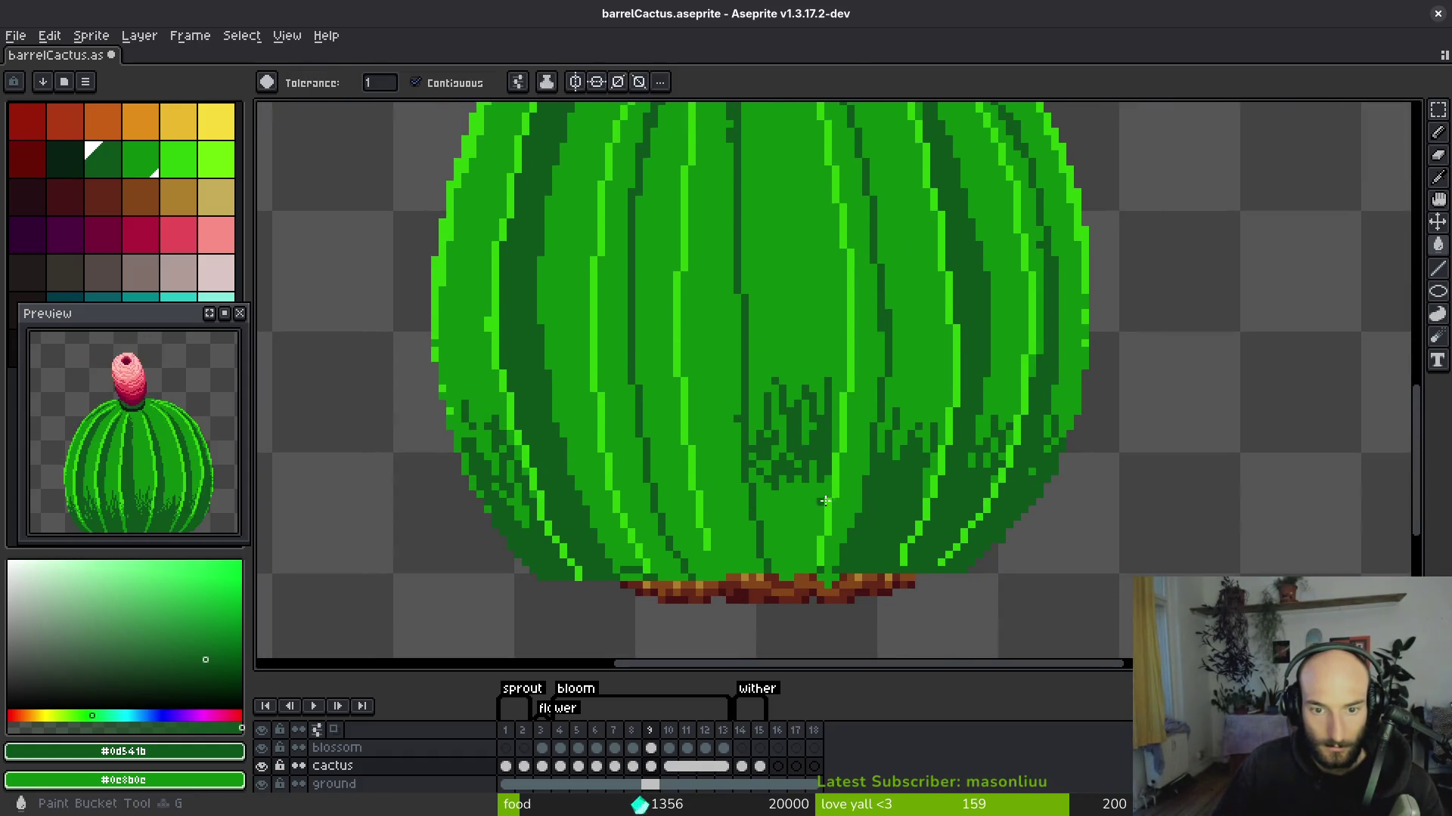
Bucket-fill another cactus rib stripe dark green for the right-side shadow.
key("g")
left_click(858, 457)
scroll(843, 390, "down", 2)
scroll(855, 387, "up", 2)
key("b")
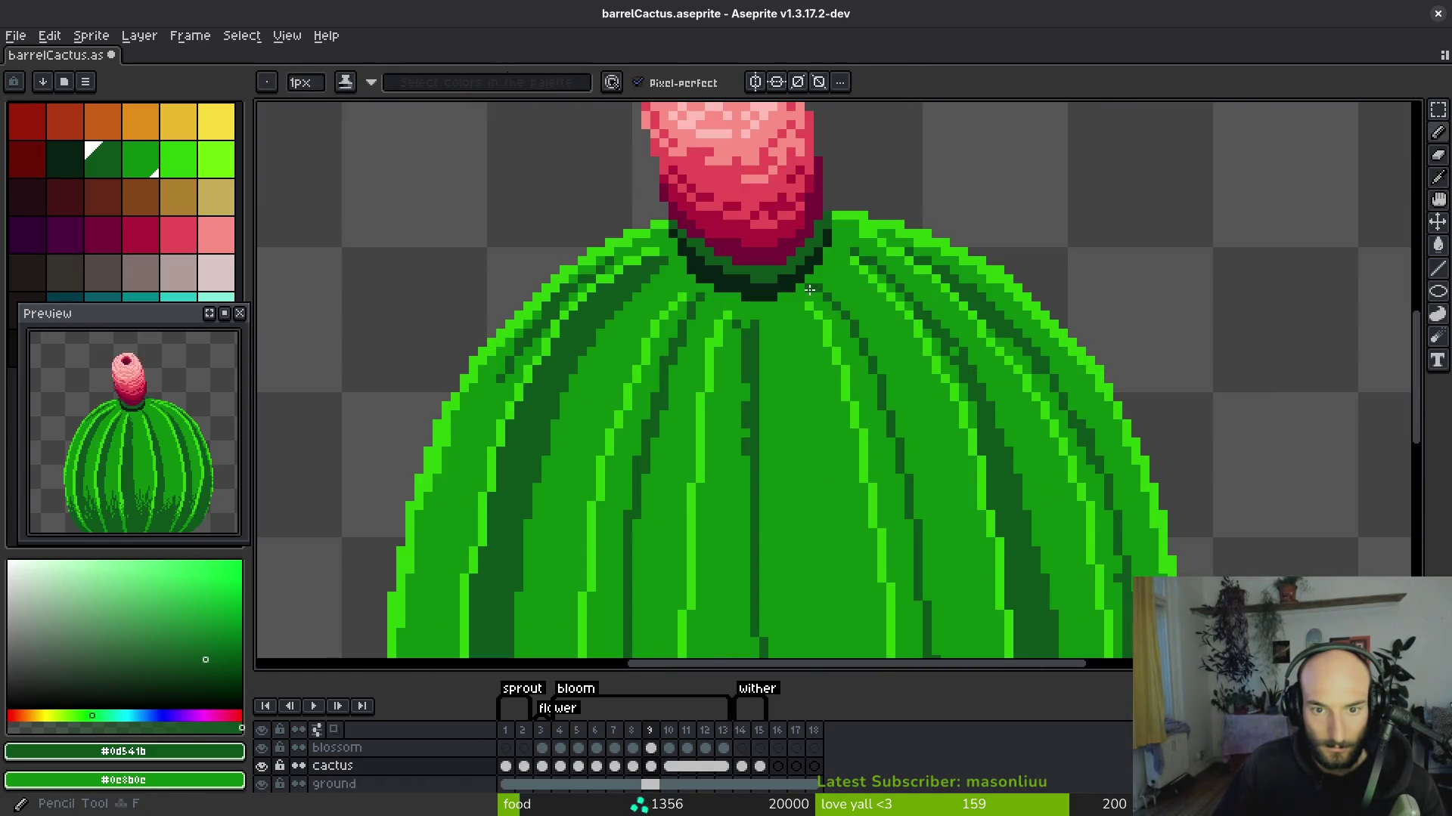
key("g")
scroll(846, 325, "down", 2)
scroll(878, 353, "up", 2)
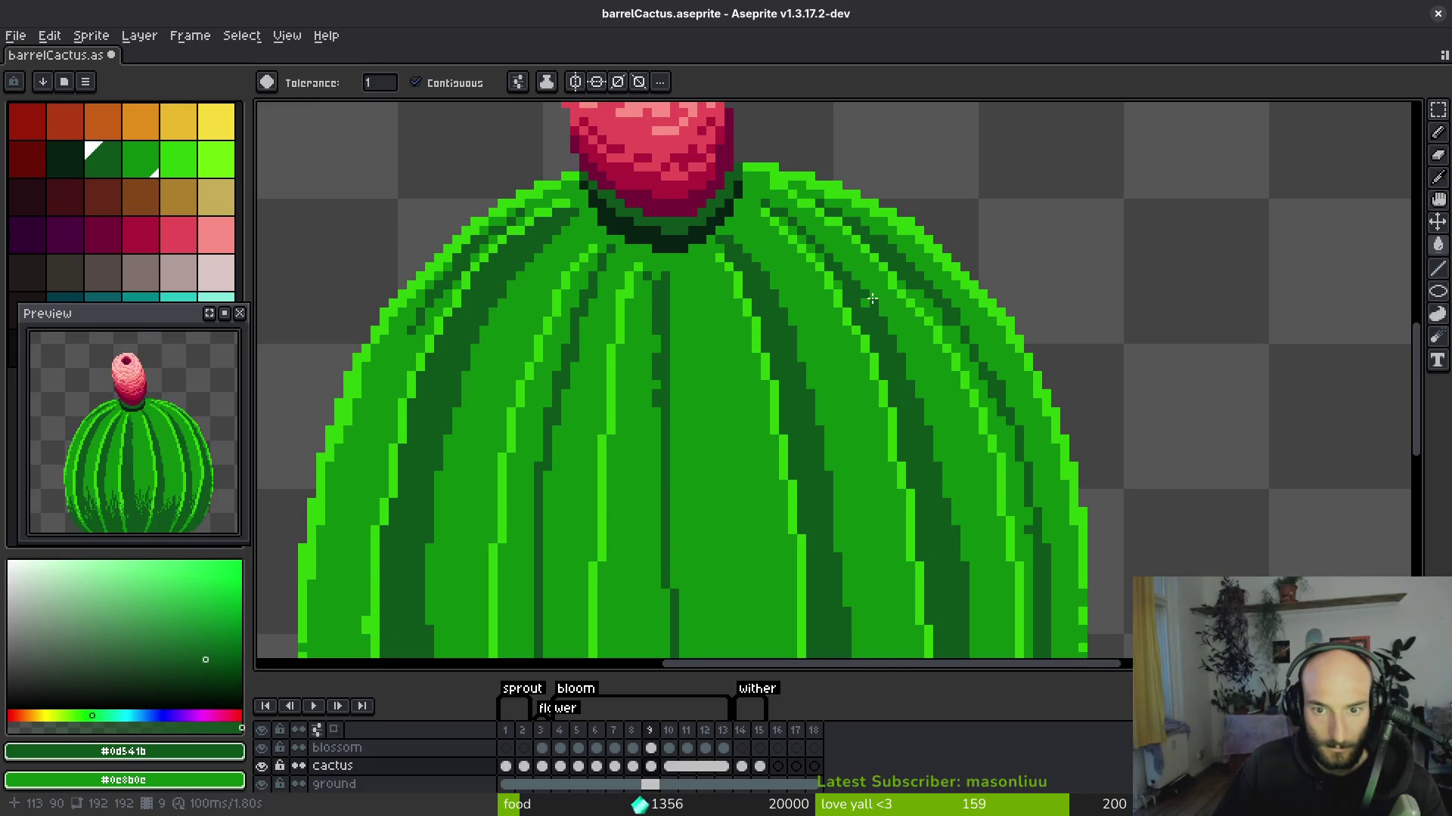
left_click(946, 321)
Eyedrop the bright, mid and dark greens from the cactus, ending on dark green.
scroll(938, 333, "down", 3)
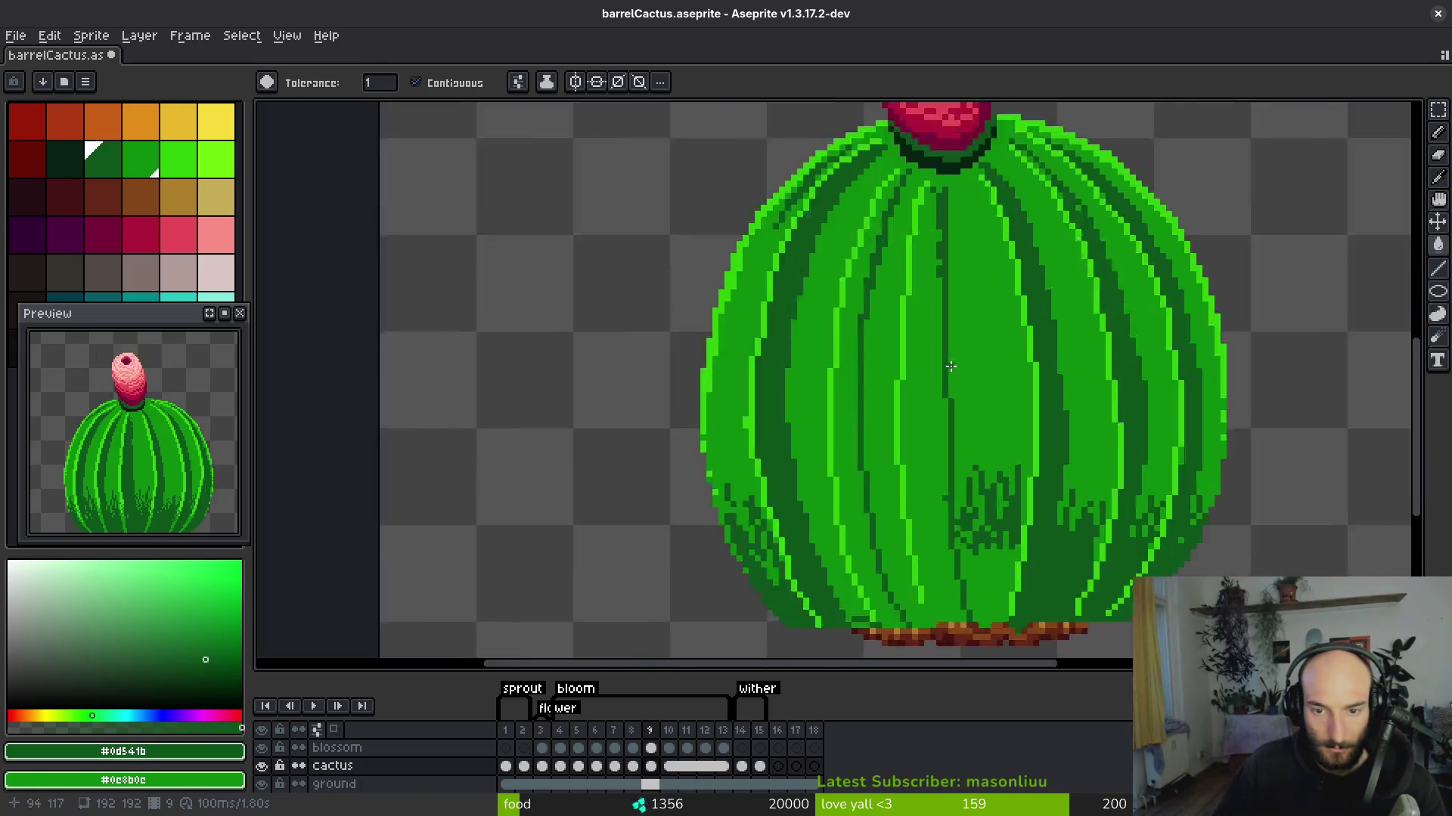
scroll(921, 356, "up", 2)
scroll(922, 355, "down", 3)
scroll(839, 227, "up", 3)
key("b")
scroll(835, 241, "down", 1)
scroll(835, 240, "up", 4)
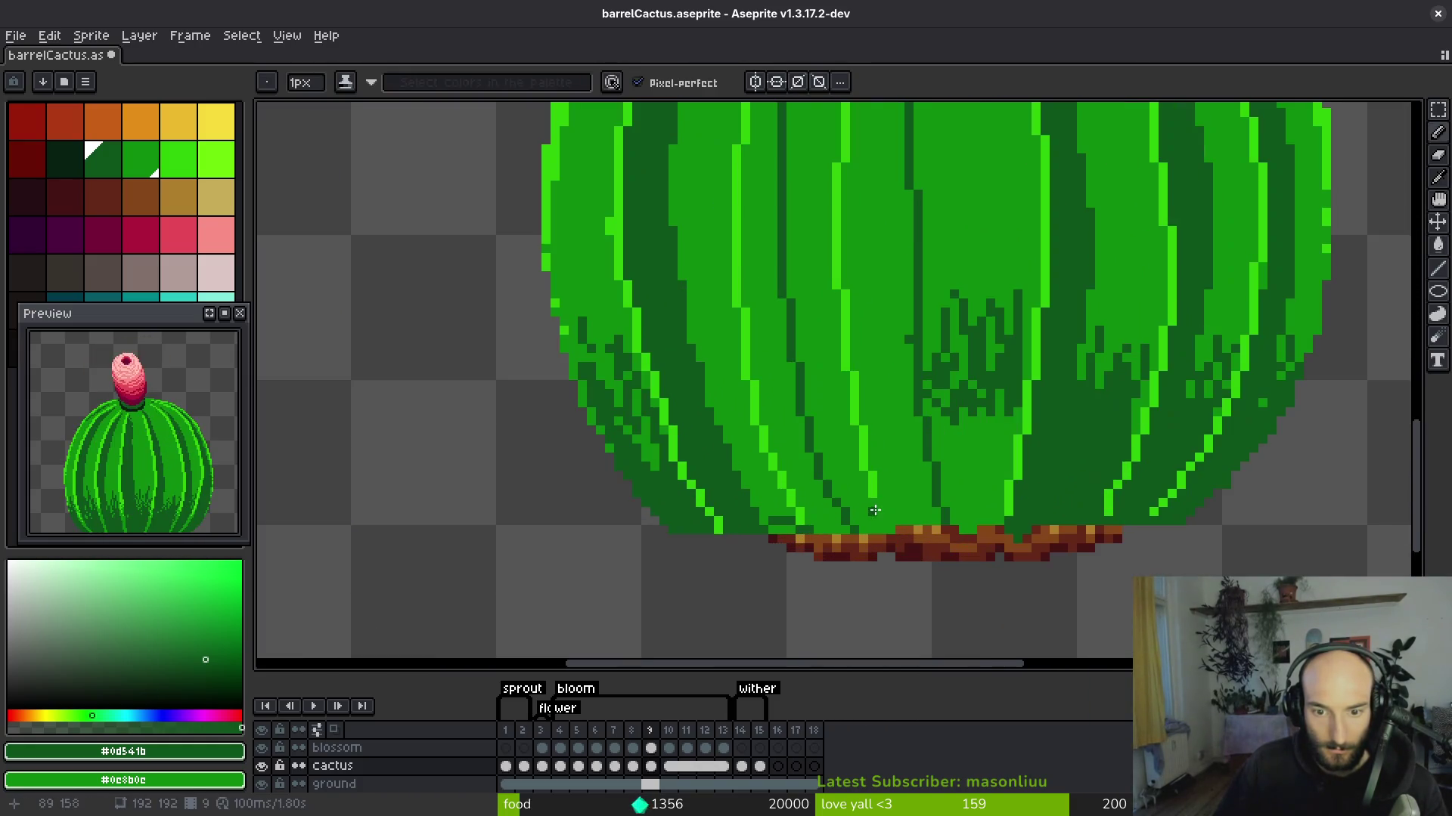
left_click(877, 484, "alt")
left_click(939, 478, "alt")
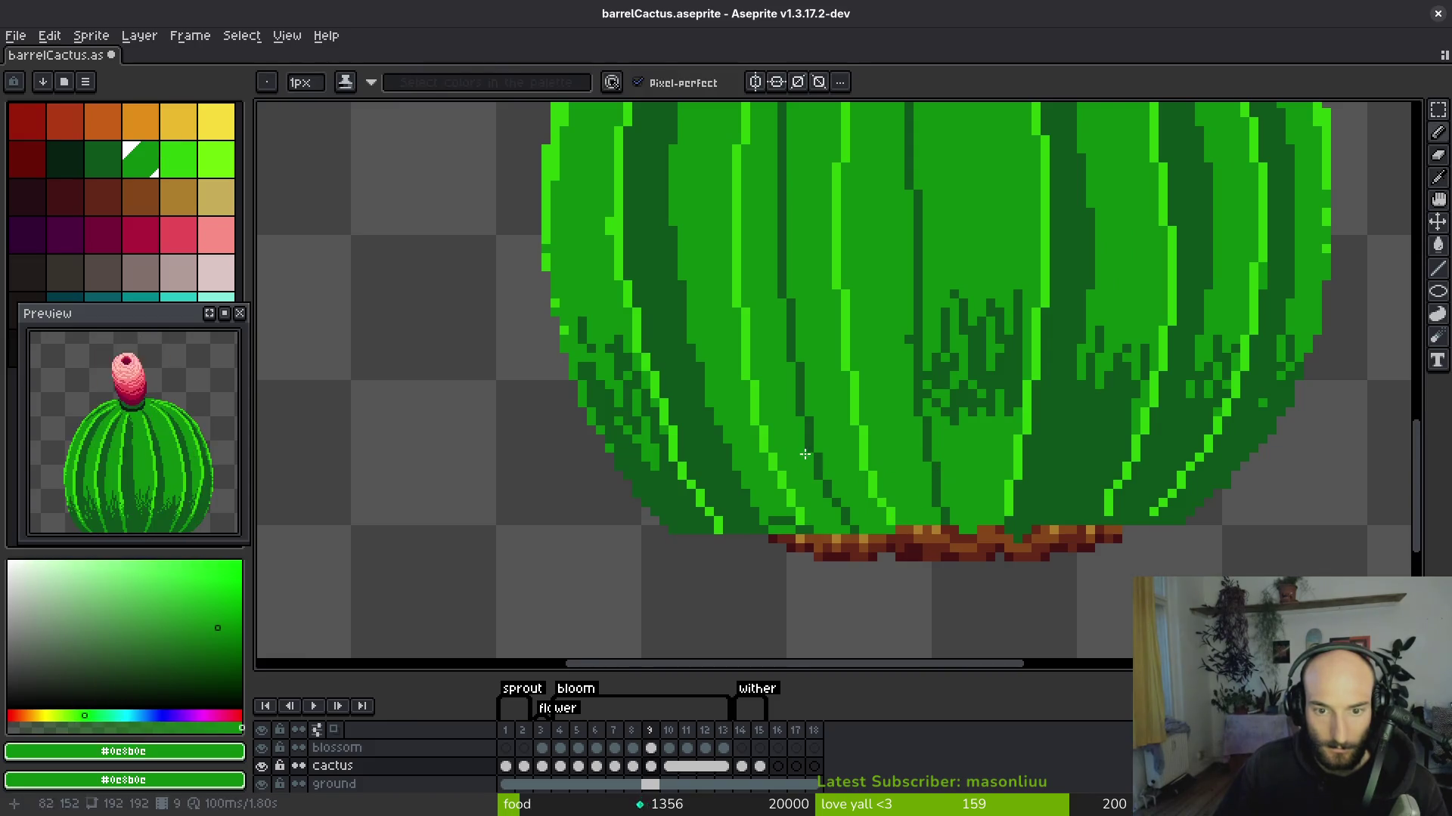
left_click(818, 443, "alt")
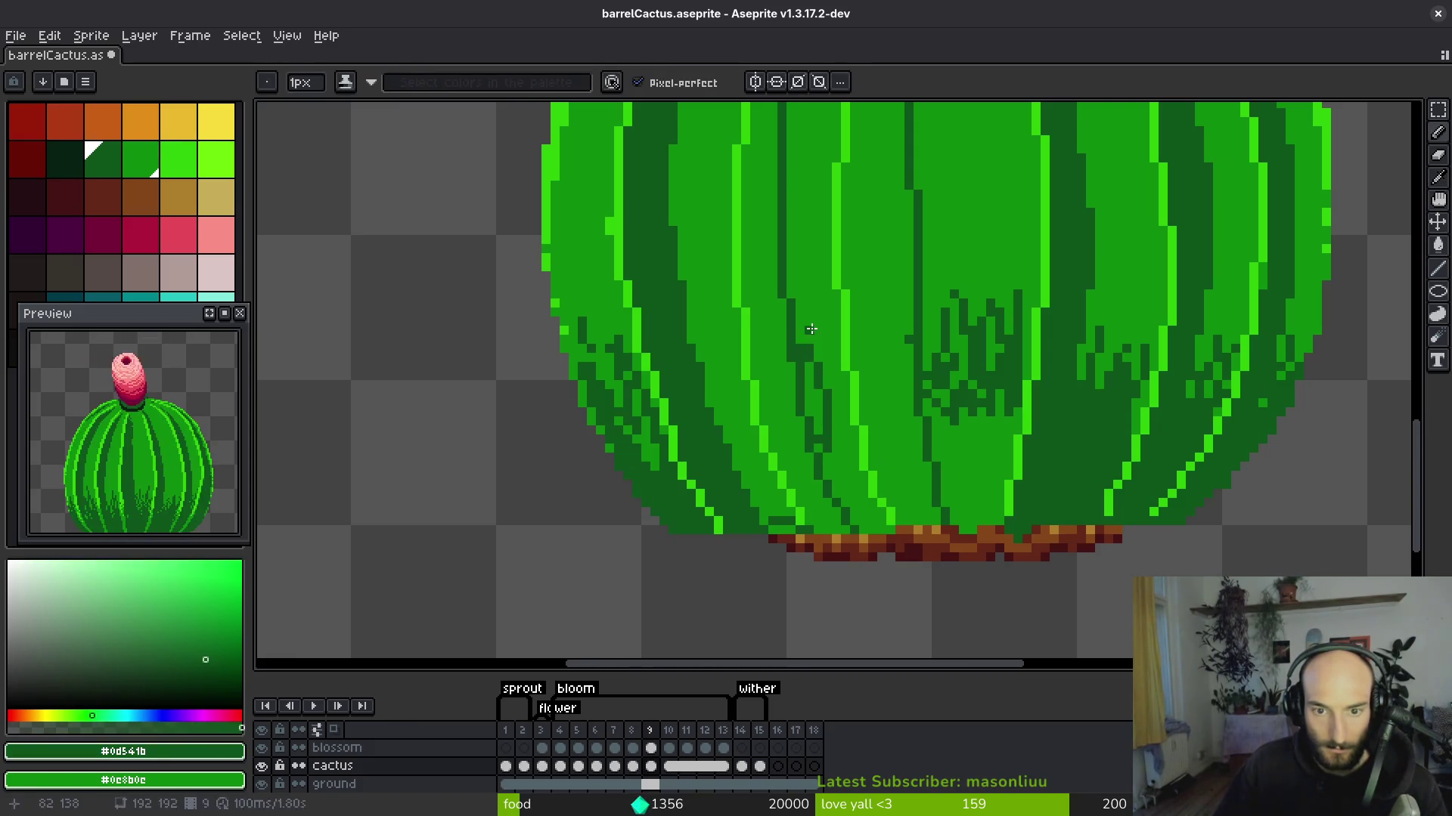